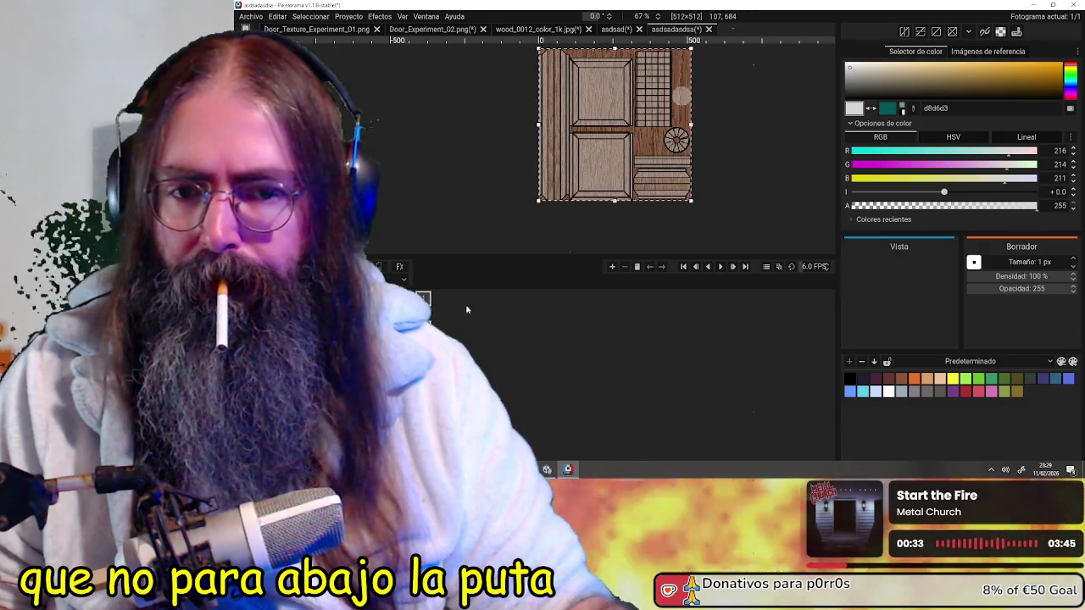
# - Zoom into the texture and undo the thick black outline strokes, redoing once and undoing again
pyautogui.scroll(2, 765, 158)
pyautogui.scroll(2, 690, 161)
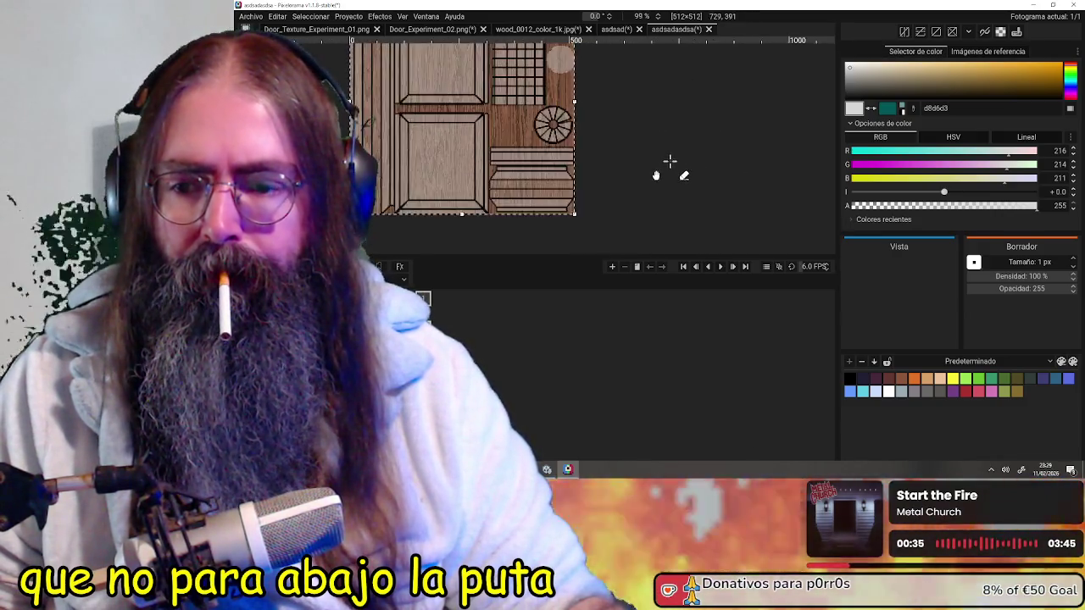
pyautogui.scroll(1, 671, 165)
pyautogui.scroll(1, 639, 155)
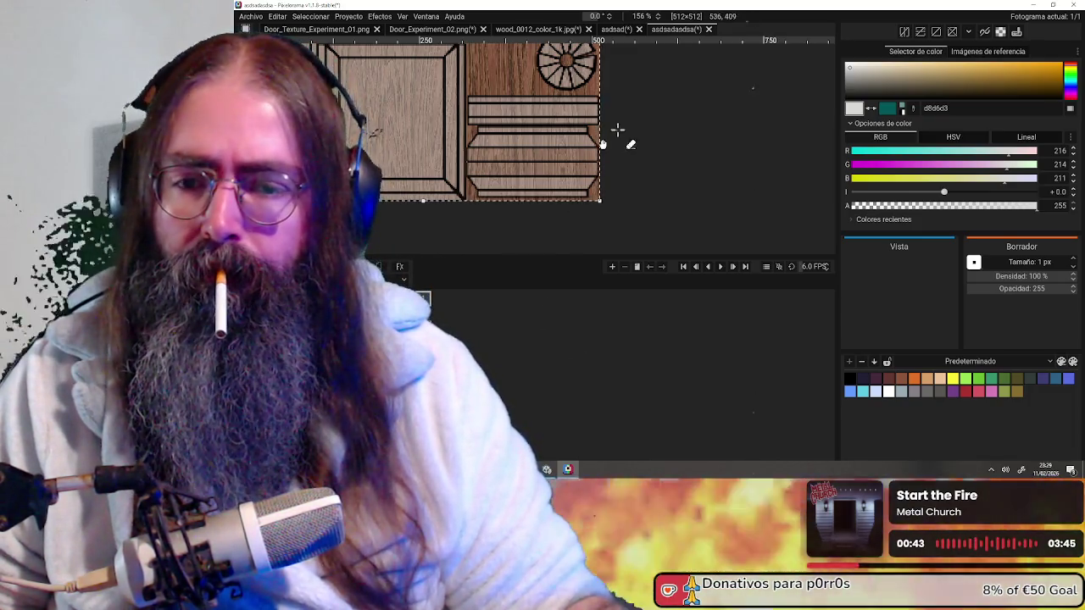
pyautogui.moveTo(616, 130); pyautogui.dragTo(659, 147, button='middle')
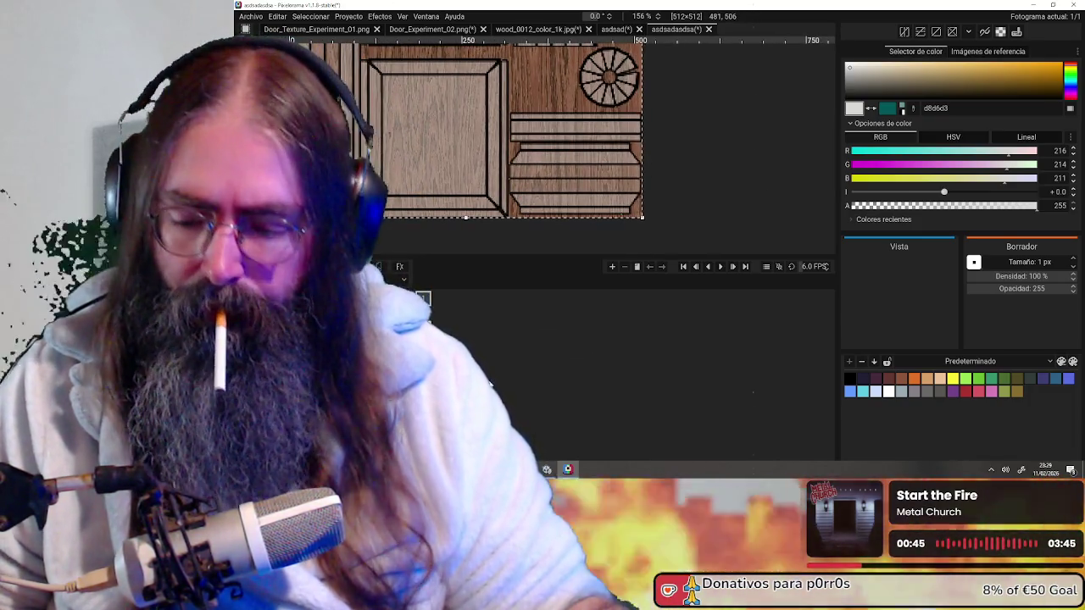
pyautogui.hotkey('ctrl', 'z')
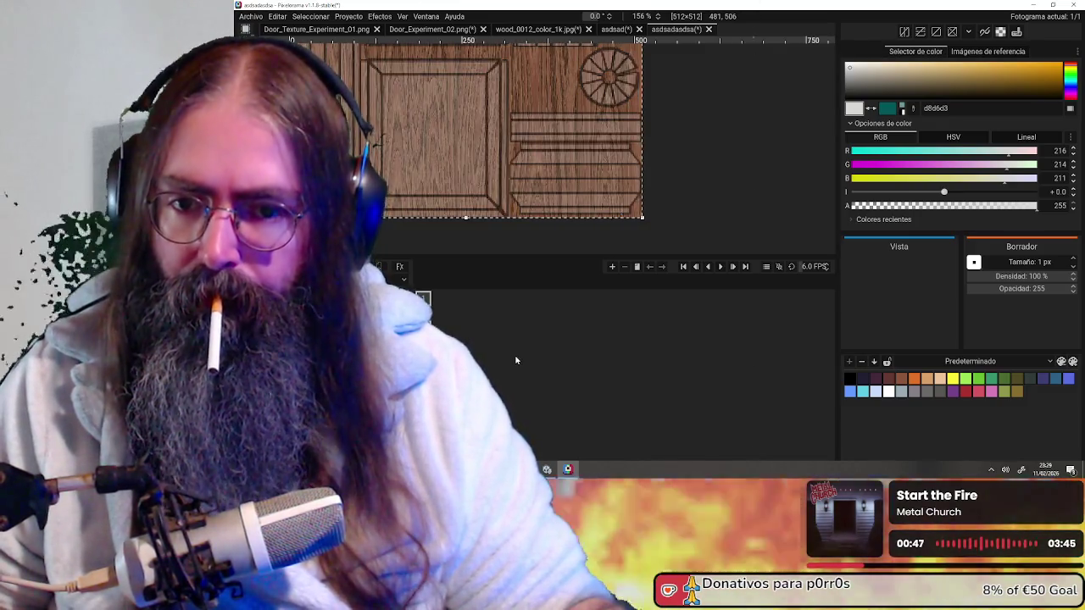
pyautogui.hotkey('ctrl', 'y')
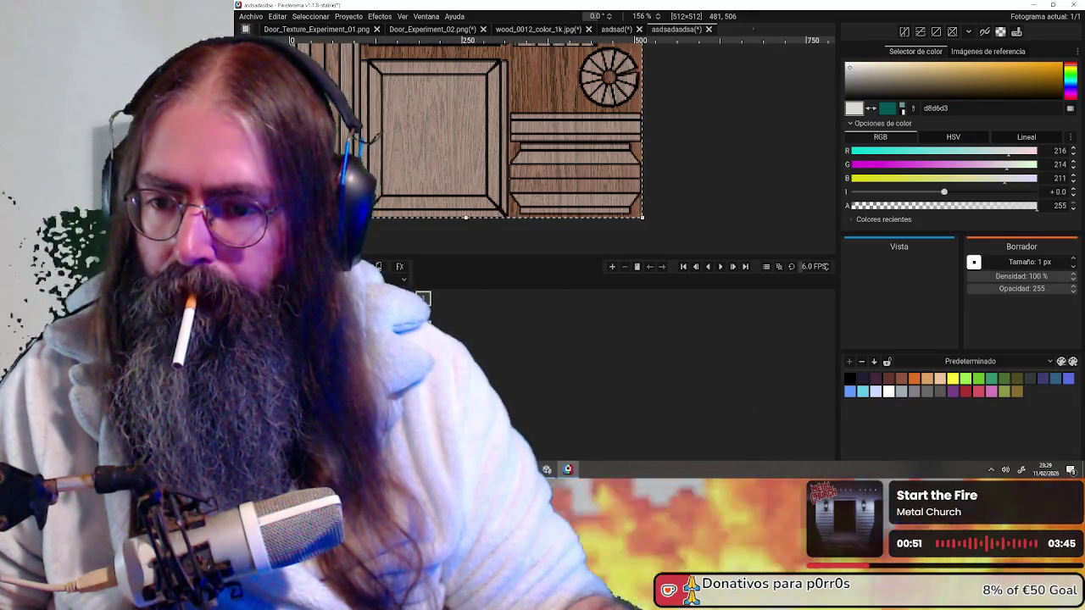
pyautogui.hotkey('ctrl', 'z')
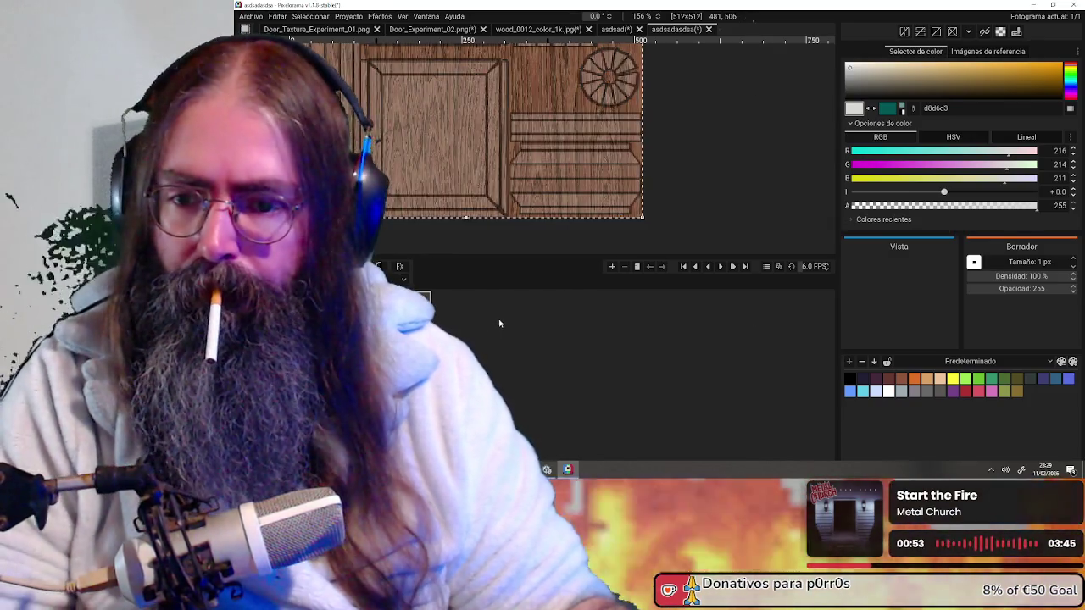
# - Zoom out and pan to recentre the whole 512×512 door texture sheet
pyautogui.scroll(-2, 695, 158)
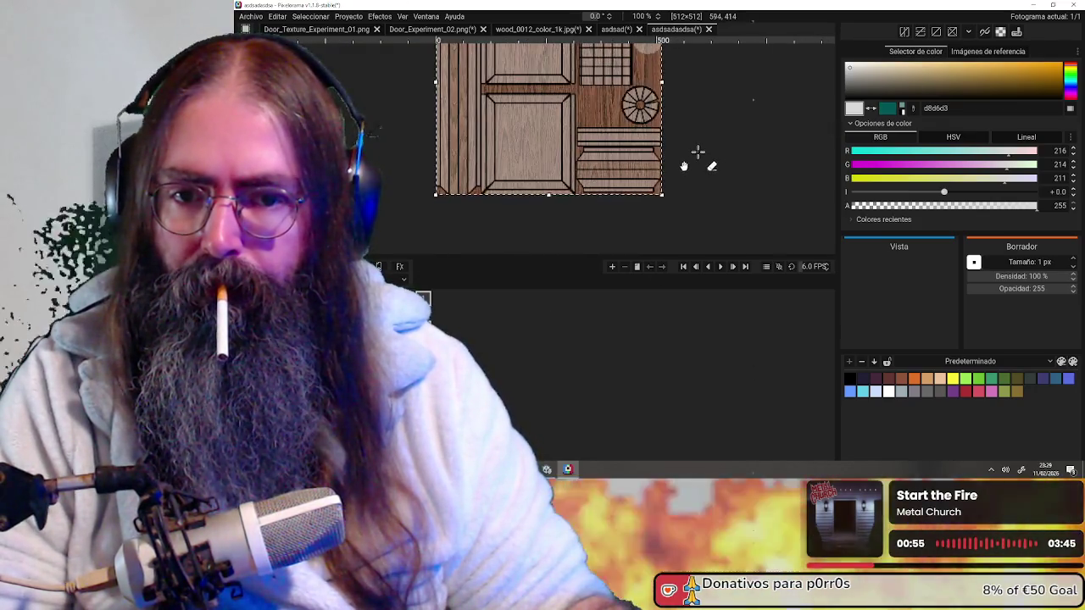
pyautogui.scroll(-2, 695, 155)
pyautogui.moveTo(708, 161)
pyautogui.mouseDown(button='middle')
pyautogui.moveTo(610, 150)
pyautogui.moveTo(645, 195)
pyautogui.moveTo(609, 119)
pyautogui.mouseUp(button='middle')
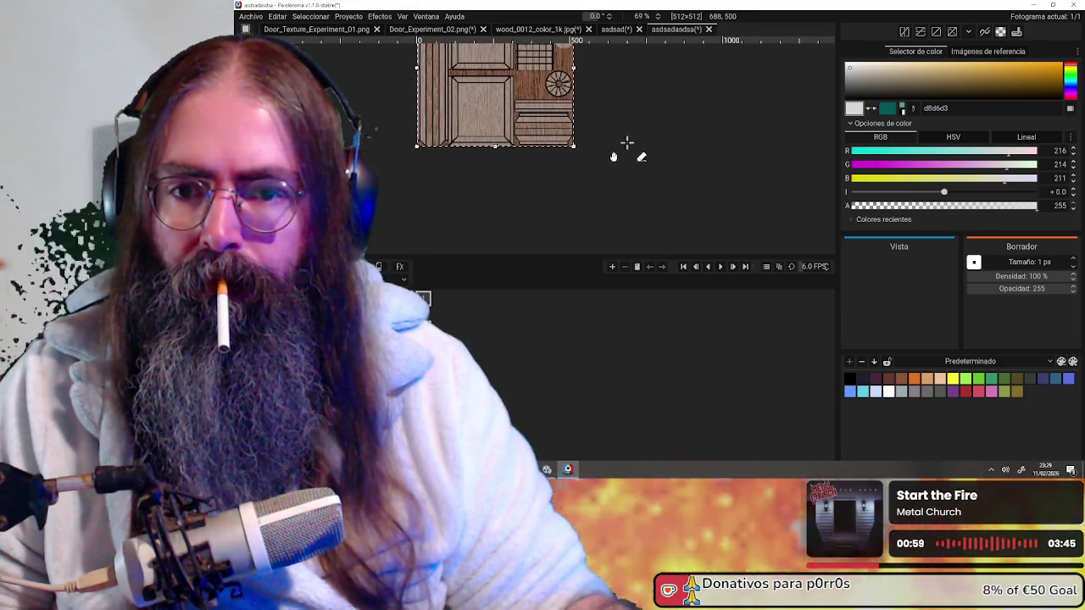
pyautogui.moveTo(577, 159)
pyautogui.mouseDown(button='middle')
pyautogui.moveTo(477, 189)
pyautogui.moveTo(415, 177)
pyautogui.mouseUp(button='middle')
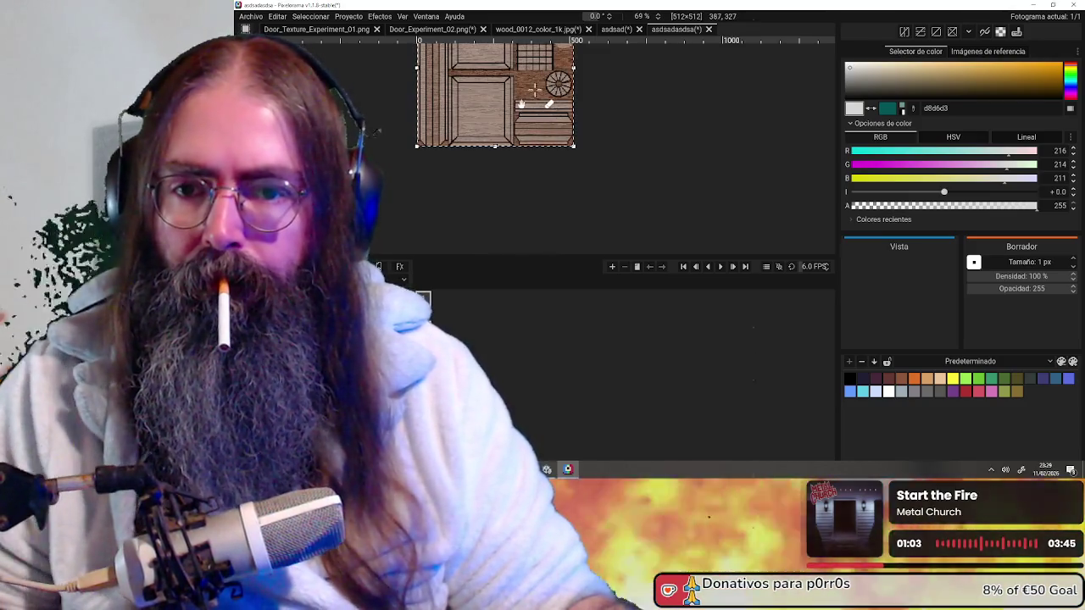
pyautogui.moveTo(533, 89); pyautogui.dragTo(580, 171, button='middle')
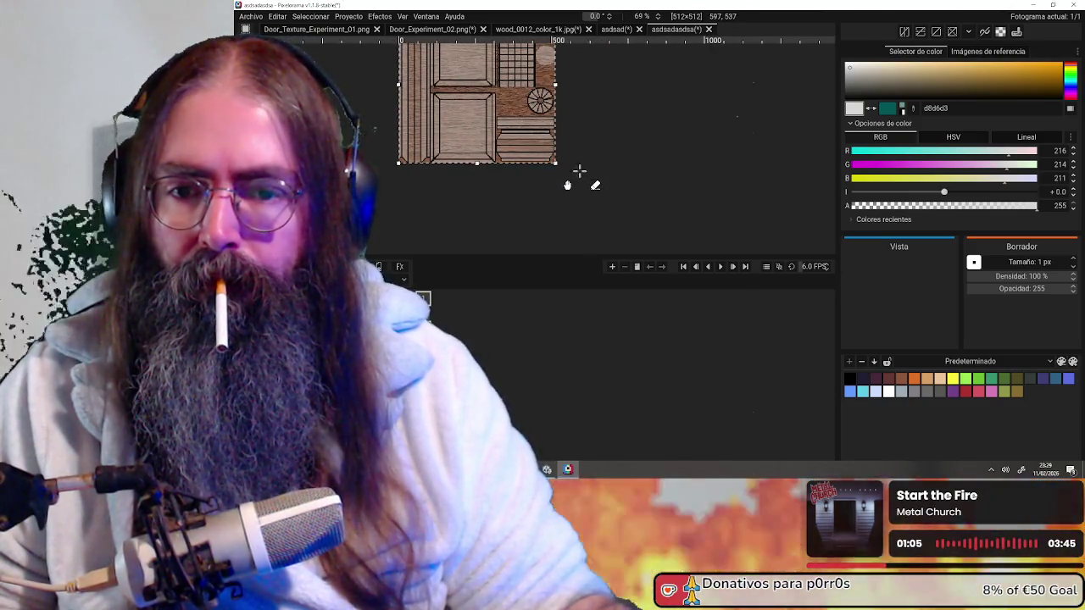
pyautogui.moveTo(604, 212)
pyautogui.mouseDown(button='middle')
pyautogui.moveTo(635, 219)
pyautogui.moveTo(577, 226)
pyautogui.mouseUp(button='middle')
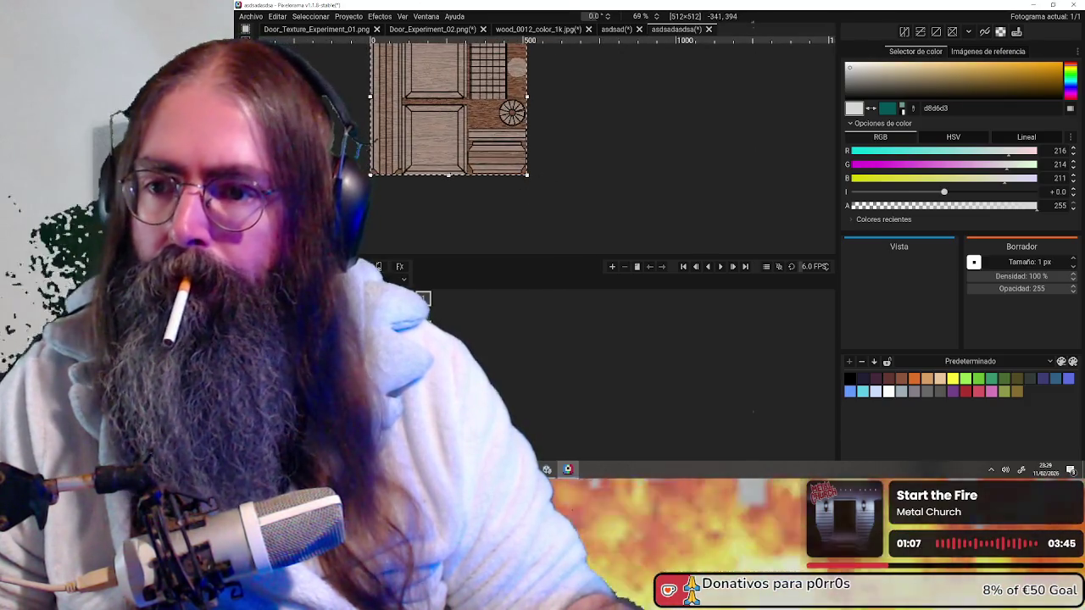
# - Move the selected dark wood block right and down, then nudge it slightly lower
pyautogui.press('m')
pyautogui.moveTo(507, 182); pyautogui.dragTo(615, 251)
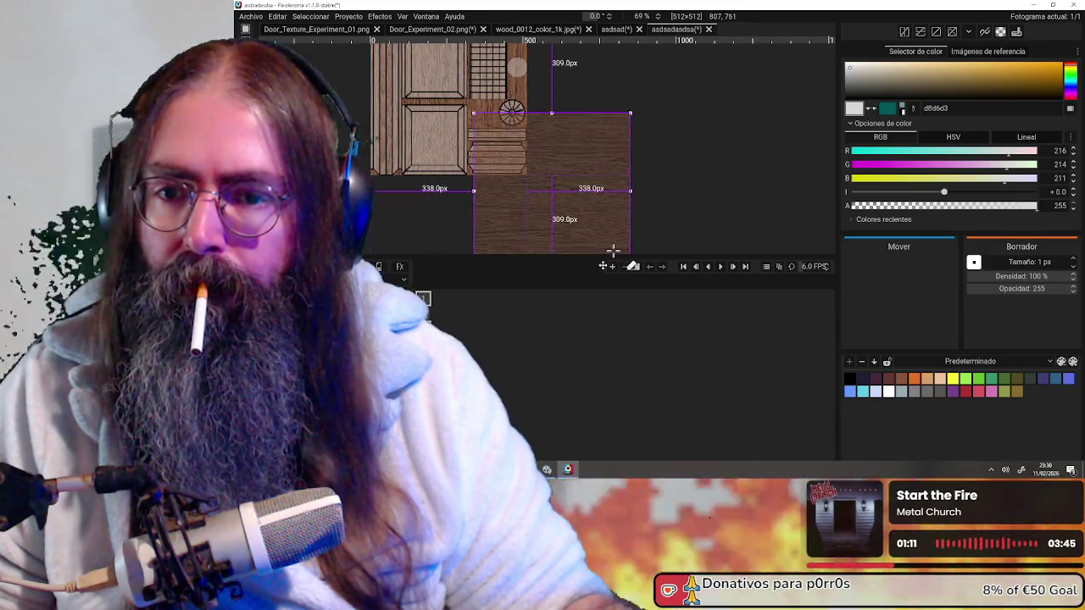
pyautogui.scroll(2, 611, 250)
pyautogui.scroll(2, 601, 164)
pyautogui.scroll(2, 503, 160)
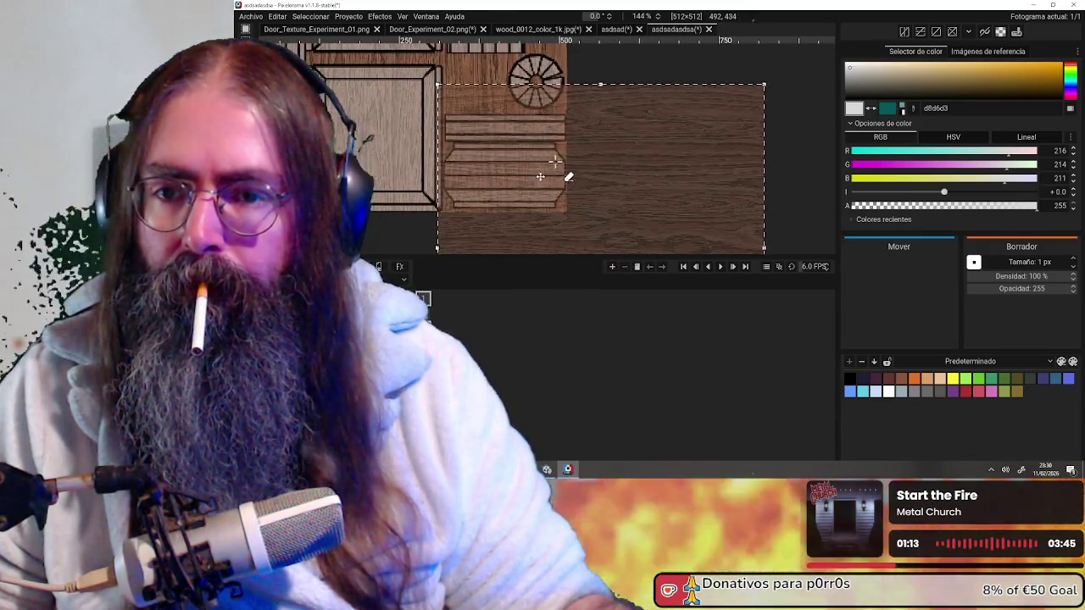
pyautogui.moveTo(555, 161); pyautogui.dragTo(566, 125)
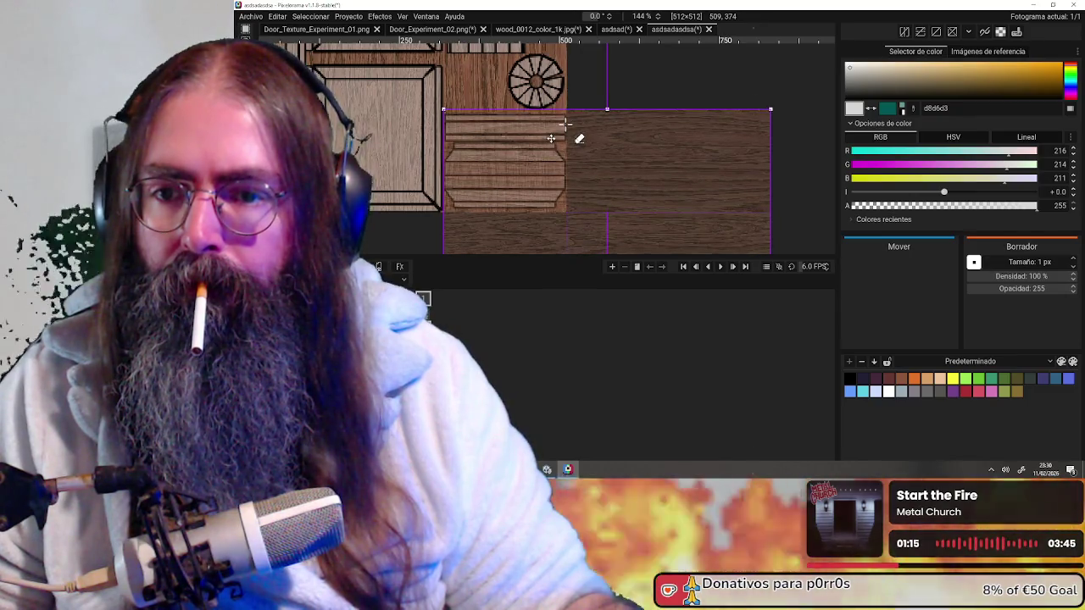
# - Zoom in and out to check the plank strips now sit beneath the spoked wheel
pyautogui.scroll(2, 559, 131)
pyautogui.scroll(2, 530, 145)
pyautogui.scroll(3, 508, 149)
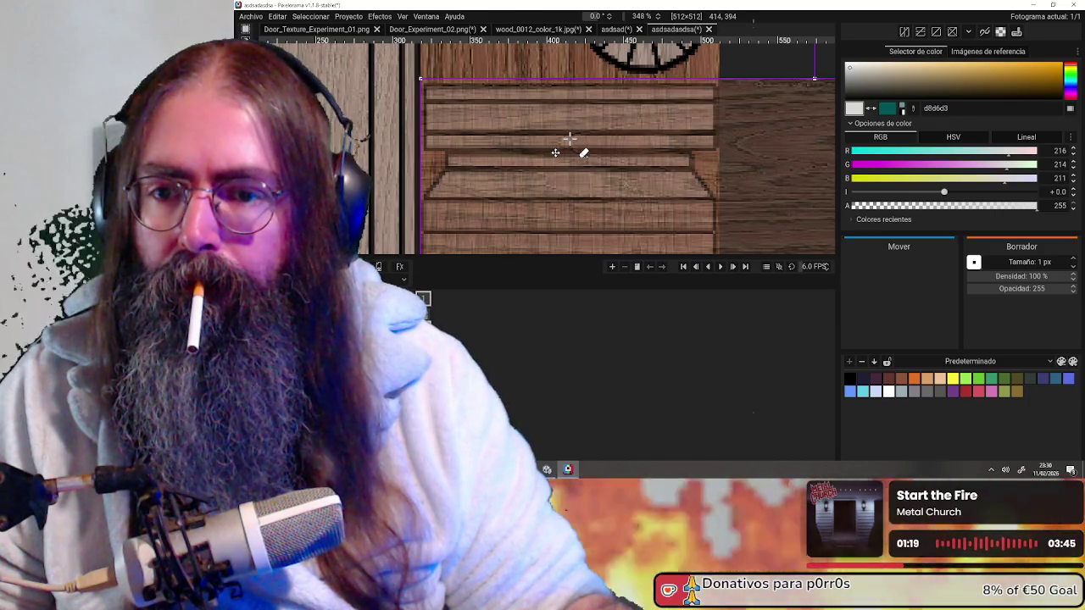
pyautogui.scroll(-3, 569, 138)
pyautogui.scroll(-2, 576, 145)
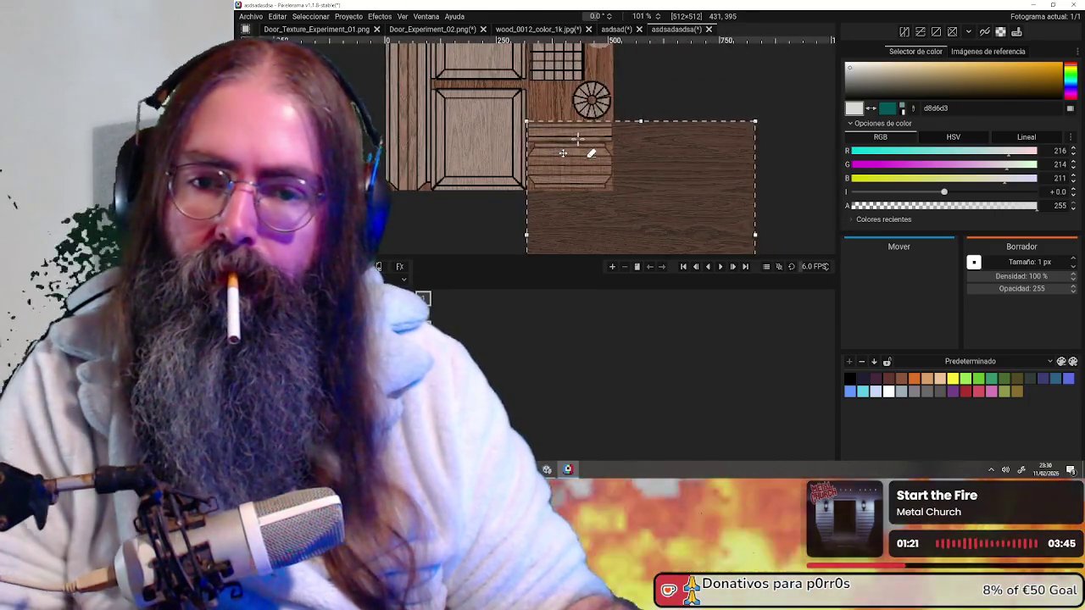
pyautogui.scroll(-1, 679, 93)
pyautogui.scroll(-1, 649, 119)
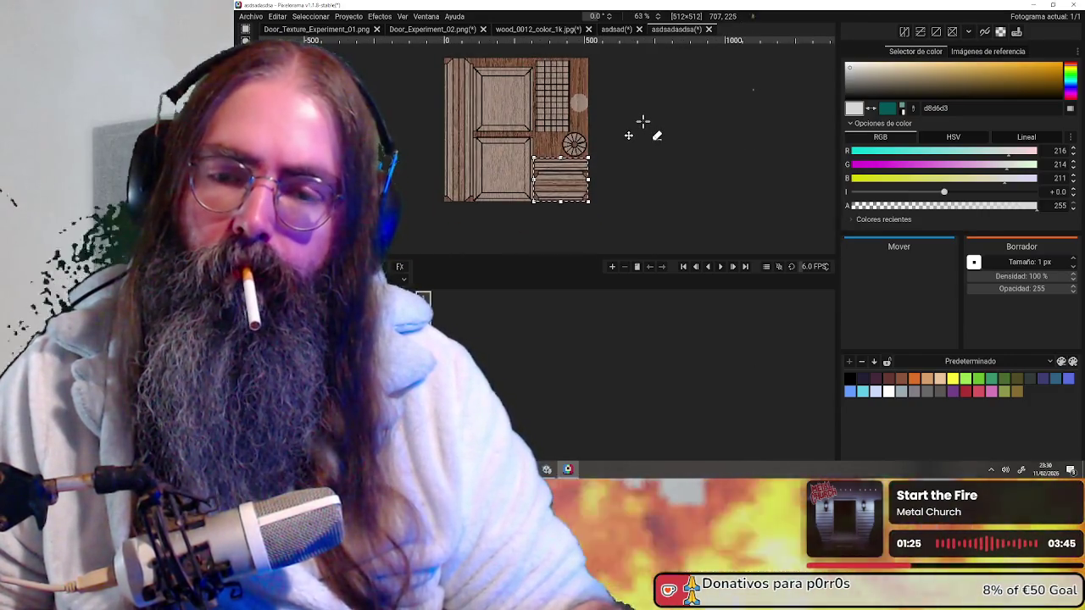
pyautogui.scroll(3, 640, 125)
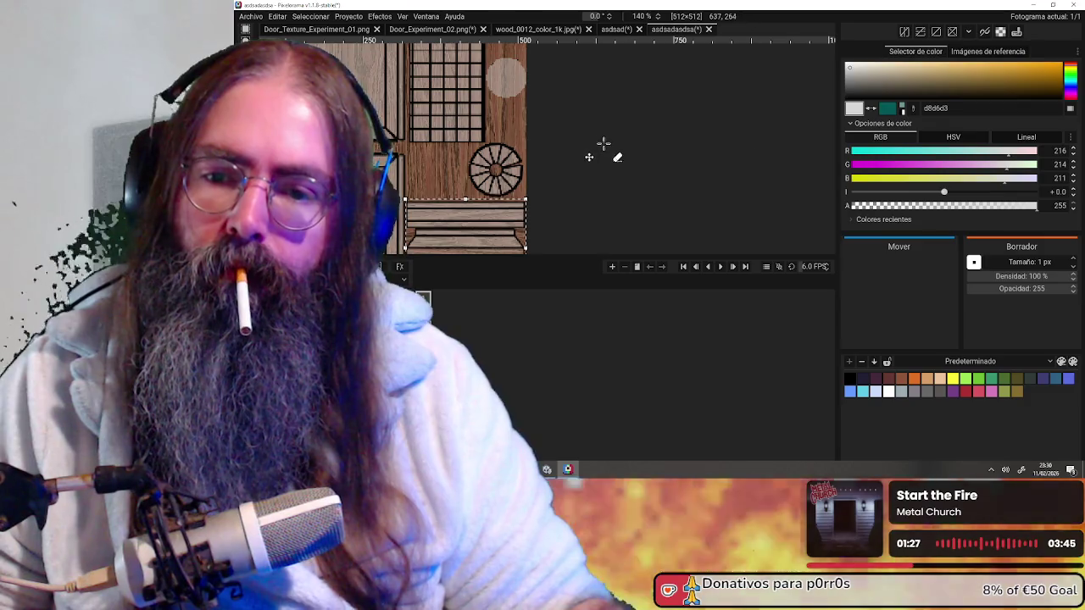
pyautogui.scroll(-2, 571, 150)
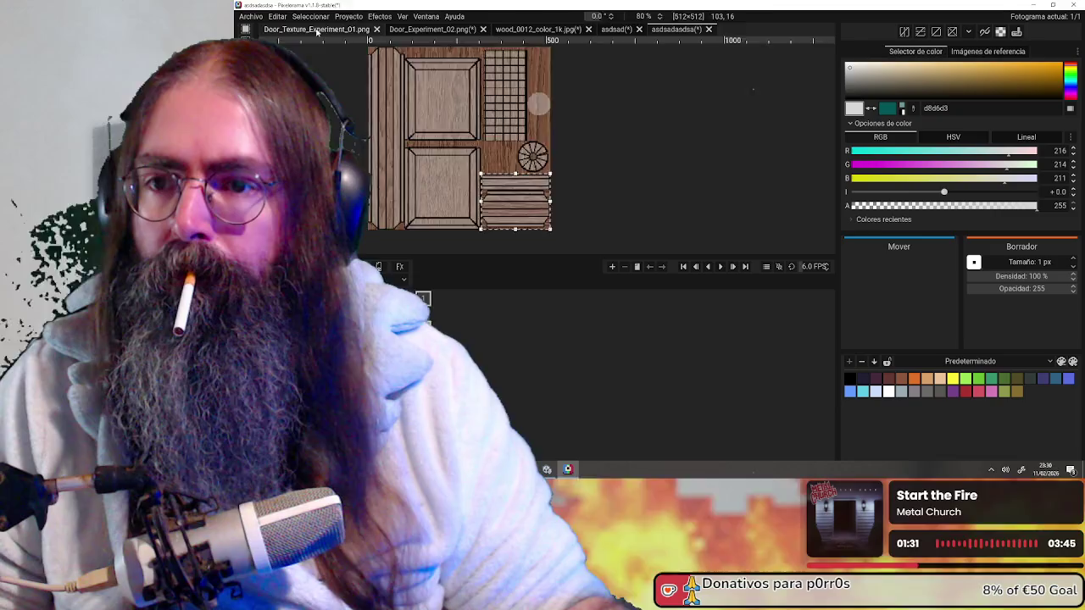
# - Undo Door_Experiment_02's door strokes twice, leaving the orange rectangle and circles, then return to asdsadasdsa
pyautogui.click(316, 29)
pyautogui.click(412, 31)
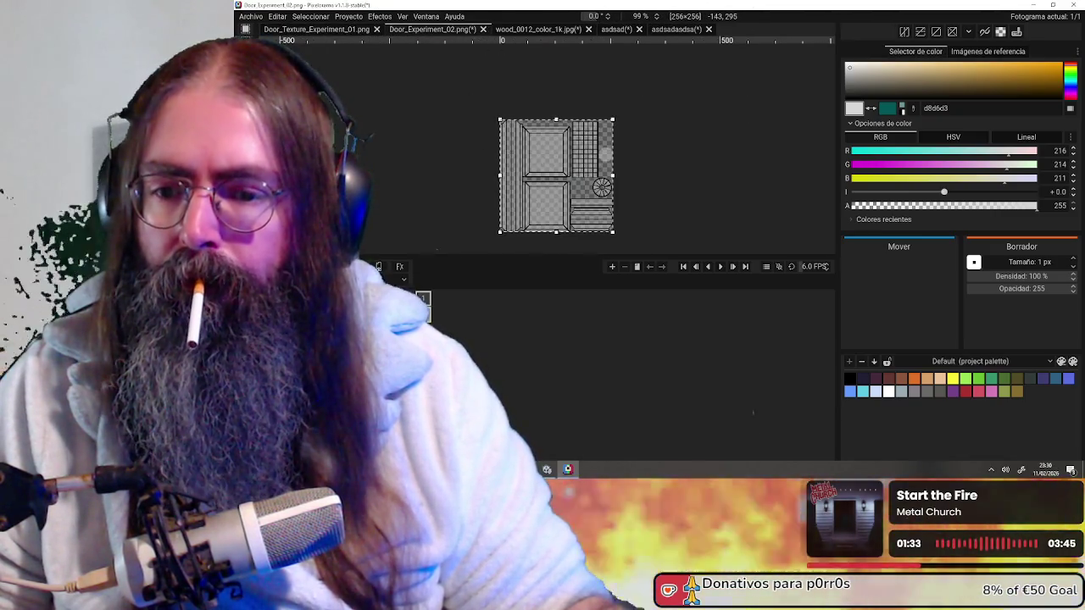
pyautogui.hotkey('ctrl', 'z')
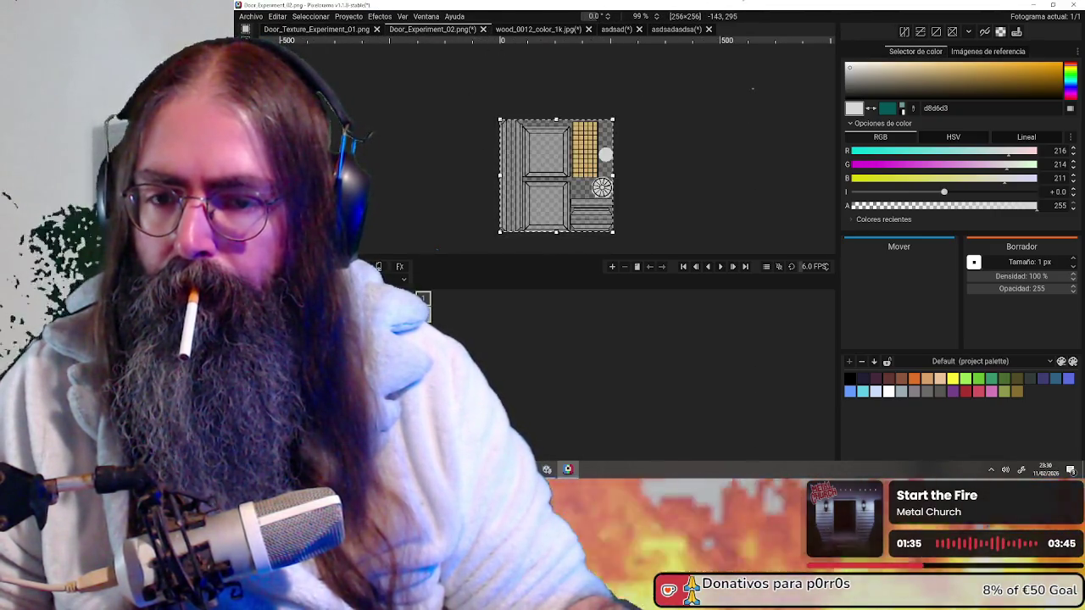
pyautogui.hotkey('ctrl', 'z')
pyautogui.hotkey('ctrl', 'z')
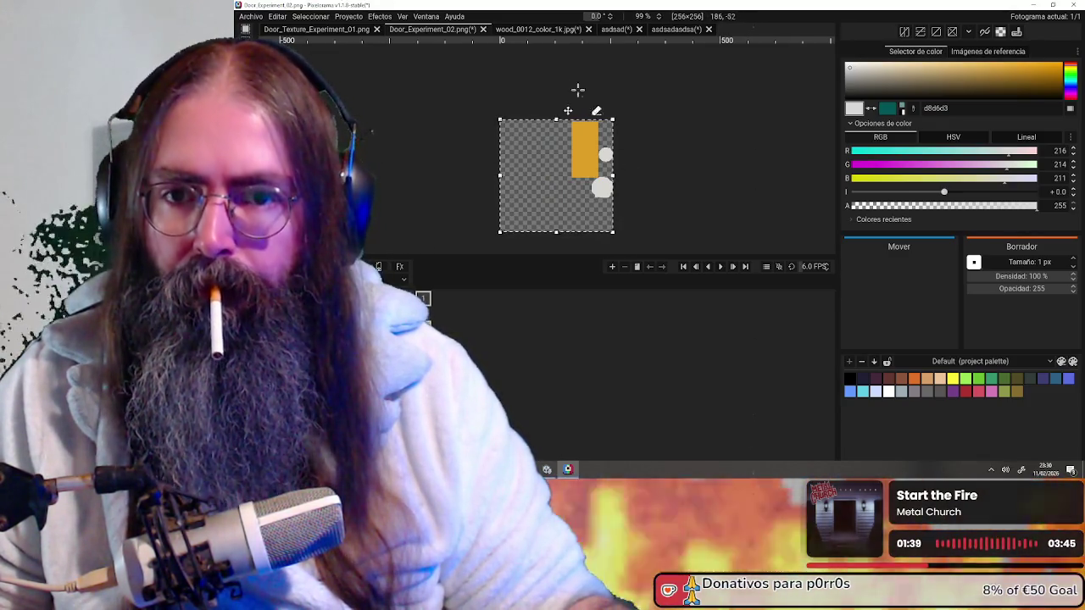
pyautogui.click(674, 29)
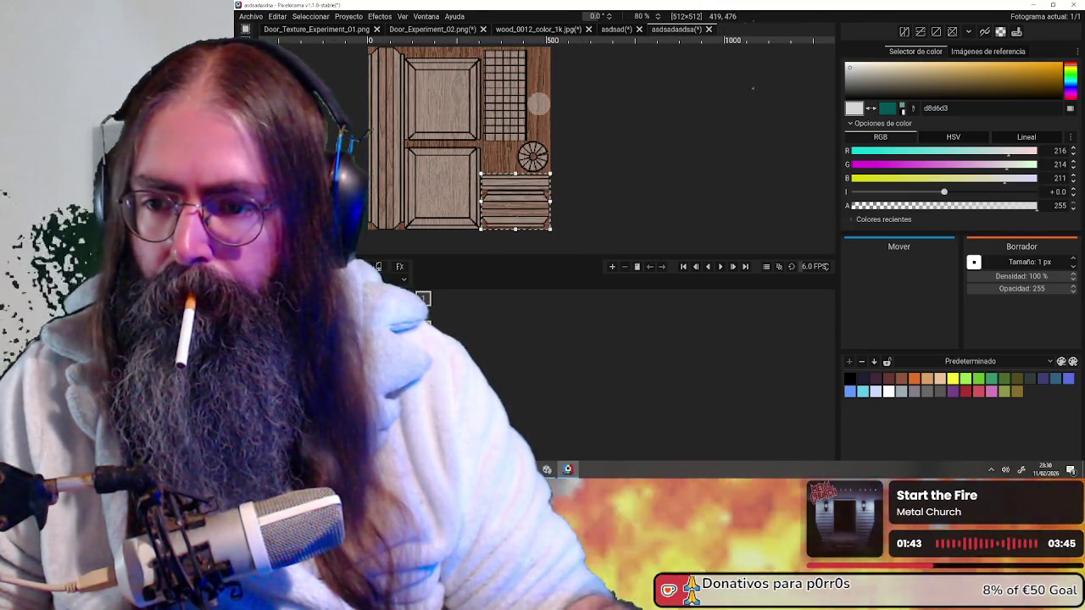
# - Move the window-grid and orange-strip block upward in the upper-right of the canvas
pyautogui.moveTo(561, 175); pyautogui.dragTo(572, 206, button='middle')
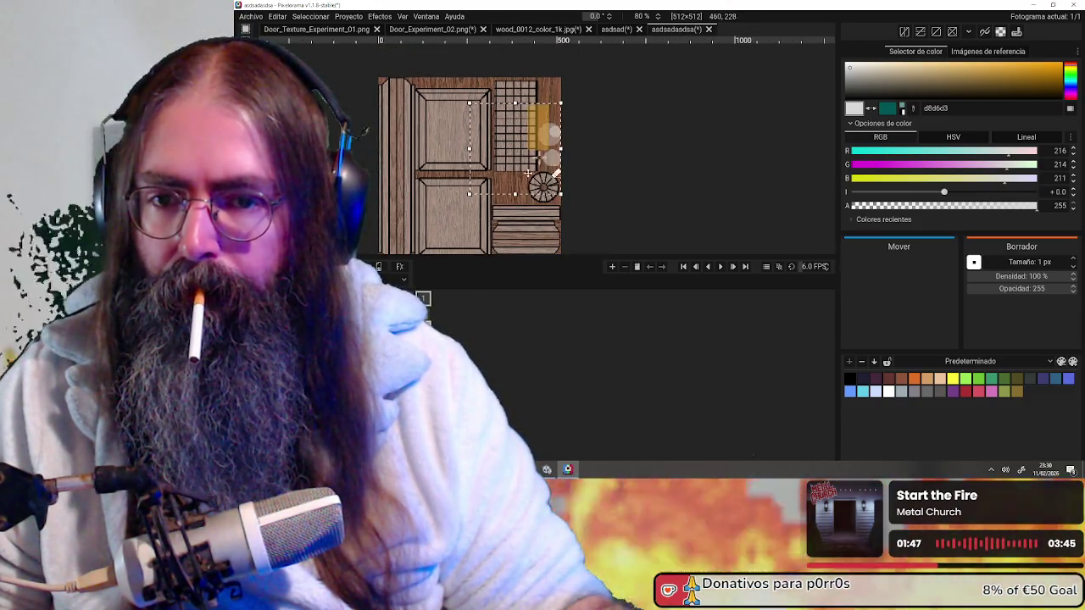
pyautogui.scroll(5, 494, 113)
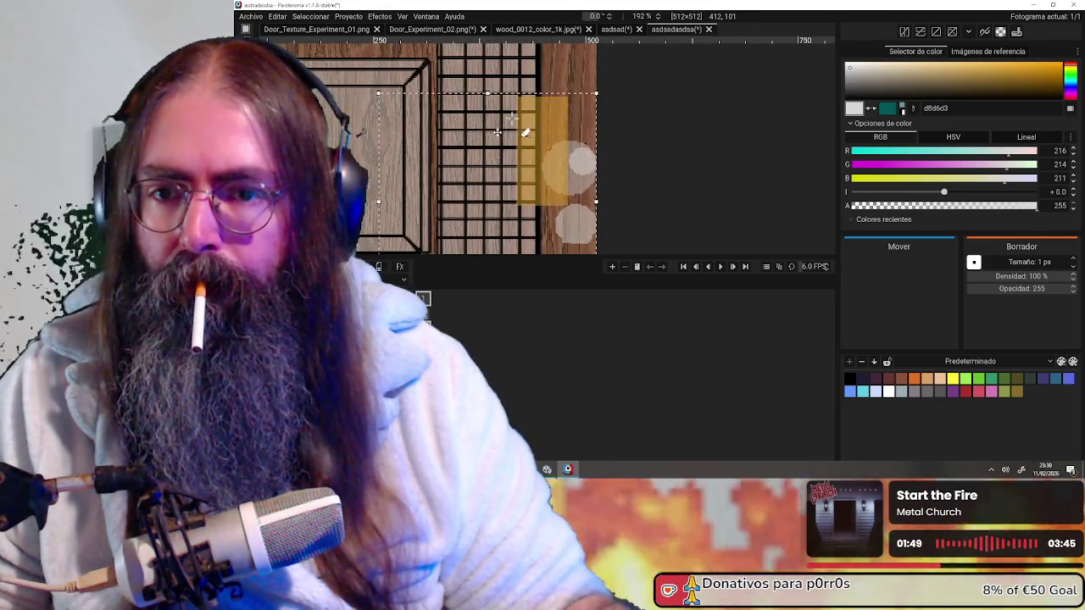
pyautogui.moveTo(493, 113); pyautogui.dragTo(518, 194, button='middle')
pyautogui.moveTo(532, 210); pyautogui.dragTo(542, 150)
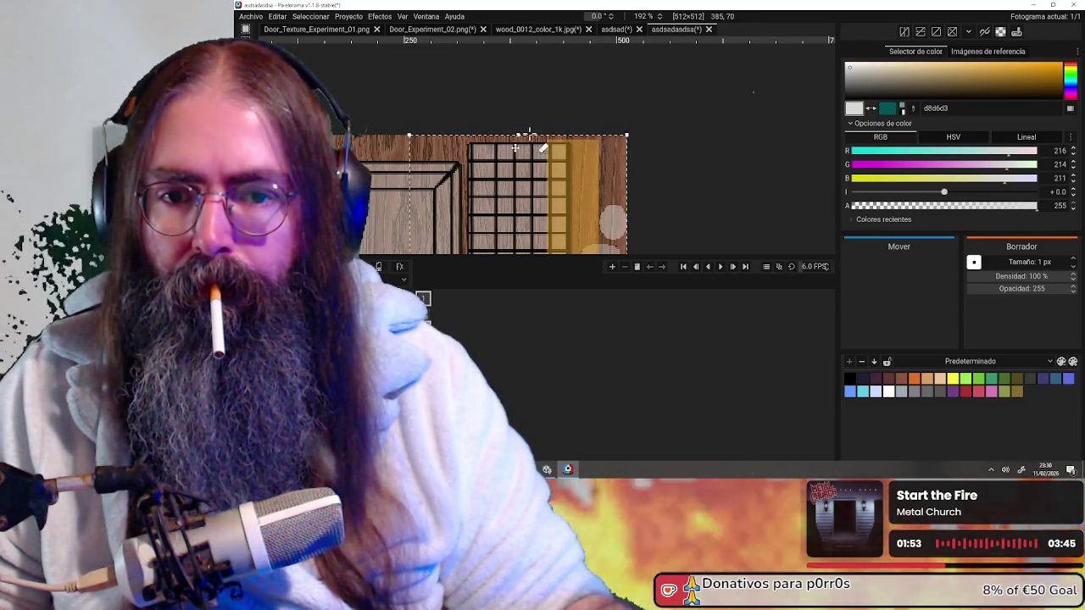
pyautogui.scroll(-2, 656, 120)
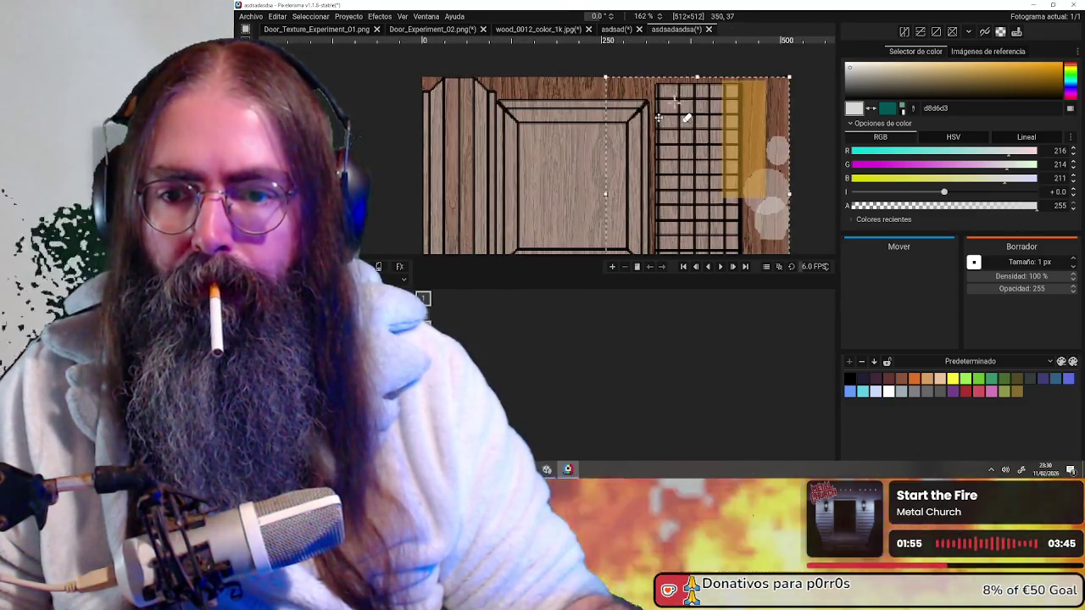
pyautogui.scroll(2, 656, 121)
pyautogui.scroll(1, 601, 206)
pyautogui.scroll(2, 551, 223)
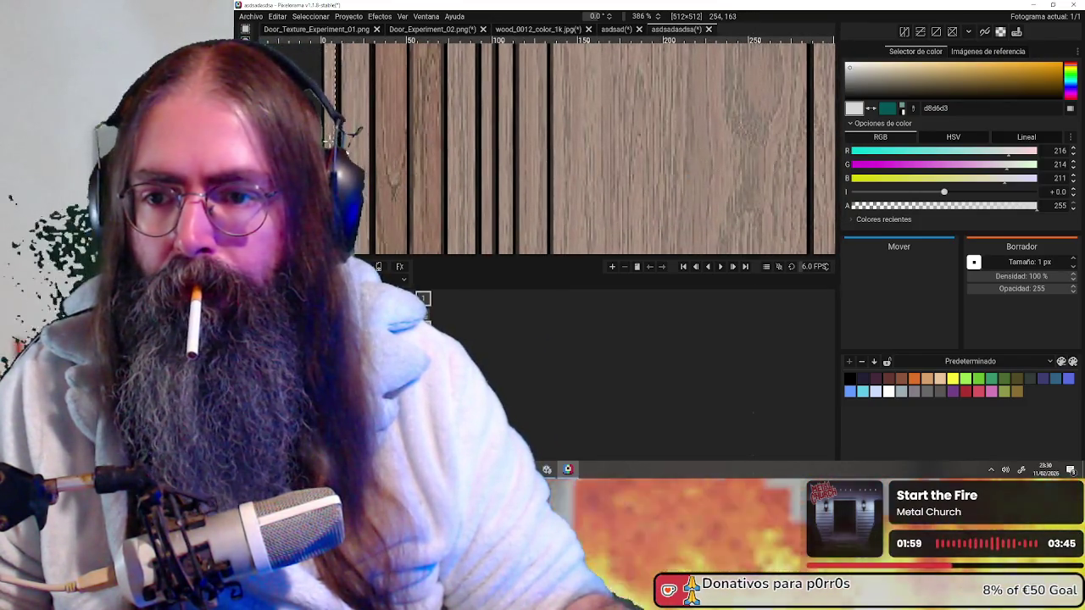
pyautogui.scroll(3, 462, 165)
pyautogui.scroll(5, 472, 170)
pyautogui.scroll(3, 448, 223)
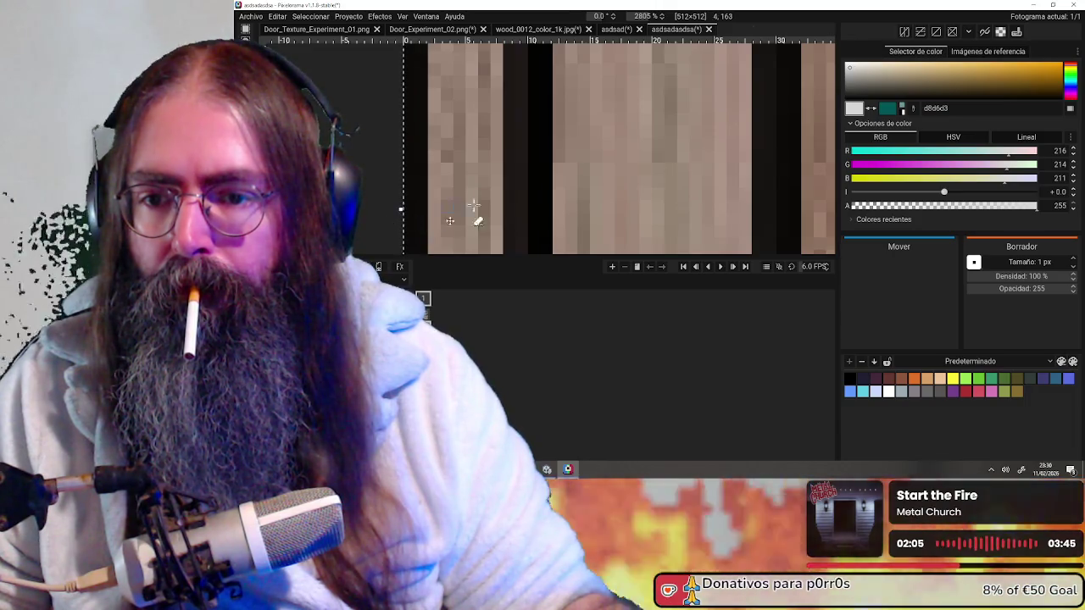
pyautogui.scroll(-5, 462, 216)
pyautogui.scroll(-1, 681, 169)
pyautogui.scroll(-1, 598, 182)
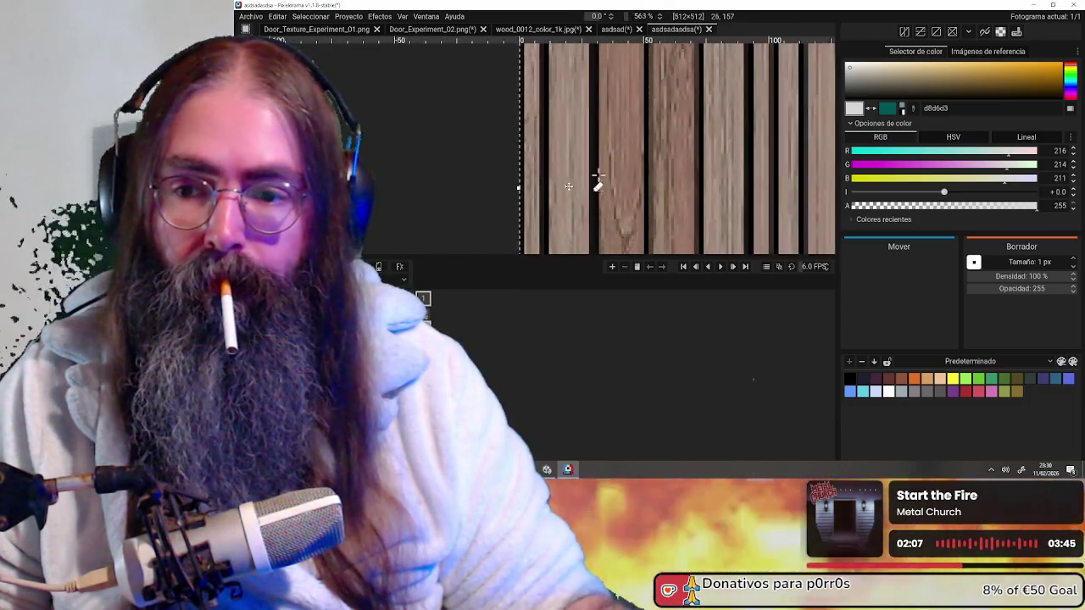
pyautogui.scroll(-2, 598, 183)
pyautogui.scroll(-2, 636, 136)
pyautogui.scroll(-1, 667, 88)
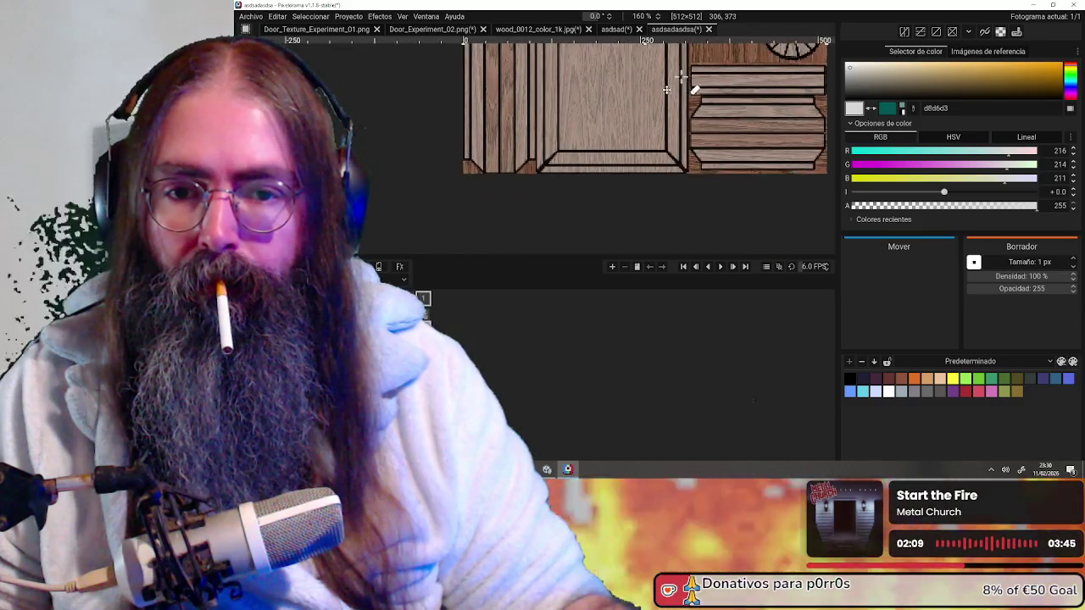
pyautogui.scroll(1, 610, 76)
pyautogui.scroll(1, 584, 65)
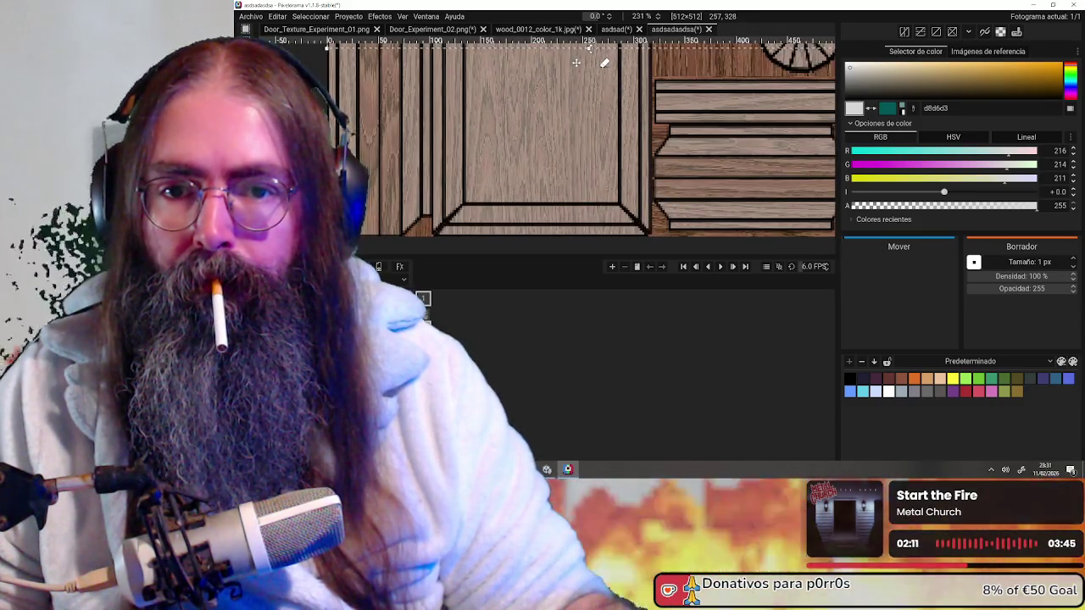
pyautogui.scroll(1, 564, 170)
pyautogui.scroll(2, 568, 152)
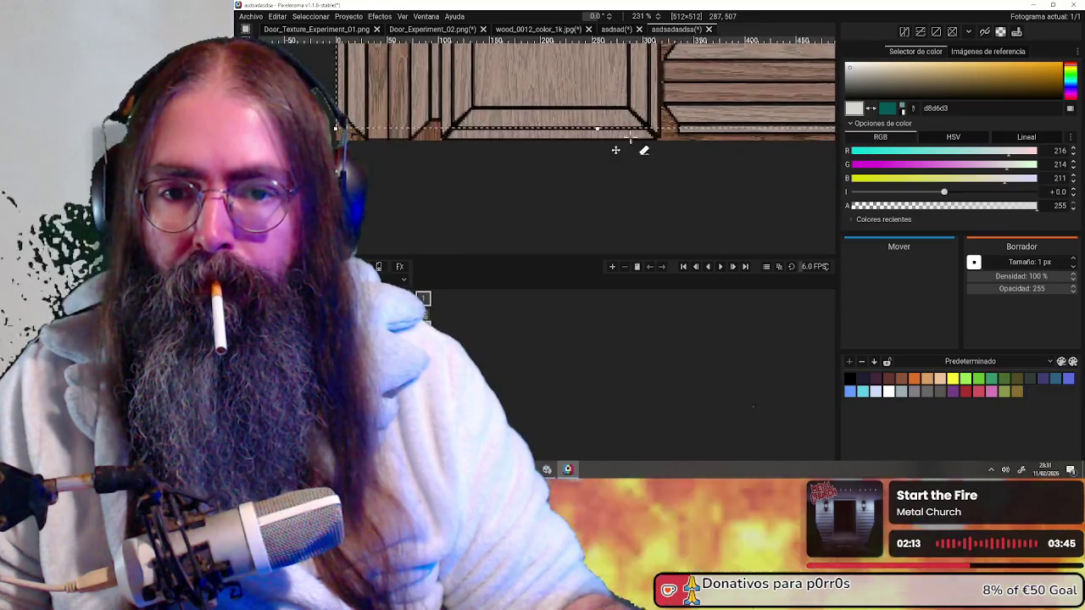
pyautogui.scroll(1, 572, 127)
pyautogui.moveTo(553, 116); pyautogui.dragTo(554, 144)
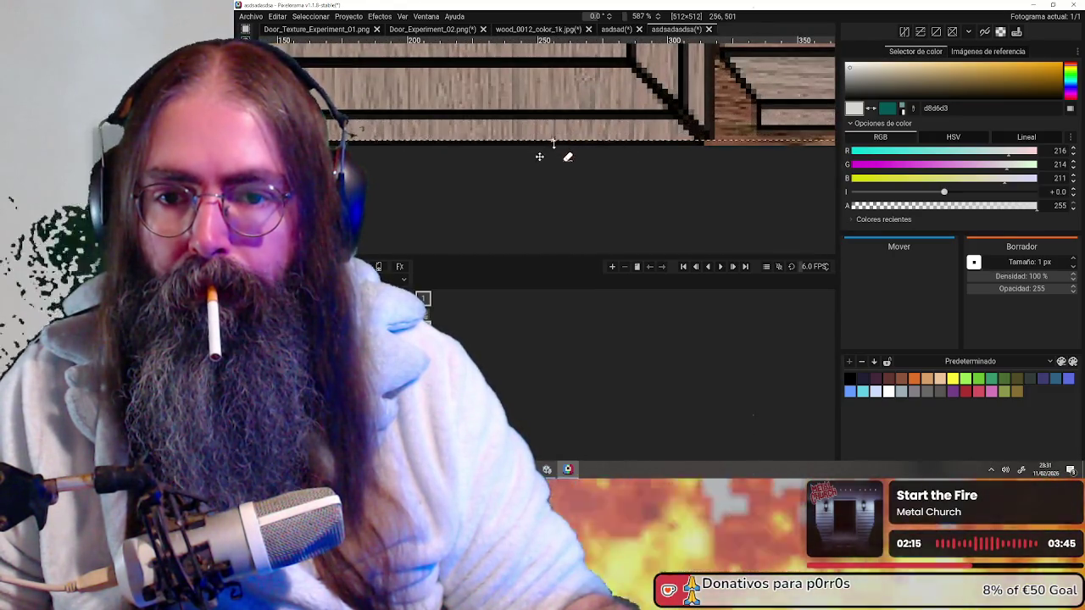
pyautogui.scroll(-2, 553, 147)
pyautogui.scroll(-2, 593, 136)
pyautogui.scroll(-2, 644, 127)
pyautogui.scroll(-2, 667, 140)
pyautogui.scroll(3, 667, 140)
pyautogui.scroll(-1, 669, 170)
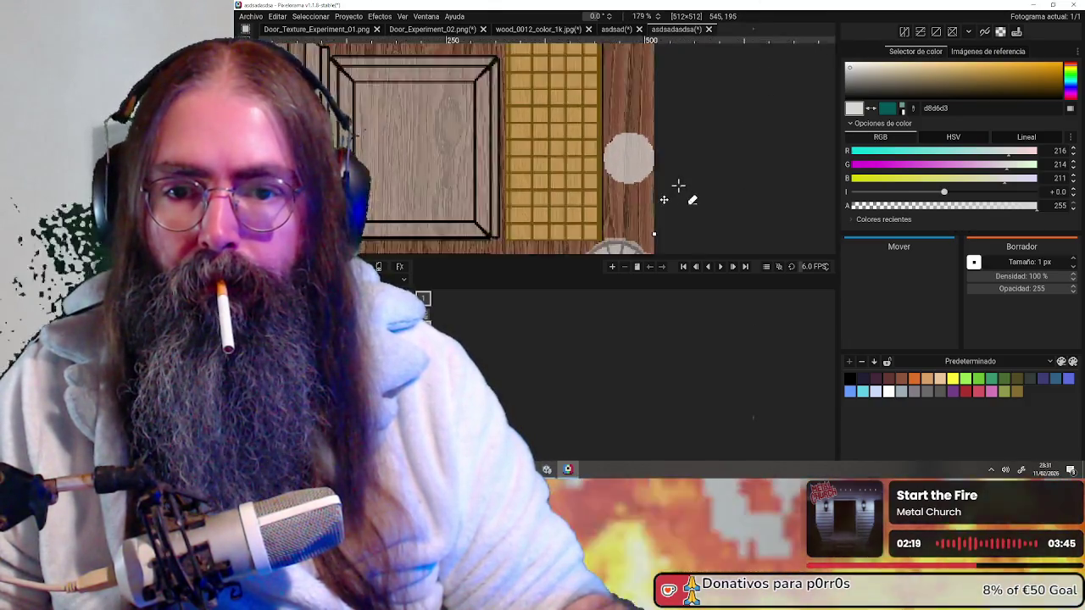
pyautogui.scroll(-1, 679, 181)
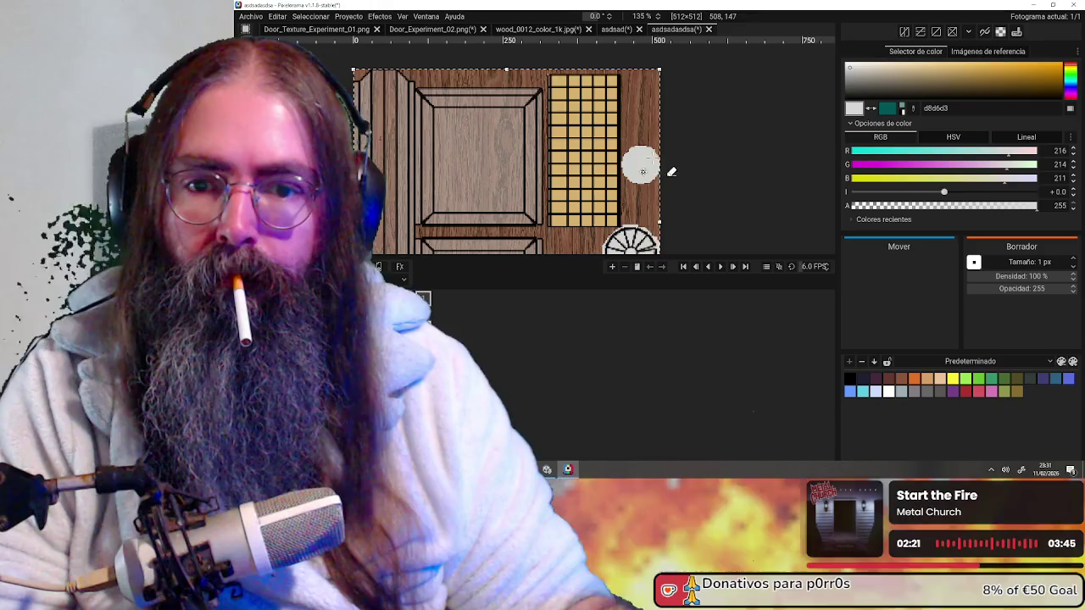
pyautogui.scroll(1, 669, 175)
pyautogui.scroll(1, 644, 175)
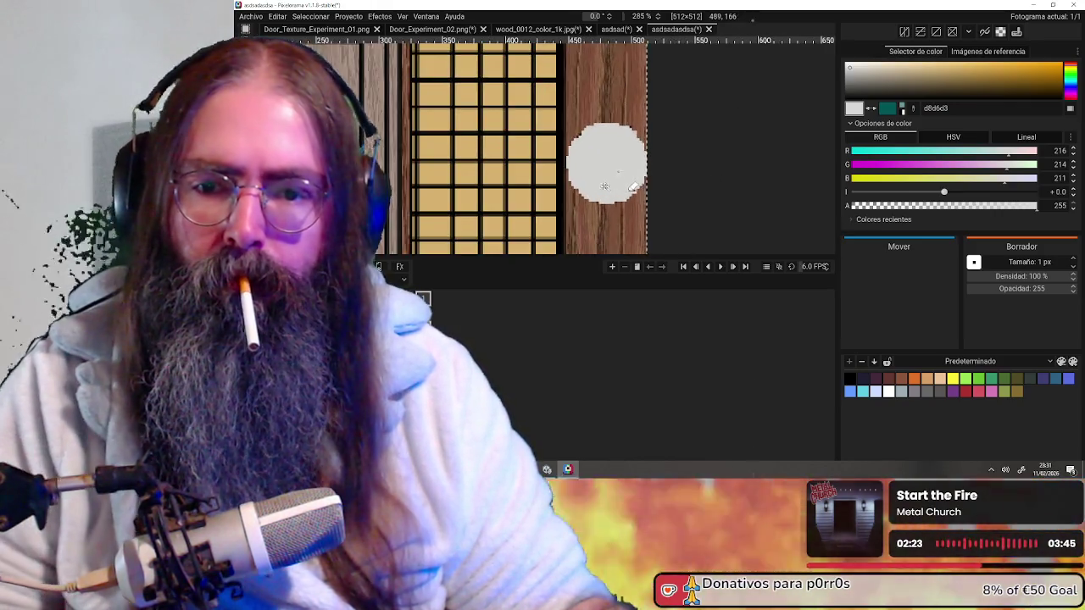
pyautogui.scroll(1, 588, 179)
pyautogui.scroll(-3, 588, 179)
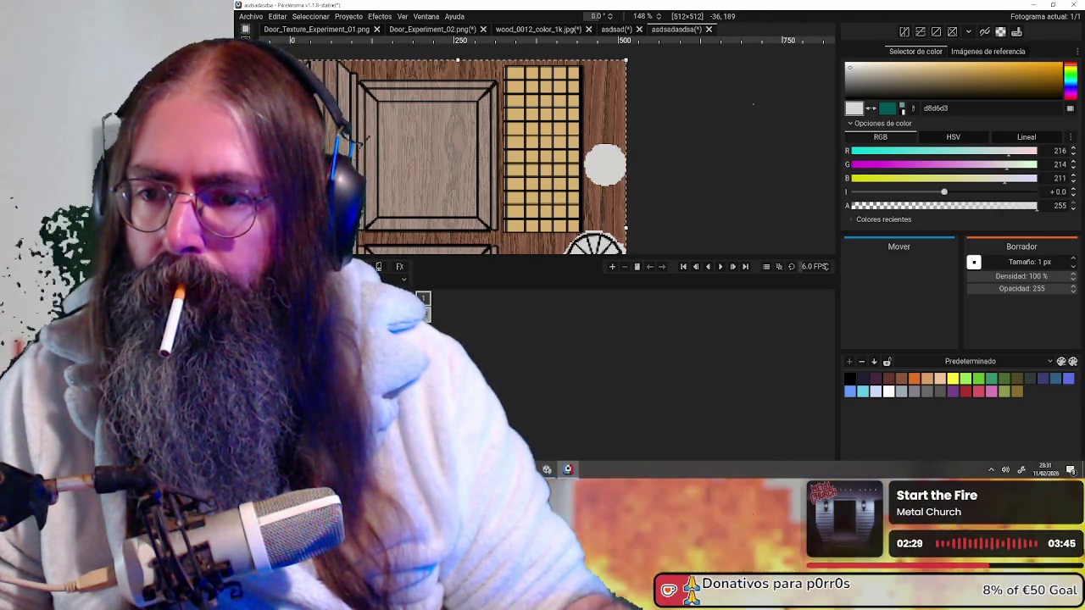
# - Try the Color Picker and Pencil tools while zooming around the window panel
pyautogui.press('o')
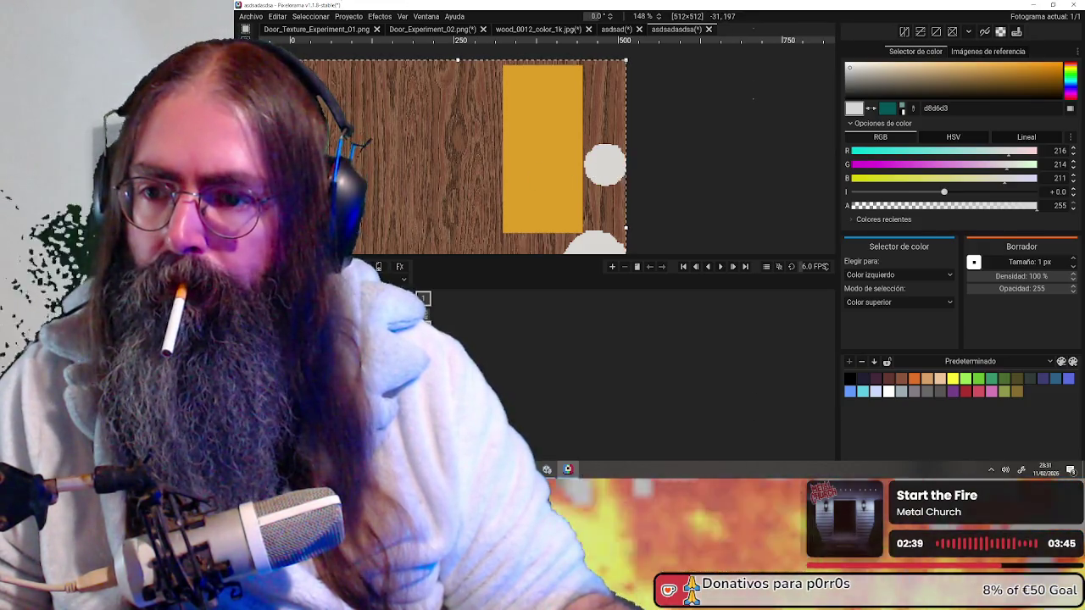
pyautogui.press('b')
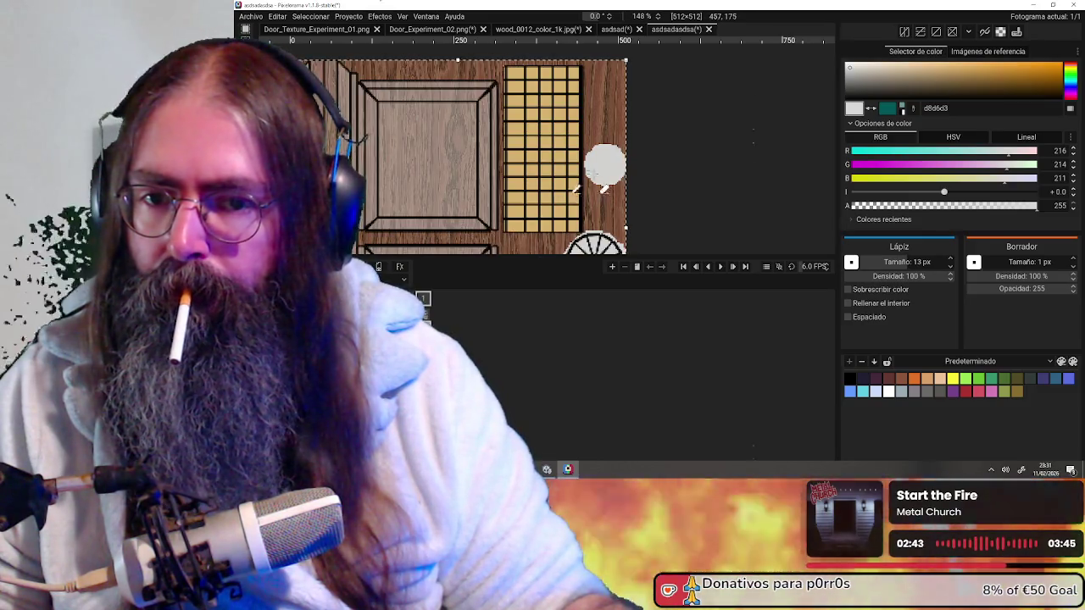
pyautogui.scroll(2, 603, 166)
pyautogui.scroll(3, 603, 166)
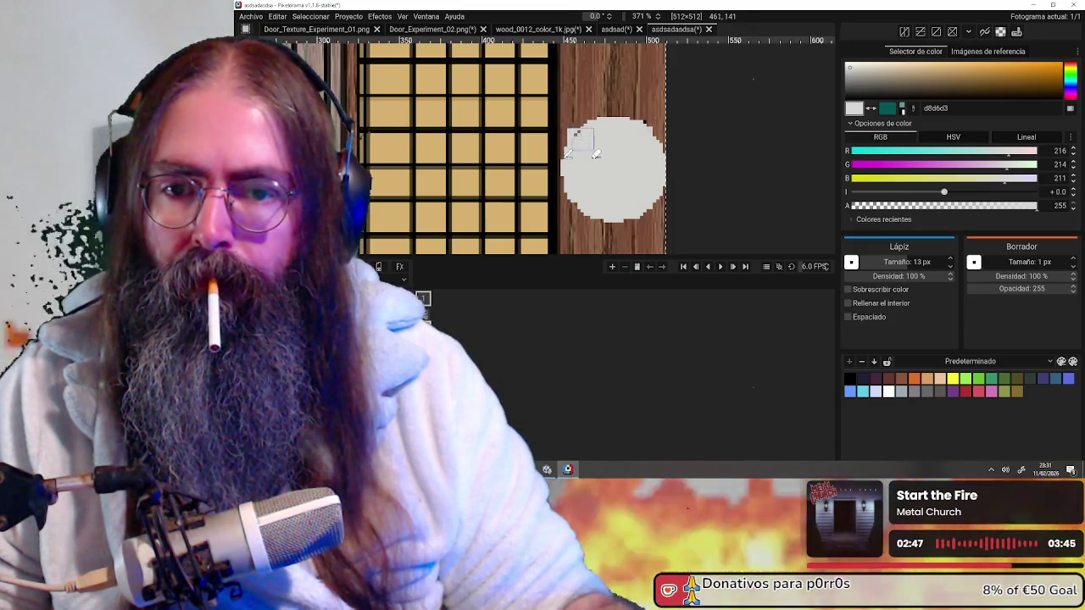
pyautogui.scroll(-2, 603, 222)
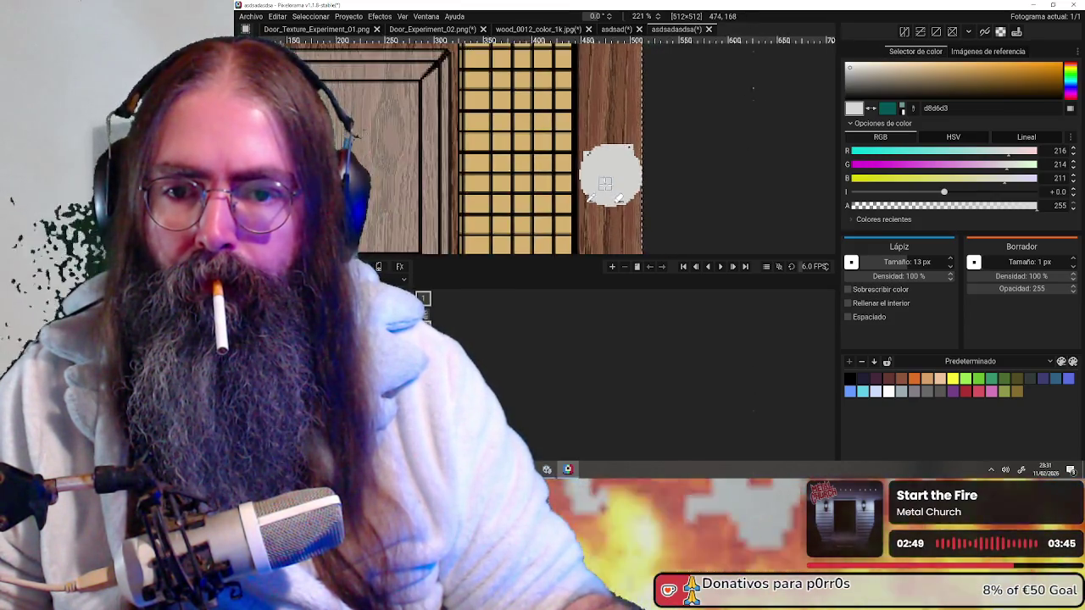
pyautogui.scroll(1, 609, 179)
pyautogui.scroll(2, 608, 180)
pyautogui.scroll(-3, 609, 180)
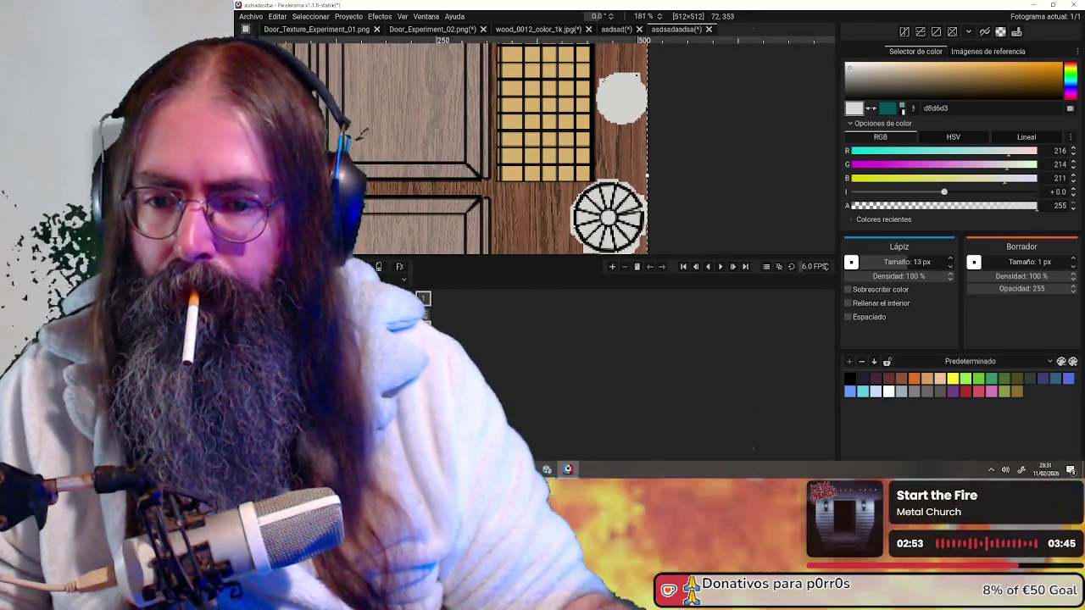
# - Hide the black outline layer and sample the window panel's orange as drawing colour
pyautogui.press('o')
pyautogui.click(558, 137)
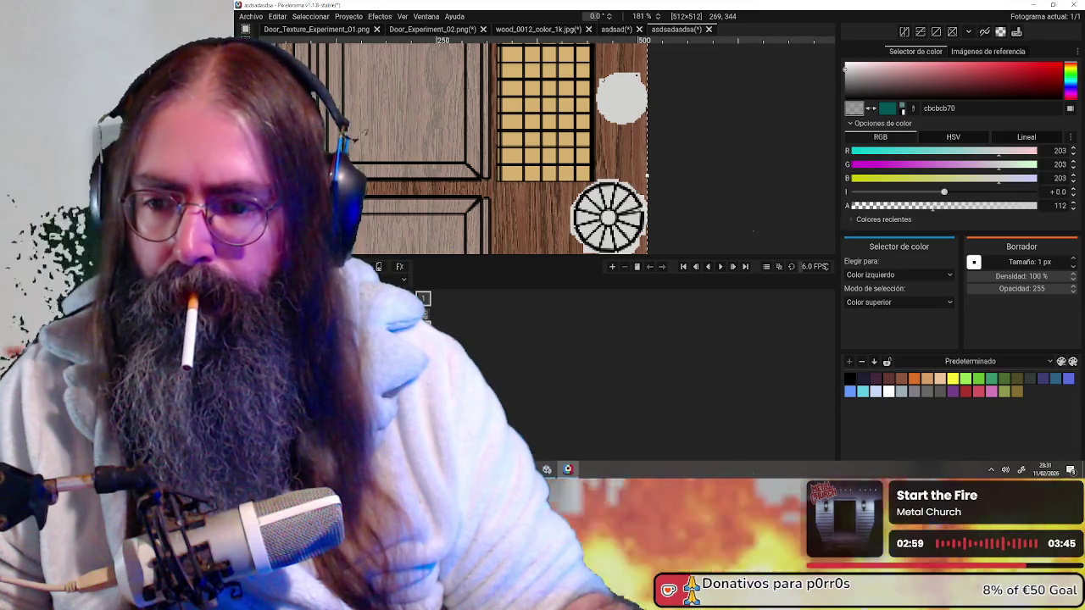
pyautogui.click(254, 315)
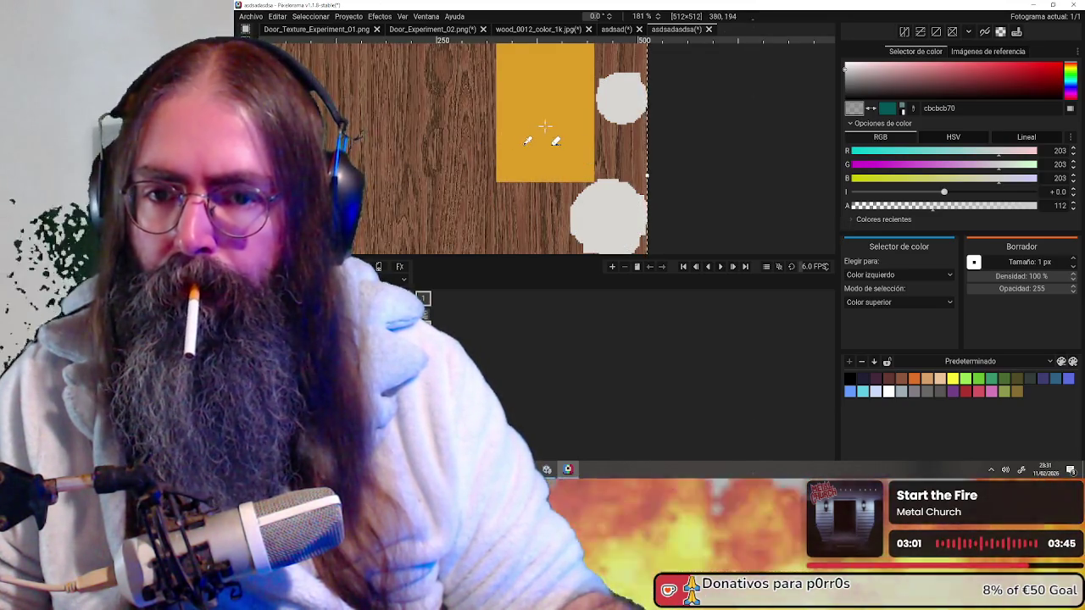
pyautogui.click(527, 149)
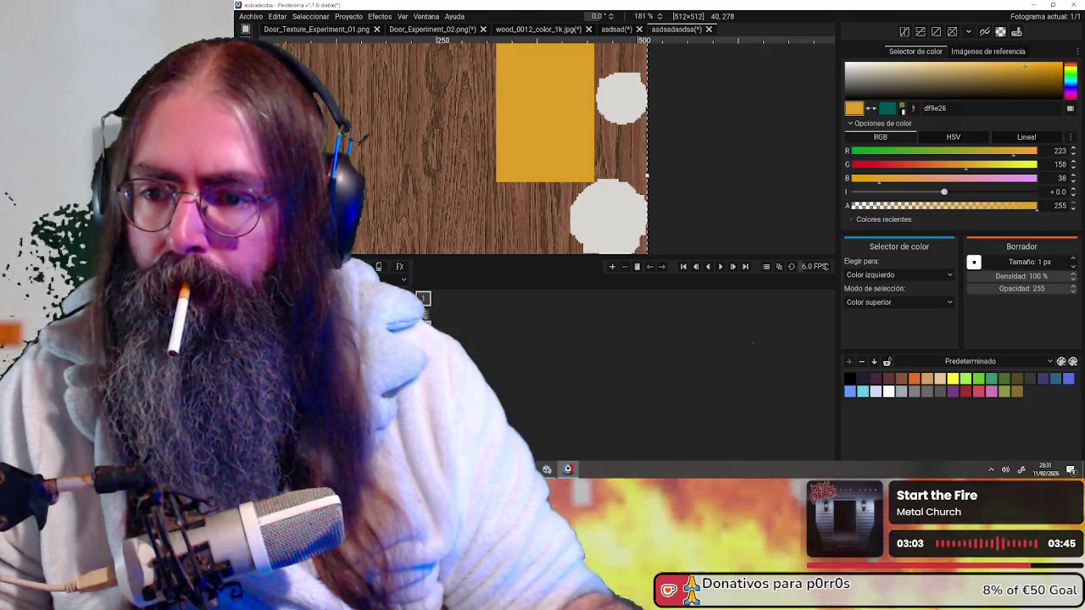
# - Show the black outline layer again and zoom in on the window grid
pyautogui.press('b')
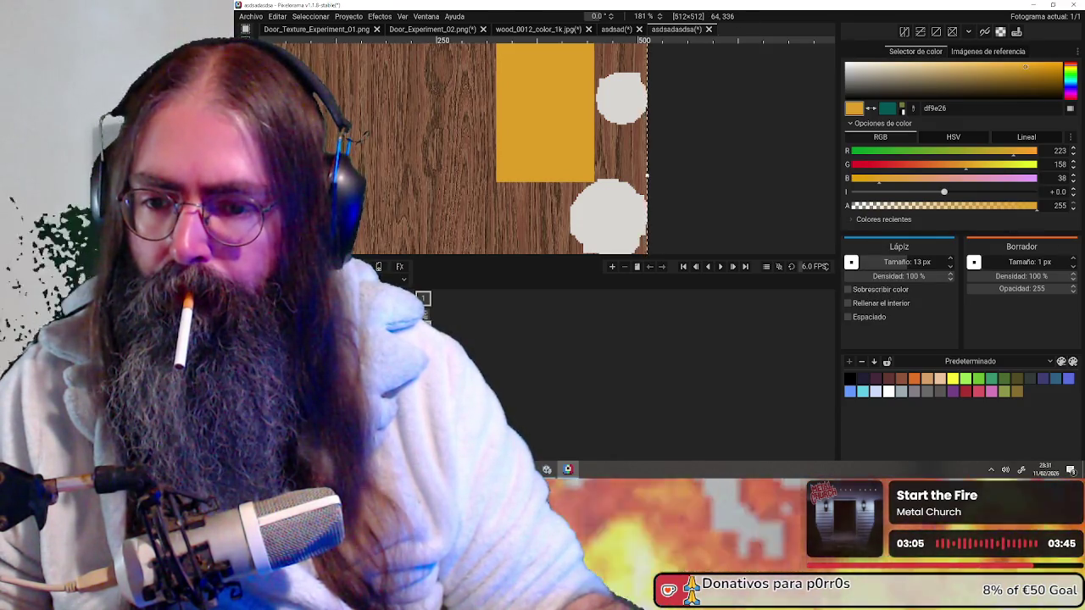
pyautogui.click(254, 315)
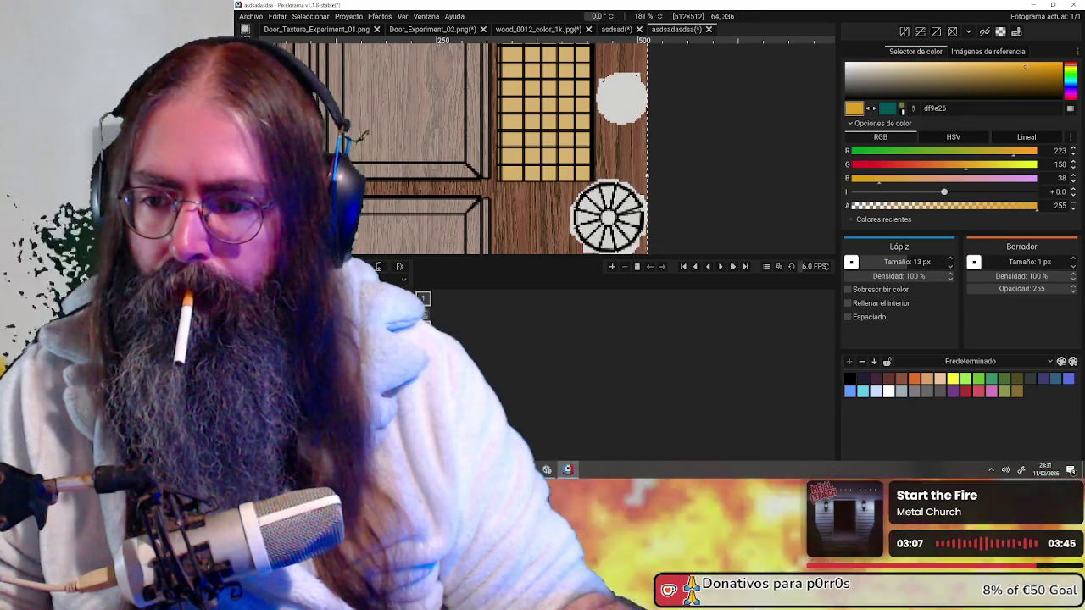
pyautogui.moveTo(576, 85); pyautogui.dragTo(548, 165, button='middle')
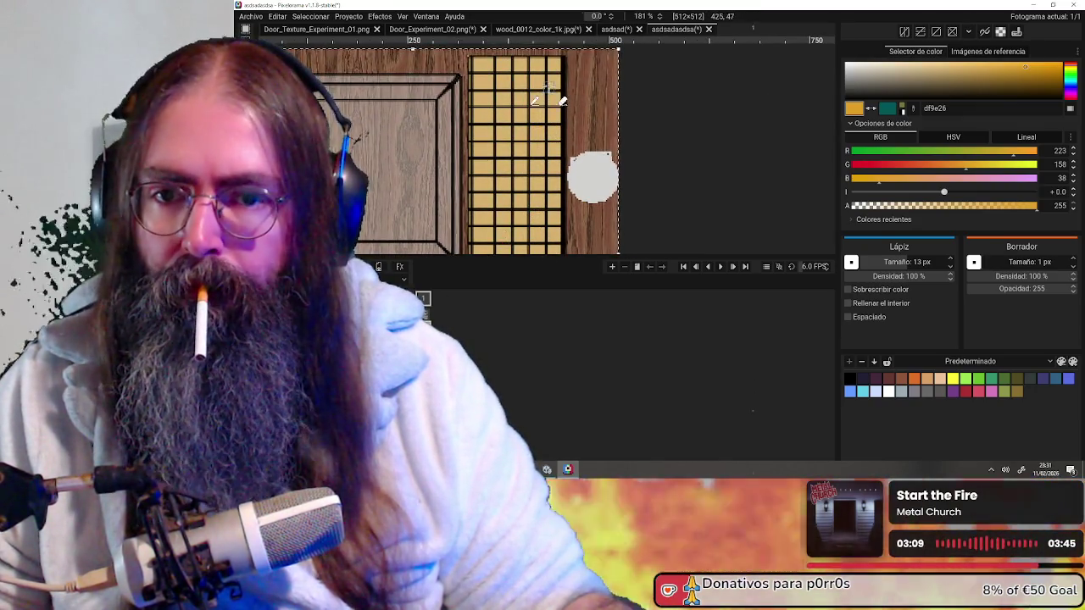
pyautogui.scroll(1, 551, 83)
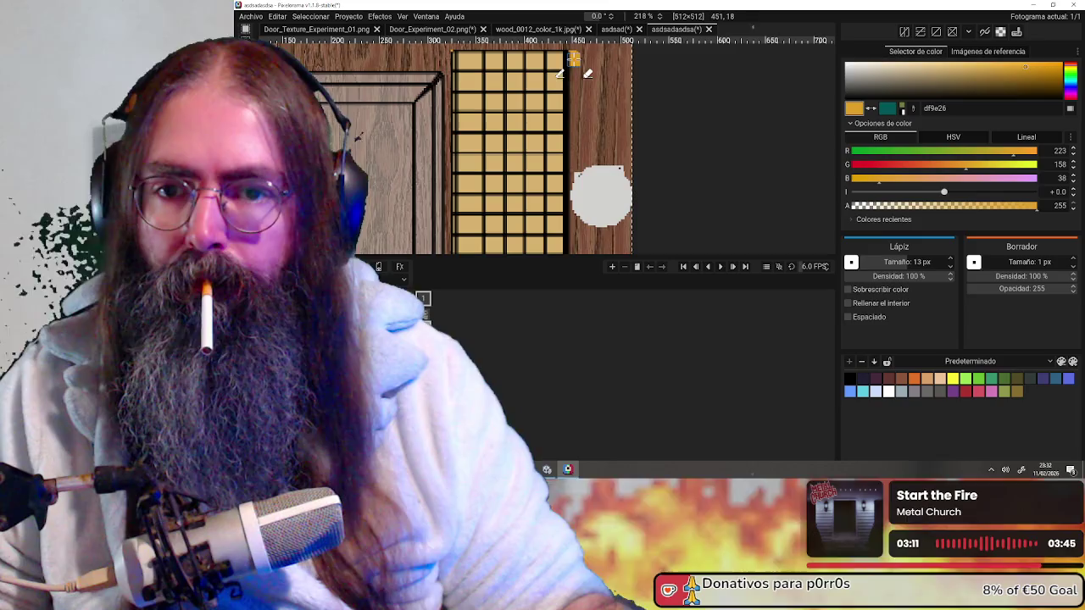
# - Turn off Sobrescribir color, undo and redo the last window edit, and pick the Rectangle tool
pyautogui.click(848, 289)
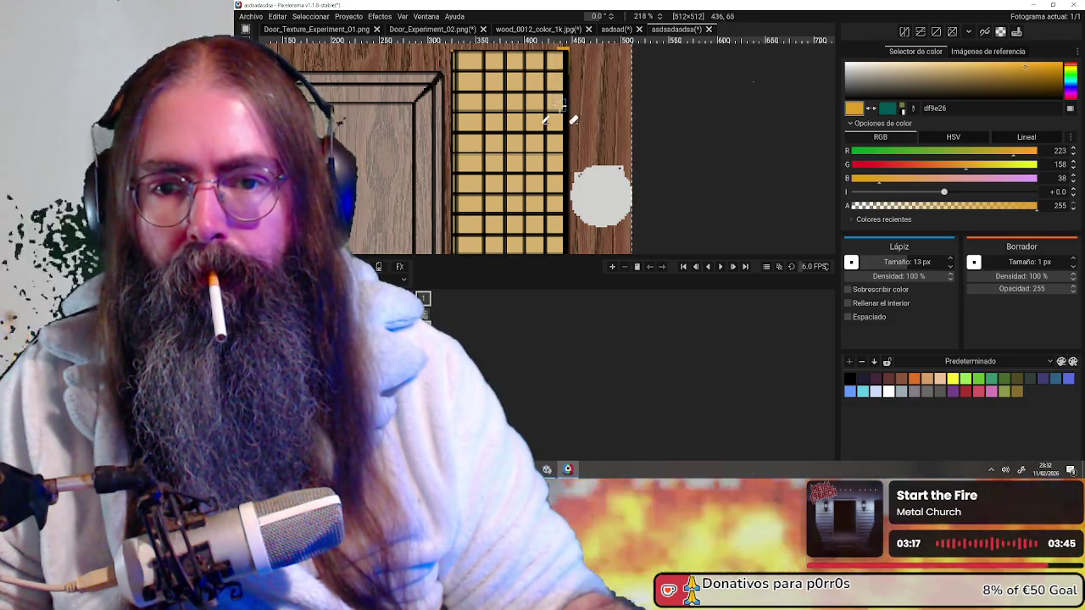
pyautogui.hotkey('ctrl', 'z')
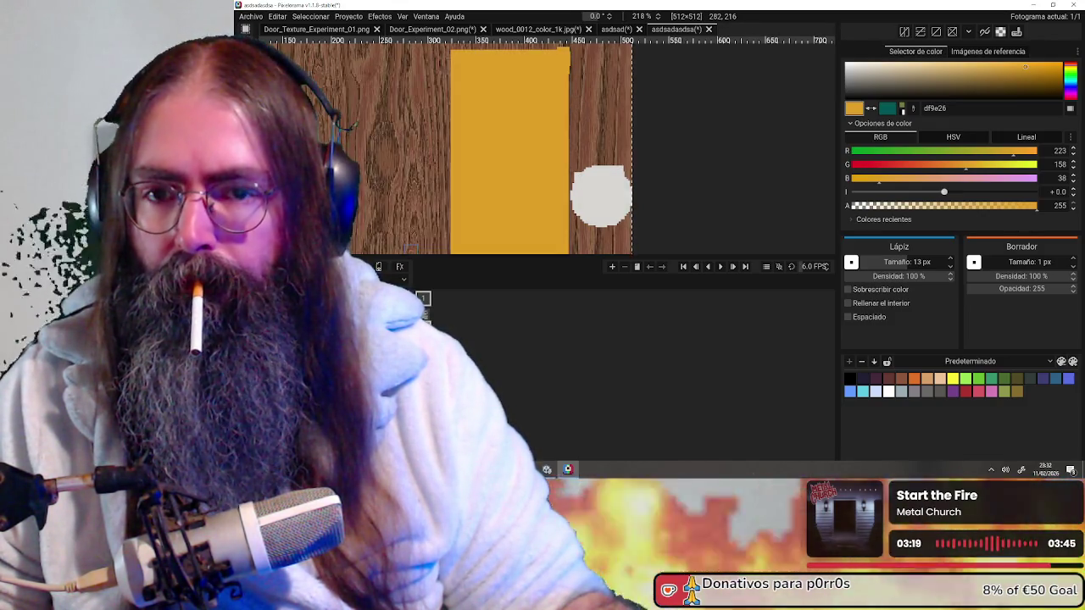
pyautogui.hotkey('ctrl', 'y')
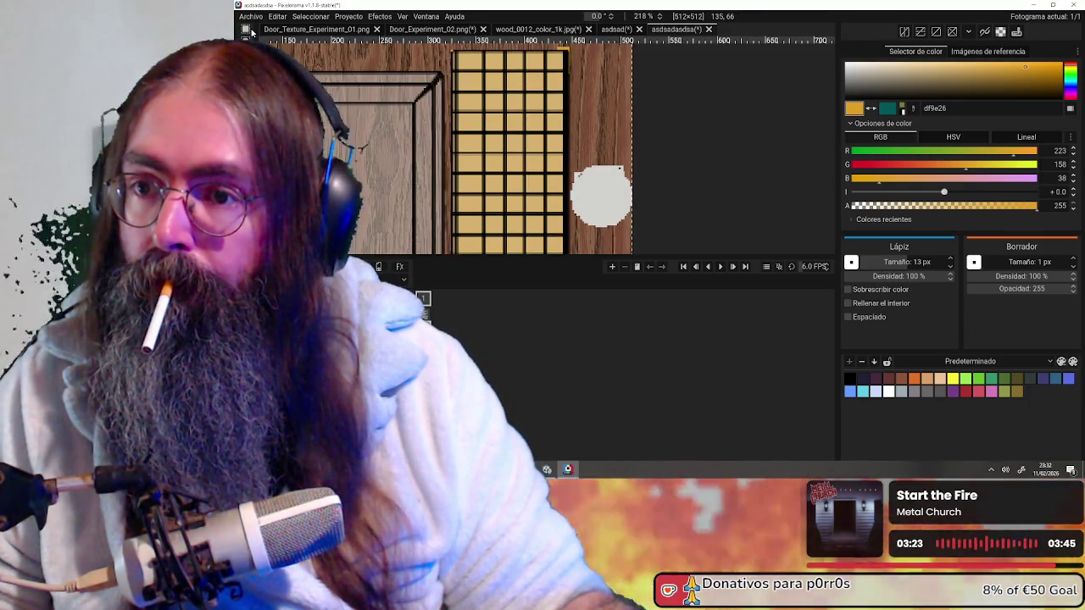
pyautogui.hotkey('shift', 'r')
pyautogui.scroll(-2, 542, 84)
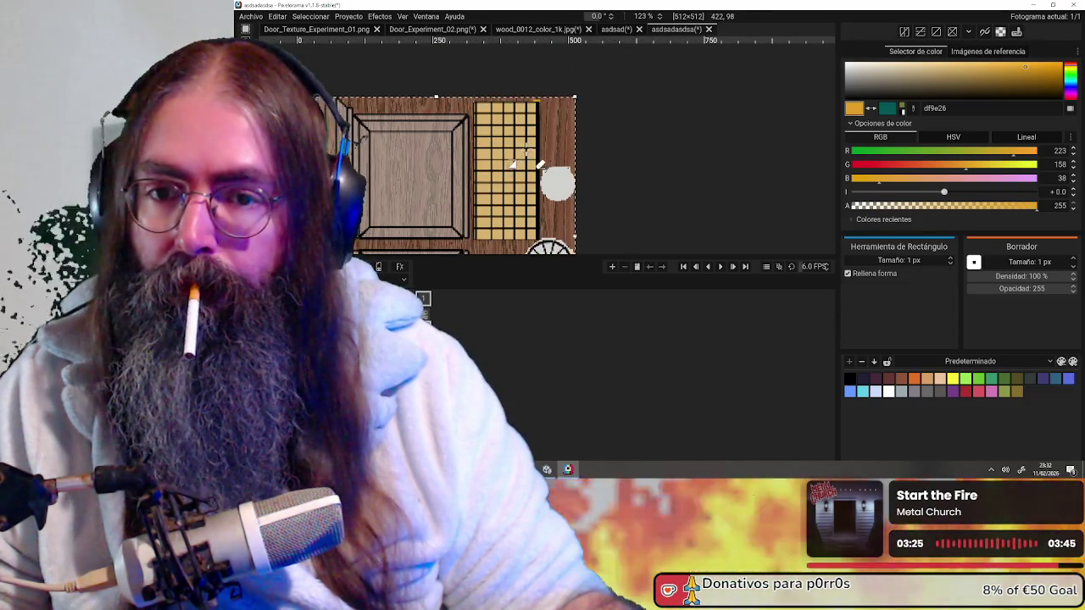
# - Draw a filled orange rectangle over the window grid, then switch to OBS Studio
pyautogui.moveTo(546, 86); pyautogui.dragTo(474, 238)
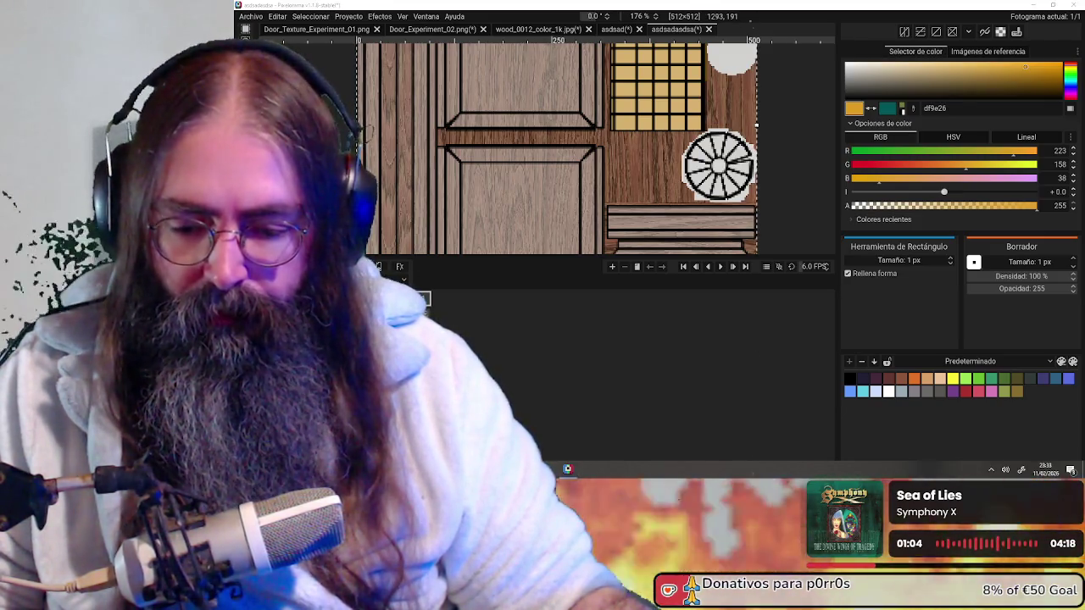
pyautogui.hotkey('alt', 'Tab')
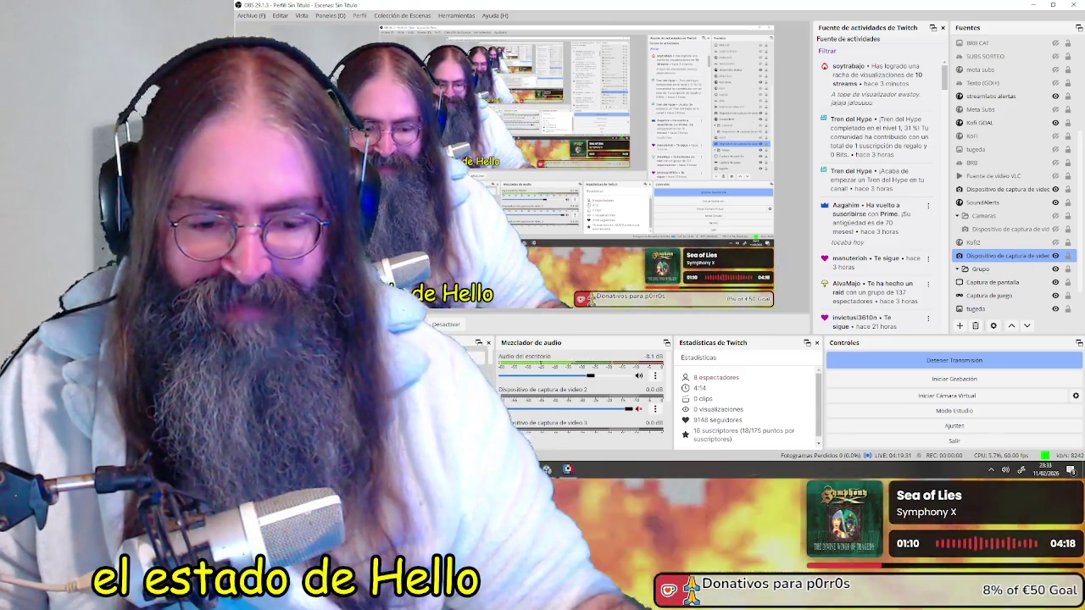
# - View the wood-textured door from below in Blender, then return to the texture in Pixelorama
pyautogui.hotkey('alt', 'Tab')
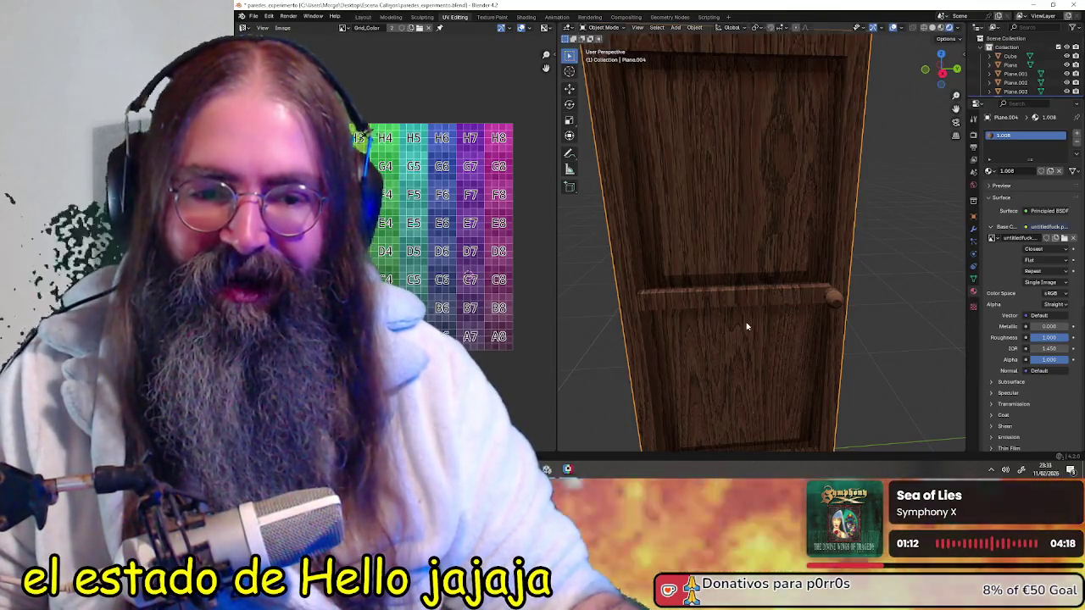
pyautogui.moveTo(798, 300)
pyautogui.mouseDown(button='middle')
pyautogui.moveTo(703, 319)
pyautogui.moveTo(722, 330)
pyautogui.moveTo(709, 332)
pyautogui.mouseUp(button='middle')
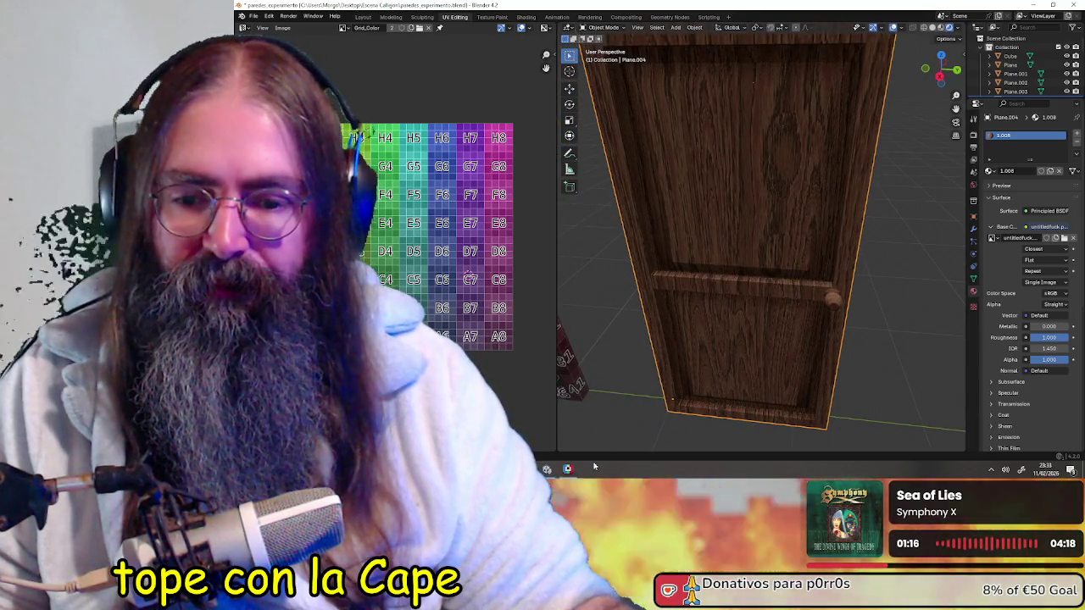
pyautogui.click(568, 469)
pyautogui.scroll(-4, 702, 165)
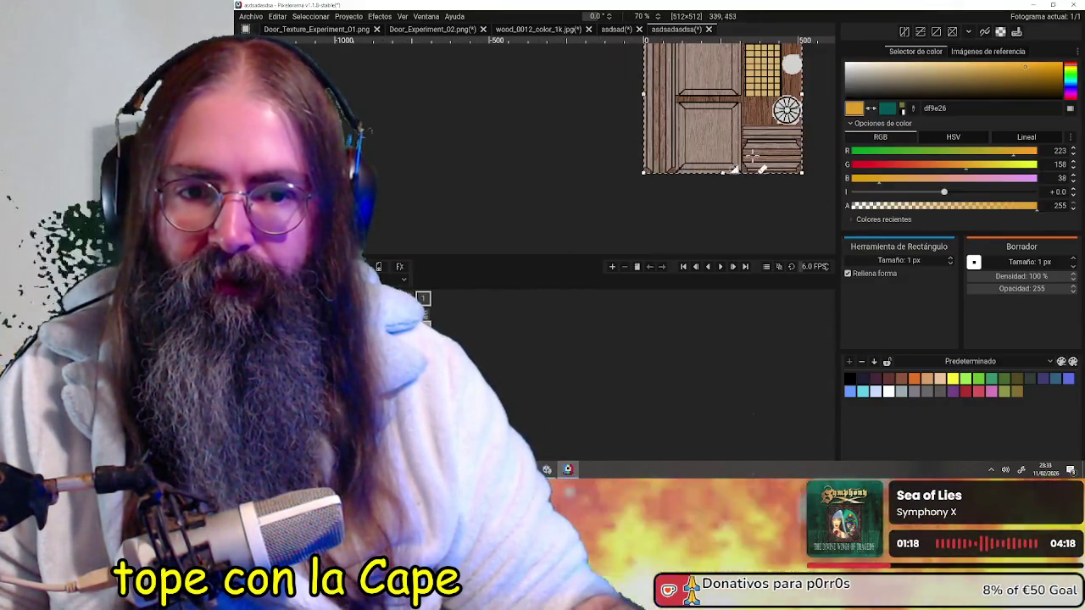
# - Undo the door panel and grid details and draw a filled yellow rectangle beside the yellow block
pyautogui.scroll(2, 683, 199)
pyautogui.scroll(3, 690, 182)
pyautogui.scroll(4, 702, 162)
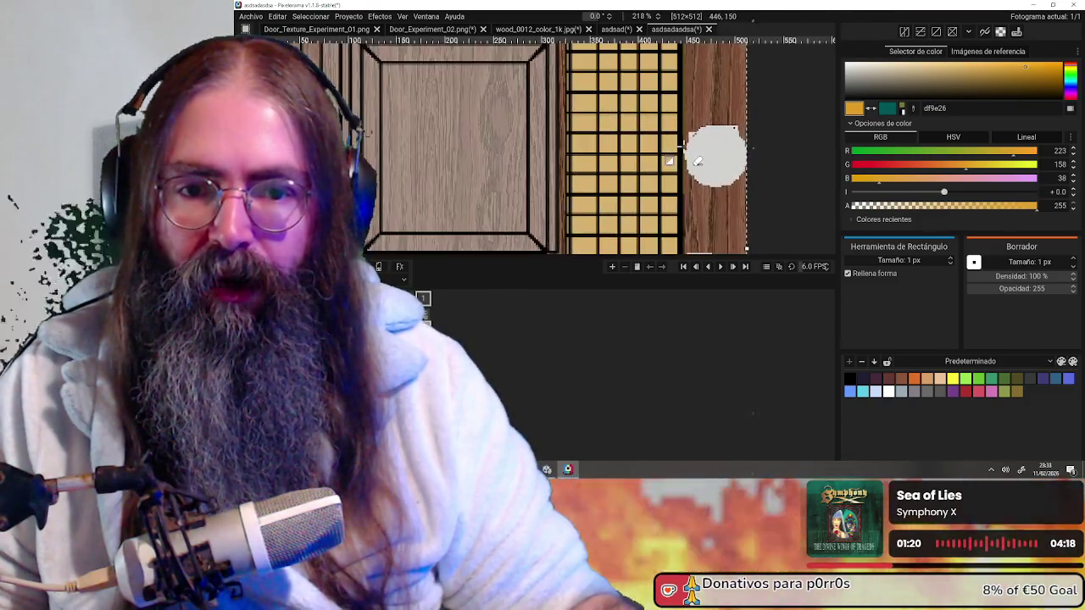
pyautogui.scroll(-5, 703, 162)
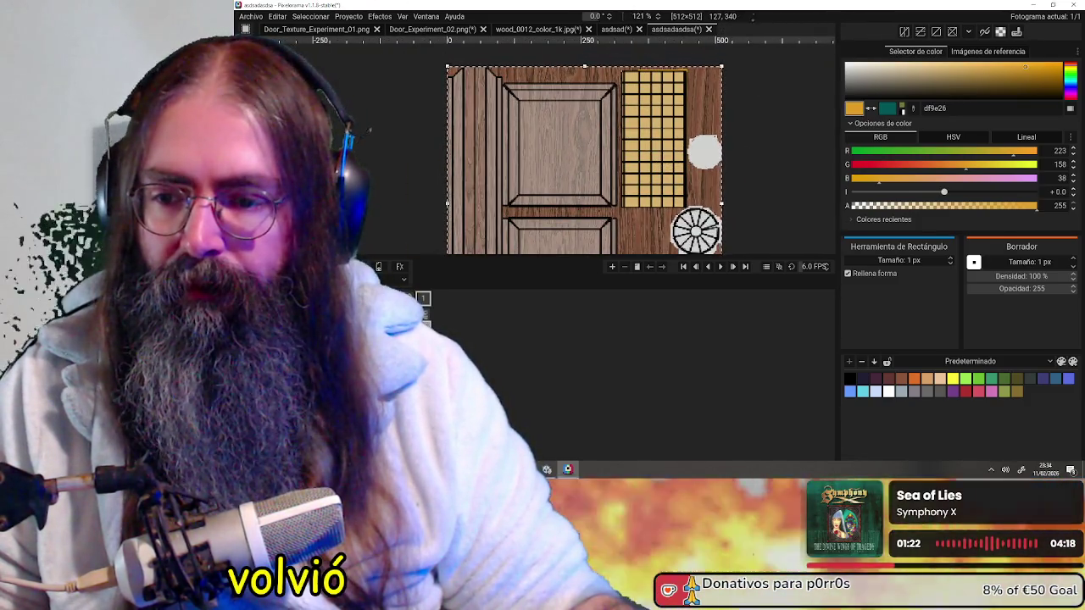
pyautogui.hotkey('ctrl', 'z')
pyautogui.scroll(4, 619, 186)
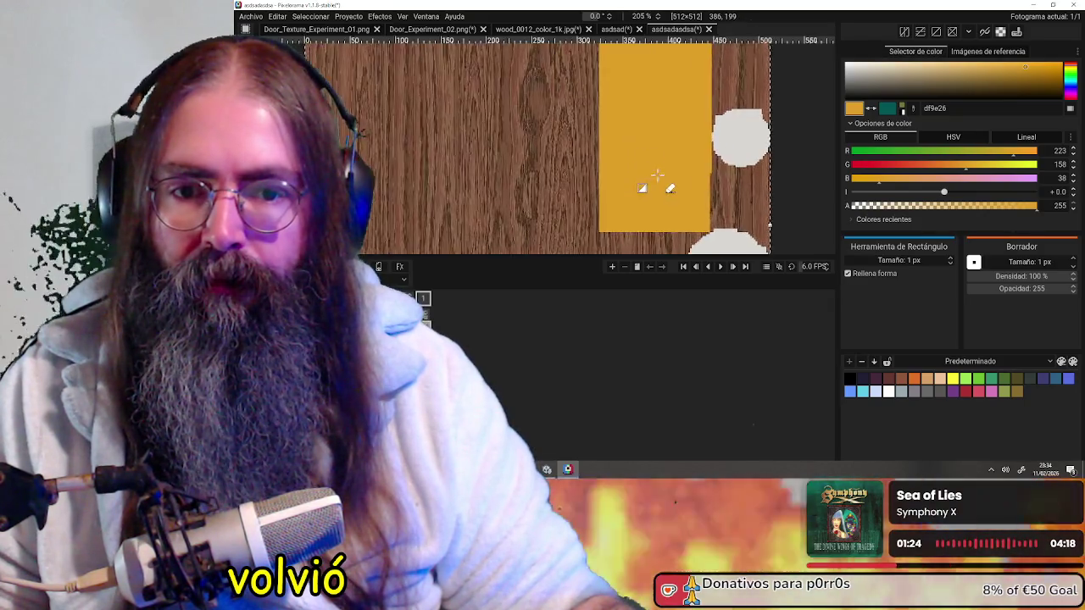
pyautogui.scroll(3, 661, 182)
pyautogui.moveTo(668, 181); pyautogui.dragTo(594, 141, button='middle')
pyautogui.moveTo(603, 125); pyautogui.dragTo(667, 220)
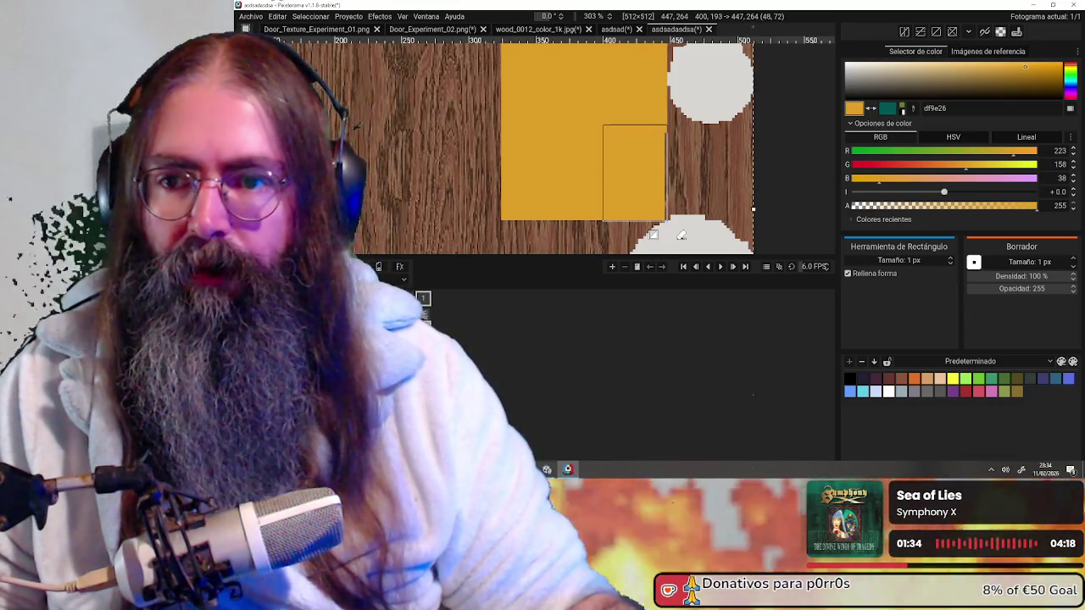
pyautogui.moveTo(666, 221); pyautogui.dragTo(667, 222)
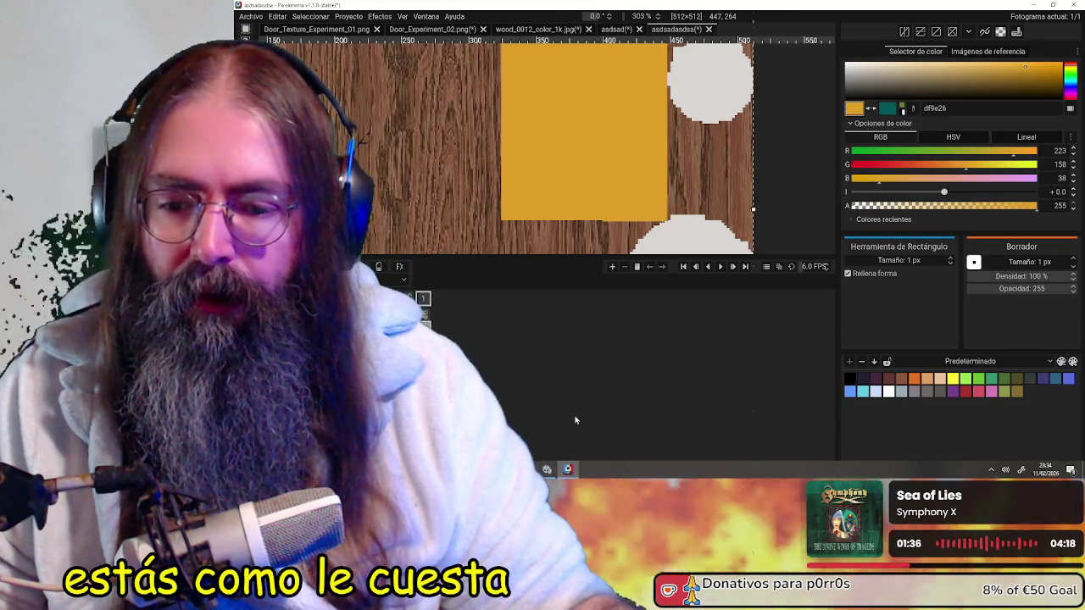
# - Check the 3D door scene, then come back and pan to show the whole texture
pyautogui.hotkey('alt', 'Tab')
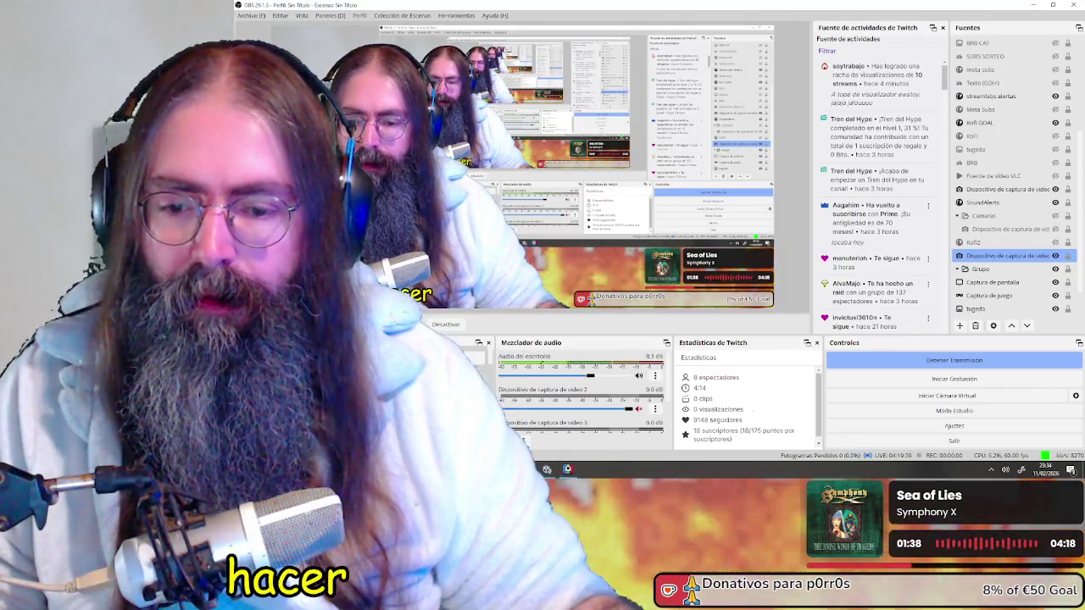
pyautogui.click(567, 468)
pyautogui.hotkey('alt', 'Tab')
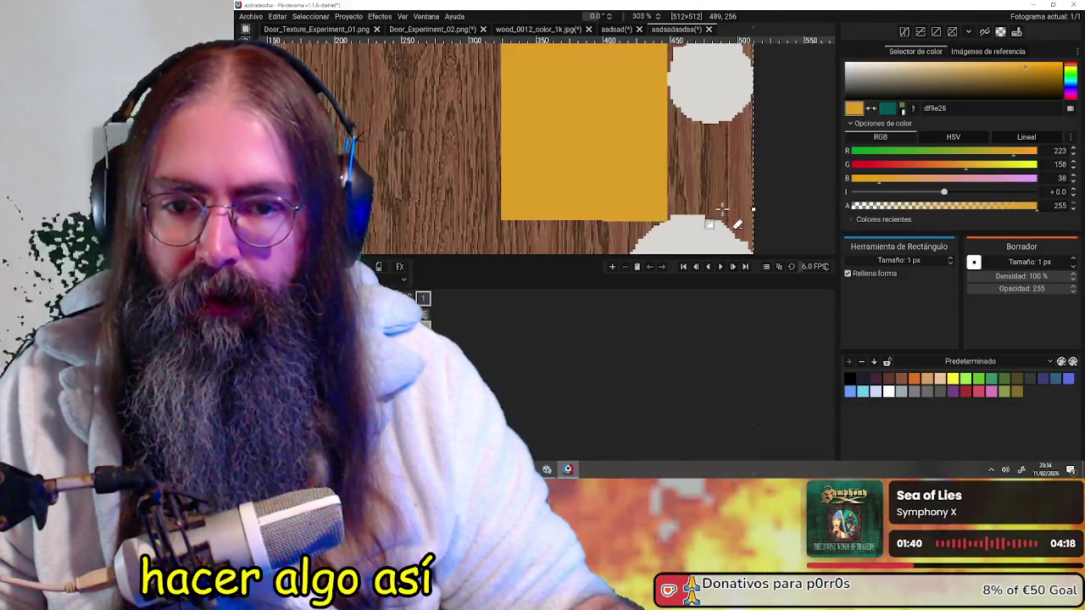
pyautogui.scroll(-5, 745, 158)
pyautogui.moveTo(744, 159)
pyautogui.mouseDown(button='middle')
pyautogui.moveTo(635, 93)
pyautogui.moveTo(560, 176)
pyautogui.mouseUp(button='middle')
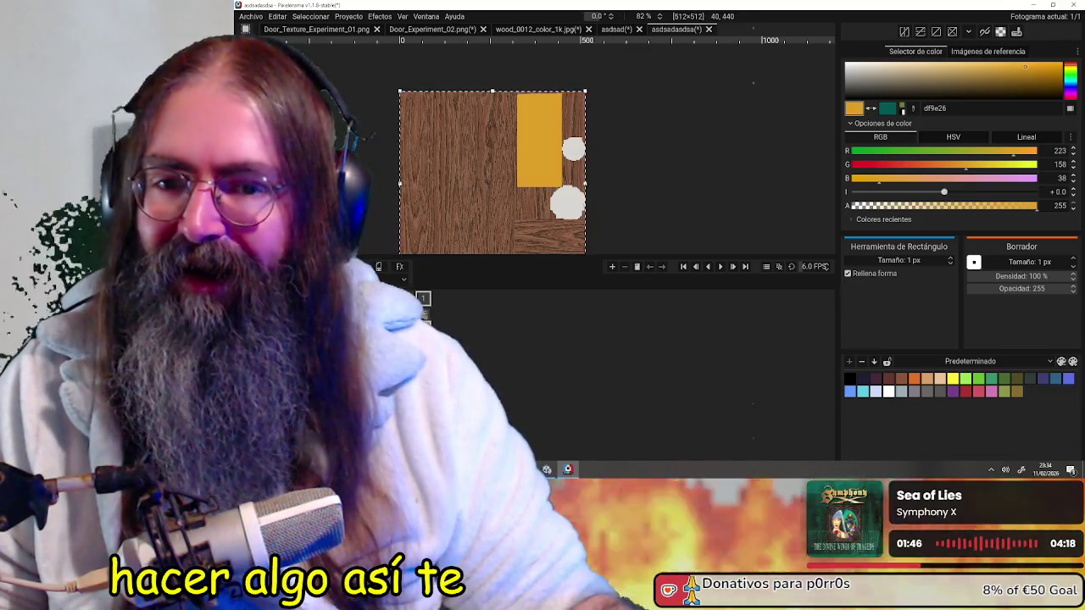
# - Restore the door panel and grid details with Ctrl+V and zoom around to inspect the sheet
pyautogui.hotkey('ctrl', 'v')
pyautogui.scroll(5, 598, 137)
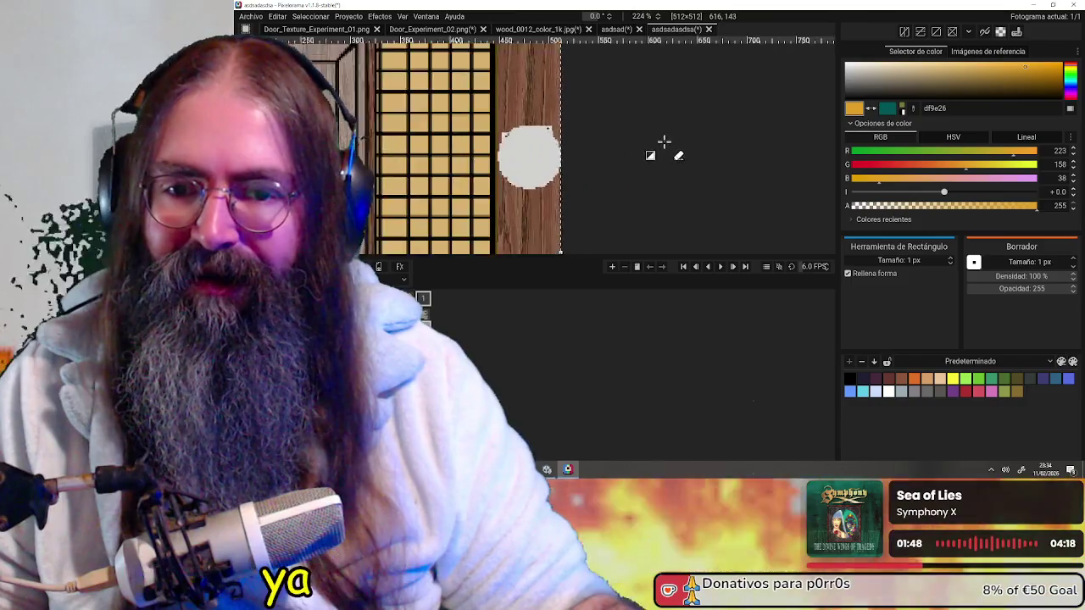
pyautogui.scroll(2, 591, 167)
pyautogui.scroll(-3, 594, 168)
pyautogui.scroll(-2, 596, 169)
pyautogui.scroll(-2, 598, 170)
pyautogui.scroll(2, 598, 169)
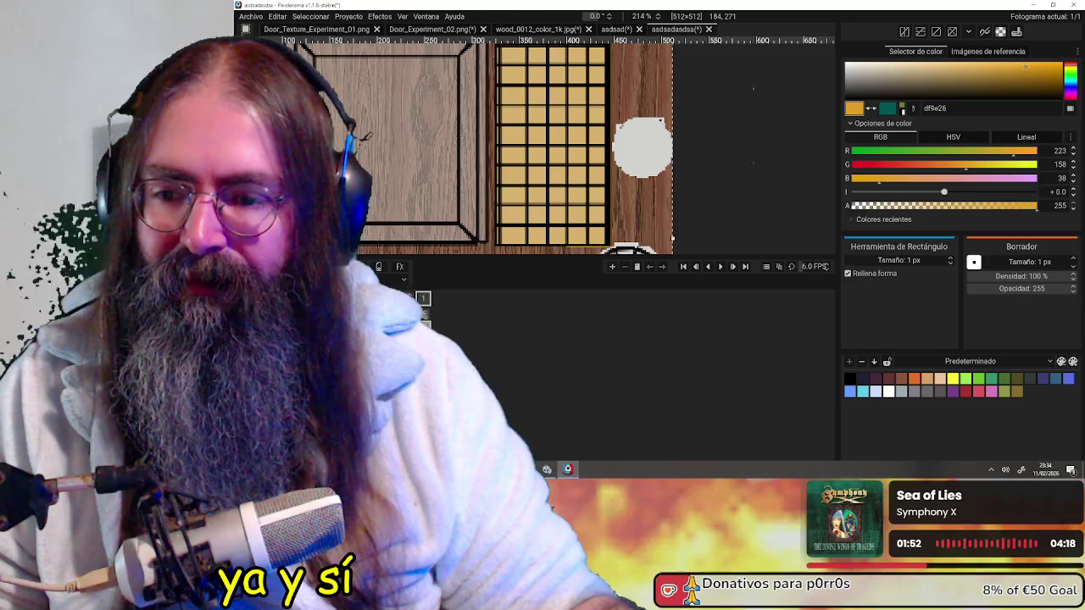
pyautogui.scroll(-4, 597, 168)
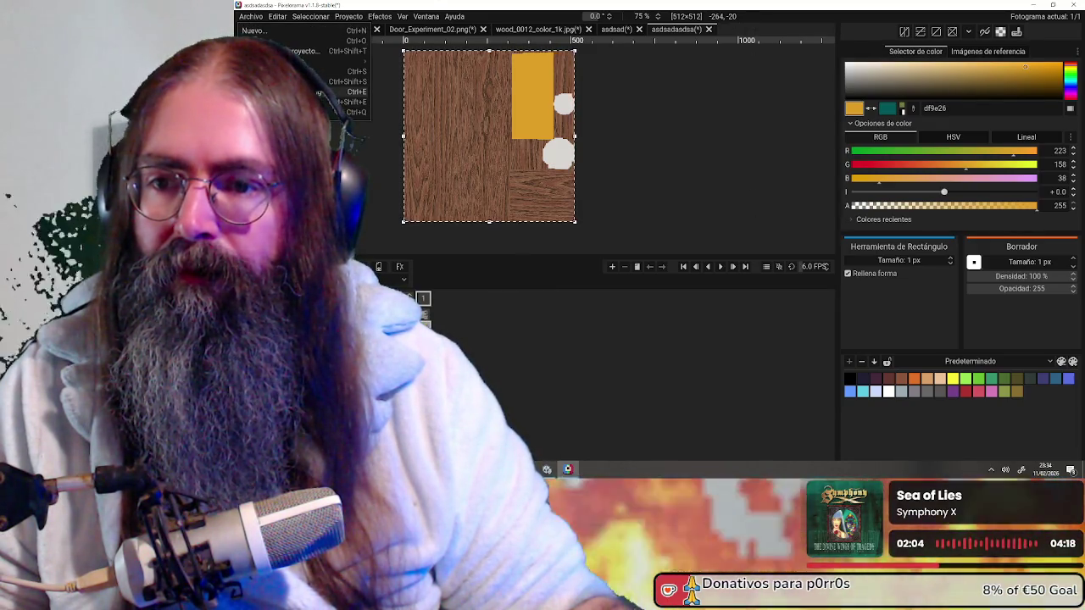
# - Load the updated wood texture PNG into the door's Base Color slot and orbit to view the yellow knob
pyautogui.press('Escape')
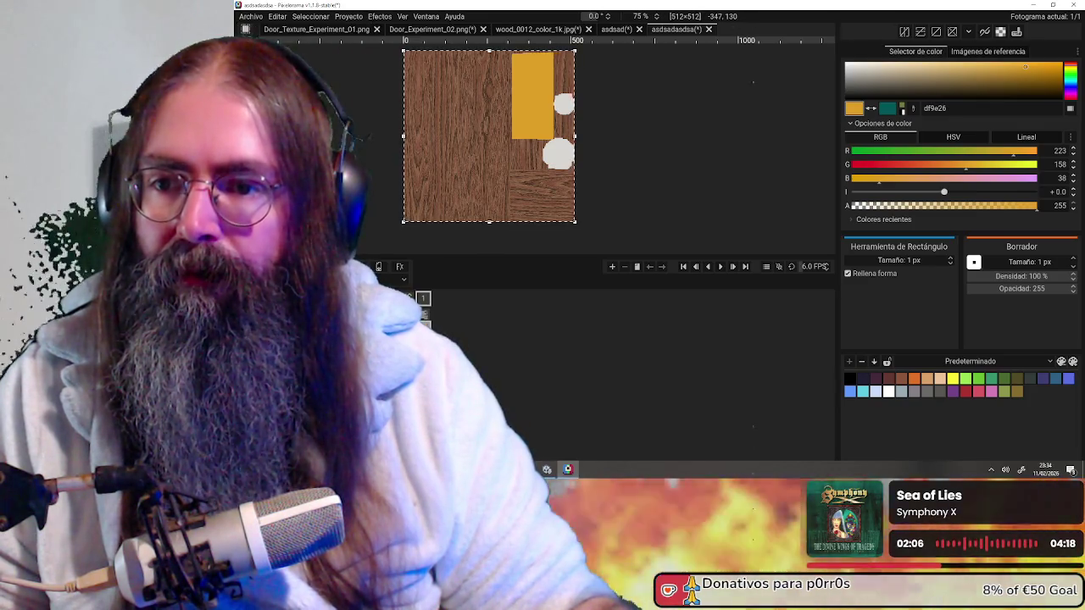
pyautogui.hotkey('alt', 'Tab')
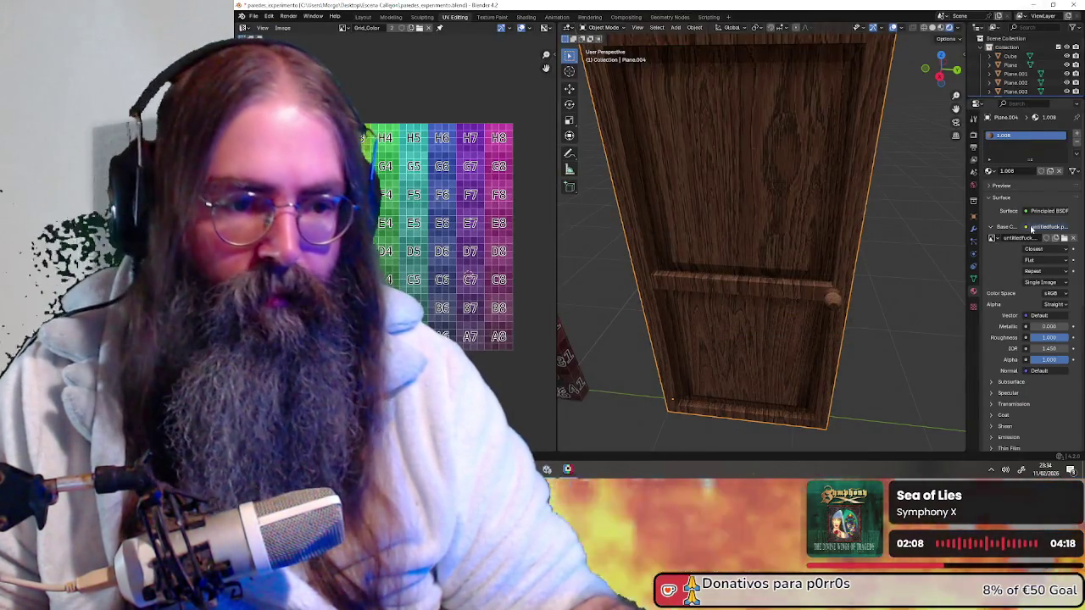
pyautogui.click(1056, 239)
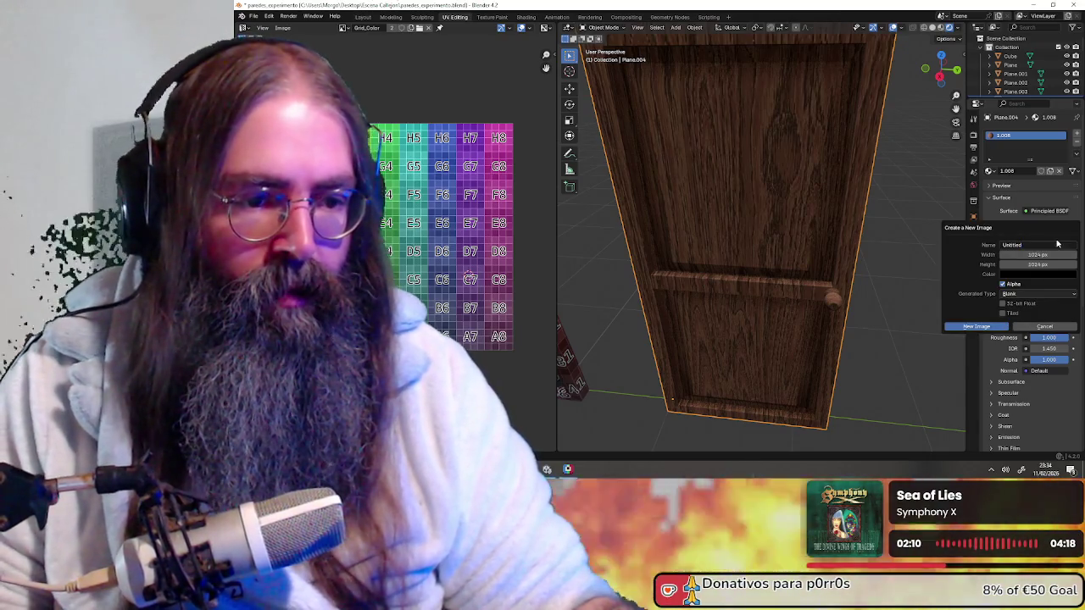
pyautogui.press('Return')
pyautogui.click(1065, 238)
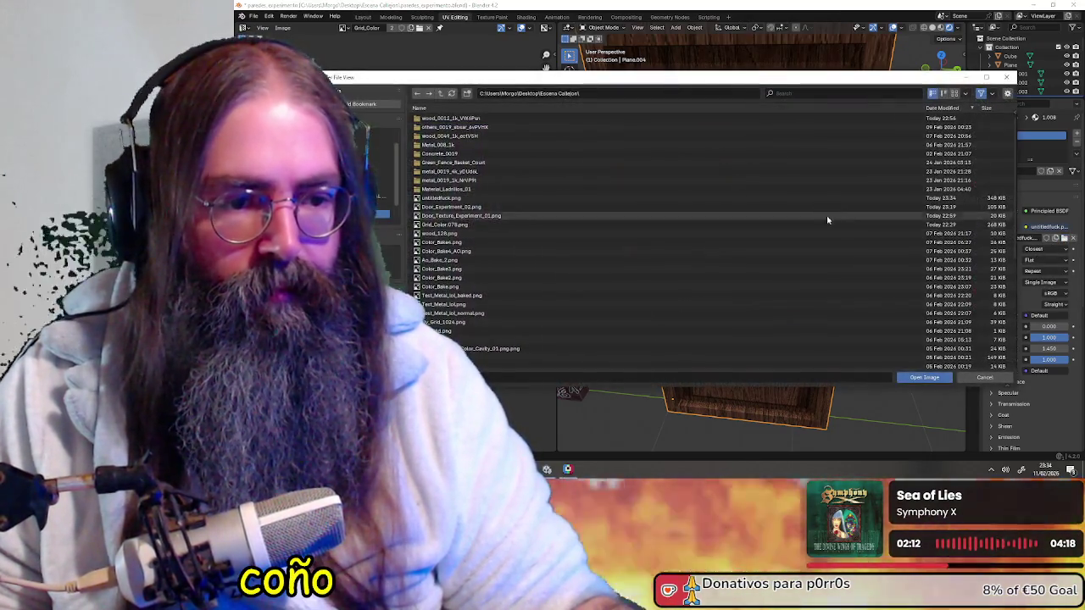
pyautogui.doubleClick(534, 199)
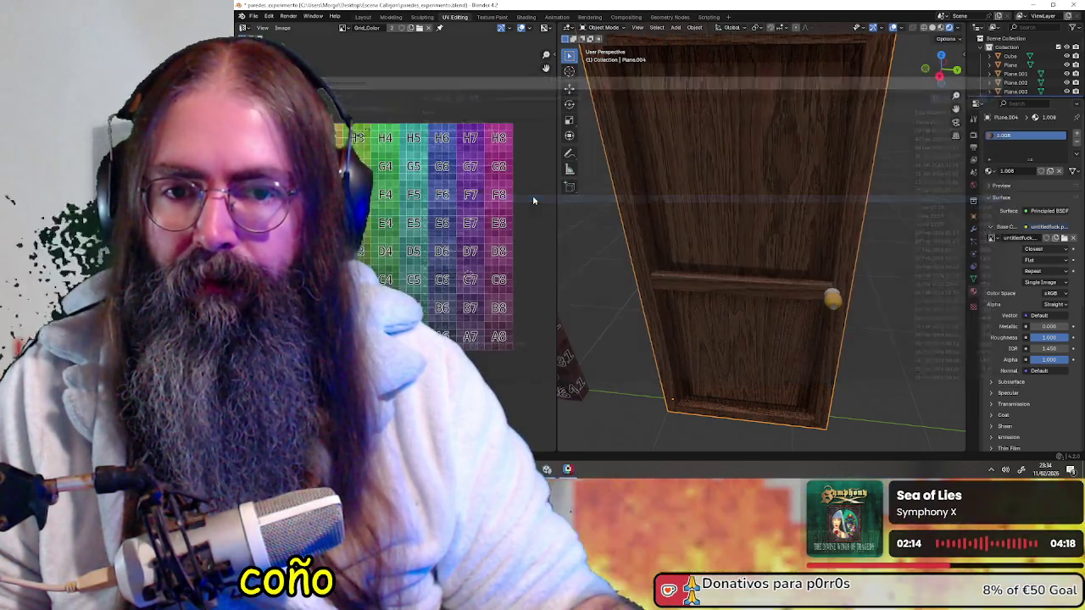
pyautogui.moveTo(729, 245)
pyautogui.mouseDown(button='middle')
pyautogui.moveTo(842, 283)
pyautogui.moveTo(751, 286)
pyautogui.moveTo(831, 260)
pyautogui.moveTo(769, 265)
pyautogui.moveTo(778, 267)
pyautogui.mouseUp(button='middle')
pyautogui.scroll(3, 766, 307)
pyautogui.scroll(2, 779, 182)
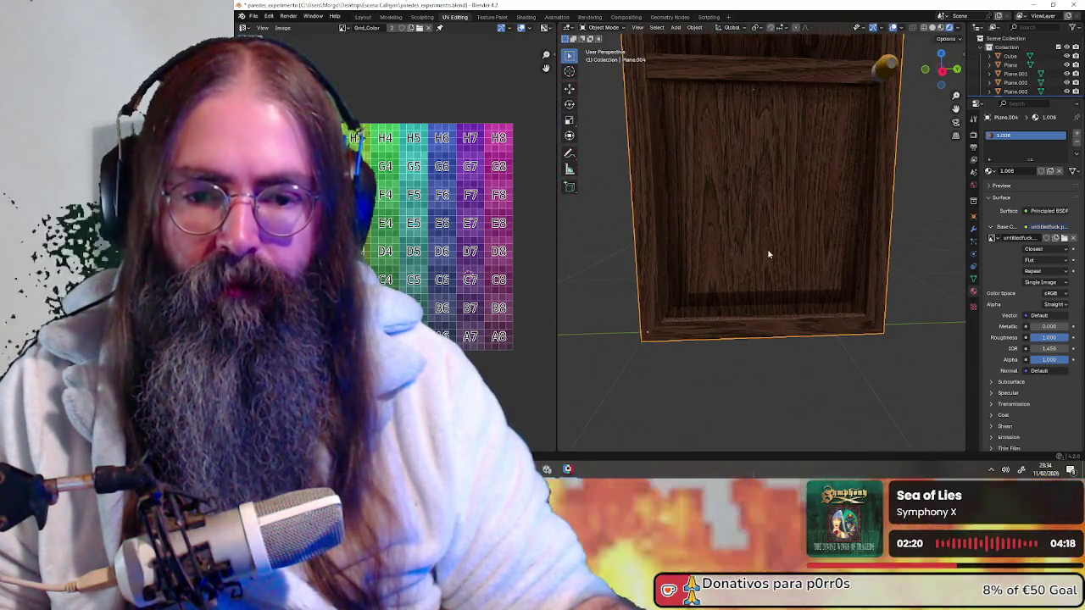
pyautogui.moveTo(781, 159)
pyautogui.mouseDown(button='middle')
pyautogui.moveTo(755, 186)
pyautogui.moveTo(751, 297)
pyautogui.moveTo(741, 218)
pyautogui.moveTo(742, 231)
pyautogui.moveTo(869, 232)
pyautogui.moveTo(908, 245)
pyautogui.moveTo(746, 259)
pyautogui.moveTo(731, 198)
pyautogui.moveTo(743, 206)
pyautogui.moveTo(746, 226)
pyautogui.moveTo(697, 216)
pyautogui.moveTo(734, 222)
pyautogui.mouseUp(button='middle')
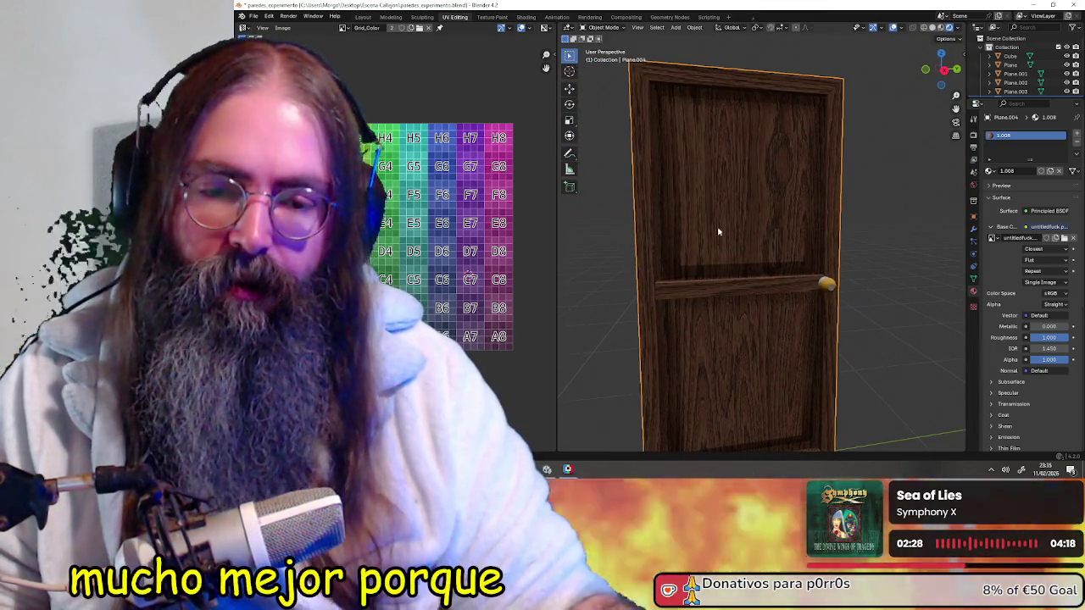
pyautogui.moveTo(753, 290)
pyautogui.mouseDown(button='middle')
pyautogui.moveTo(688, 293)
pyautogui.moveTo(743, 249)
pyautogui.moveTo(741, 235)
pyautogui.moveTo(727, 238)
pyautogui.moveTo(769, 234)
pyautogui.mouseUp(button='middle')
pyautogui.moveTo(880, 178)
pyautogui.mouseDown(button='middle')
pyautogui.moveTo(852, 212)
pyautogui.moveTo(801, 230)
pyautogui.moveTo(859, 222)
pyautogui.mouseUp(button='middle')
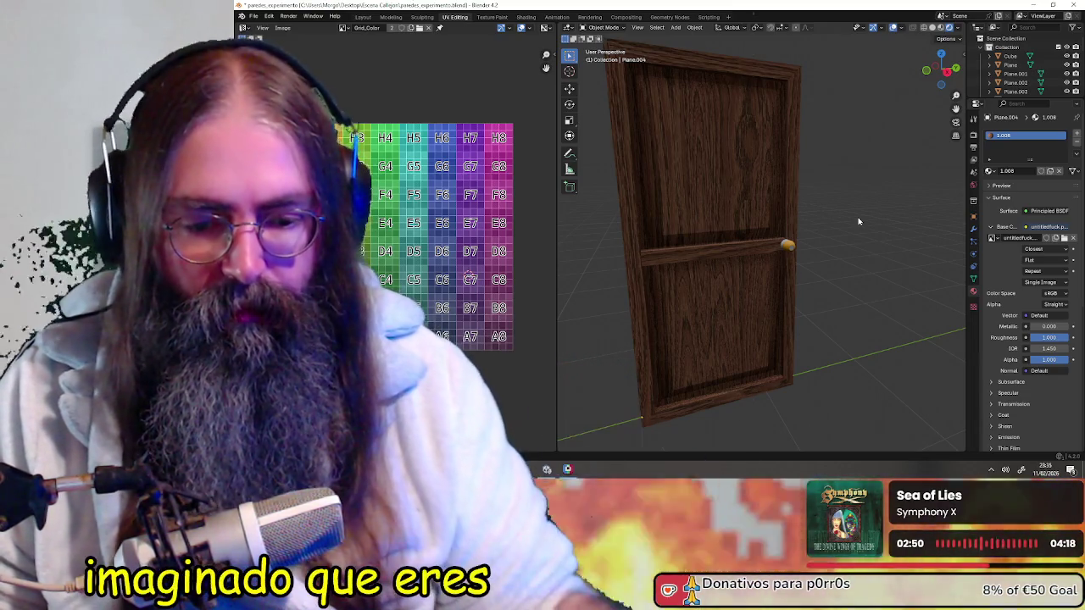
pyautogui.moveTo(835, 227)
pyautogui.mouseDown(button='middle')
pyautogui.moveTo(799, 248)
pyautogui.moveTo(799, 237)
pyautogui.mouseUp(button='middle')
pyautogui.scroll(3, 799, 238)
pyautogui.moveTo(644, 276)
pyautogui.mouseDown(button='middle')
pyautogui.moveTo(673, 262)
pyautogui.moveTo(583, 266)
pyautogui.moveTo(818, 244)
pyautogui.mouseUp(button='middle')
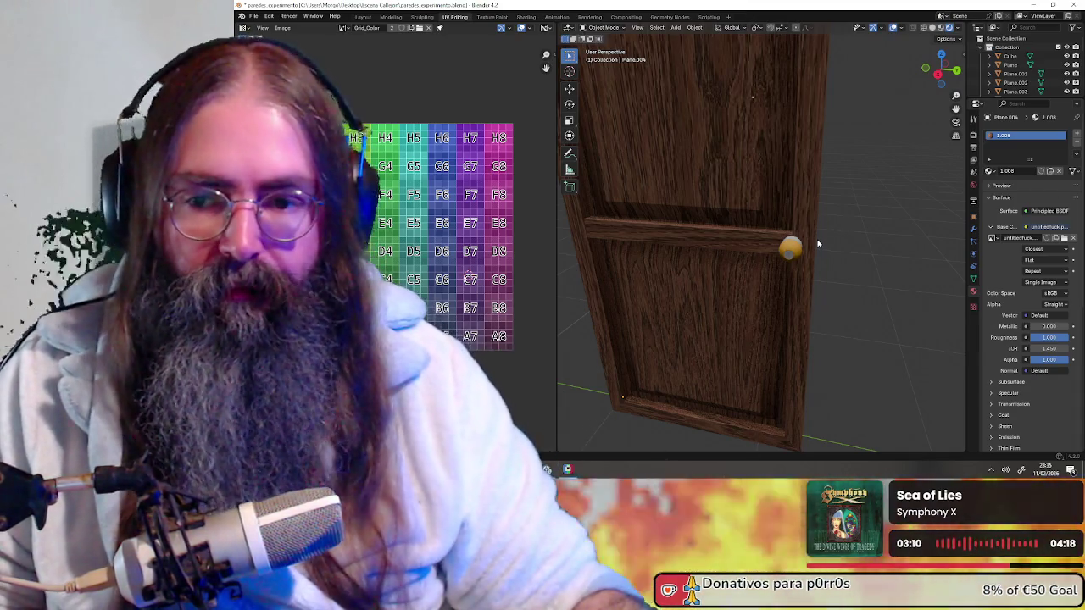
pyautogui.scroll(-3, 817, 244)
pyautogui.moveTo(763, 255); pyautogui.dragTo(737, 263, button='middle')
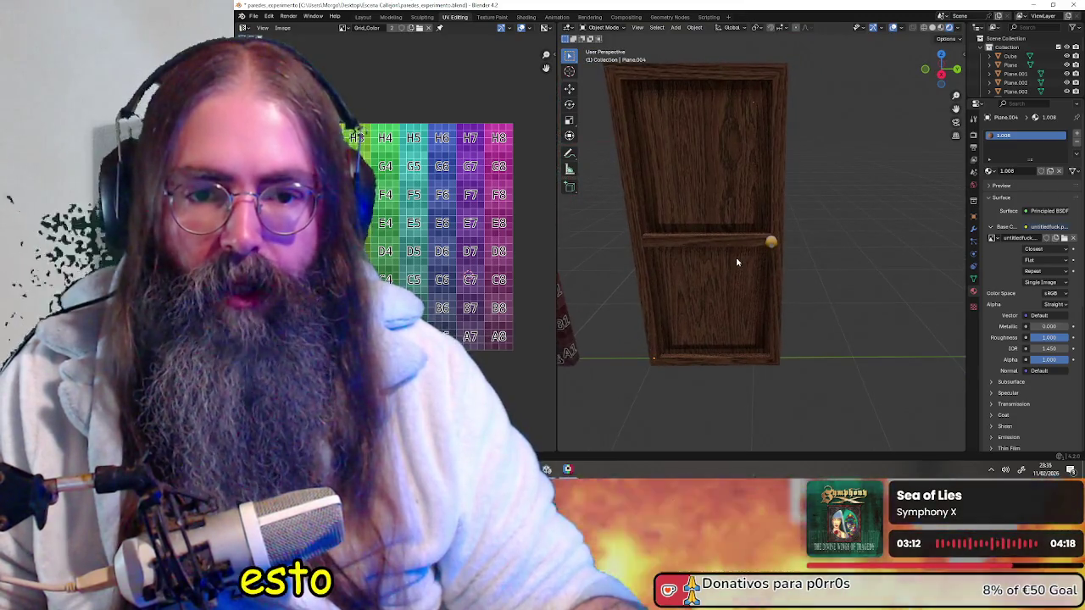
pyautogui.moveTo(711, 191)
pyautogui.mouseDown(button='middle')
pyautogui.moveTo(666, 197)
pyautogui.moveTo(845, 332)
pyautogui.moveTo(873, 245)
pyautogui.moveTo(832, 255)
pyautogui.moveTo(778, 315)
pyautogui.moveTo(697, 244)
pyautogui.mouseUp(button='middle')
pyautogui.scroll(2, 832, 255)
pyautogui.scroll(2, 847, 238)
pyautogui.click(698, 244)
pyautogui.scroll(-1, 850, 226)
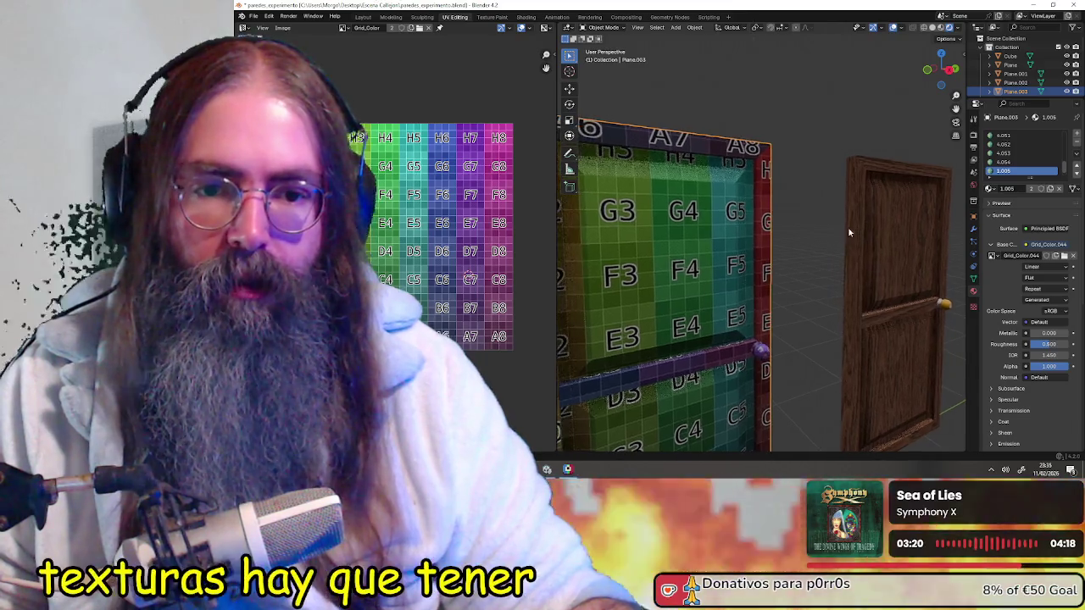
pyautogui.scroll(-4, 850, 226)
pyautogui.scroll(-2, 843, 246)
pyautogui.moveTo(843, 246); pyautogui.dragTo(830, 274, button='middle')
pyautogui.scroll(-3, 829, 274)
pyautogui.moveTo(746, 293)
pyautogui.mouseDown(button='middle')
pyautogui.moveTo(732, 283)
pyautogui.moveTo(687, 291)
pyautogui.mouseUp(button='middle')
pyautogui.moveTo(845, 261)
pyautogui.mouseDown(button='middle')
pyautogui.moveTo(701, 315)
pyautogui.moveTo(823, 218)
pyautogui.moveTo(677, 318)
pyautogui.moveTo(799, 312)
pyautogui.moveTo(777, 327)
pyautogui.moveTo(793, 338)
pyautogui.moveTo(734, 310)
pyautogui.moveTo(700, 314)
pyautogui.mouseUp(button='middle')
pyautogui.scroll(3, 763, 288)
pyautogui.scroll(3, 701, 316)
pyautogui.scroll(3, 746, 271)
pyautogui.moveTo(761, 435)
pyautogui.mouseDown(button='middle')
pyautogui.moveTo(722, 310)
pyautogui.moveTo(734, 285)
pyautogui.moveTo(737, 300)
pyautogui.moveTo(773, 302)
pyautogui.mouseUp(button='middle')
pyautogui.scroll(2, 737, 301)
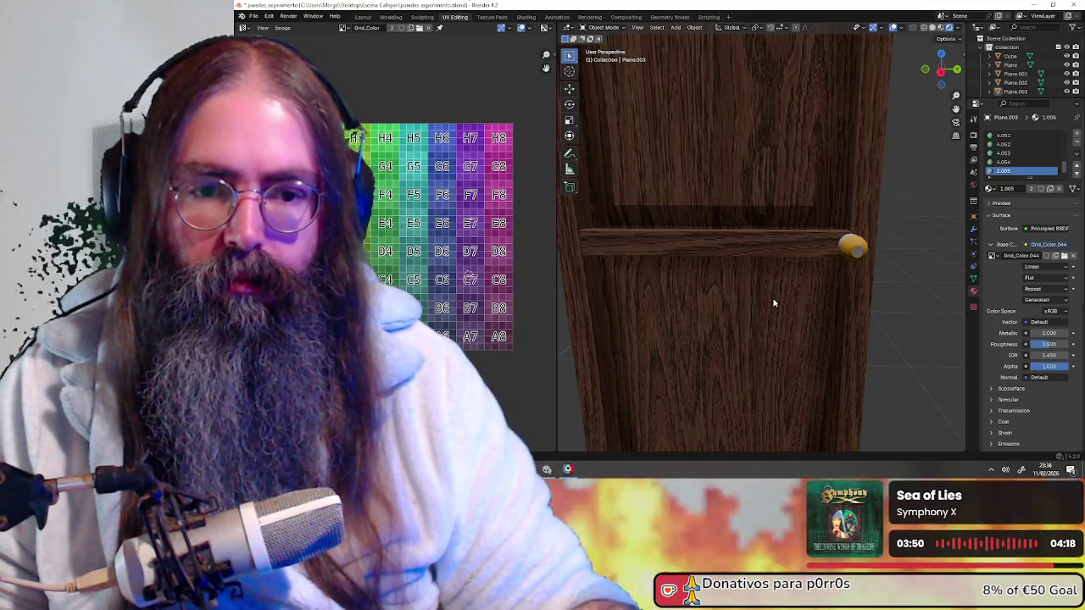
pyautogui.moveTo(774, 303)
pyautogui.mouseDown(button='middle')
pyautogui.moveTo(700, 312)
pyautogui.moveTo(896, 303)
pyautogui.moveTo(797, 315)
pyautogui.moveTo(669, 308)
pyautogui.moveTo(745, 294)
pyautogui.moveTo(793, 296)
pyautogui.moveTo(650, 314)
pyautogui.moveTo(766, 298)
pyautogui.mouseUp(button='middle')
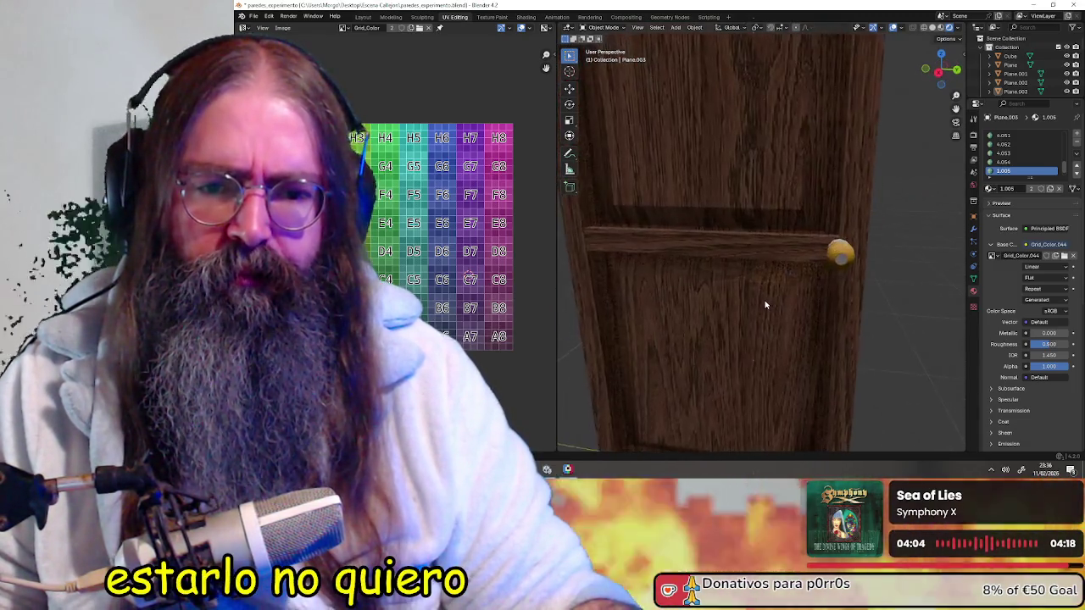
pyautogui.scroll(-5, 765, 299)
pyautogui.scroll(2, 770, 302)
pyautogui.click(752, 305)
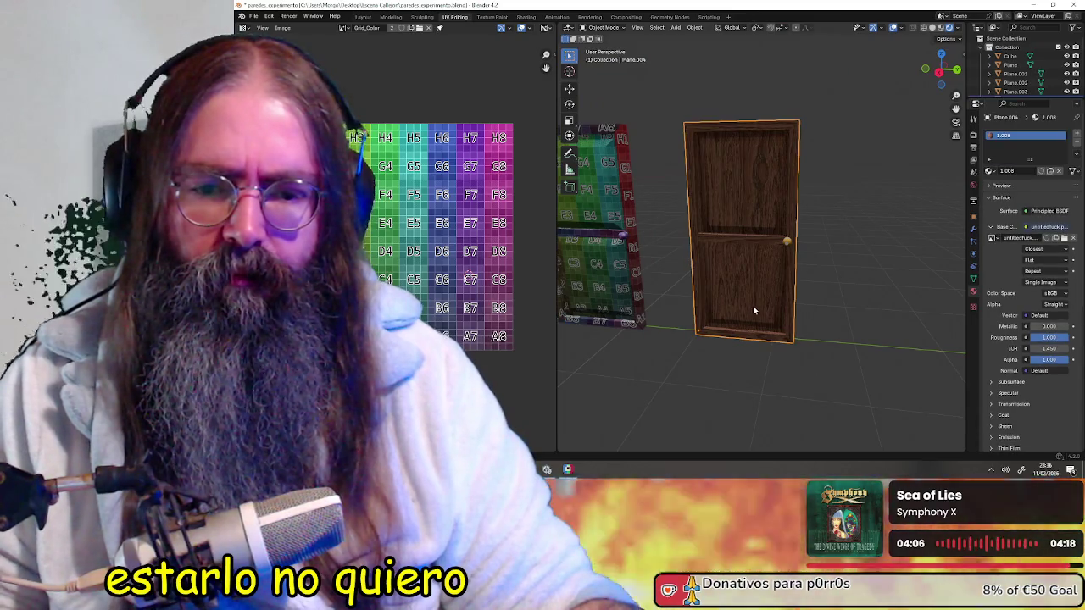
# - Rotate the door around the global Z axis and zoom in toward it
pyautogui.press('r')
pyautogui.press('z')
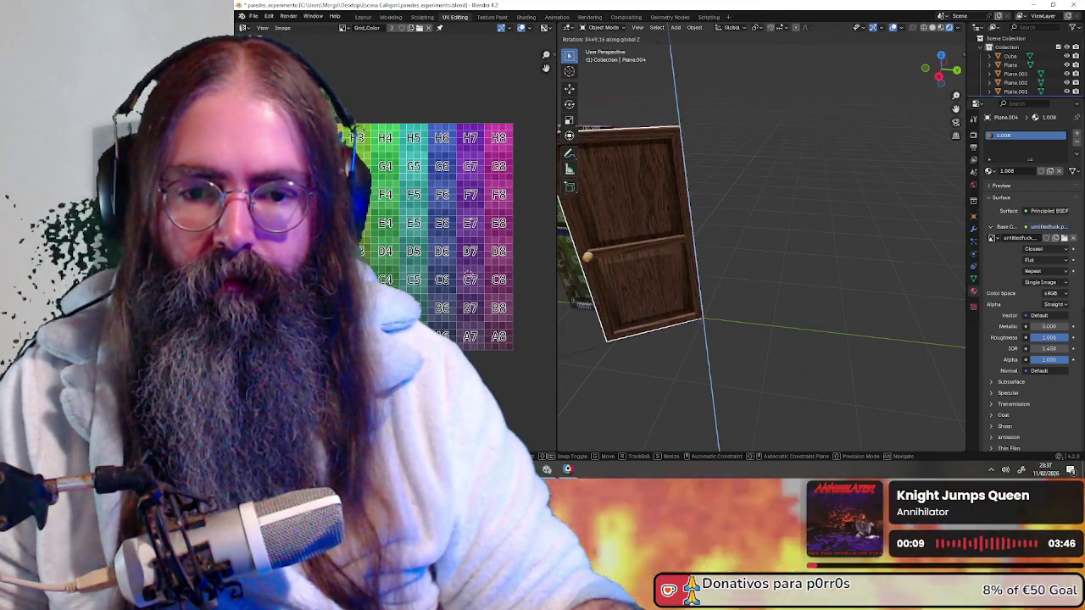
pyautogui.click(665, 371)
pyautogui.scroll(3, 828, 258)
pyautogui.moveTo(828, 259)
pyautogui.mouseDown(button='middle')
pyautogui.moveTo(856, 287)
pyautogui.moveTo(840, 312)
pyautogui.mouseUp(button='middle')
pyautogui.scroll(2, 852, 310)
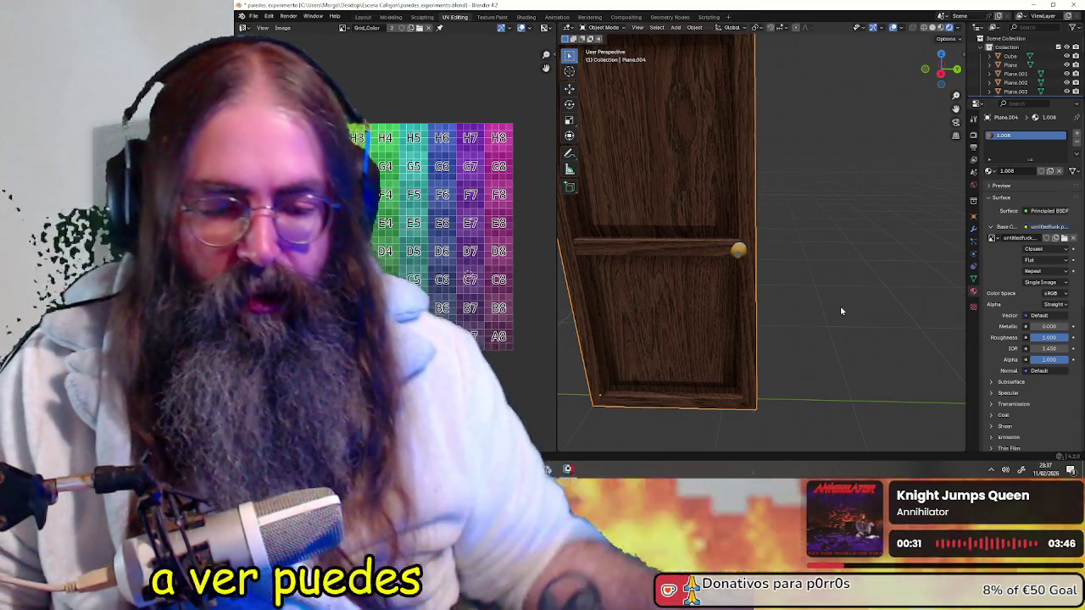
# - Orbit and zoom to view the door and textured planes, including edge-on
pyautogui.scroll(-4, 840, 308)
pyautogui.moveTo(802, 260)
pyautogui.mouseDown(button='middle')
pyautogui.moveTo(826, 297)
pyautogui.moveTo(783, 286)
pyautogui.moveTo(829, 323)
pyautogui.mouseUp(button='middle')
pyautogui.scroll(3, 824, 315)
pyautogui.keyDown('shift'); pyautogui.moveTo(836, 366); pyautogui.dragTo(808, 297, button='middle'); pyautogui.keyUp('shift')
pyautogui.moveTo(789, 335)
pyautogui.mouseDown(button='middle')
pyautogui.moveTo(891, 338)
pyautogui.moveTo(847, 306)
pyautogui.moveTo(795, 306)
pyautogui.mouseUp(button='middle')
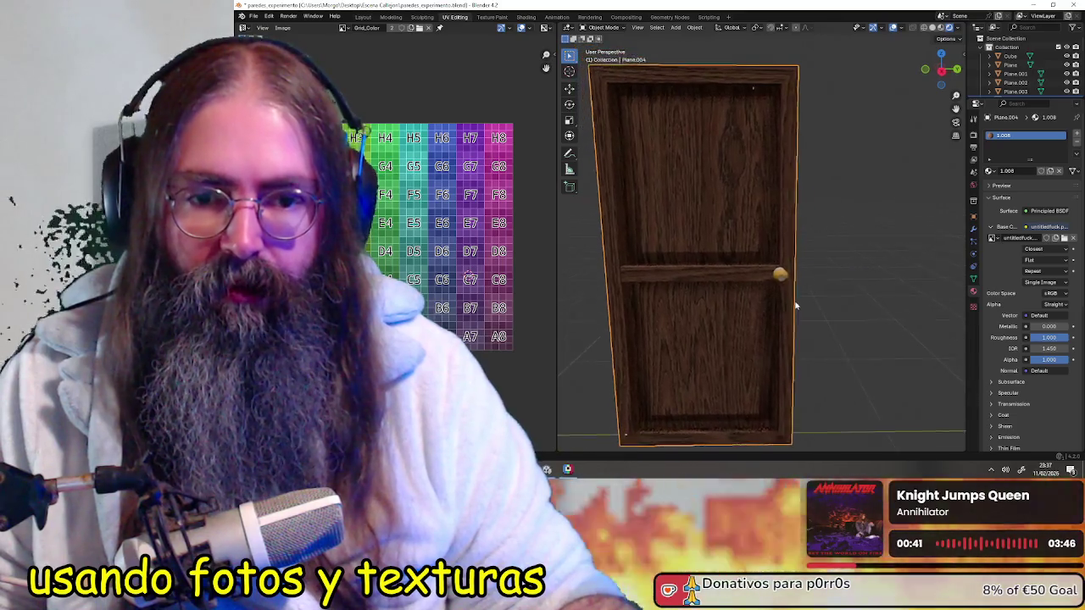
pyautogui.scroll(3, 795, 306)
pyautogui.scroll(-4, 758, 347)
pyautogui.scroll(-1, 758, 347)
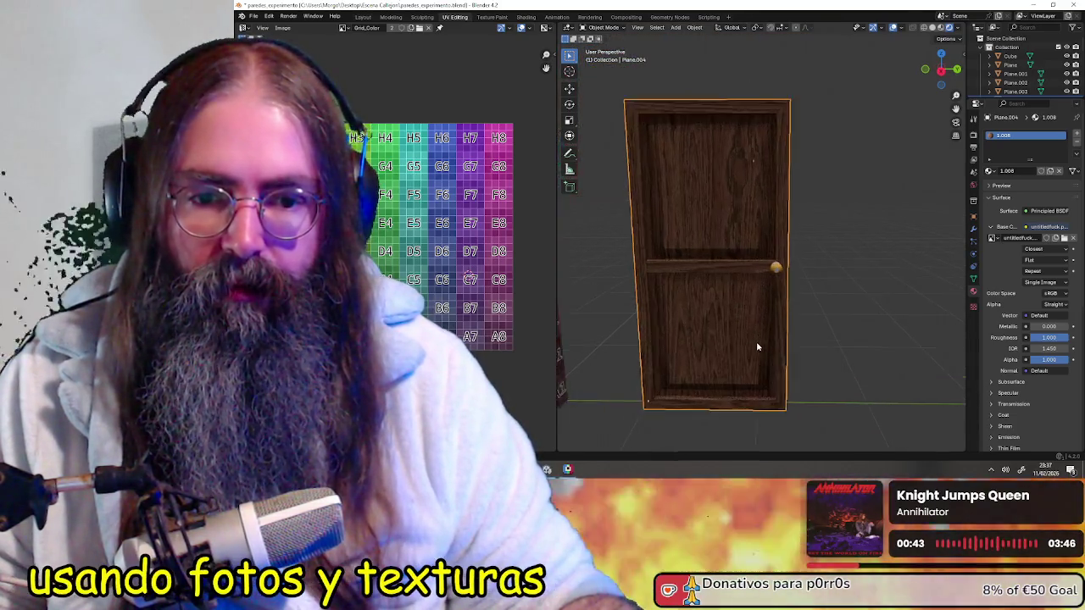
# - Frame the door larger from frontal and side angles, then switch to Pixelorama
pyautogui.scroll(2, 758, 347)
pyautogui.moveTo(757, 339)
pyautogui.mouseDown(button='middle')
pyautogui.moveTo(744, 291)
pyautogui.moveTo(647, 307)
pyautogui.moveTo(729, 331)
pyautogui.mouseUp(button='middle')
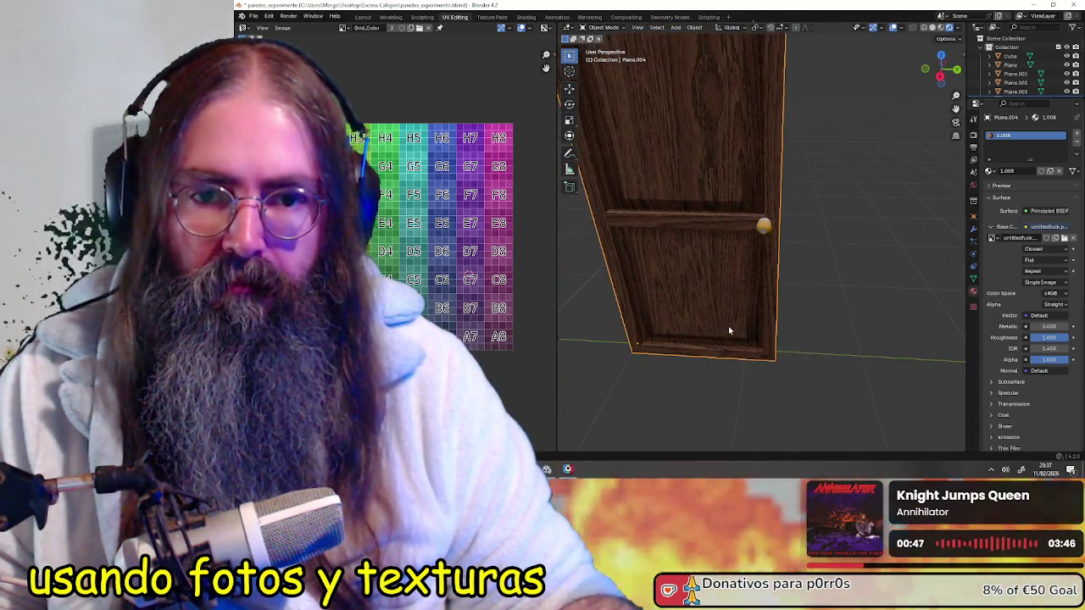
pyautogui.moveTo(827, 292)
pyautogui.mouseDown(button='middle')
pyautogui.moveTo(840, 208)
pyautogui.moveTo(876, 235)
pyautogui.moveTo(848, 310)
pyautogui.moveTo(850, 301)
pyautogui.moveTo(877, 306)
pyautogui.moveTo(850, 305)
pyautogui.moveTo(867, 316)
pyautogui.mouseUp(button='middle')
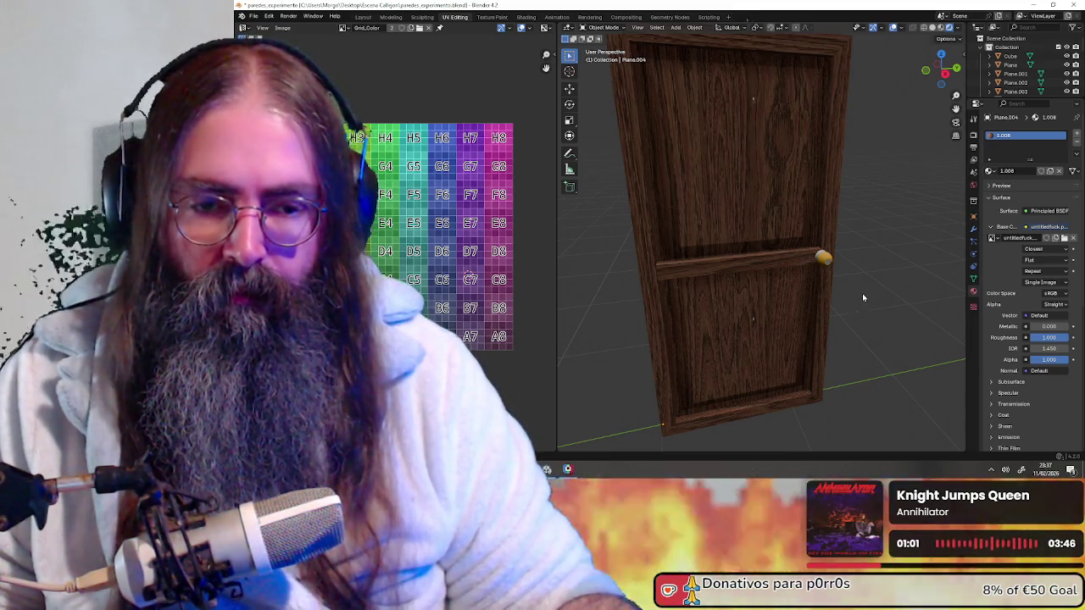
pyautogui.moveTo(862, 294); pyautogui.dragTo(639, 385, button='middle')
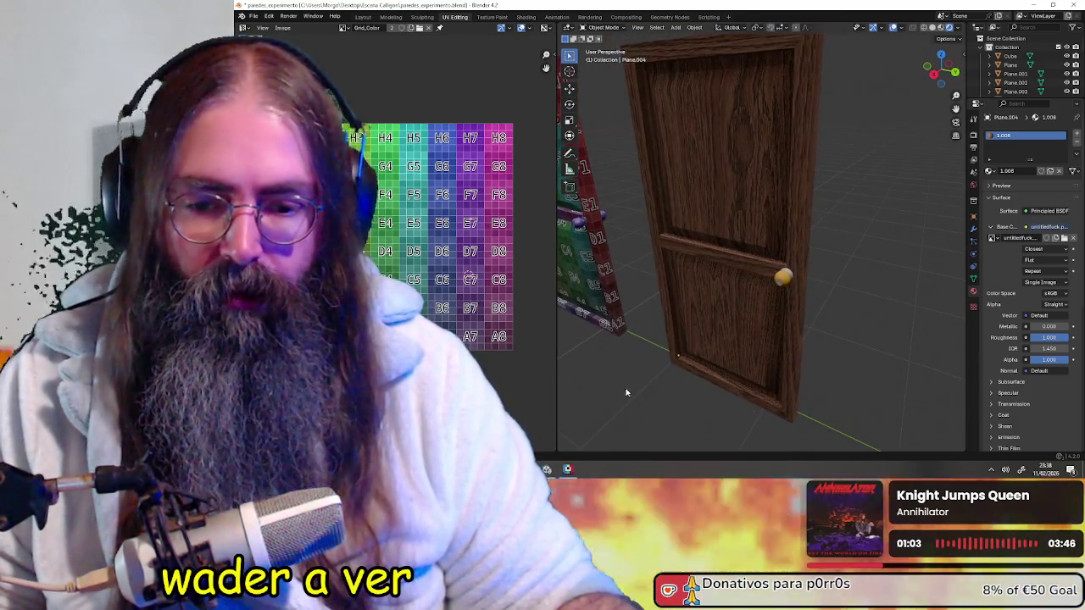
pyautogui.click(568, 470)
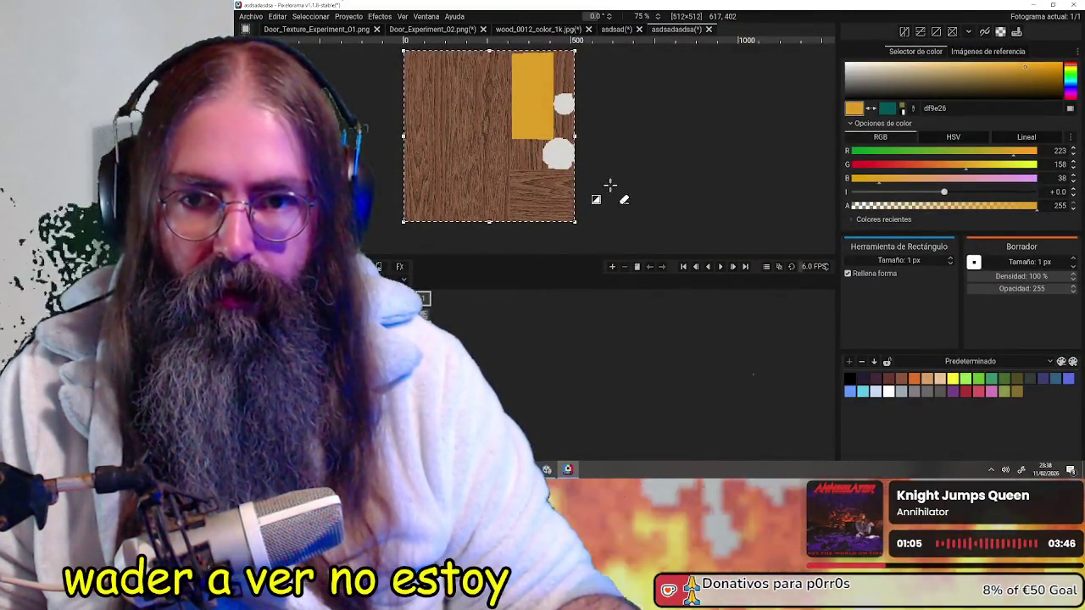
# - Zoom and pan across the detailed door-panel texture canvas
pyautogui.scroll(-2, 639, 198)
pyautogui.scroll(2, 621, 170)
pyautogui.moveTo(621, 169)
pyautogui.mouseDown(button='middle')
pyautogui.moveTo(681, 209)
pyautogui.moveTo(670, 181)
pyautogui.mouseUp(button='middle')
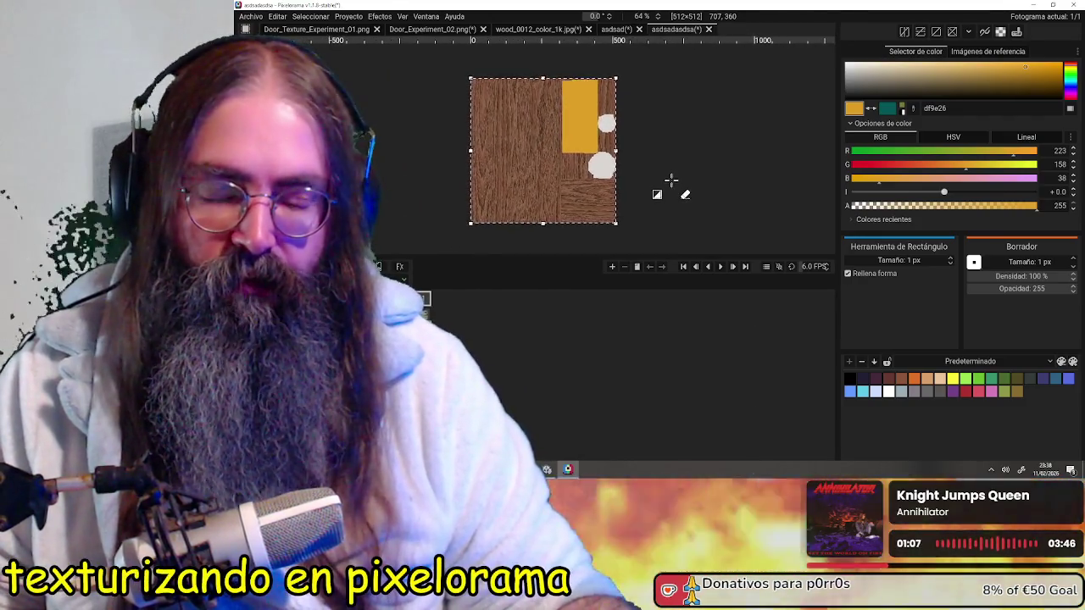
pyautogui.scroll(1, 671, 180)
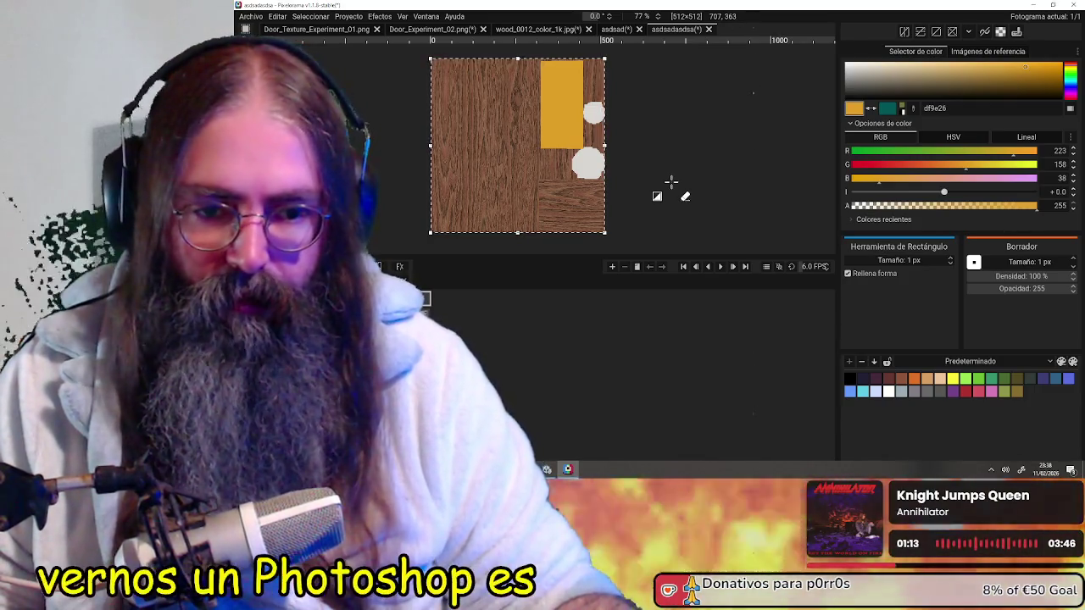
pyautogui.moveTo(641, 168); pyautogui.dragTo(666, 180, button='middle')
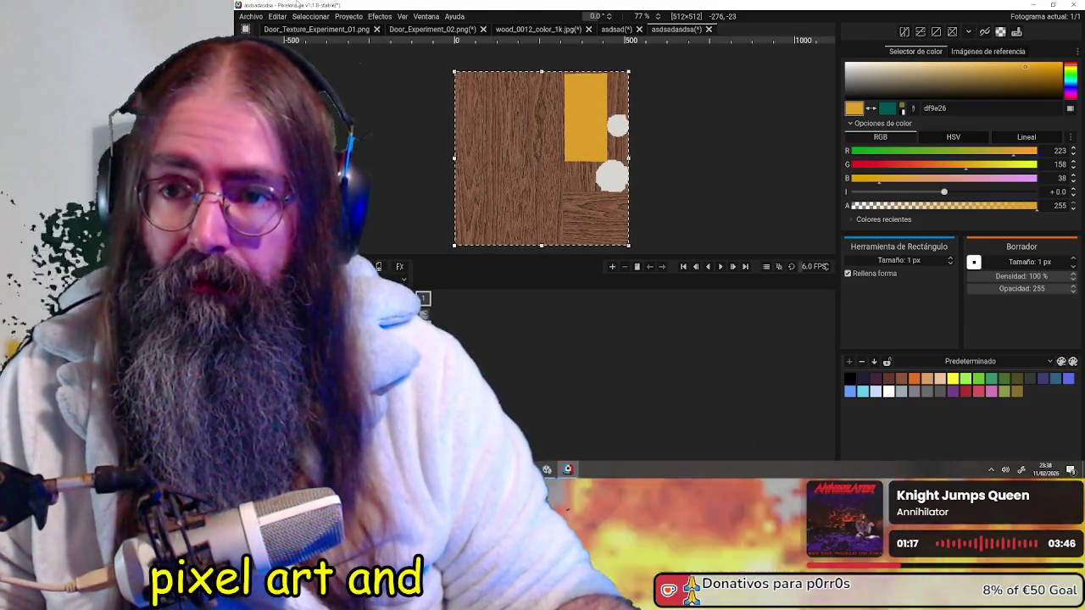
pyautogui.scroll(-1, 666, 160)
pyautogui.scroll(1, 664, 165)
pyautogui.scroll(1, 664, 164)
# - Center the upper door panel in a 139% close-up view
pyautogui.moveTo(663, 164); pyautogui.dragTo(700, 168, button='middle')
pyautogui.scroll(-2, 700, 168)
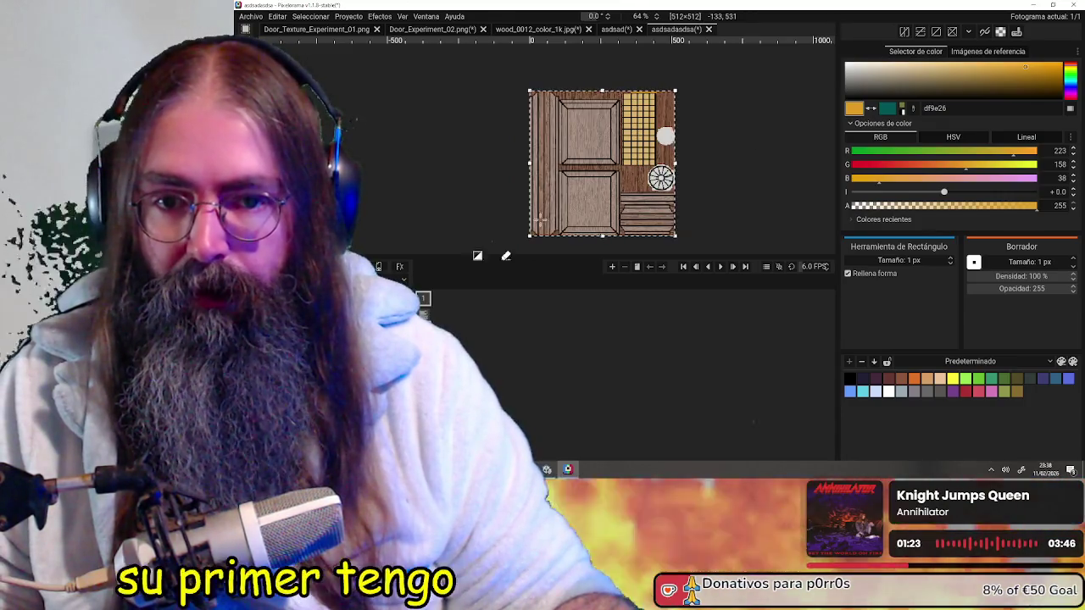
pyautogui.scroll(2, 596, 167)
pyautogui.scroll(2, 596, 167)
pyautogui.moveTo(660, 170); pyautogui.dragTo(575, 208, button='middle')
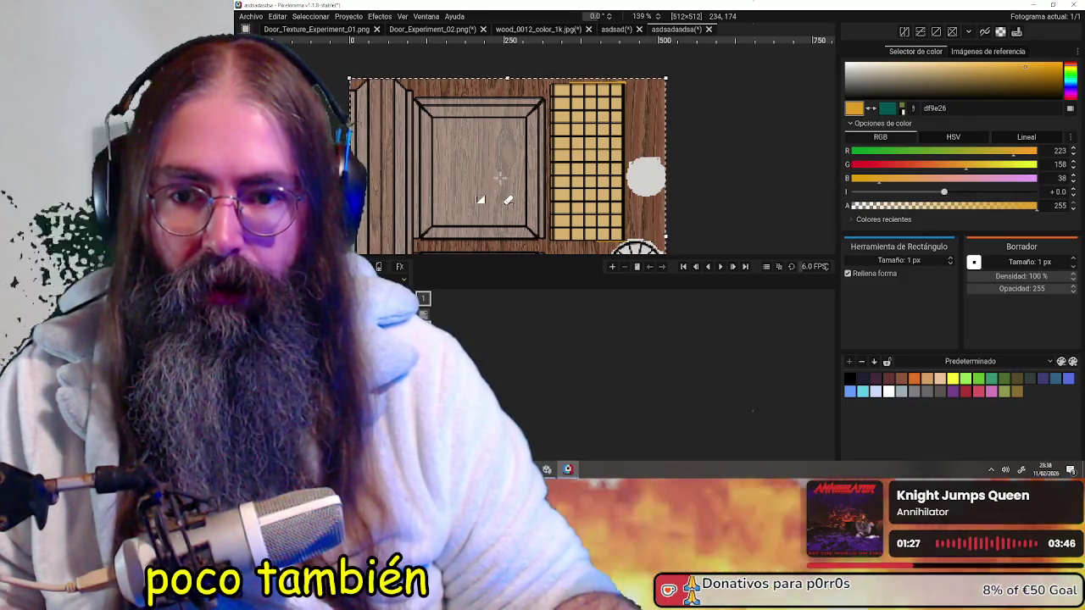
pyautogui.moveTo(494, 185); pyautogui.dragTo(569, 147, button='middle')
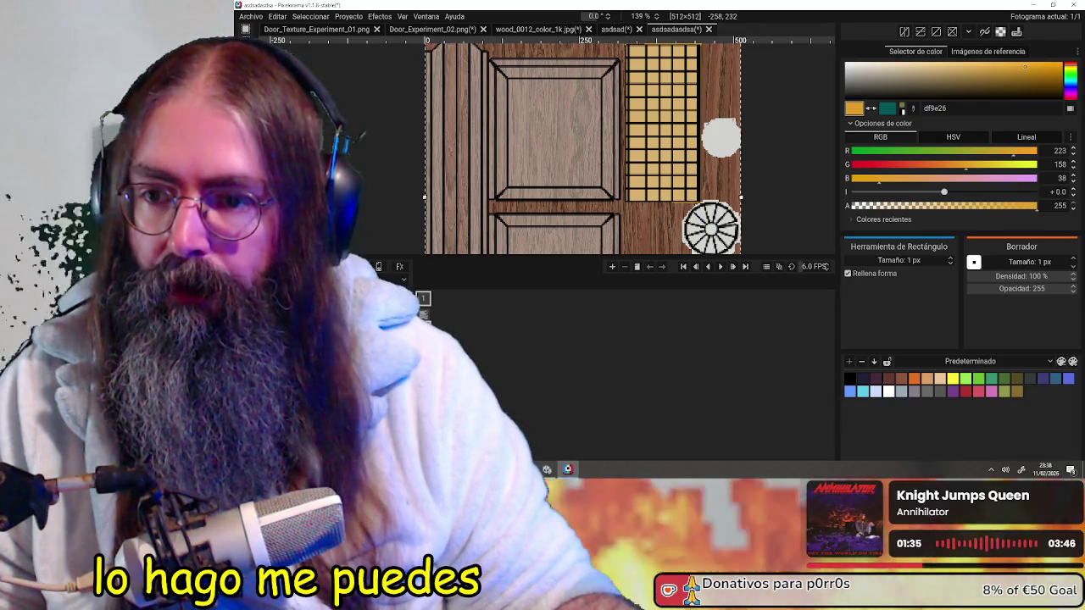
# - Write a short orange text label on the upper panel, hide the door-panel layer, minimise Pixelorama
pyautogui.write('Pabel')
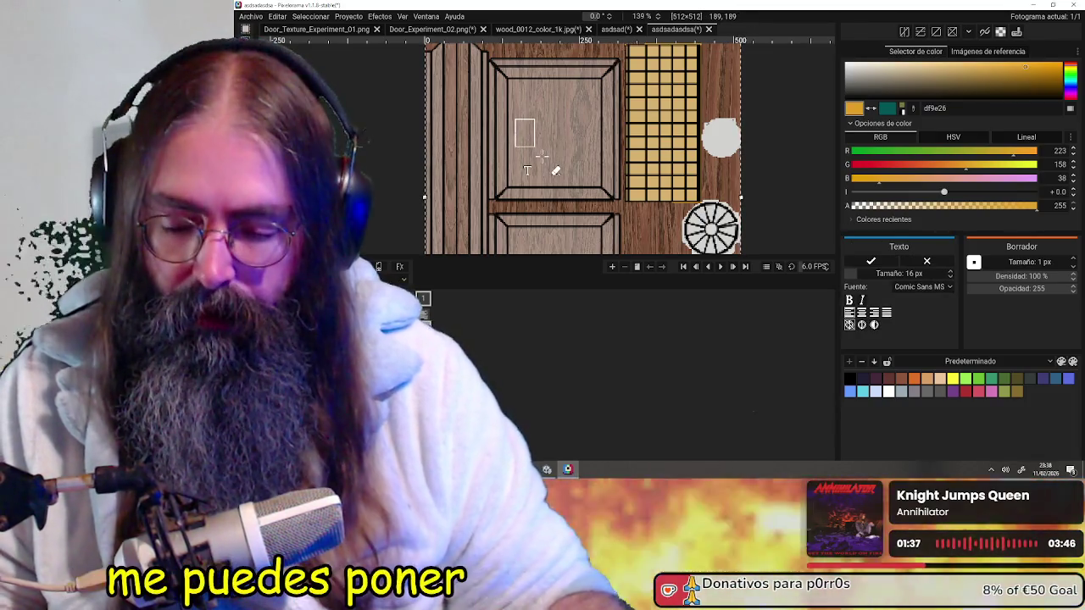
pyautogui.write(' es una puta')
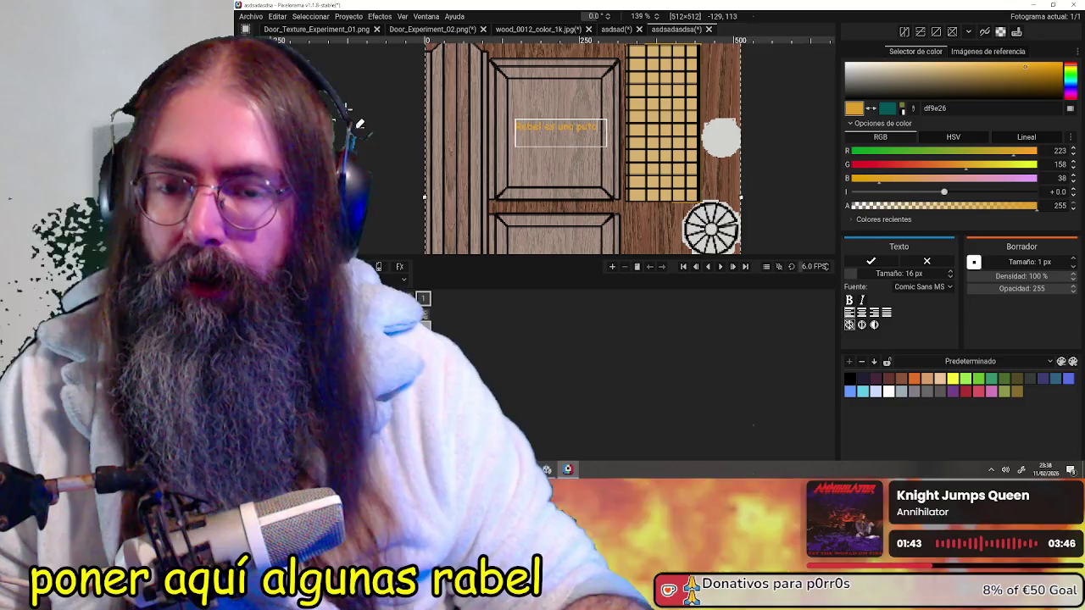
pyautogui.press('r')
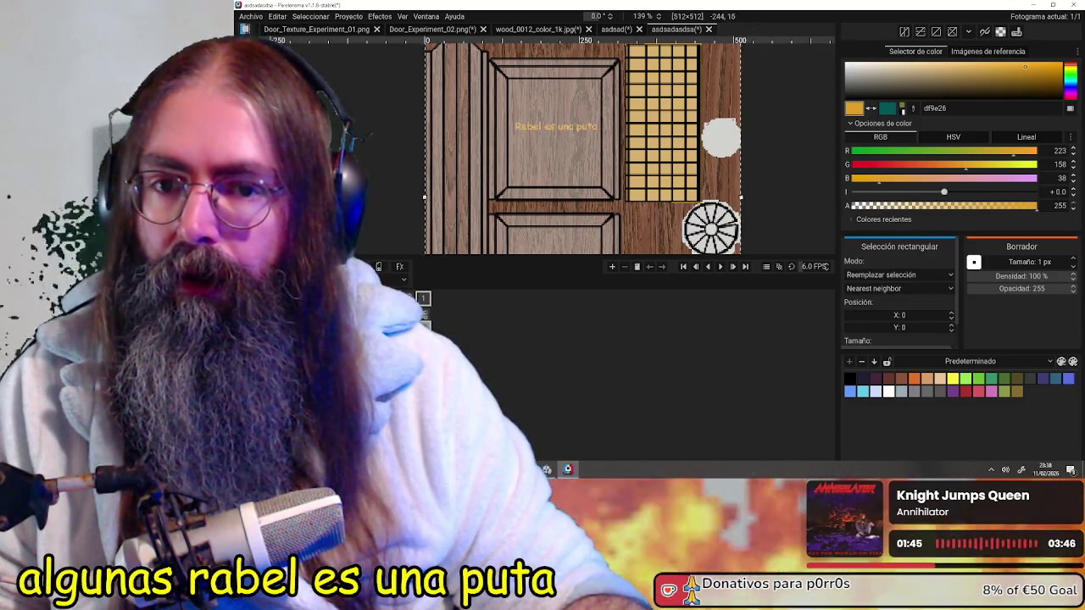
pyautogui.scroll(-3, 625, 137)
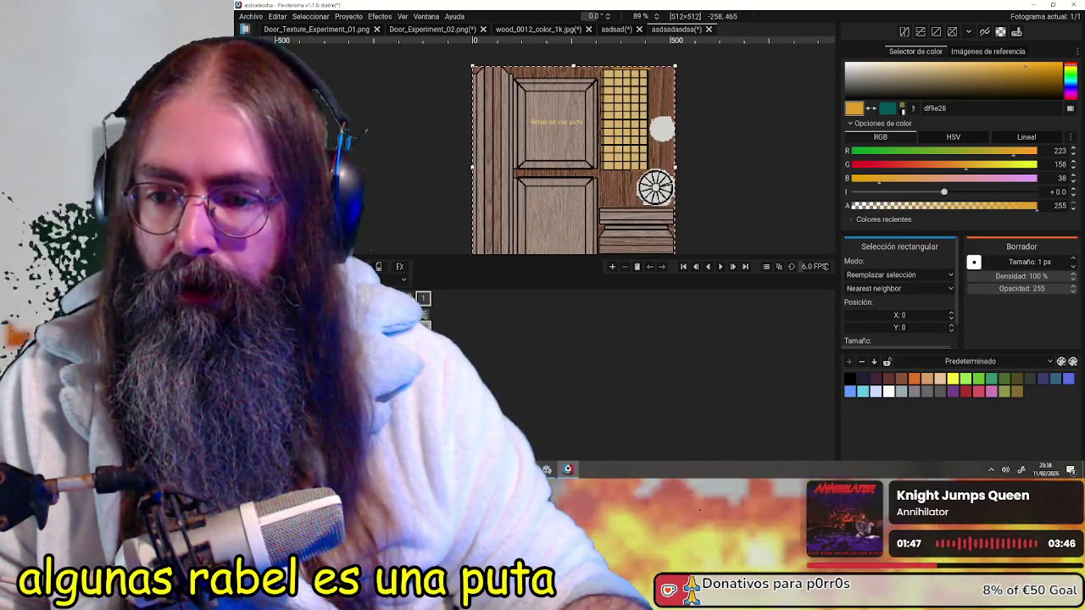
pyautogui.click(278, 416)
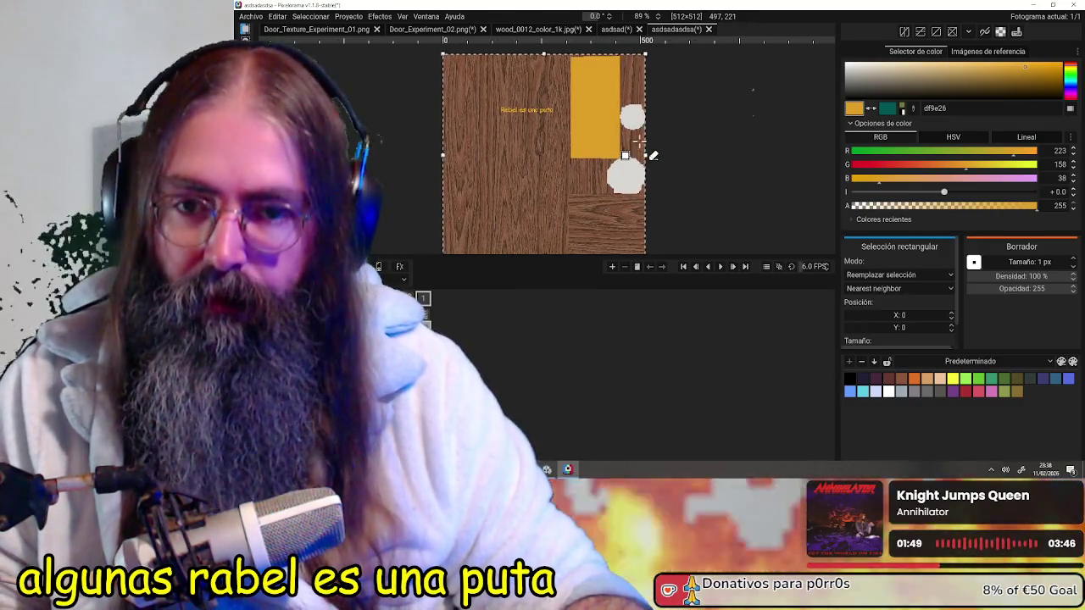
pyautogui.click(1040, 5)
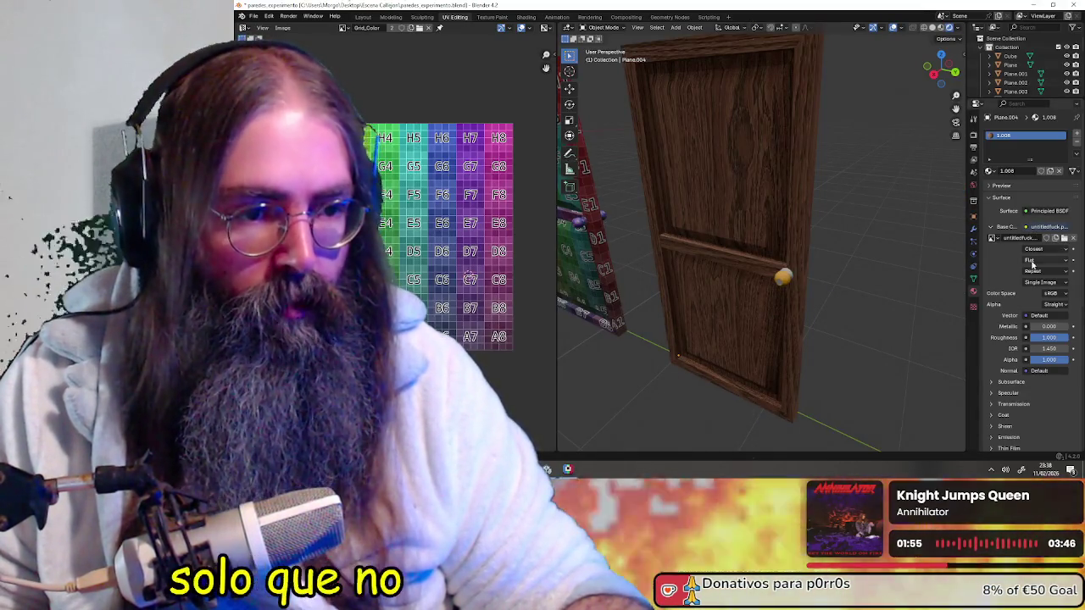
# - Reload the door's Image Texture node with the updated PNG
pyautogui.moveTo(763, 203); pyautogui.dragTo(810, 232, button='middle')
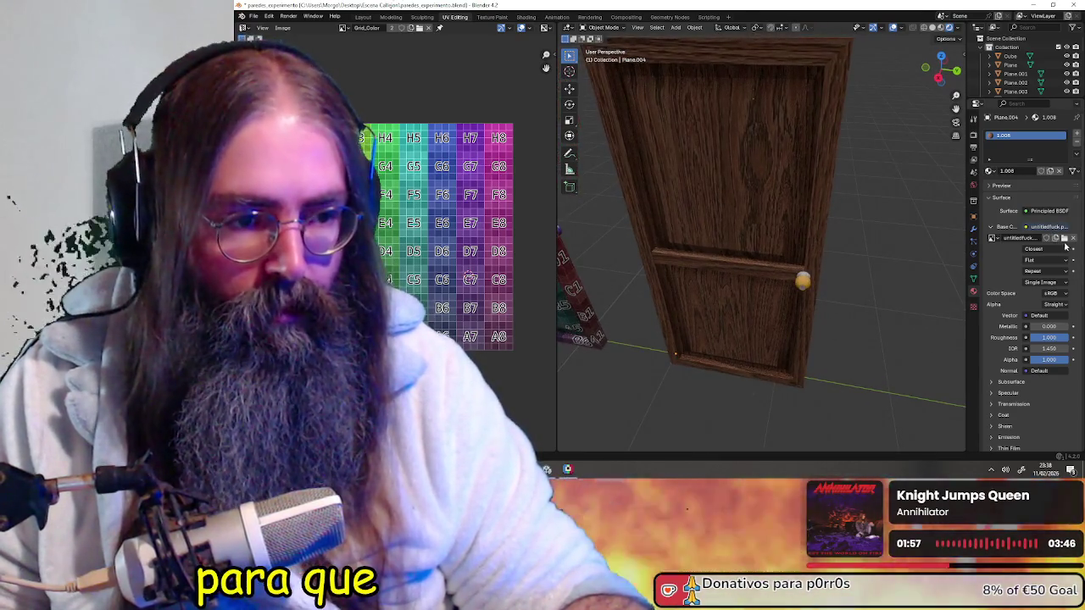
pyautogui.click(1064, 238)
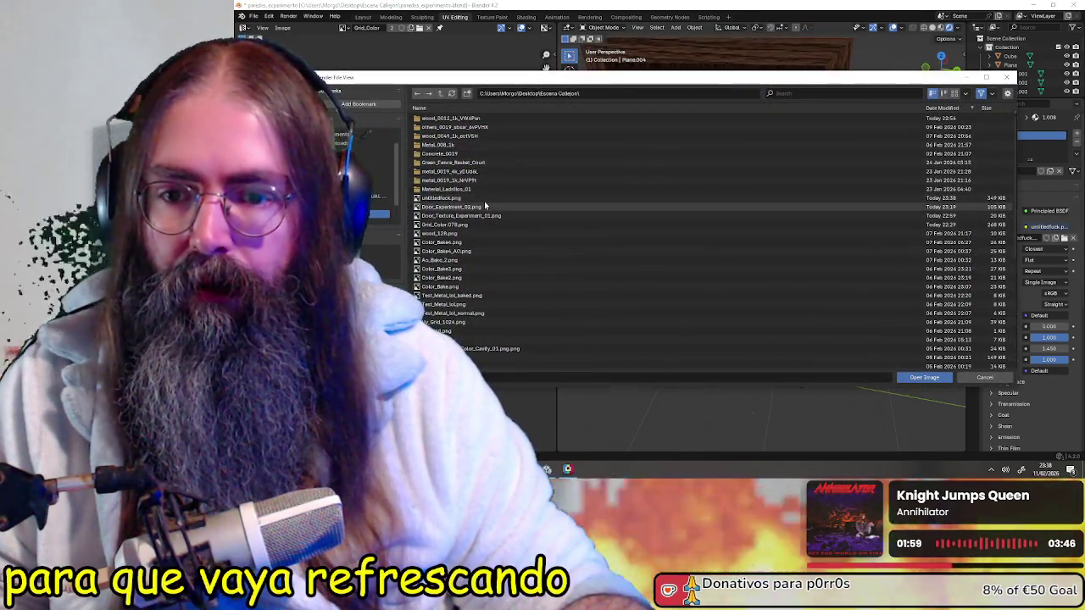
pyautogui.doubleClick(484, 203)
# - Inspect the orange label on the door from several angles and select the door
pyautogui.moveTo(755, 191)
pyautogui.mouseDown(button='middle')
pyautogui.moveTo(932, 210)
pyautogui.moveTo(757, 182)
pyautogui.moveTo(791, 220)
pyautogui.moveTo(726, 194)
pyautogui.moveTo(789, 213)
pyautogui.mouseUp(button='middle')
pyautogui.scroll(3, 750, 186)
pyautogui.scroll(2, 777, 214)
pyautogui.scroll(-2, 773, 204)
pyautogui.scroll(1, 775, 203)
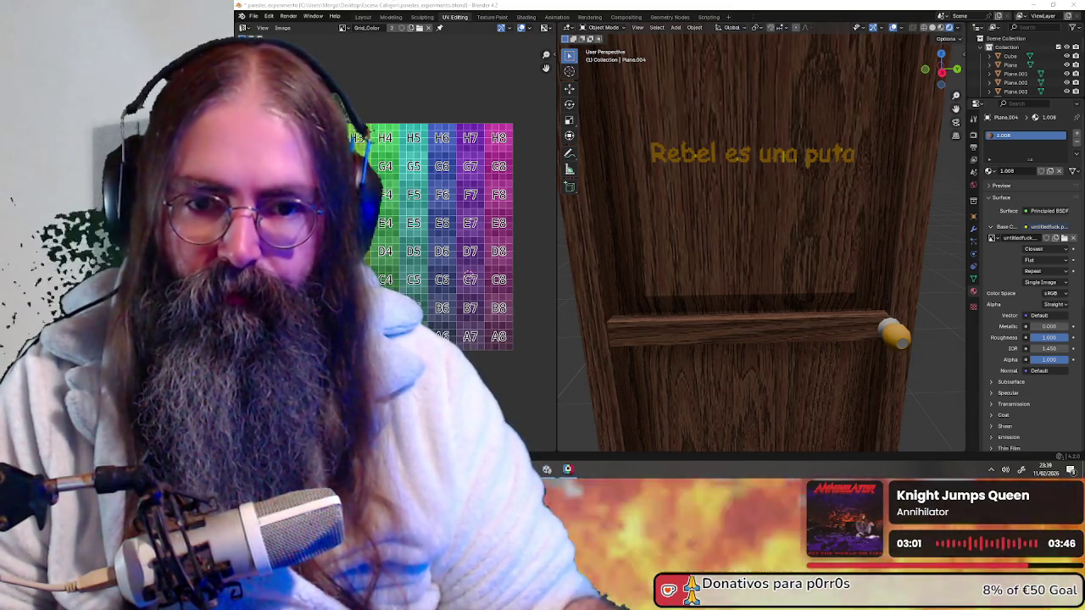
pyautogui.scroll(-5, 800, 216)
pyautogui.moveTo(728, 185)
pyautogui.mouseDown(button='middle')
pyautogui.moveTo(810, 214)
pyautogui.moveTo(789, 211)
pyautogui.moveTo(801, 229)
pyautogui.moveTo(737, 193)
pyautogui.moveTo(710, 204)
pyautogui.moveTo(701, 269)
pyautogui.moveTo(596, 236)
pyautogui.moveTo(716, 254)
pyautogui.moveTo(775, 229)
pyautogui.moveTo(732, 213)
pyautogui.moveTo(710, 222)
pyautogui.moveTo(820, 242)
pyautogui.mouseUp(button='middle')
pyautogui.scroll(5, 811, 215)
pyautogui.scroll(-2, 757, 220)
pyautogui.click(752, 217)
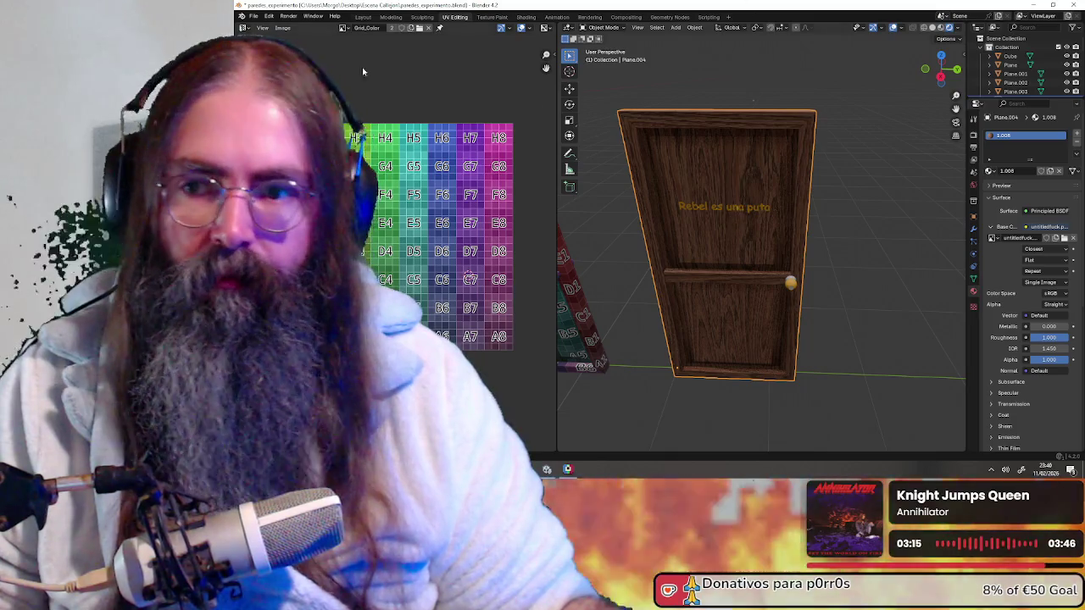
# - Export the selected door as a Wavefront OBJ with Selection Only enabled
pyautogui.click(253, 17)
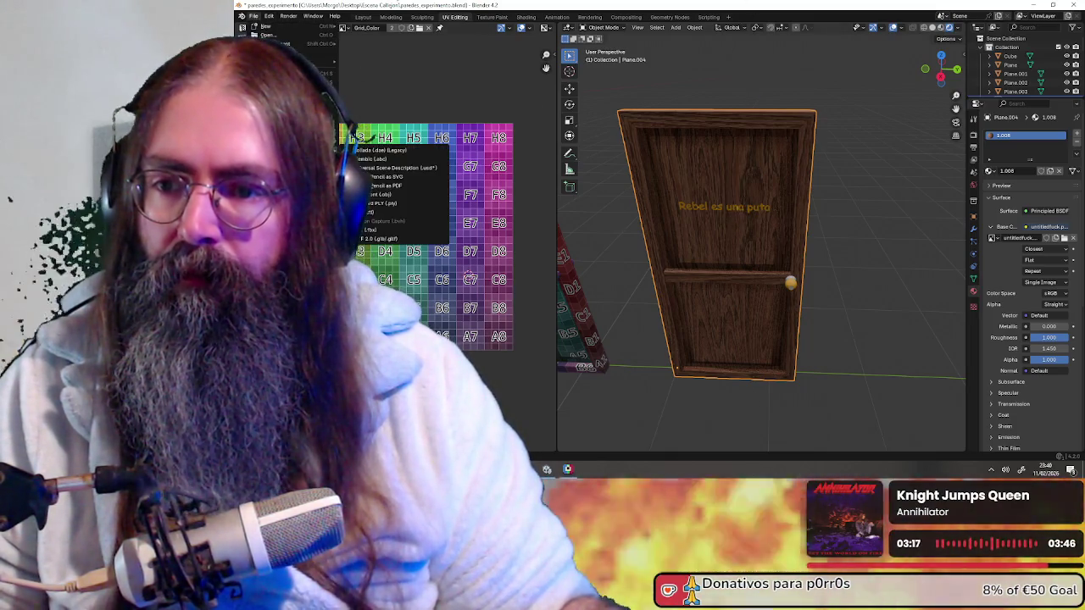
pyautogui.click(402, 195)
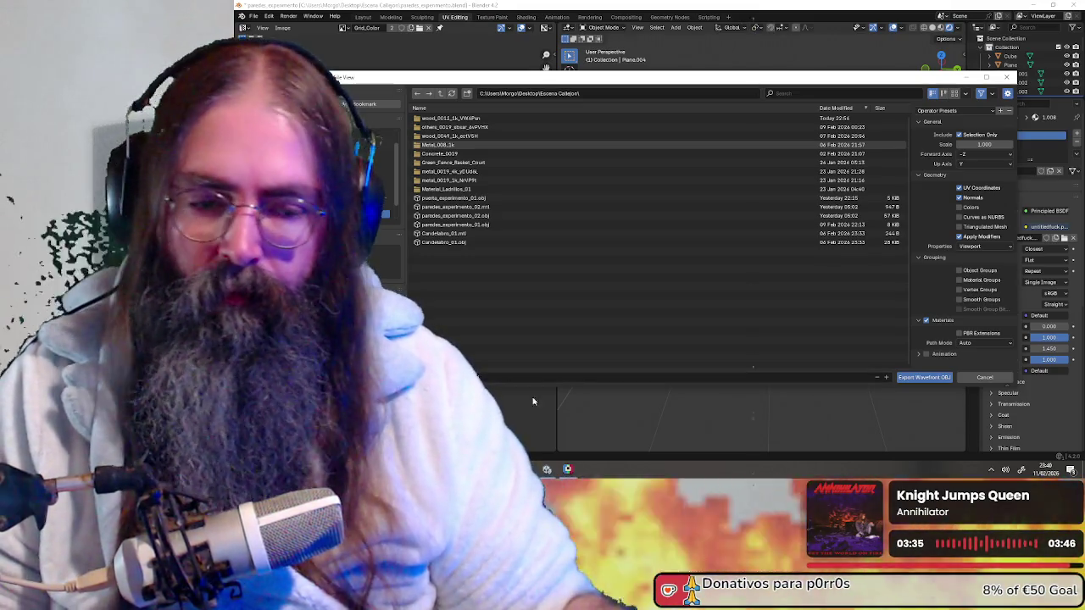
pyautogui.click(928, 375)
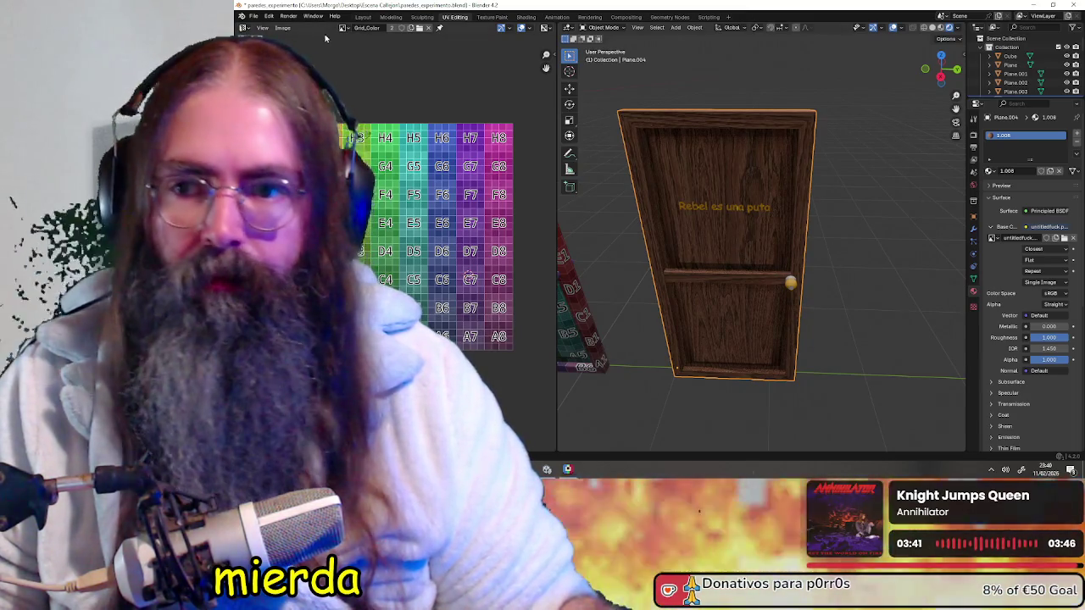
# - Save the project as paredes_experimento.blend
pyautogui.scroll(-3, 784, 276)
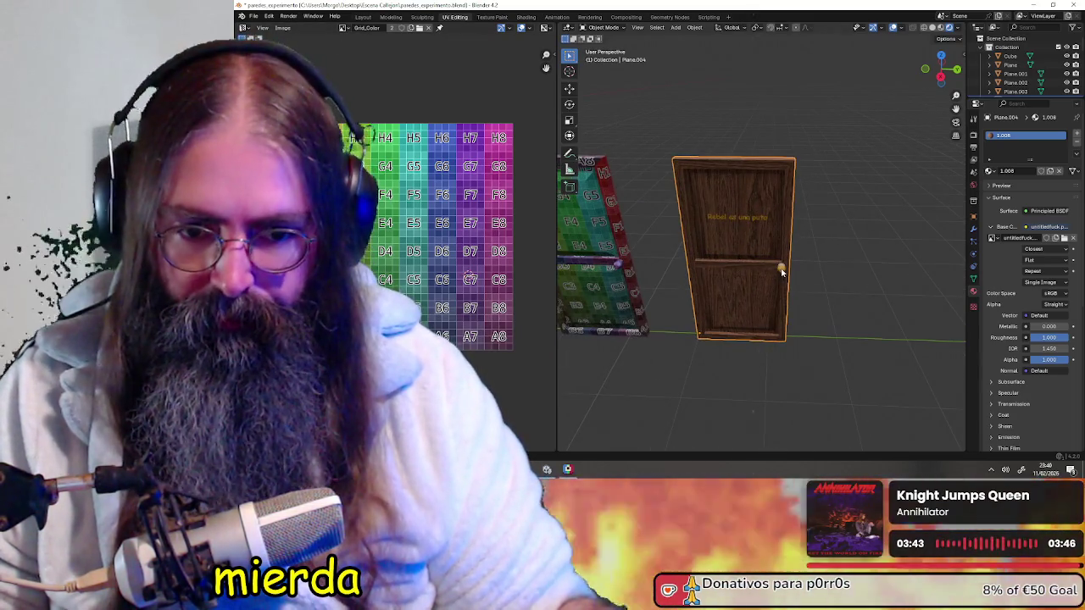
pyautogui.scroll(-2, 776, 272)
pyautogui.scroll(-2, 752, 263)
pyautogui.scroll(1, 748, 267)
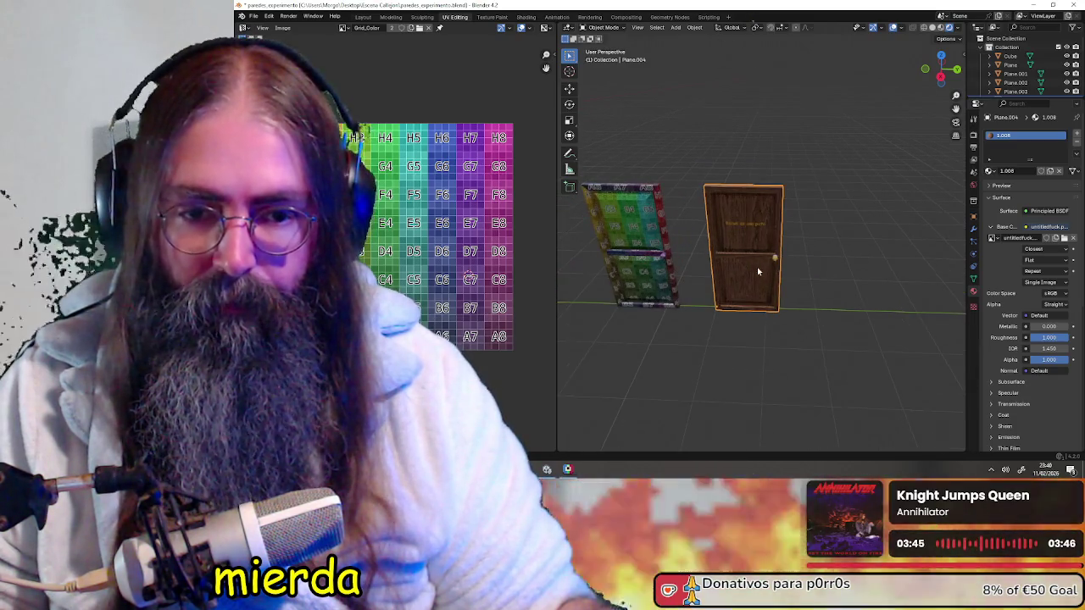
pyautogui.scroll(3, 749, 271)
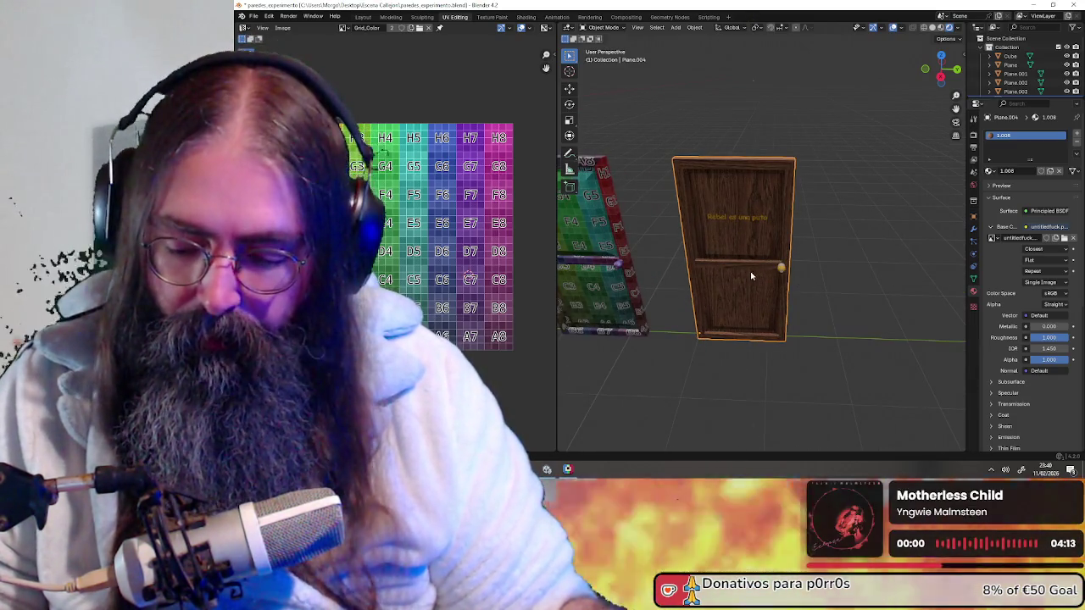
pyautogui.hotkey('ctrl', 's')
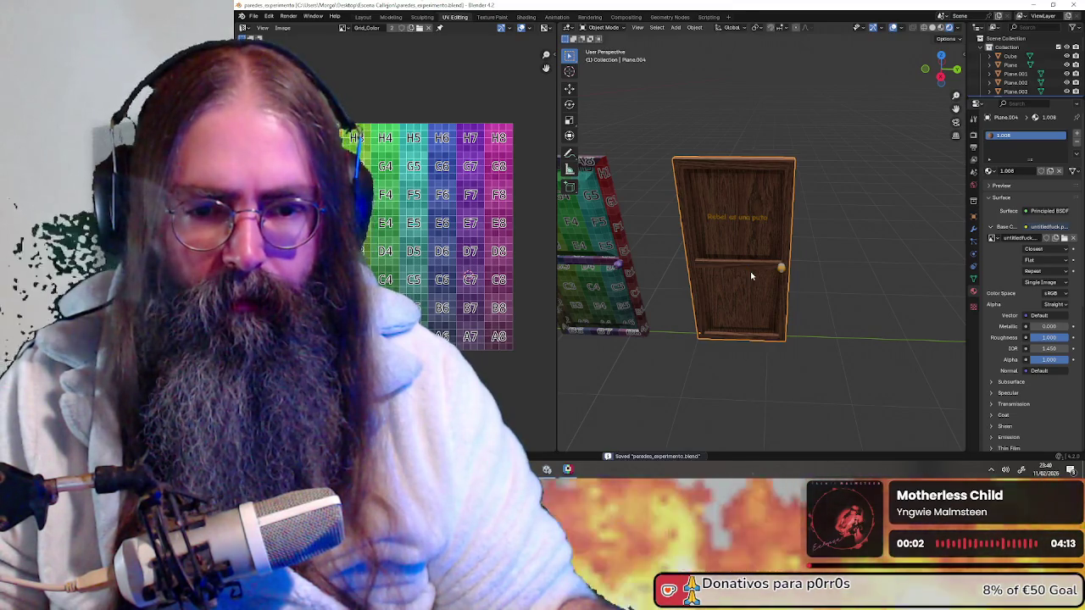
# - Apply the door's scale and location transforms
pyautogui.hotkey('ctrl', 'a')
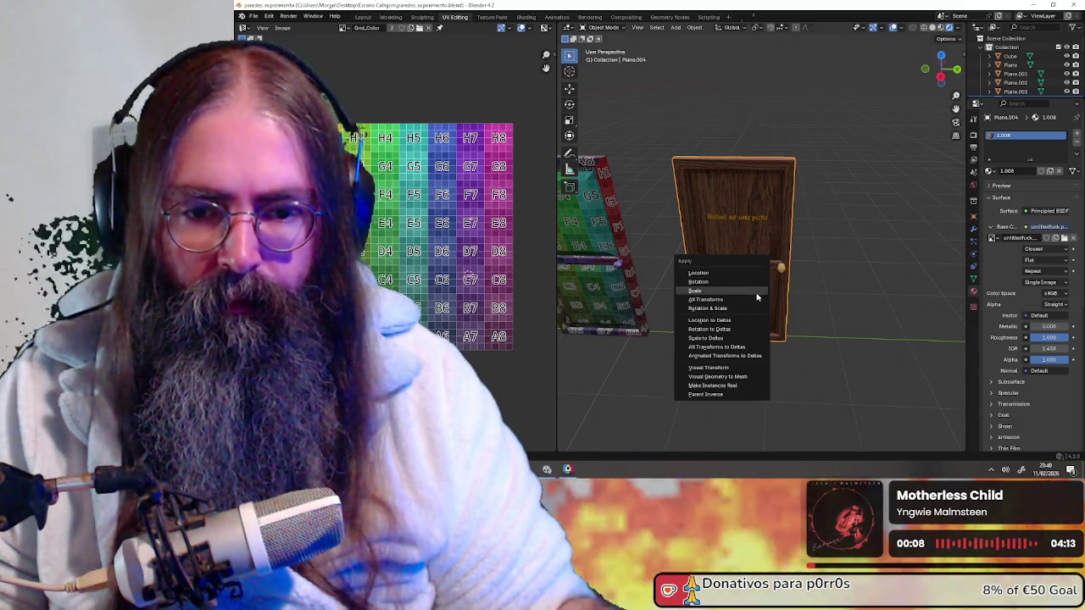
pyautogui.click(757, 293)
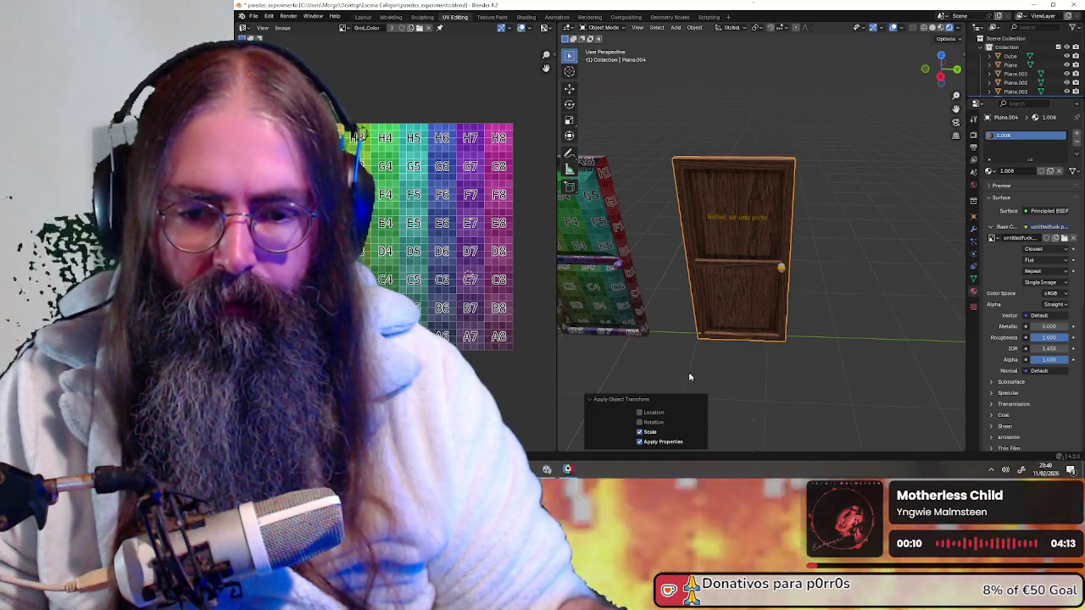
pyautogui.hotkey('ctrl', 'a')
pyautogui.click(732, 310)
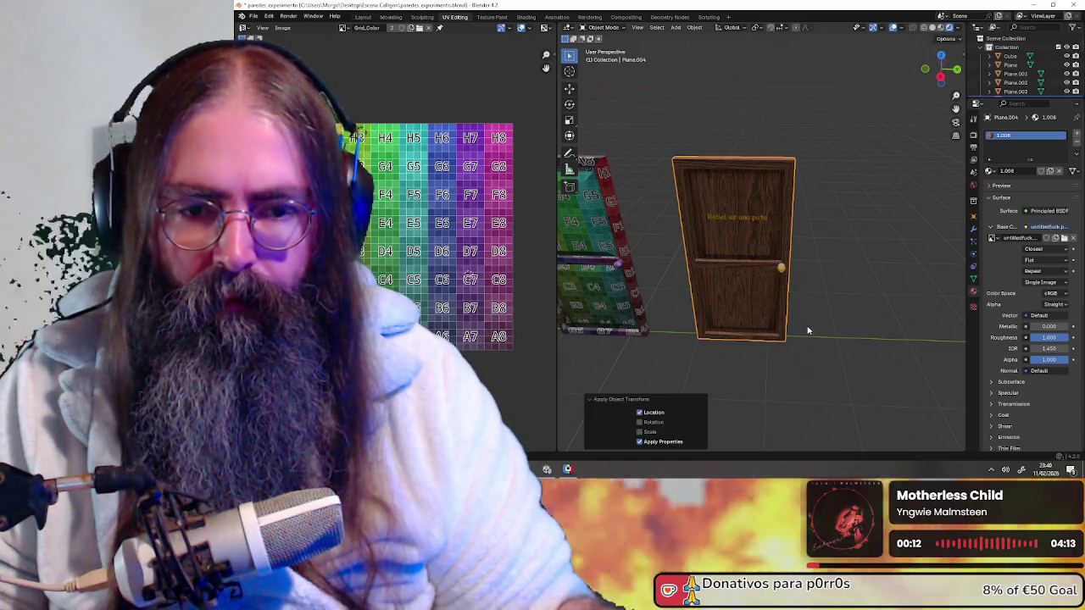
pyautogui.click(973, 217)
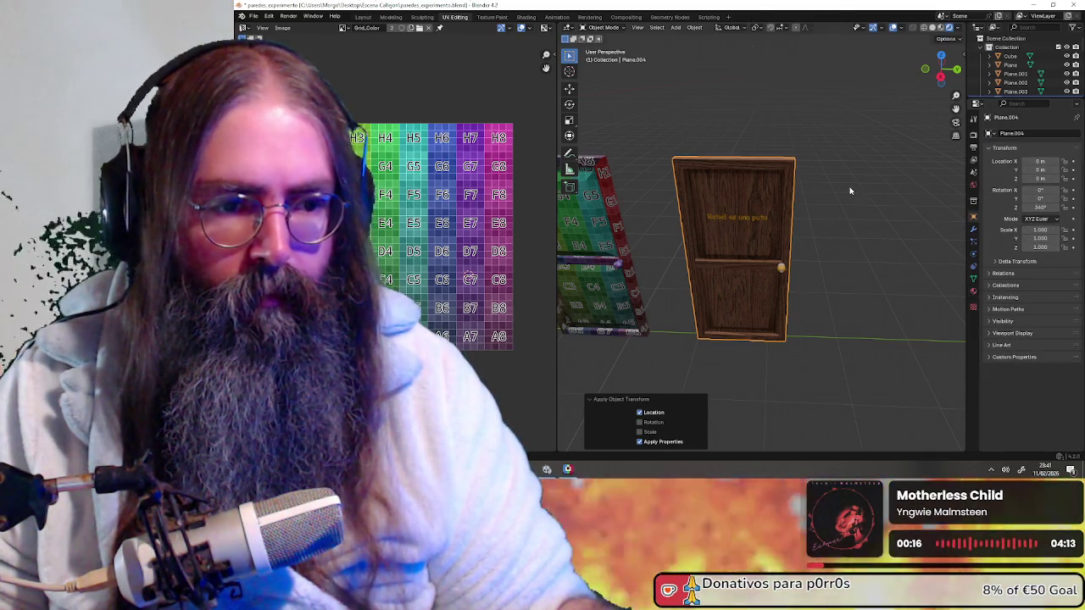
pyautogui.moveTo(848, 254); pyautogui.dragTo(882, 254, button='middle')
# - Export the door again as a Wavefront OBJ and minimise Blender
pyautogui.click(252, 16)
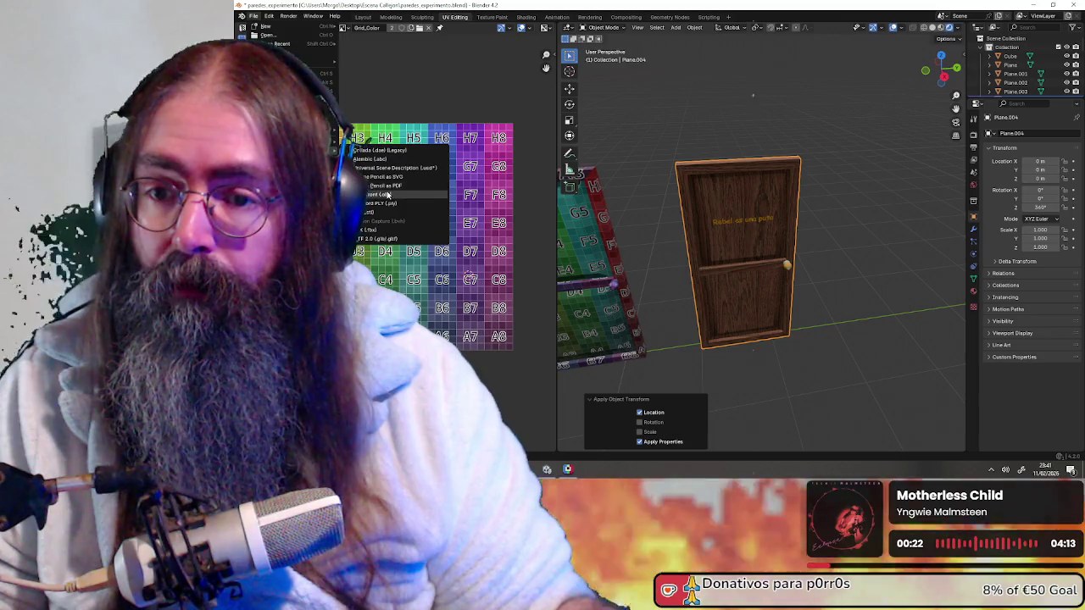
pyautogui.click(388, 195)
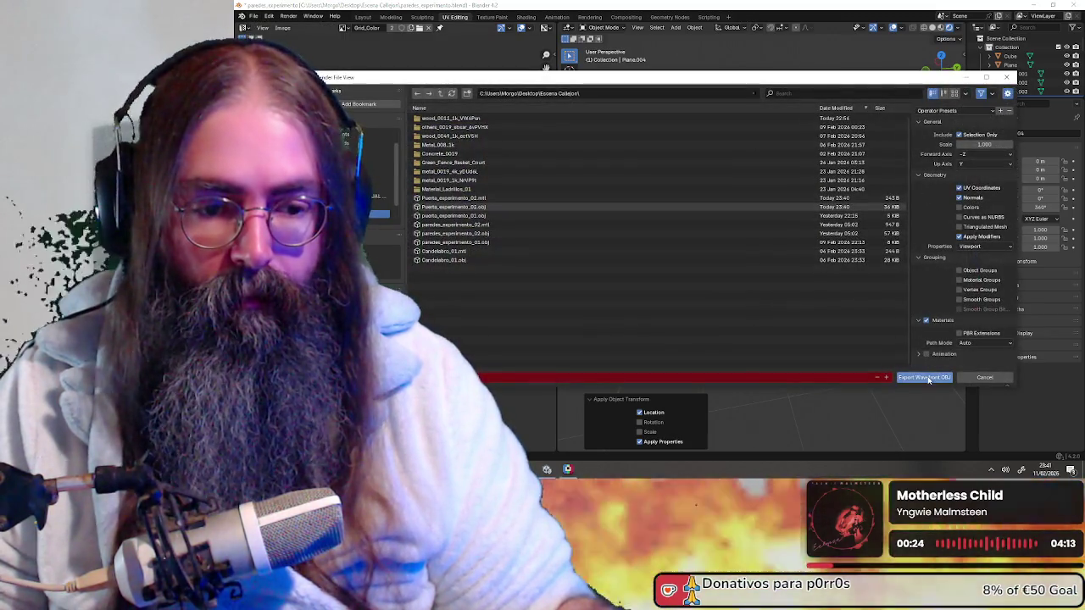
pyautogui.click(928, 379)
pyautogui.click(1034, 5)
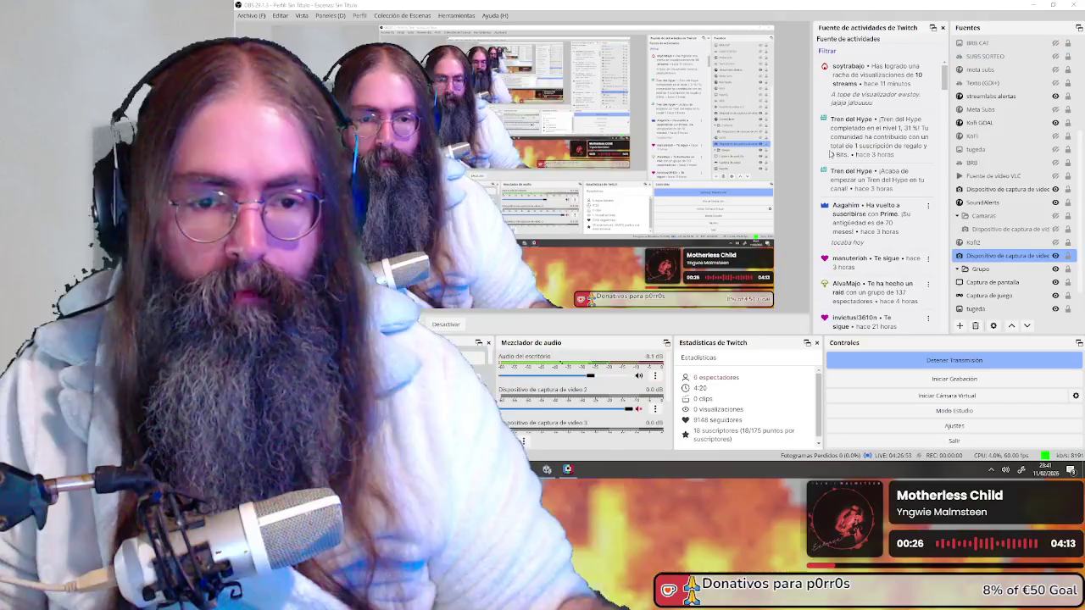
# - In Unity, open the Escena_Callejon assets folder in the Project panel
pyautogui.click(549, 471)
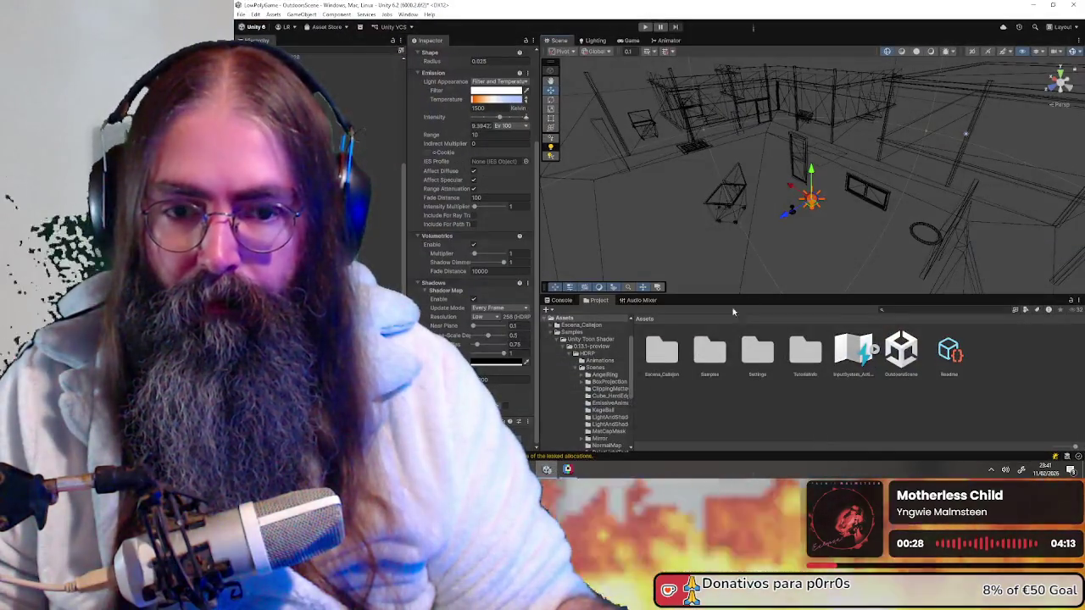
pyautogui.moveTo(796, 173); pyautogui.dragTo(691, 363, button='right')
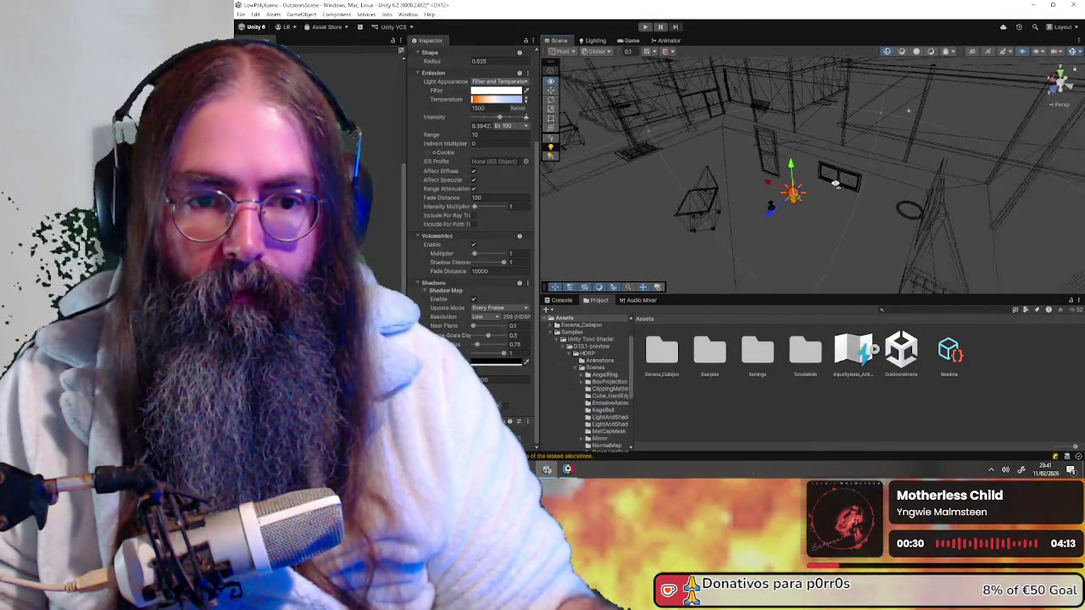
pyautogui.doubleClick(662, 352)
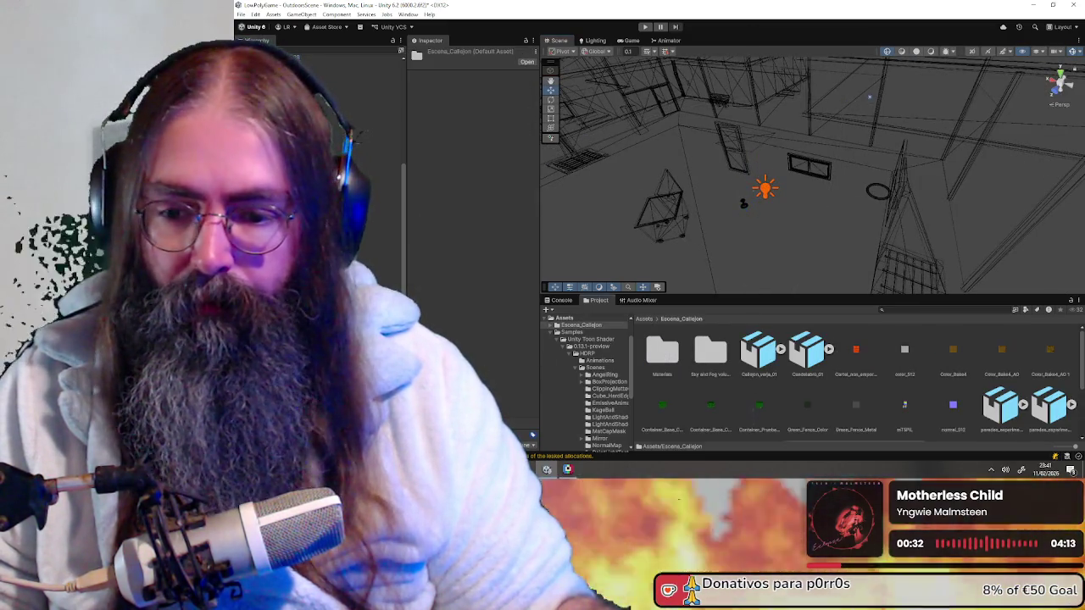
pyautogui.moveTo(567, 469)
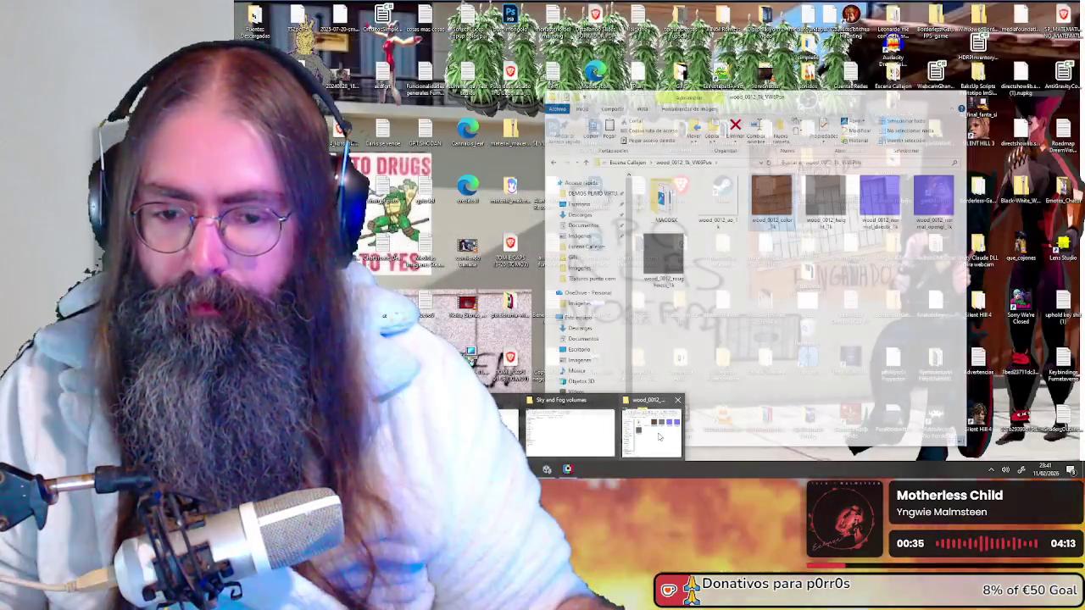
# - Drag Puerta_experimento_02 from the Escena Callejon folder into Unity's Project assets
pyautogui.click(650, 432)
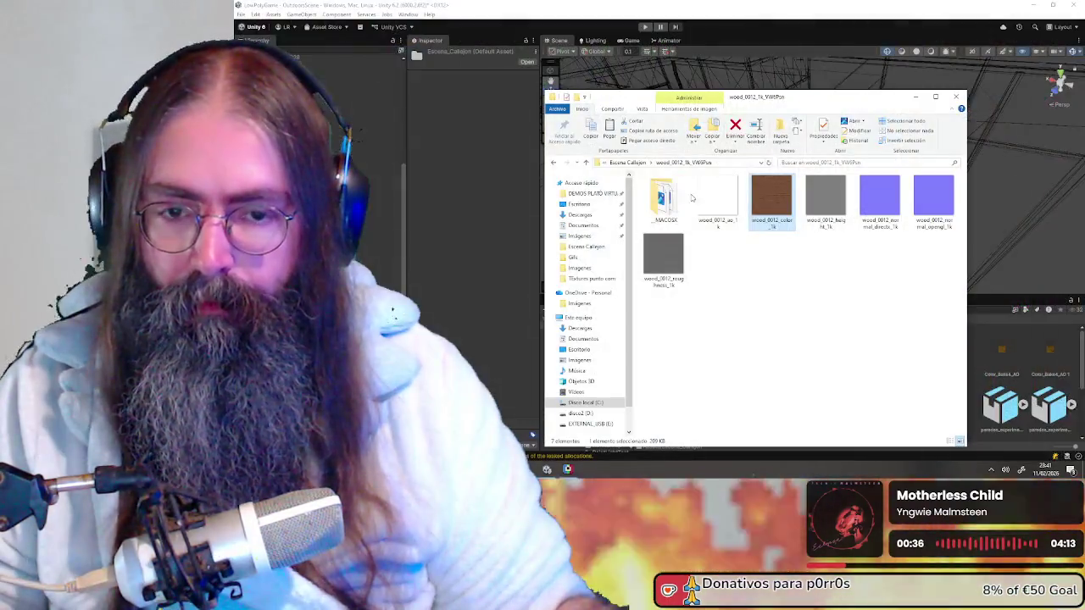
pyautogui.click(632, 162)
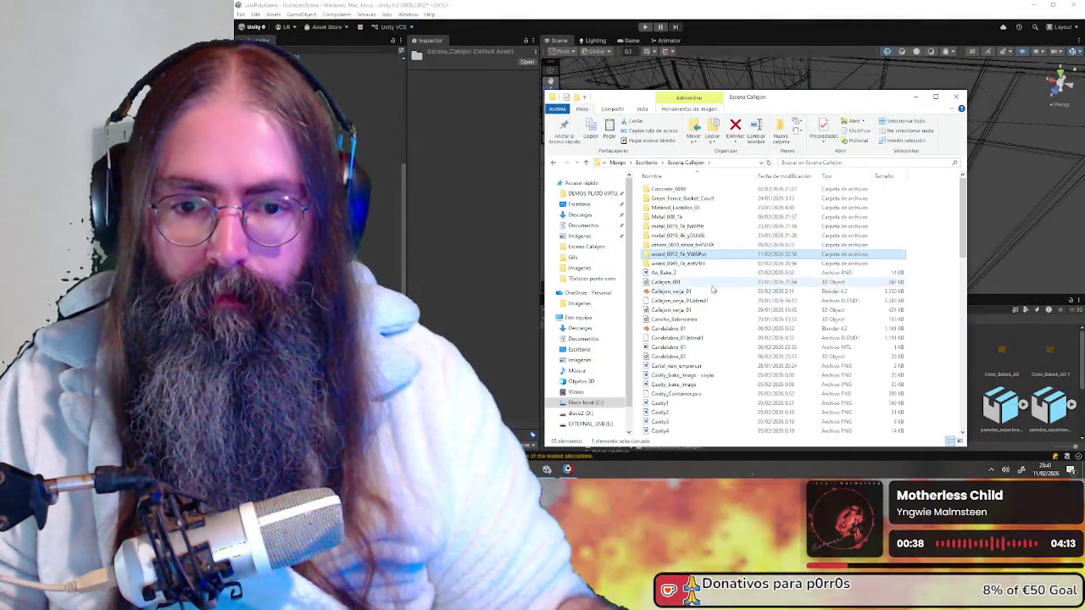
pyautogui.click(673, 292)
pyautogui.scroll(-15, 674, 293)
pyautogui.click(678, 207)
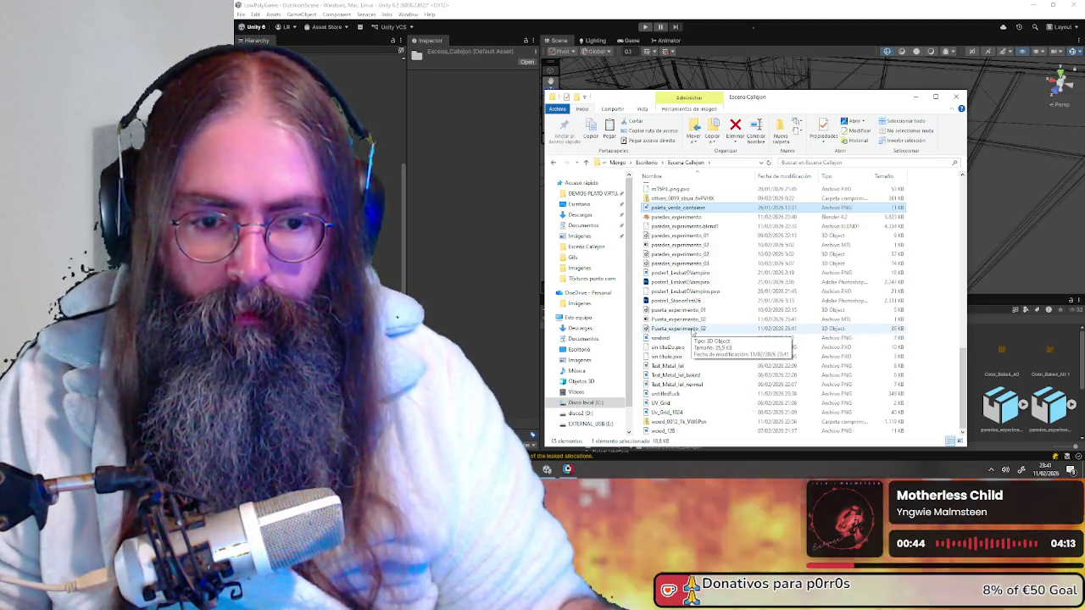
pyautogui.moveTo(682, 328); pyautogui.dragTo(980, 368)
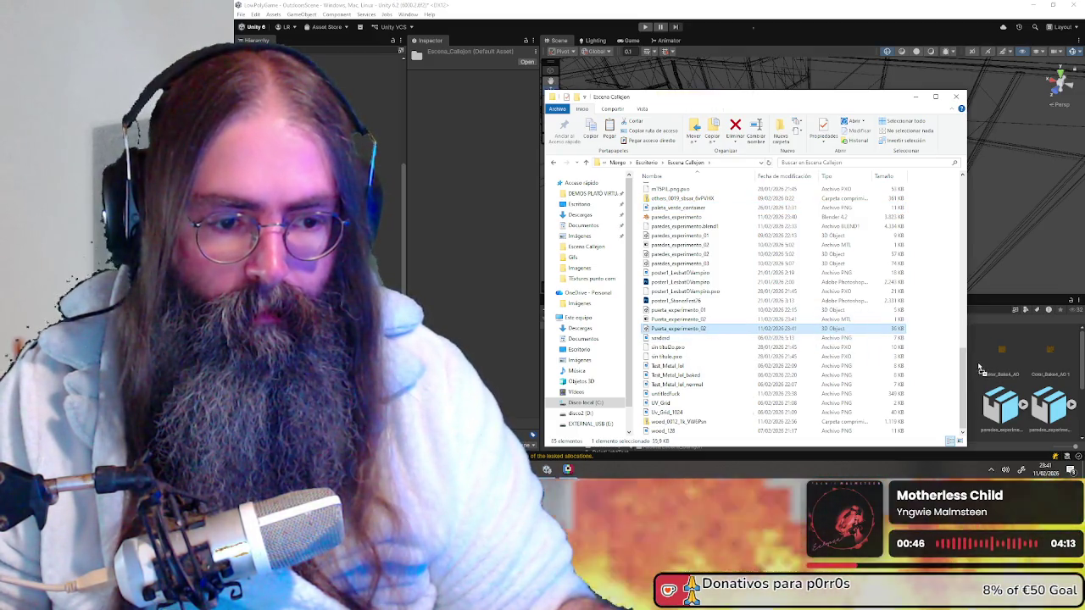
pyautogui.click(985, 364)
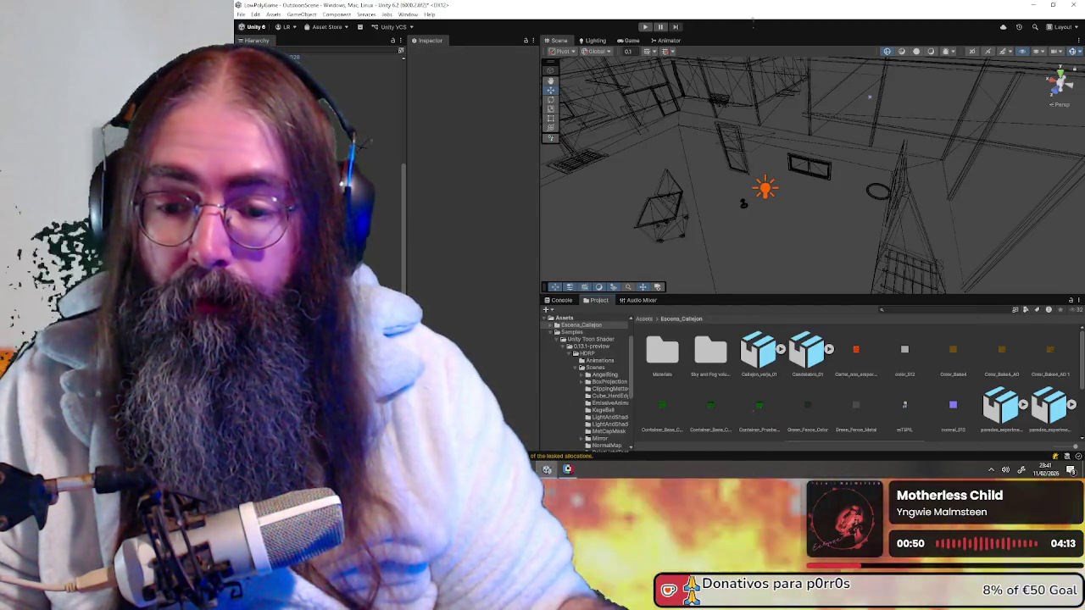
# - Drag untitledfuck.png into Escena_Callejon and select it to view its import settings
pyautogui.moveTo(567, 469)
pyautogui.click(568, 424)
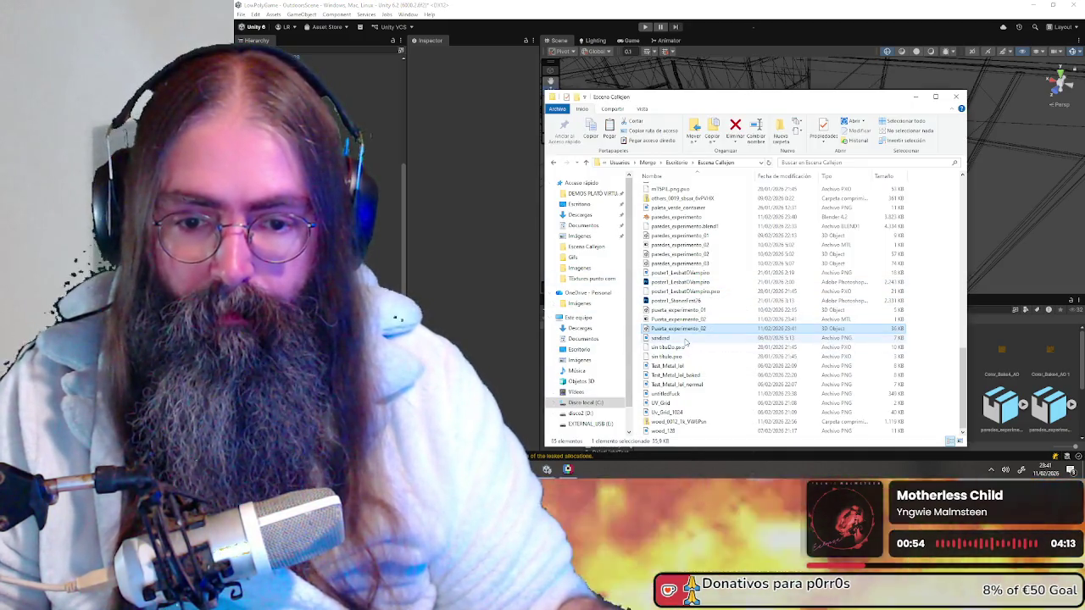
pyautogui.scroll(10, 686, 331)
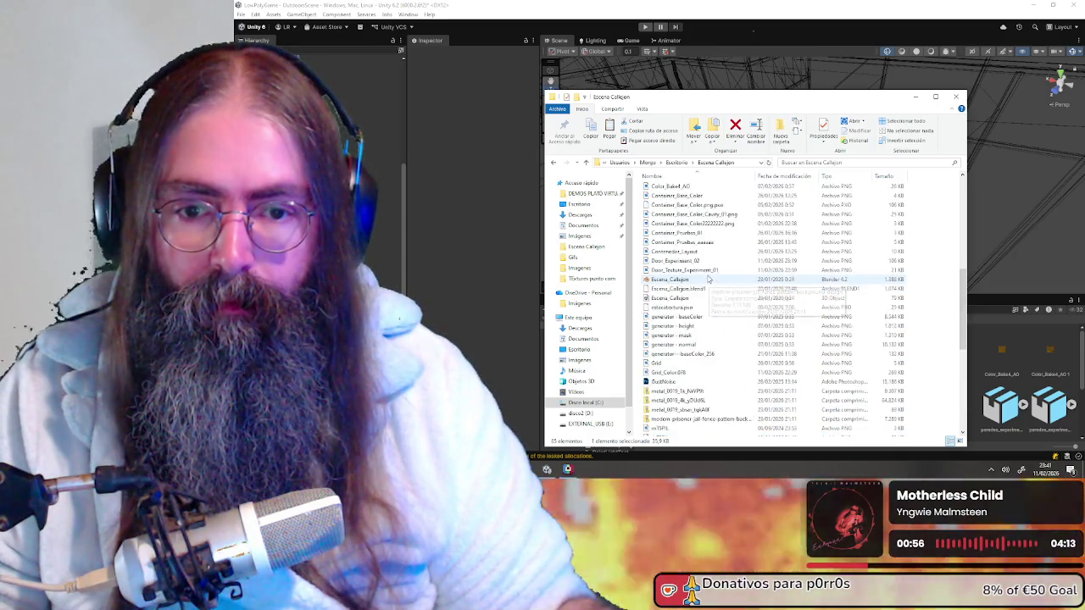
pyautogui.scroll(5, 708, 271)
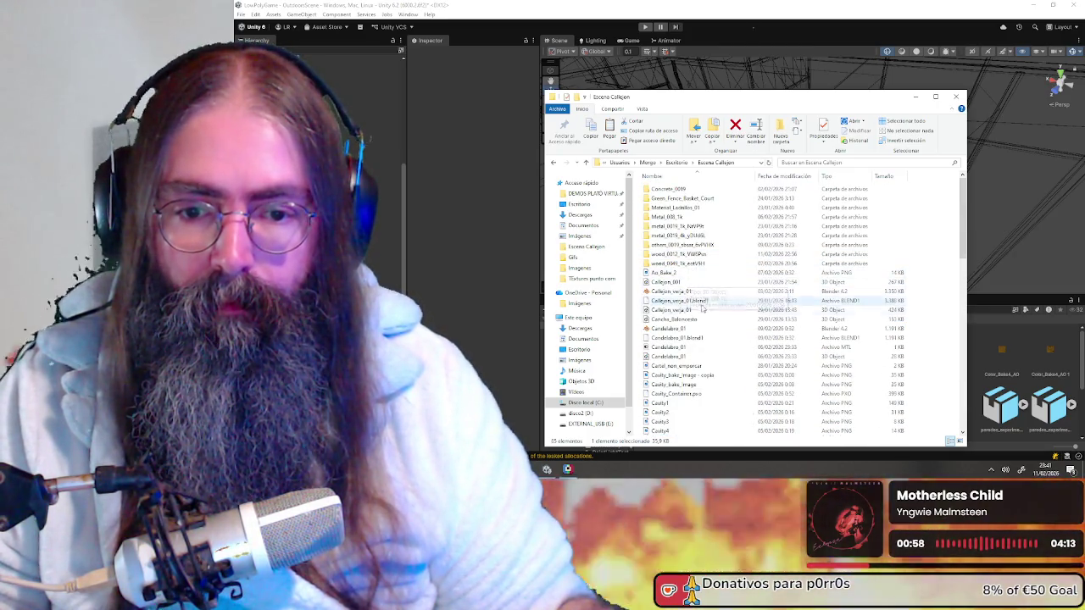
pyautogui.scroll(-10, 711, 339)
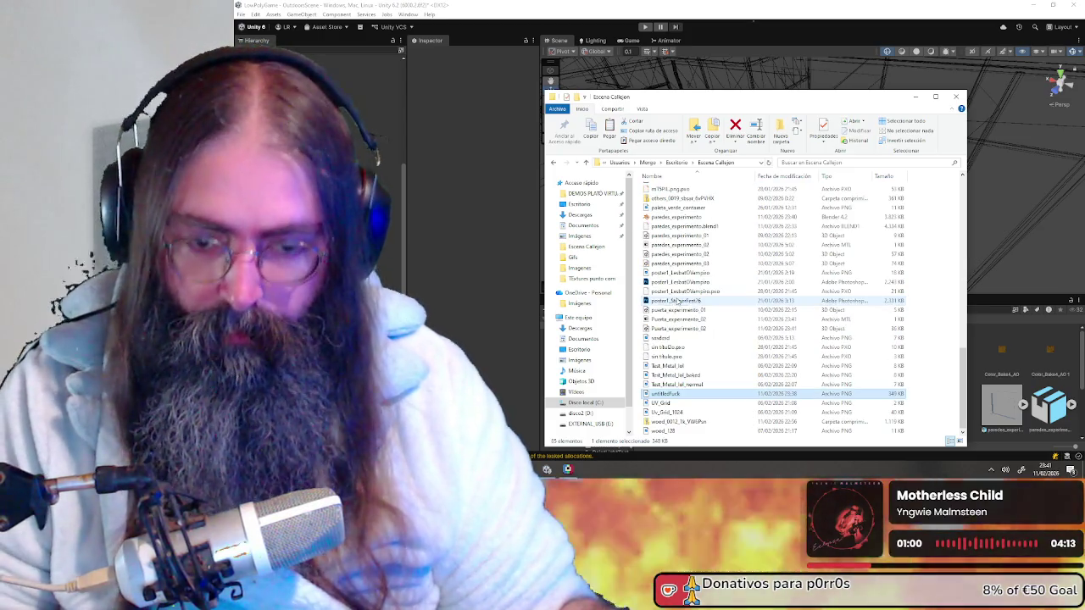
pyautogui.click(668, 394)
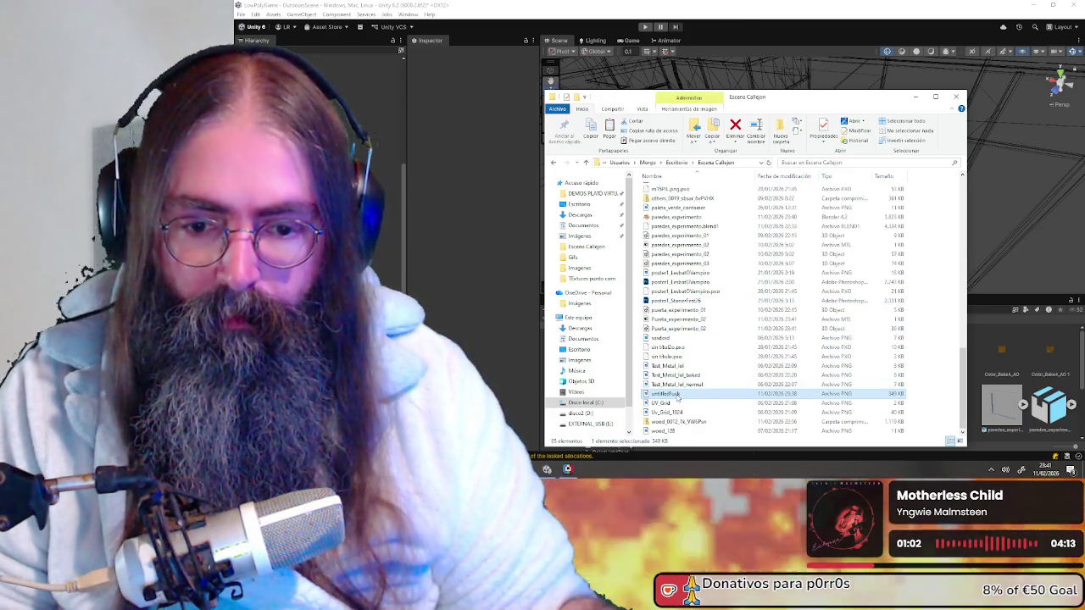
pyautogui.moveTo(1037, 376); pyautogui.dragTo(1028, 376)
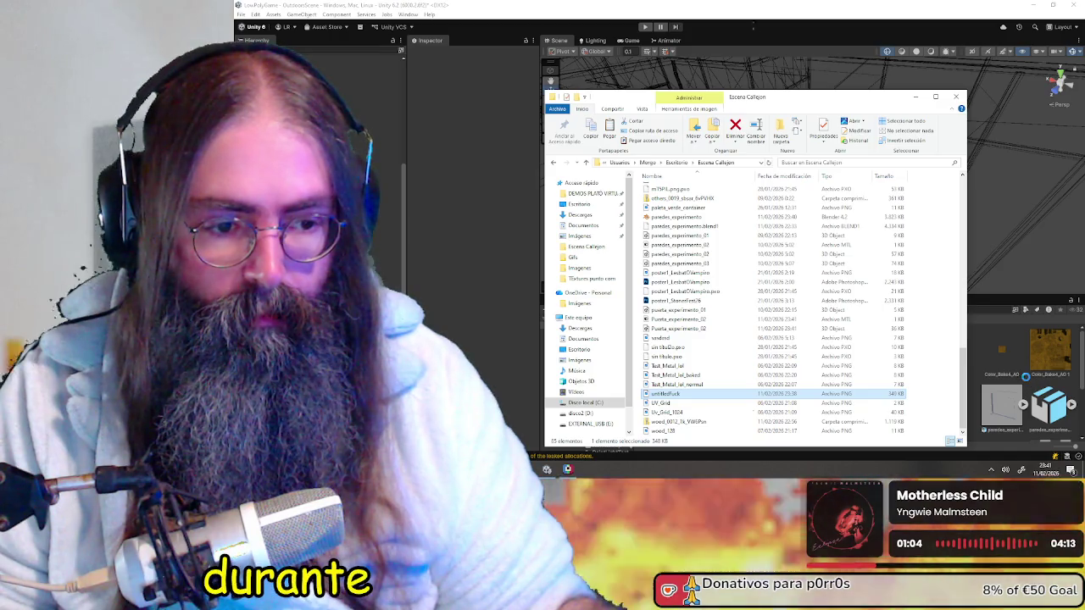
pyautogui.click(1008, 390)
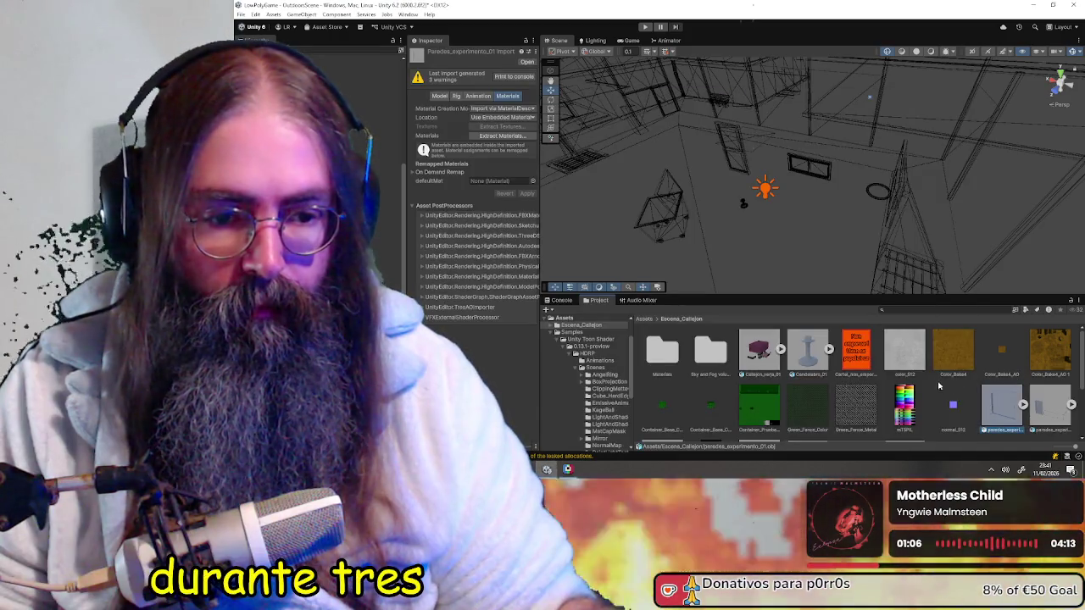
pyautogui.click(1049, 354)
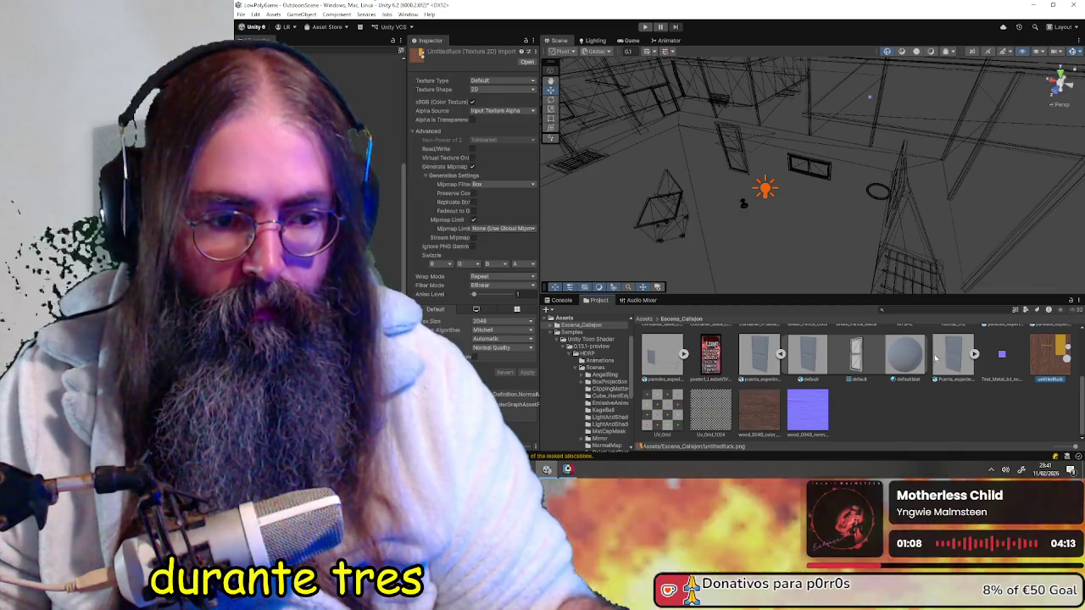
# - Set untitledfuck to Point (no filter) with Max Size 512 and apply
pyautogui.click(508, 286)
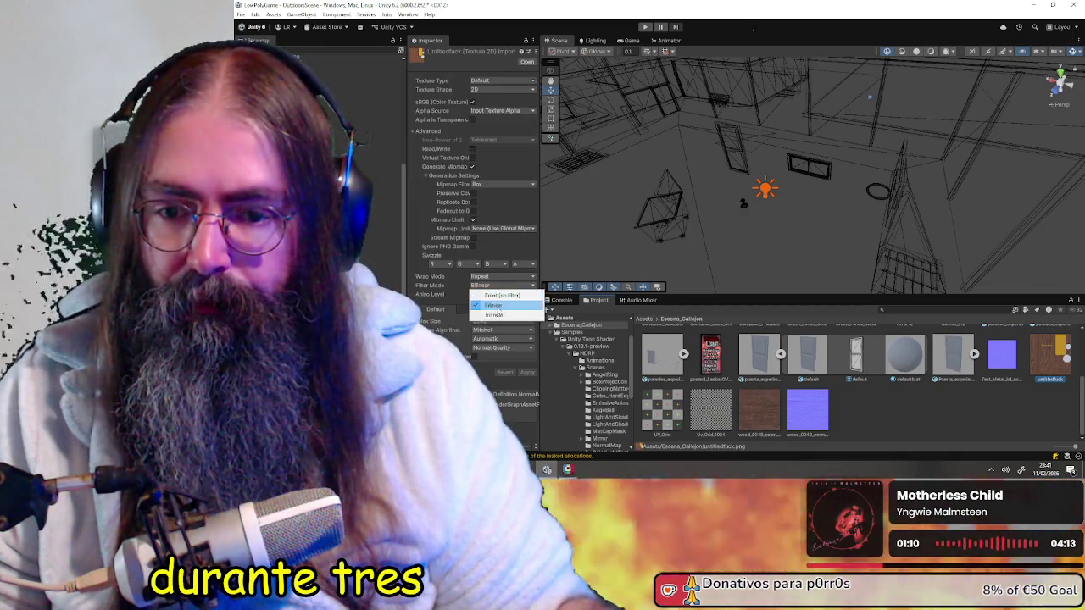
pyautogui.click(498, 295)
pyautogui.click(500, 321)
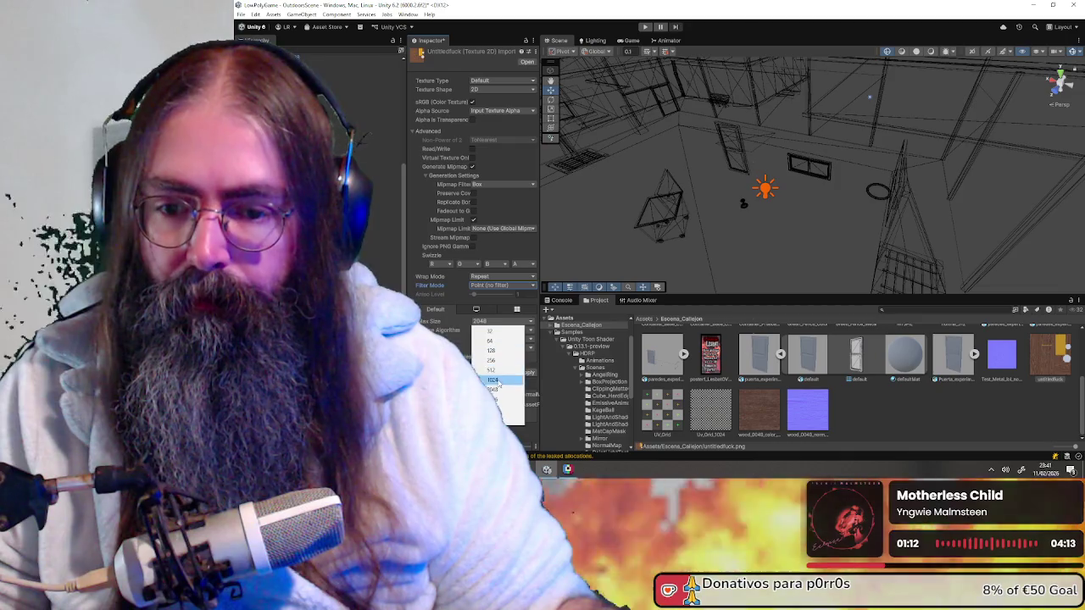
pyautogui.click(490, 371)
pyautogui.click(525, 373)
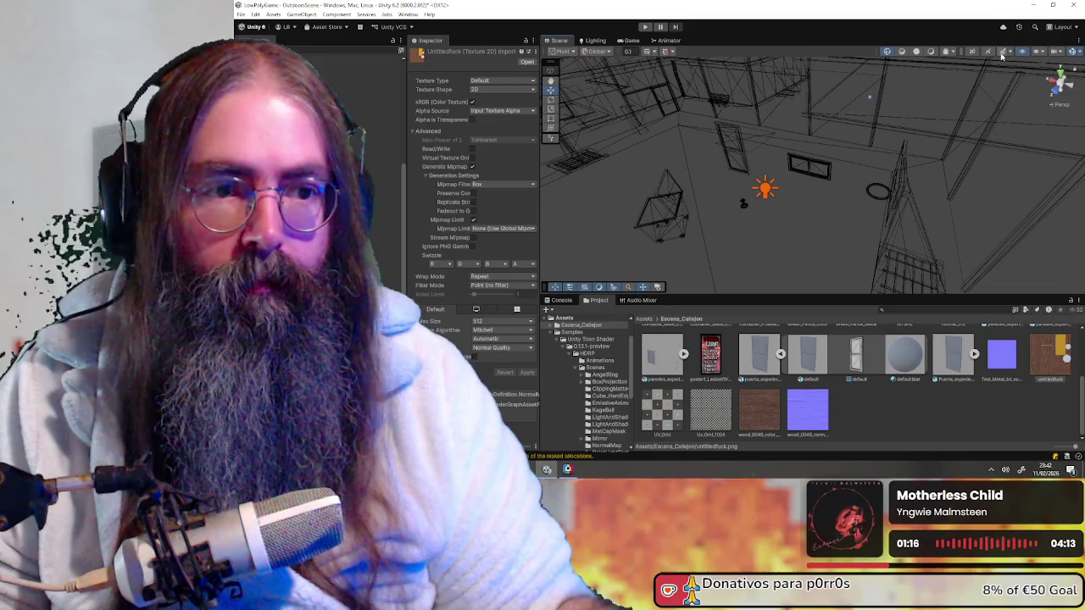
# - Show the Scene view shaded and lit, select the door, then return to Blender
pyautogui.click(930, 51)
pyautogui.moveTo(763, 169)
pyautogui.mouseDown(button='right')
pyautogui.moveTo(791, 174)
pyautogui.moveTo(802, 215)
pyautogui.mouseUp(button='right')
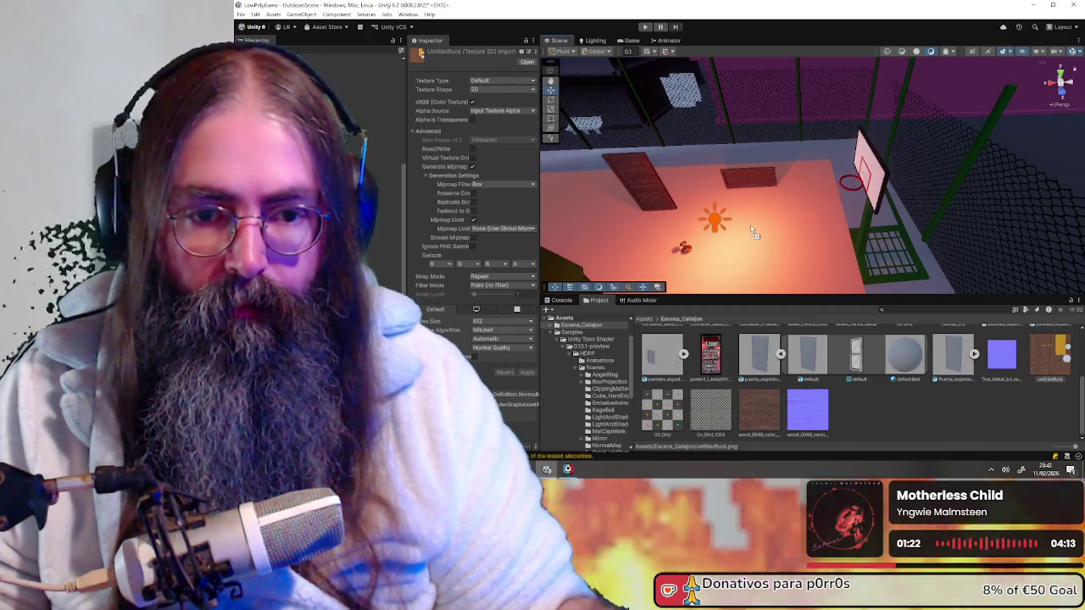
pyautogui.click(754, 234)
pyautogui.moveTo(805, 229); pyautogui.dragTo(808, 231, button='right')
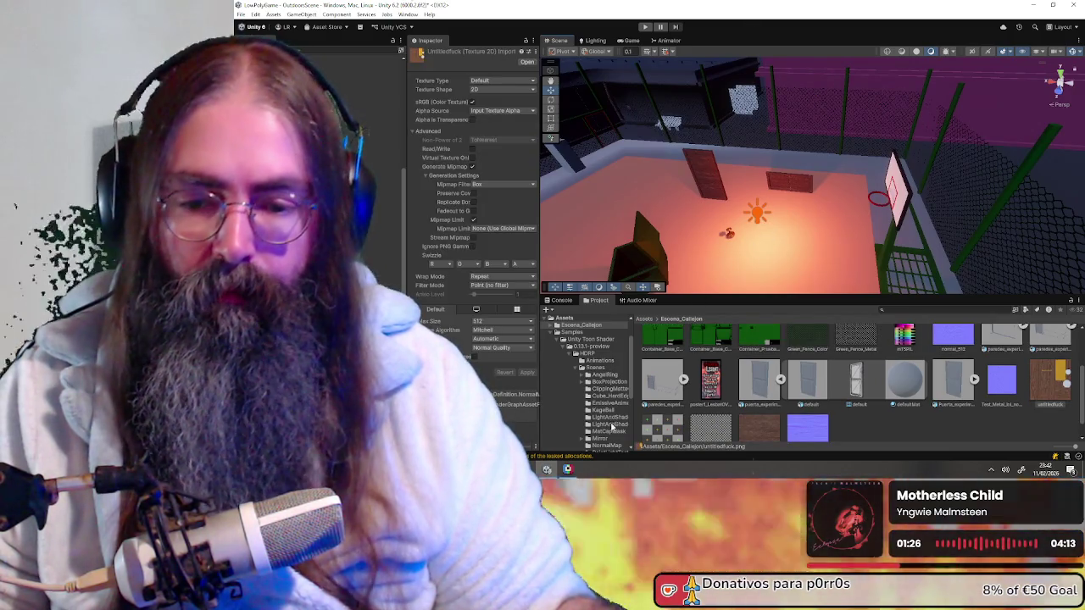
pyautogui.click(568, 470)
pyautogui.click(568, 470)
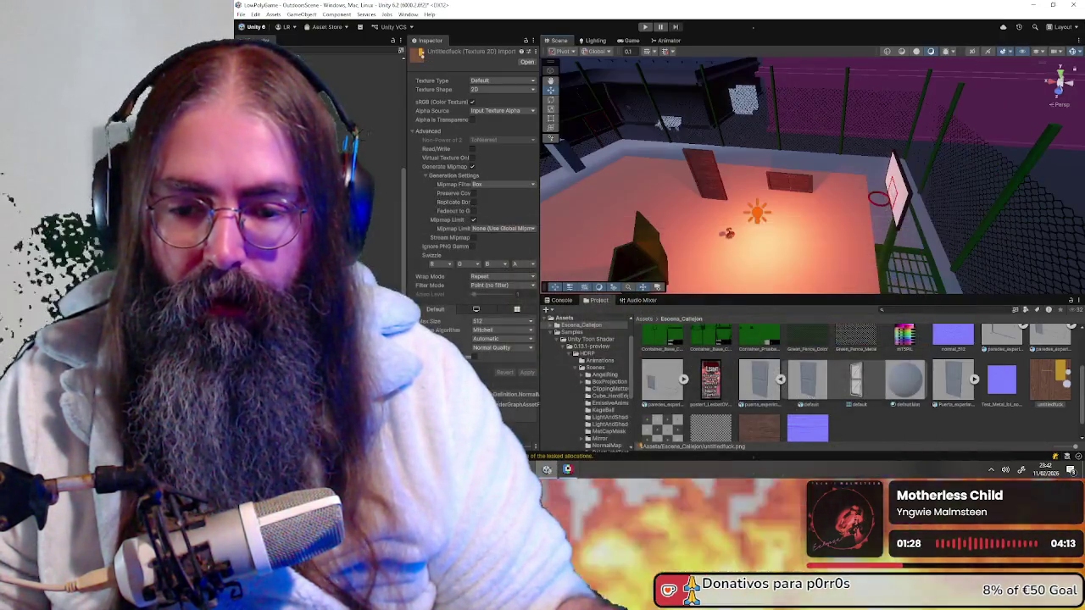
pyautogui.hotkey('alt', 'Tab')
pyautogui.scroll(-5, 679, 255)
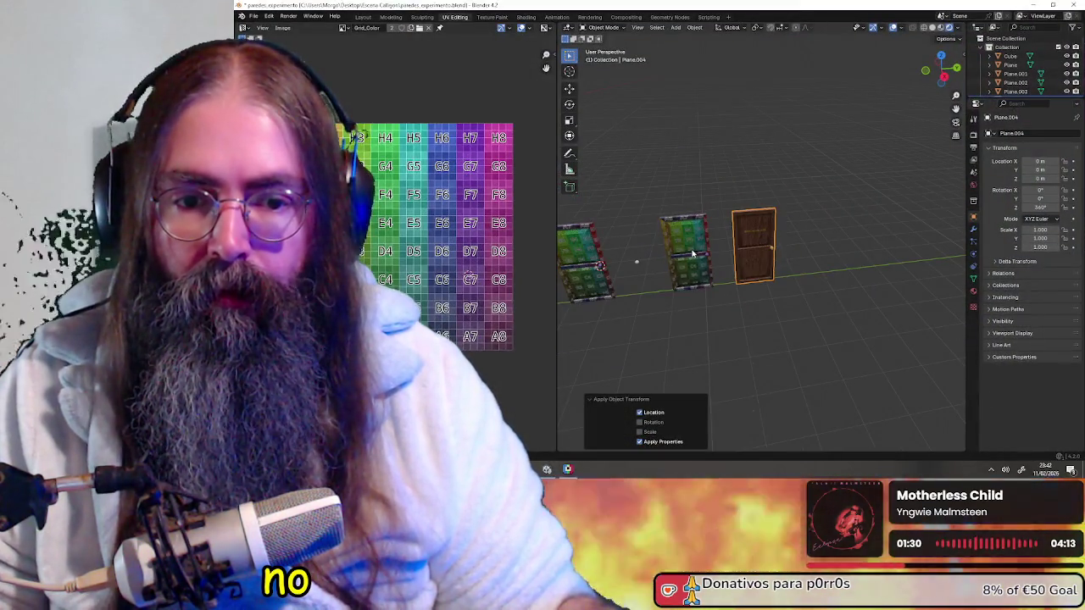
# - Select wall piece Plane.057 and snap the 3D cursor to it
pyautogui.moveTo(679, 255)
pyautogui.keyDown('shift'); pyautogui.mouseDown(button='middle')
pyautogui.moveTo(762, 268)
pyautogui.moveTo(838, 261)
pyautogui.mouseUp(button='middle'); pyautogui.keyUp('shift')
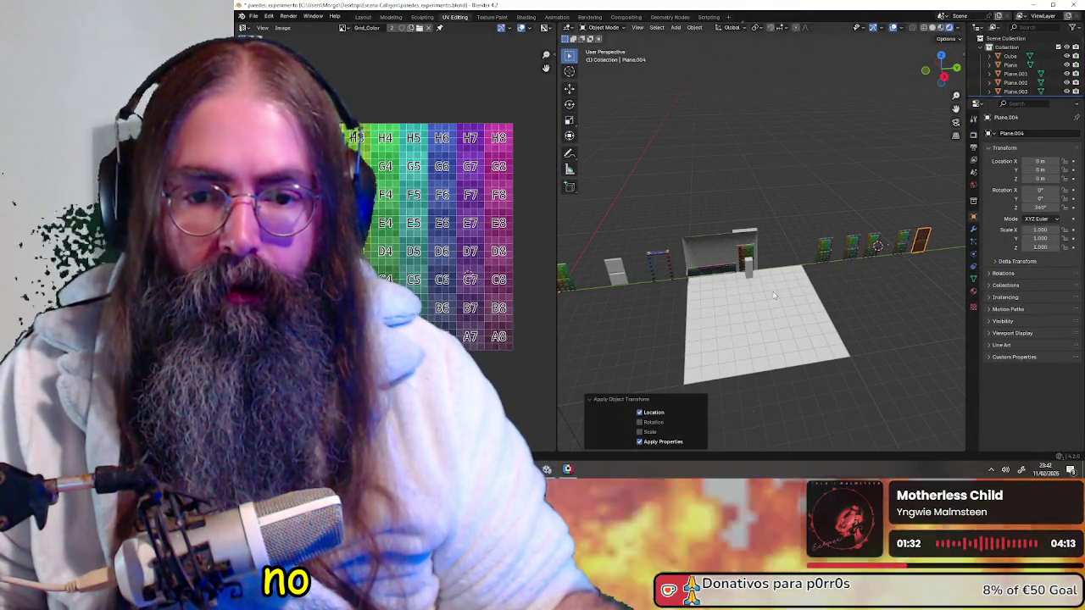
pyautogui.moveTo(848, 333)
pyautogui.keyDown('shift'); pyautogui.mouseDown(button='middle')
pyautogui.moveTo(678, 316)
pyautogui.moveTo(729, 323)
pyautogui.mouseUp(button='middle'); pyautogui.keyUp('shift')
pyautogui.scroll(-3, 716, 315)
pyautogui.scroll(3, 729, 322)
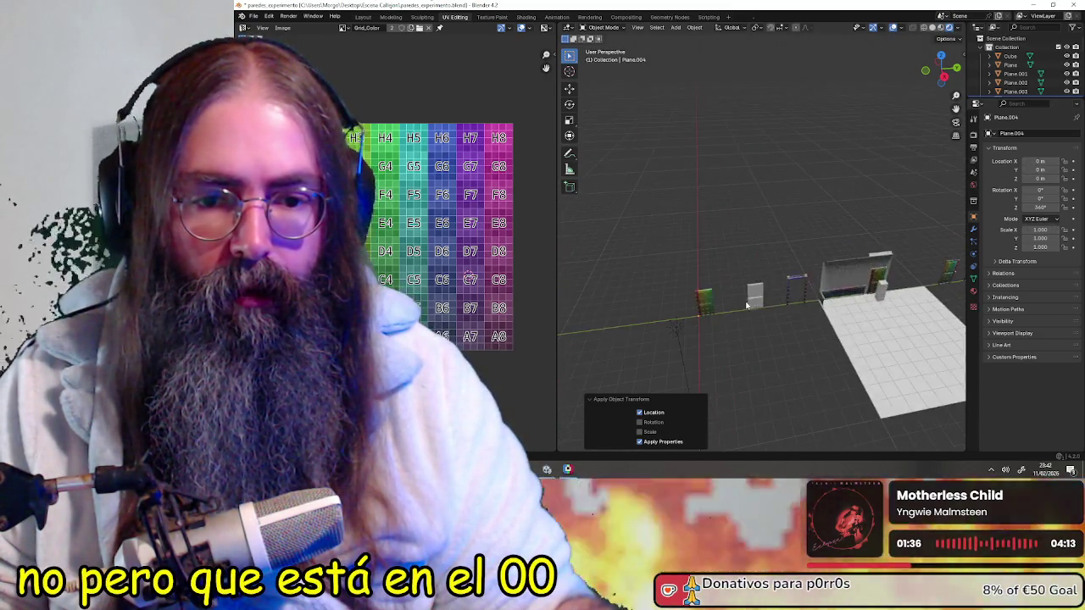
pyautogui.scroll(3, 711, 330)
pyautogui.scroll(-2, 745, 240)
pyautogui.keyDown('shift'); pyautogui.moveTo(746, 239); pyautogui.dragTo(666, 228, button='middle'); pyautogui.keyUp('shift')
pyautogui.scroll(-3, 665, 229)
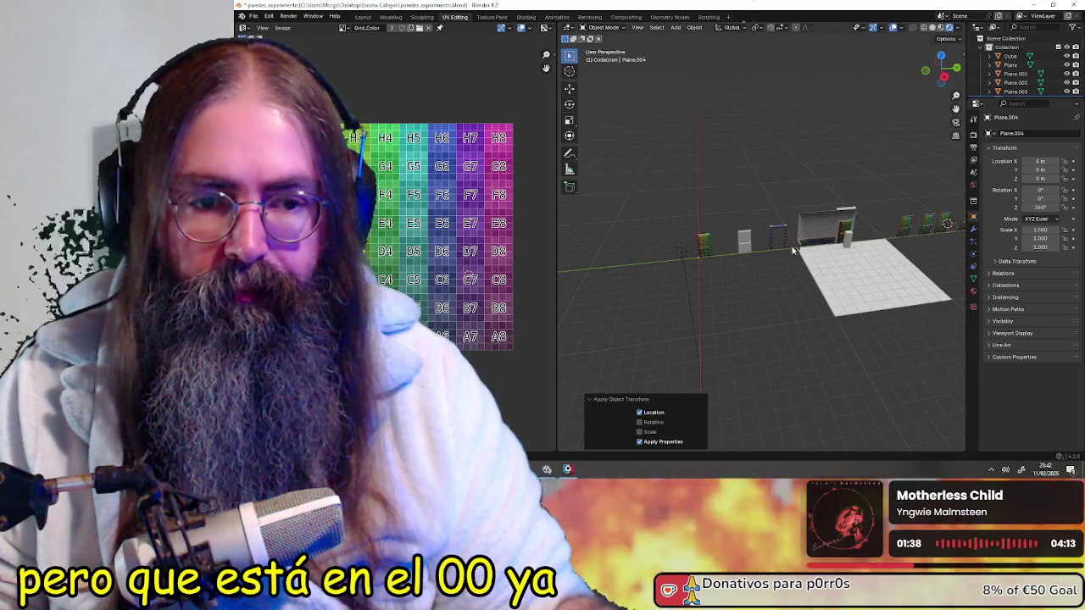
pyautogui.scroll(3, 762, 242)
pyautogui.moveTo(710, 199); pyautogui.dragTo(678, 204, button='middle')
pyautogui.click(602, 270)
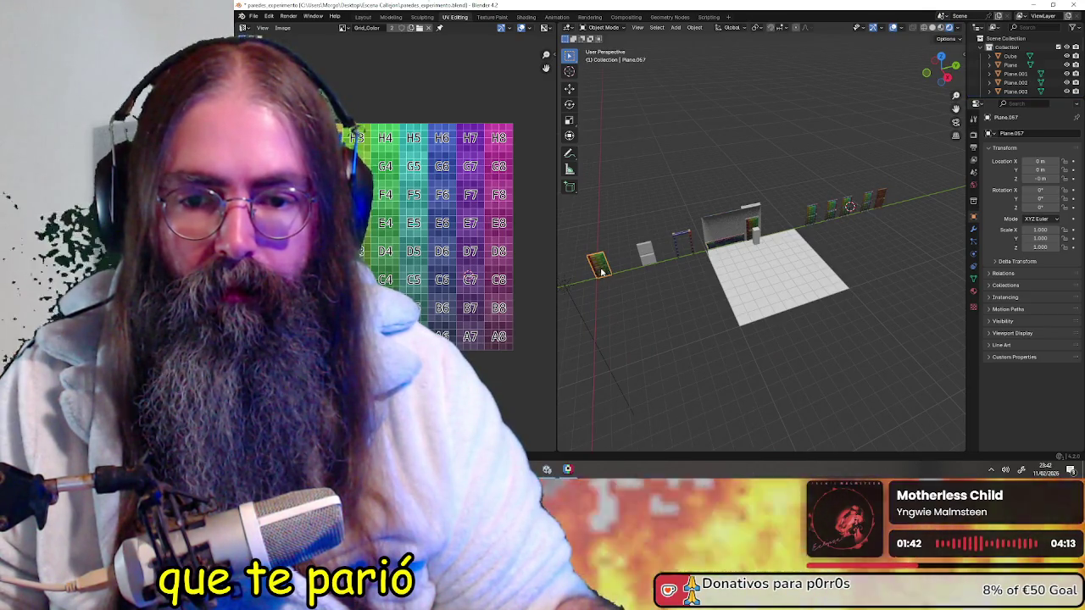
pyautogui.hotkey('shift', 's')
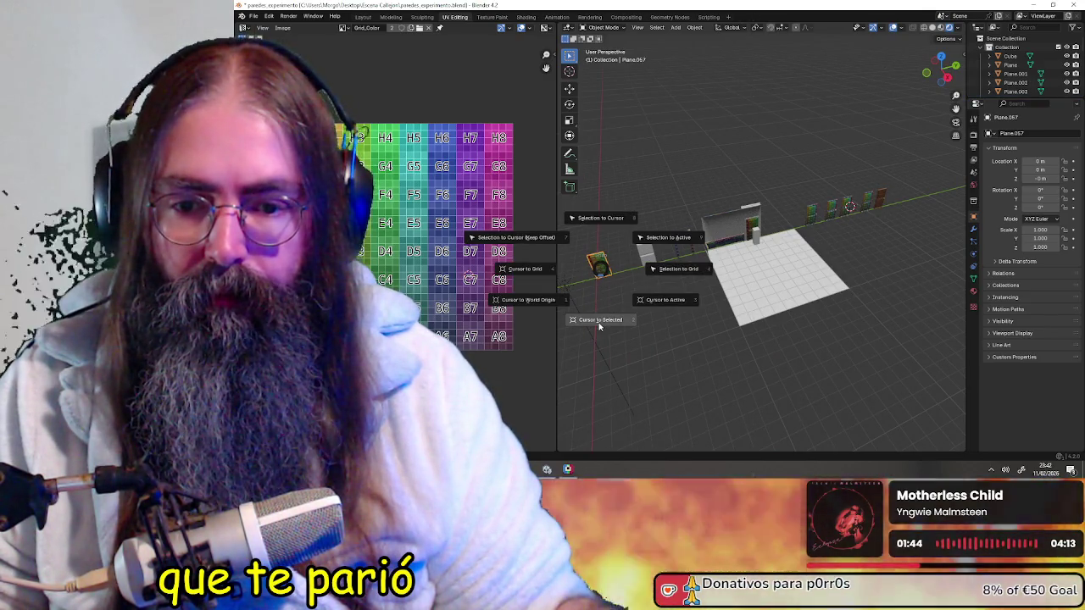
pyautogui.click(599, 322)
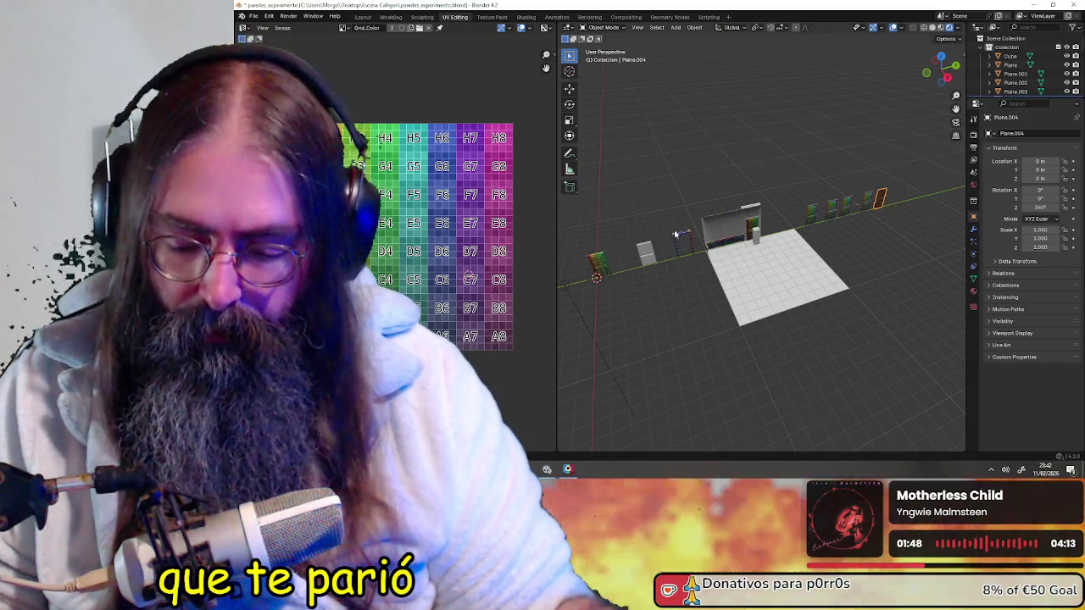
# - Snap the door object Plane.004 onto the 3D cursor
pyautogui.hotkey('shift', 's')
pyautogui.click(881, 162)
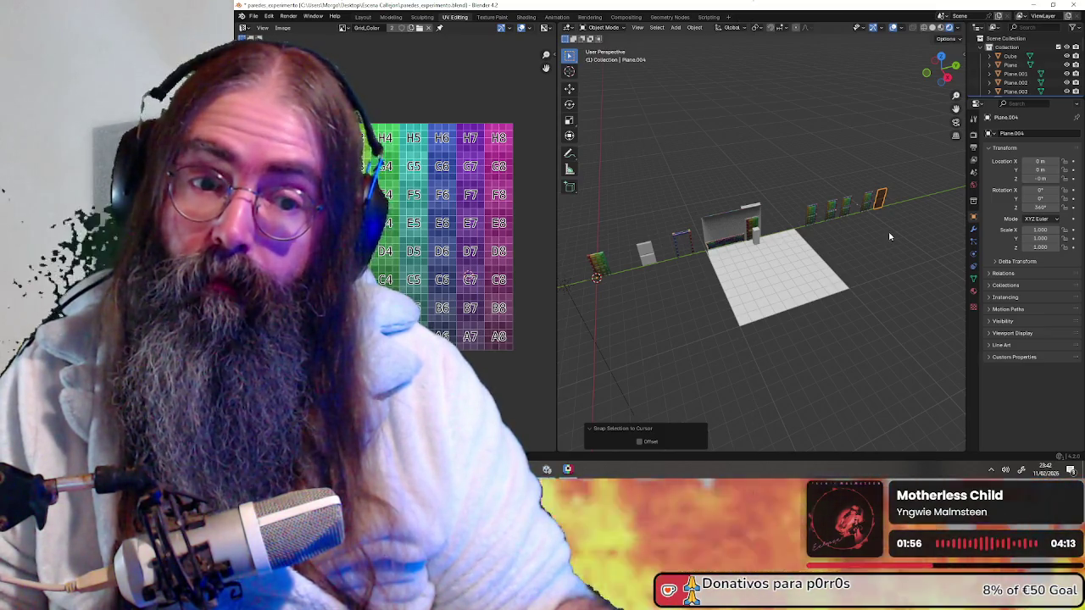
pyautogui.moveTo(896, 228)
pyautogui.mouseDown(button='middle')
pyautogui.moveTo(803, 219)
pyautogui.moveTo(856, 245)
pyautogui.mouseUp(button='middle')
pyautogui.click(856, 245)
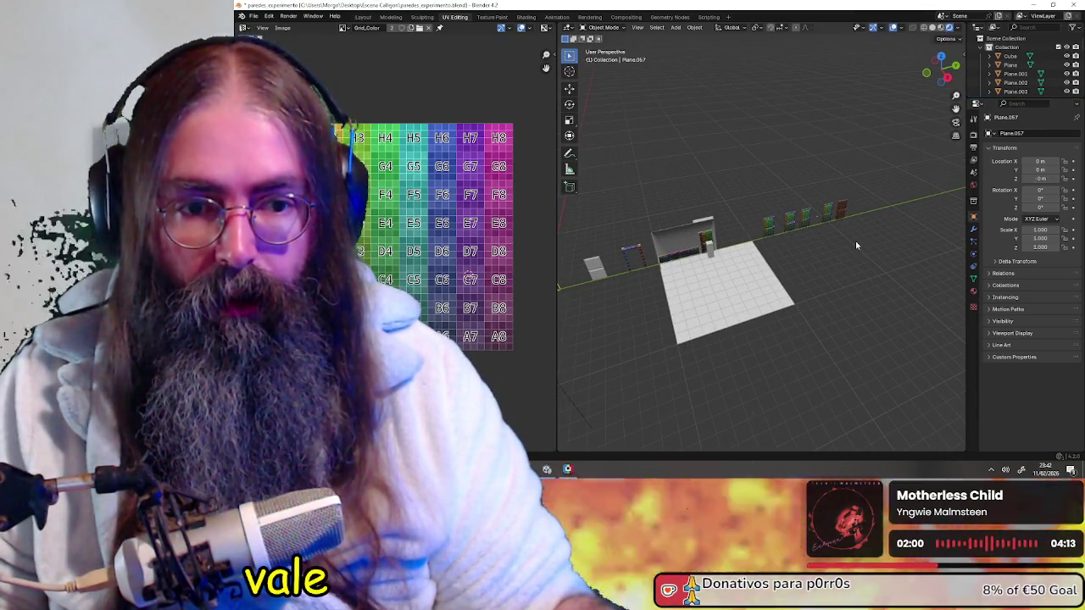
pyautogui.hotkey('ctrl', 'z')
pyautogui.moveTo(856, 246)
pyautogui.mouseDown(button='middle')
pyautogui.moveTo(819, 251)
pyautogui.moveTo(780, 216)
pyautogui.mouseUp(button='middle')
pyautogui.moveTo(716, 203); pyautogui.dragTo(809, 209, button='middle')
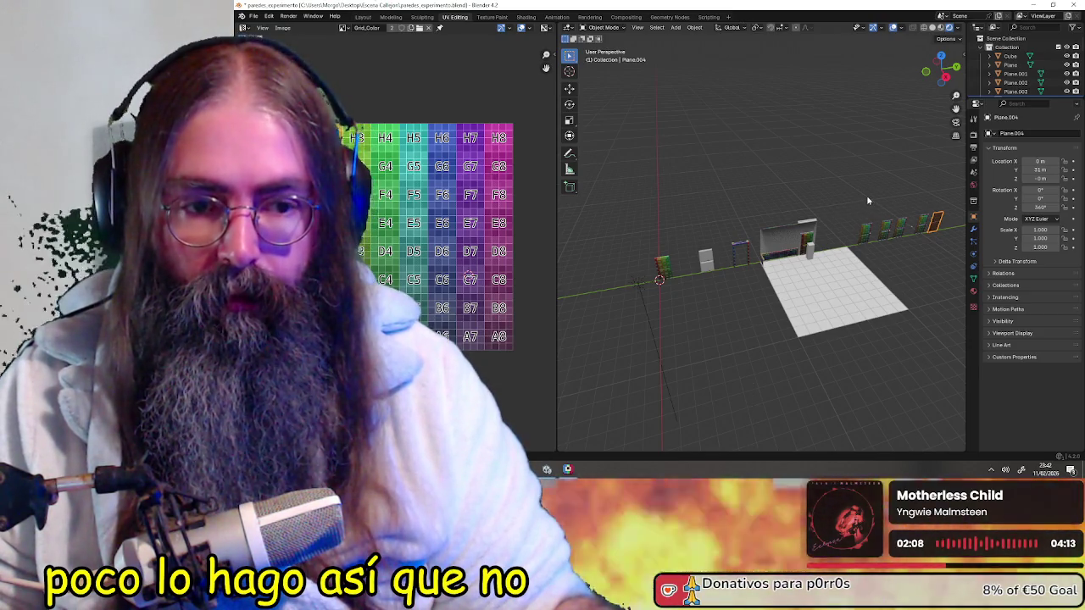
pyautogui.click(868, 163)
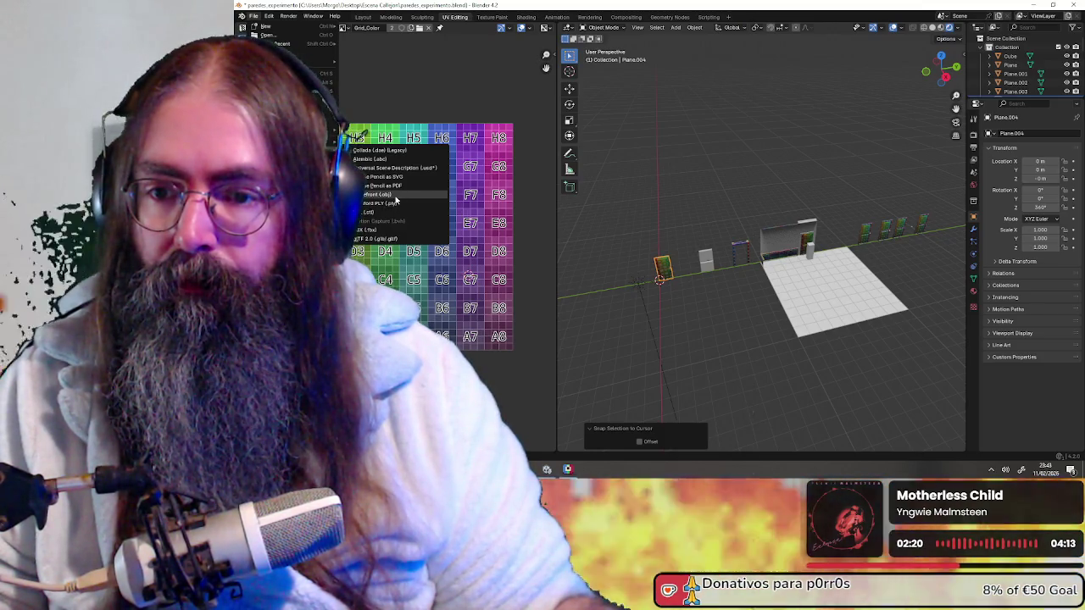
# - Export the scene as a Wavefront OBJ and minimise Blender
pyautogui.click(395, 200)
pyautogui.click(913, 381)
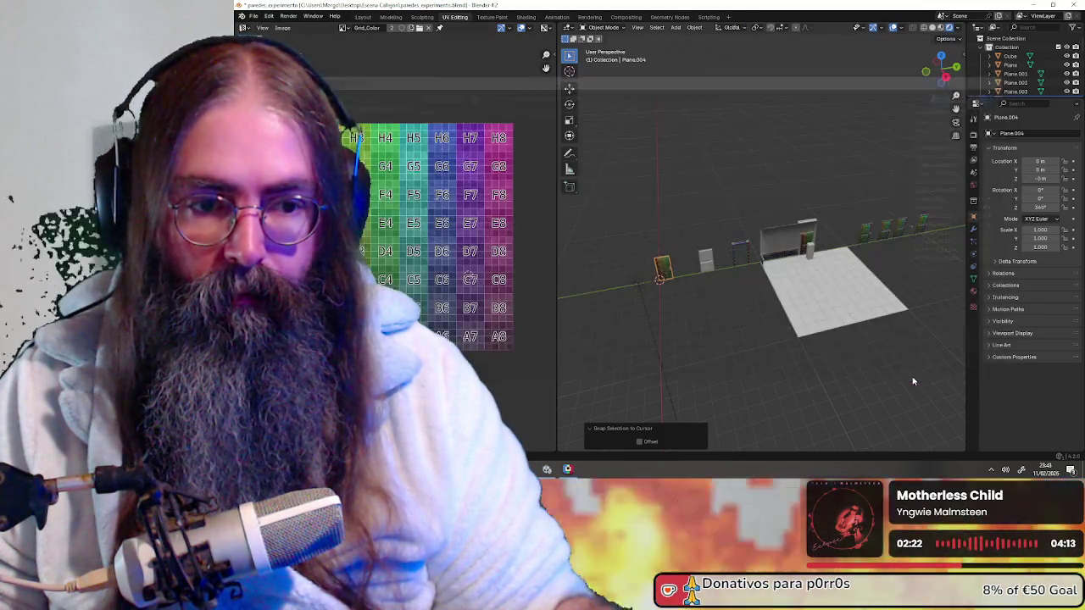
pyautogui.click(1032, 9)
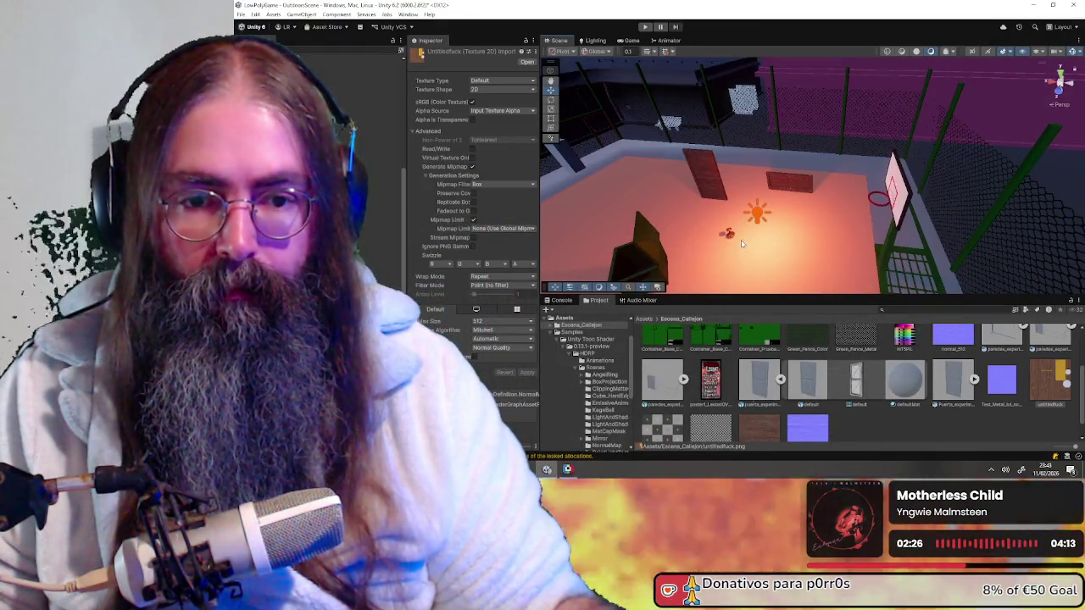
pyautogui.click(941, 377)
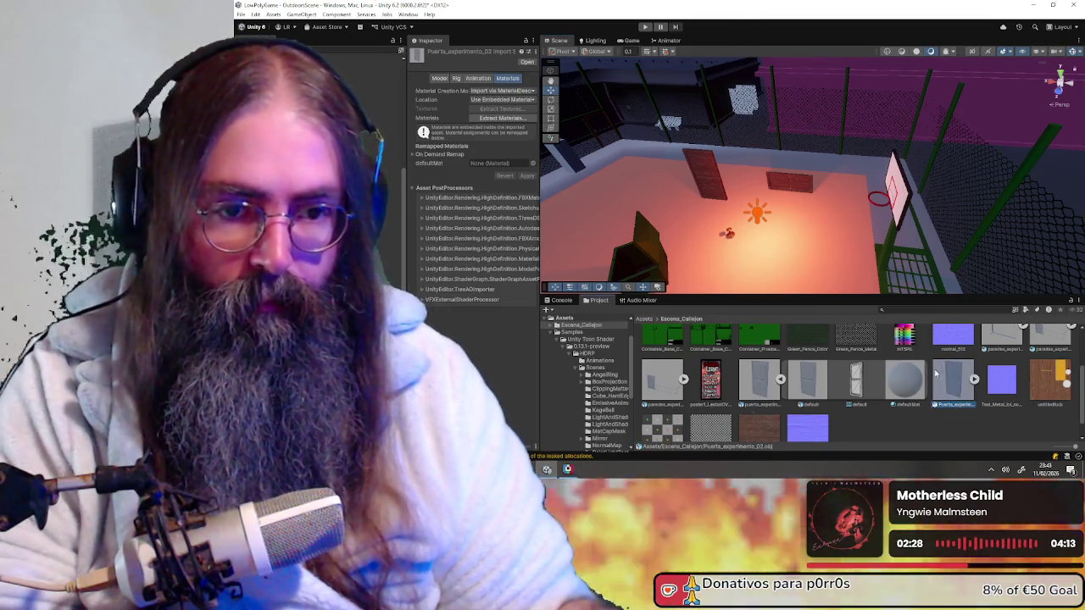
pyautogui.click(703, 178)
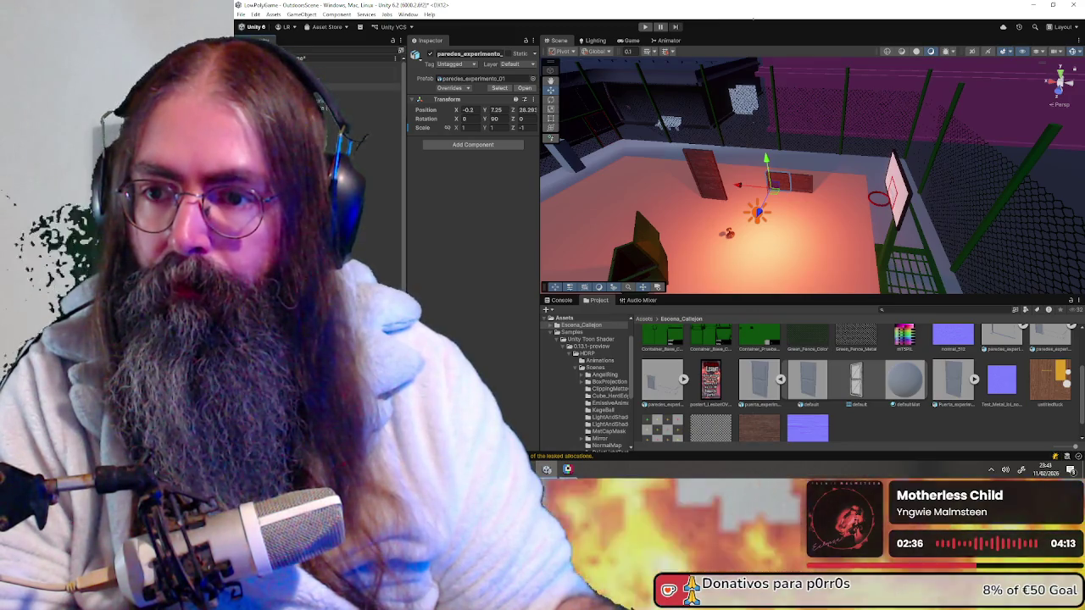
pyautogui.hotkey('shift', 'd')
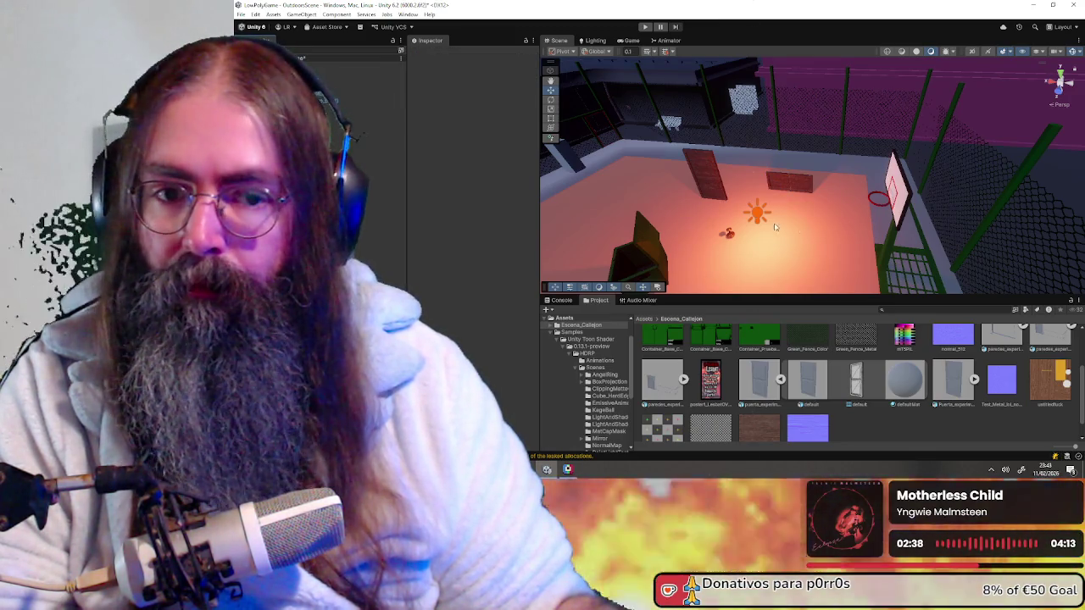
pyautogui.click(951, 384)
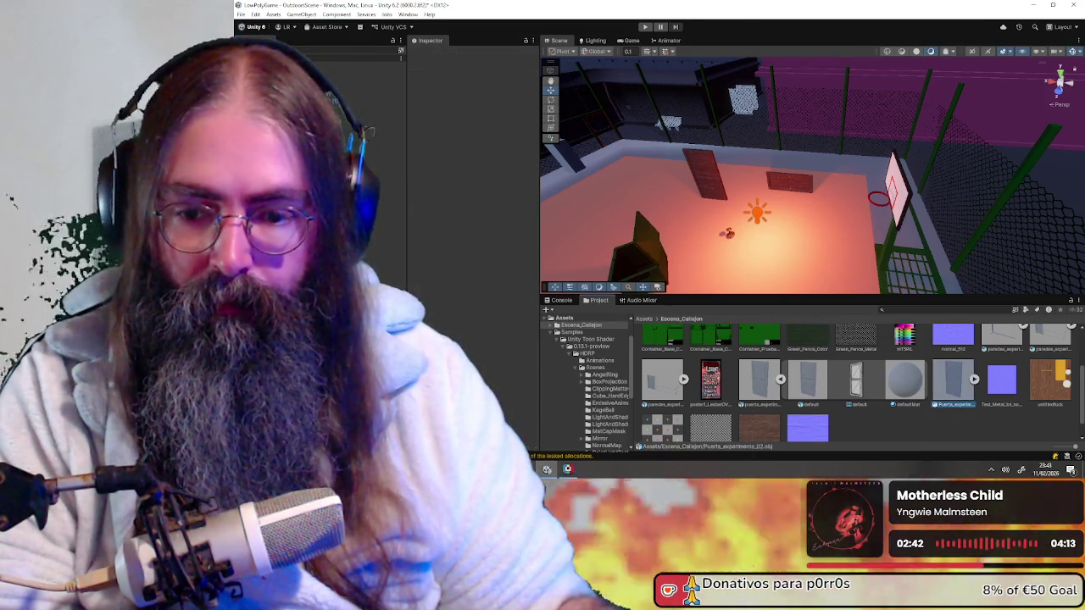
pyautogui.click(653, 423)
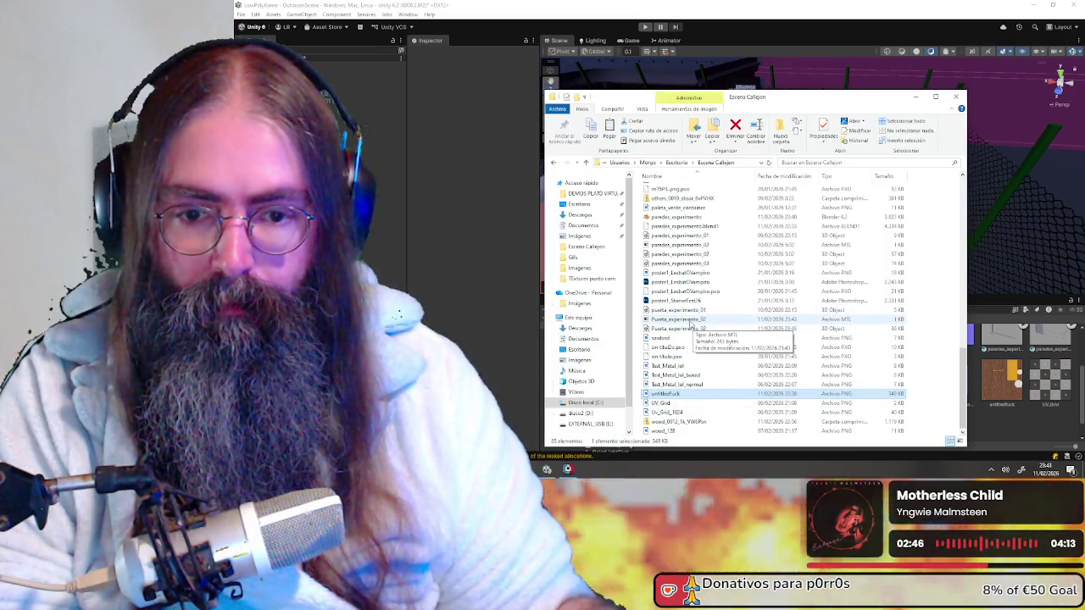
# - Import Puerta_experimento_02.obj from the Escena_Callejon folder into Unity's Project assets
pyautogui.moveTo(697, 333); pyautogui.dragTo(705, 331)
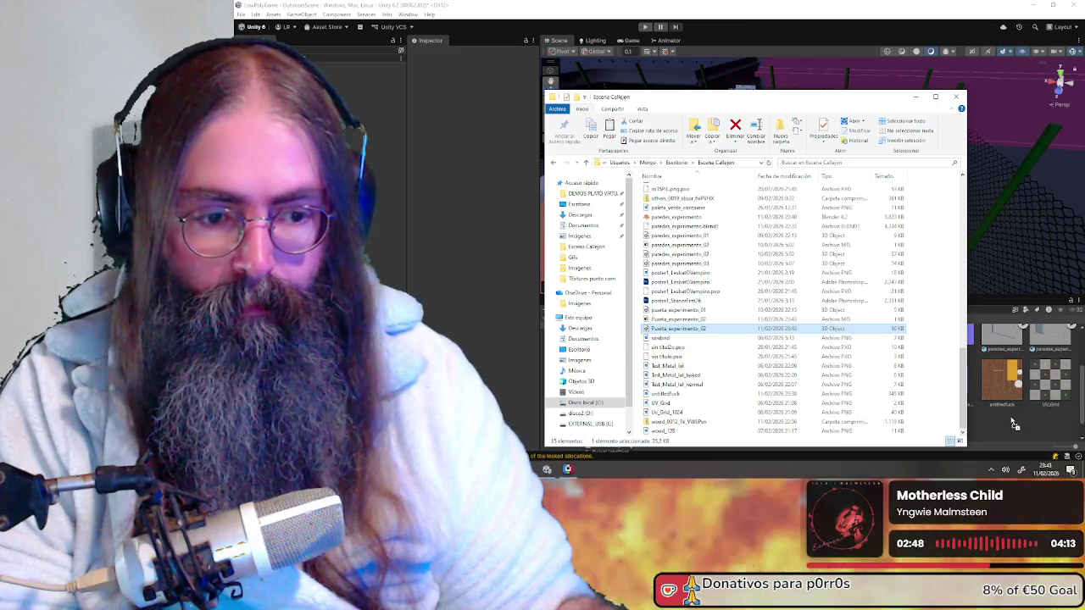
pyautogui.moveTo(1011, 422); pyautogui.dragTo(797, 263)
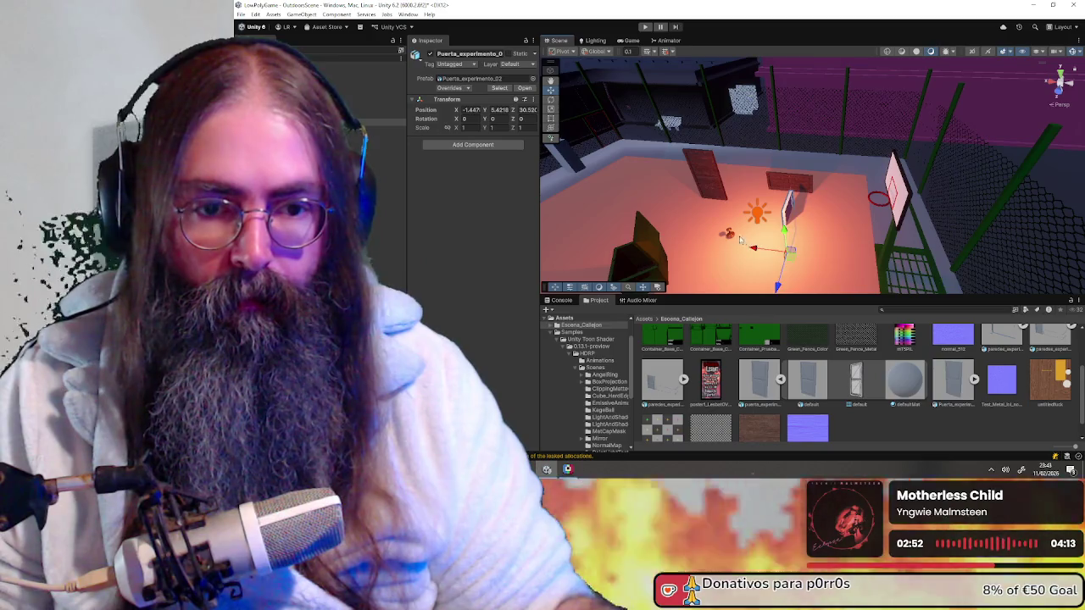
# - Raise the imported door to Y 7.257 and rotate it 90° on Y
pyautogui.scroll(2, 779, 255)
pyautogui.scroll(2, 763, 250)
pyautogui.scroll(2, 746, 246)
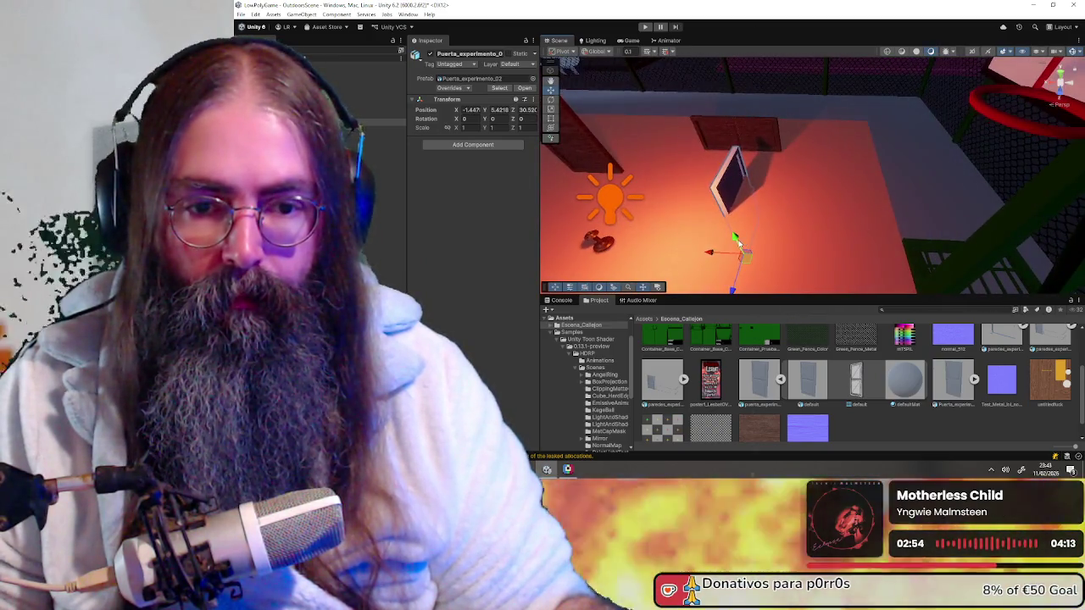
pyautogui.moveTo(743, 247); pyautogui.dragTo(712, 206)
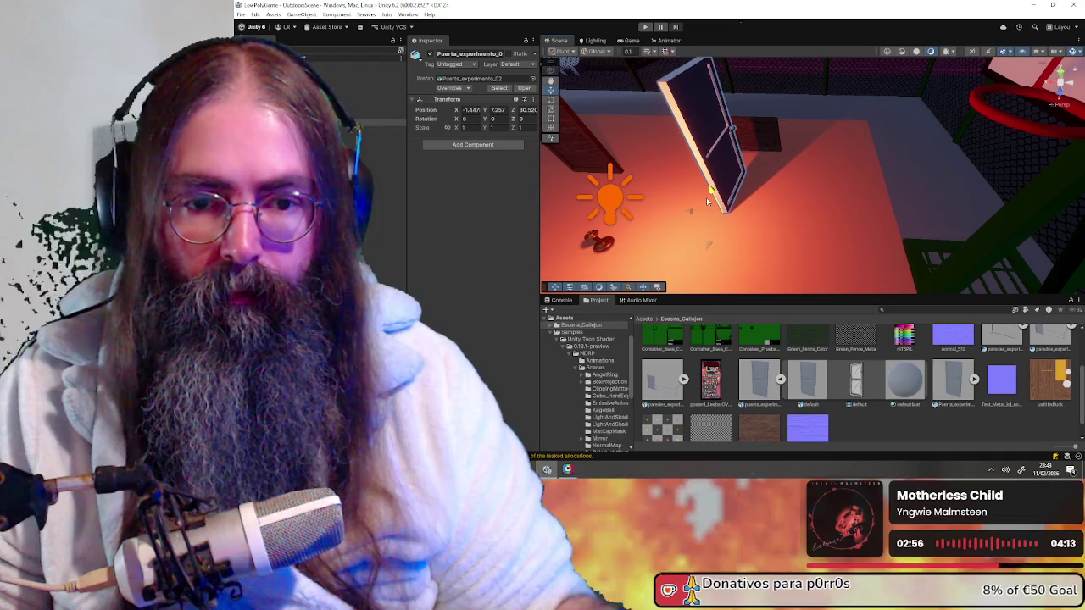
pyautogui.press('e')
pyautogui.keyDown('ctrl'); pyautogui.moveTo(720, 250); pyautogui.dragTo(631, 278); pyautogui.keyUp('ctrl')
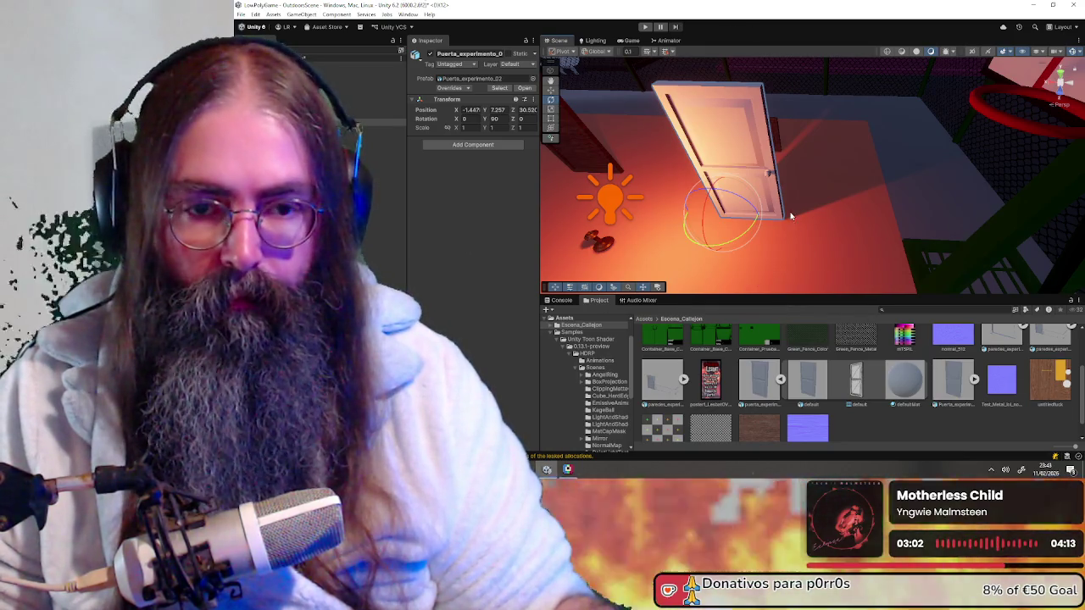
# - Expand the Puerta_experimento_02 asset, open its defaultMat material, and drag the wood texture onto it
pyautogui.click(956, 388)
pyautogui.click(974, 380)
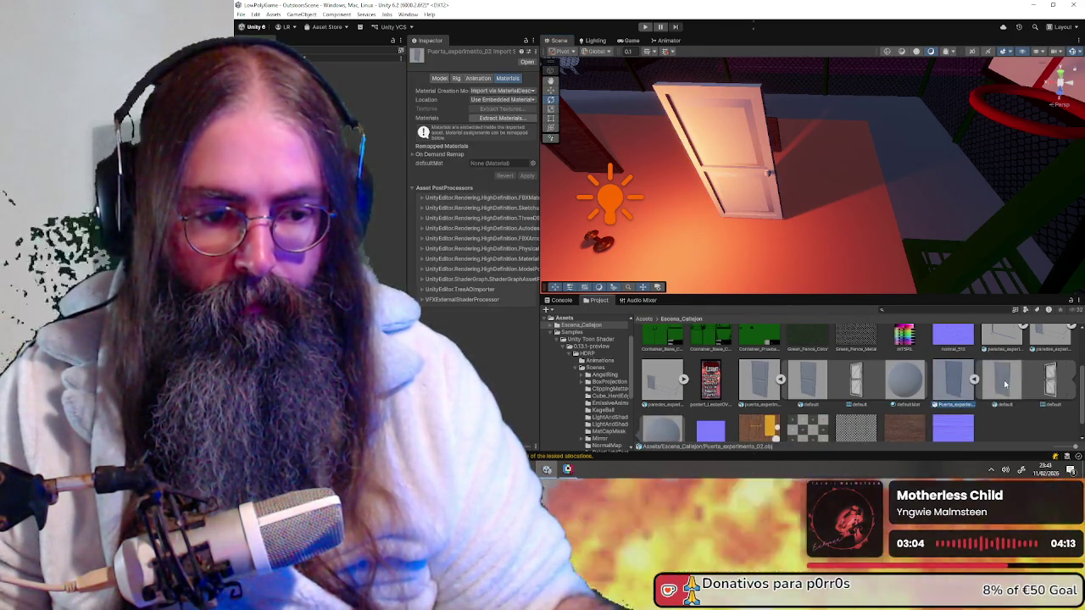
pyautogui.scroll(-1, 662, 411)
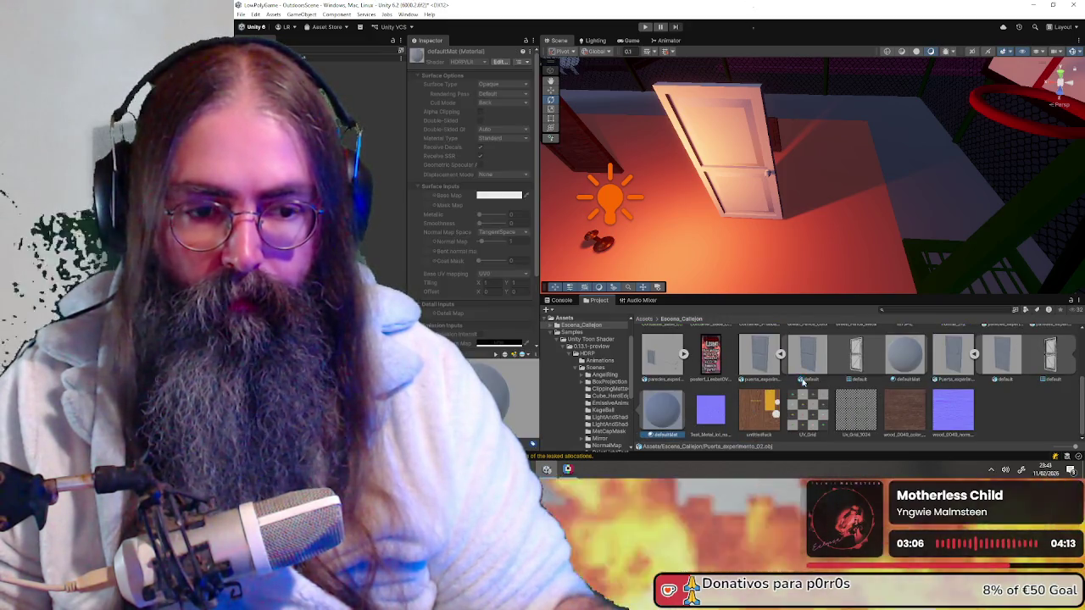
pyautogui.click(779, 355)
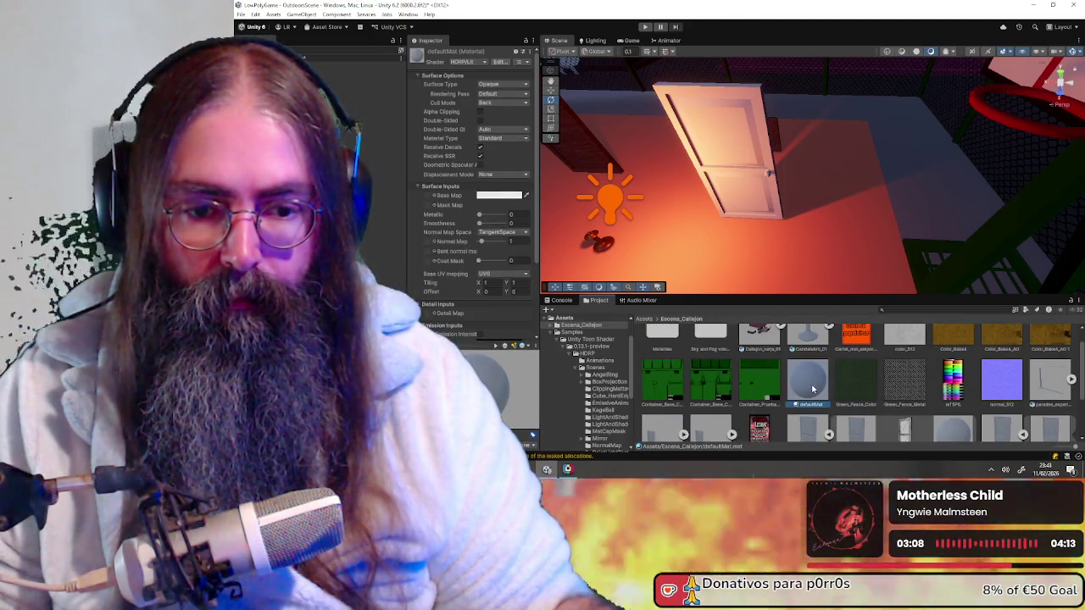
pyautogui.scroll(-3, 814, 388)
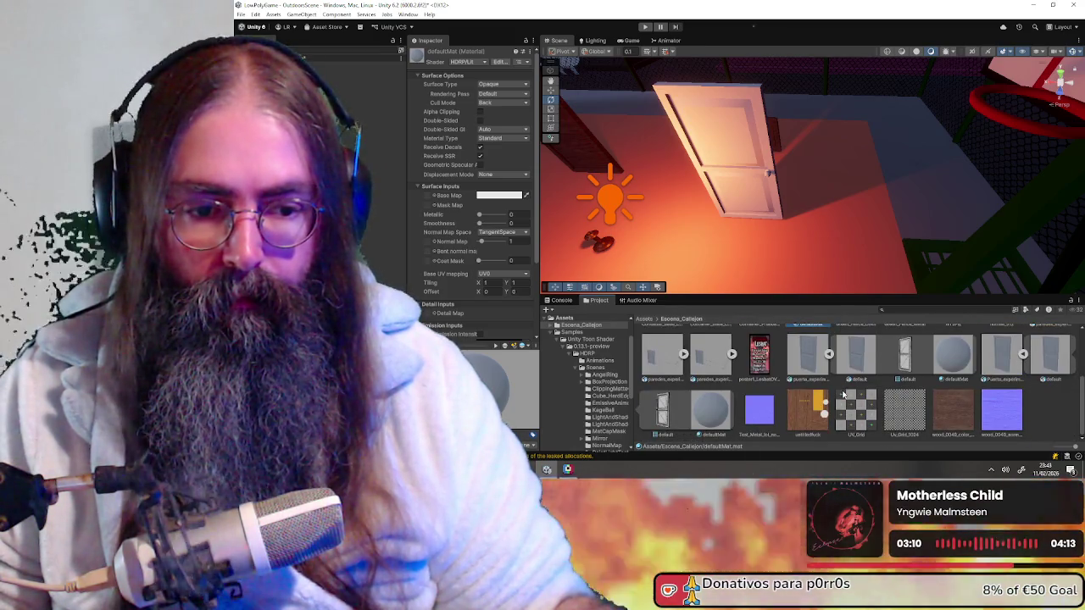
pyautogui.scroll(3, 810, 390)
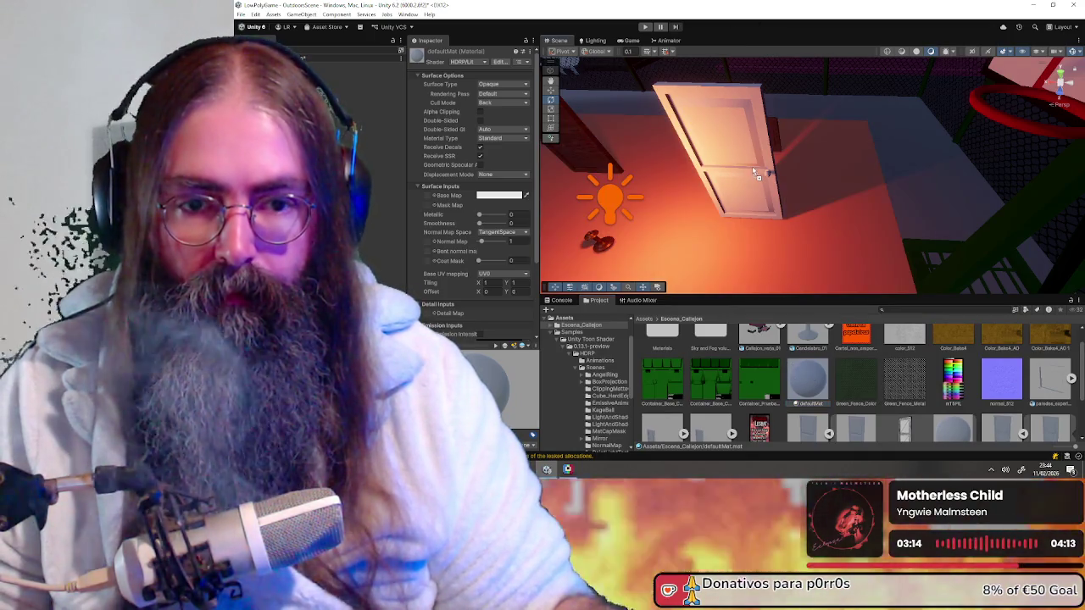
pyautogui.scroll(-3, 864, 424)
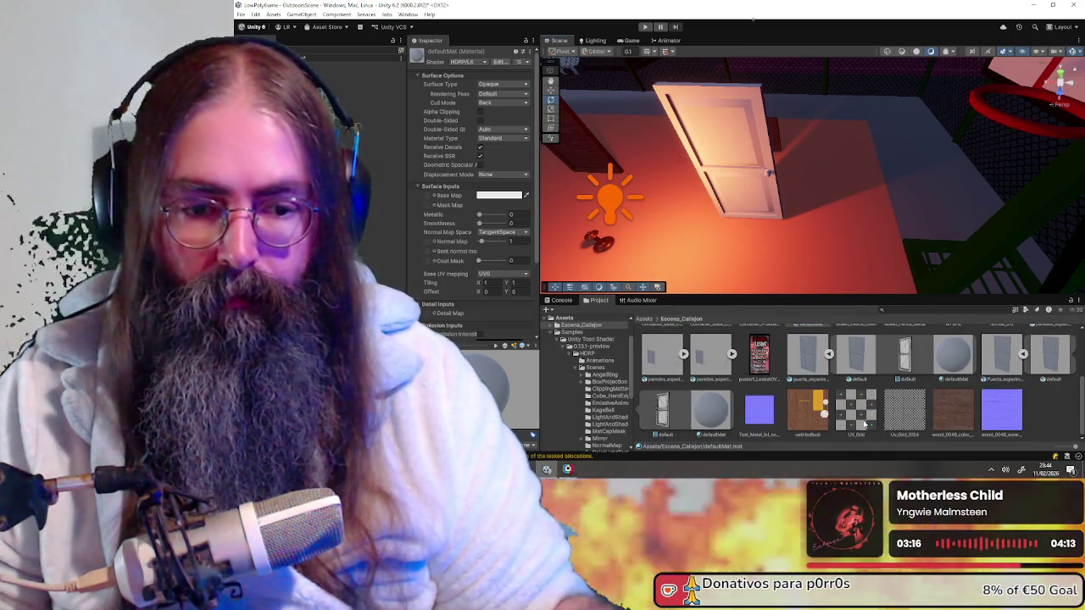
pyautogui.moveTo(815, 411); pyautogui.dragTo(774, 216)
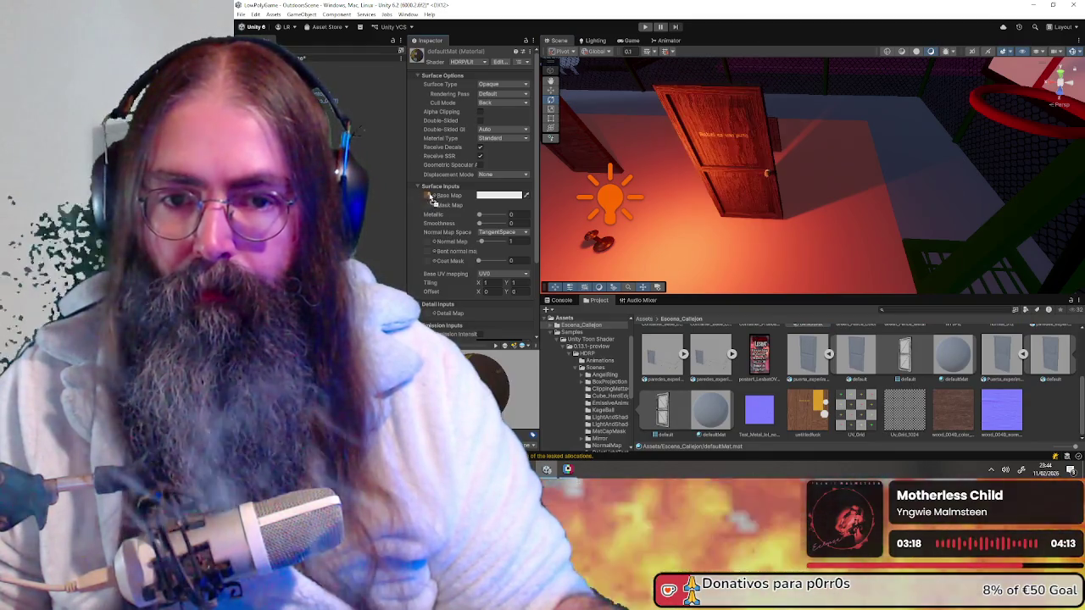
# - Move the Point Light along X to the right side of the textured door
pyautogui.moveTo(774, 216)
pyautogui.mouseDown(button='right')
pyautogui.moveTo(839, 89)
pyautogui.moveTo(722, 168)
pyautogui.mouseUp(button='right')
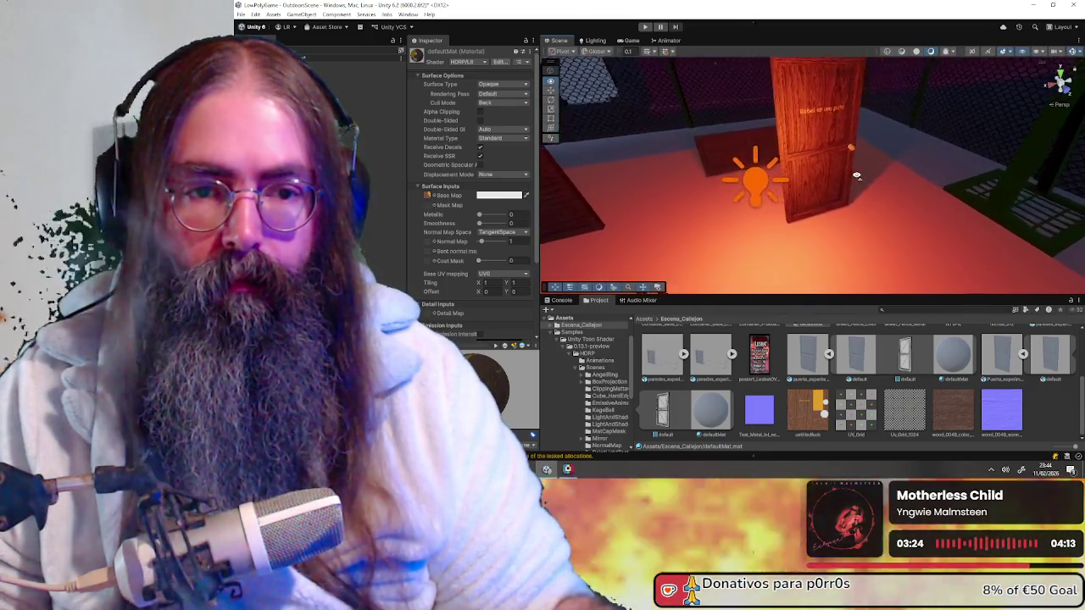
pyautogui.click(701, 188)
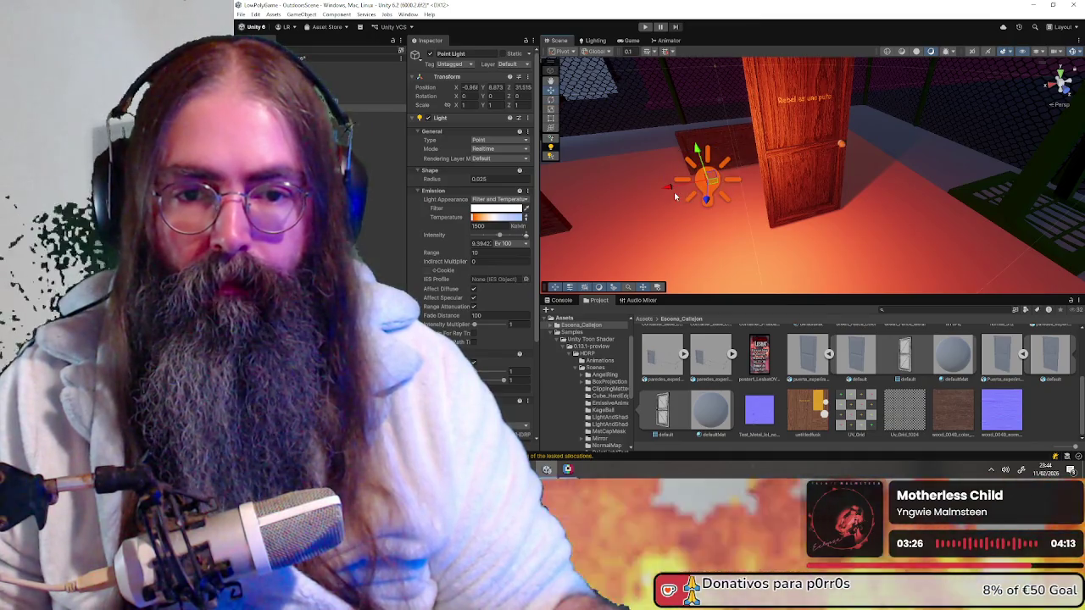
pyautogui.moveTo(693, 188); pyautogui.dragTo(877, 151)
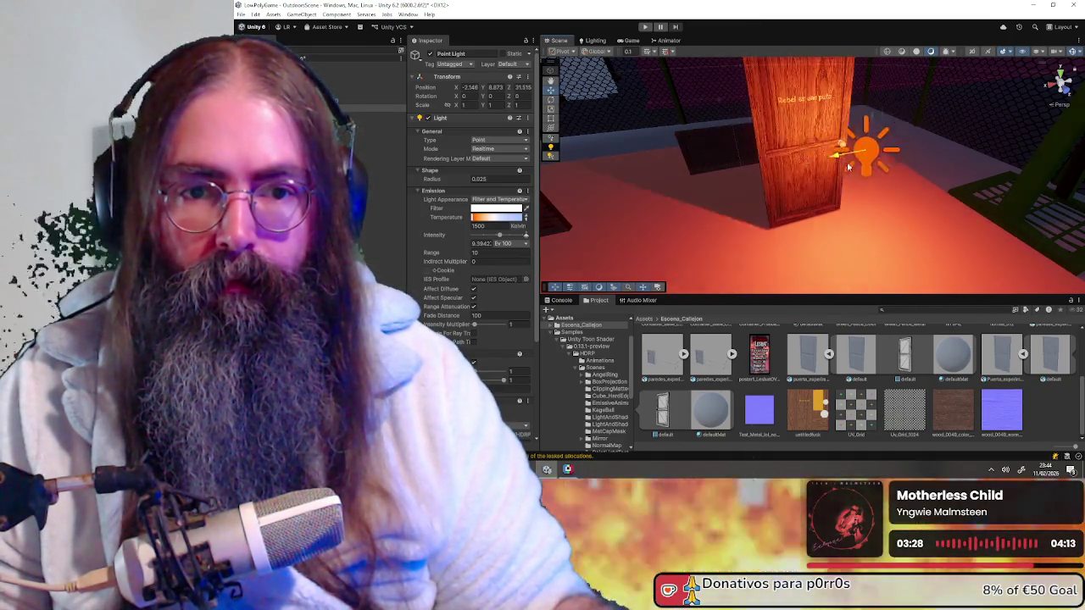
pyautogui.moveTo(798, 208)
pyautogui.mouseDown(button='right')
pyautogui.moveTo(773, 153)
pyautogui.moveTo(787, 168)
pyautogui.mouseUp(button='right')
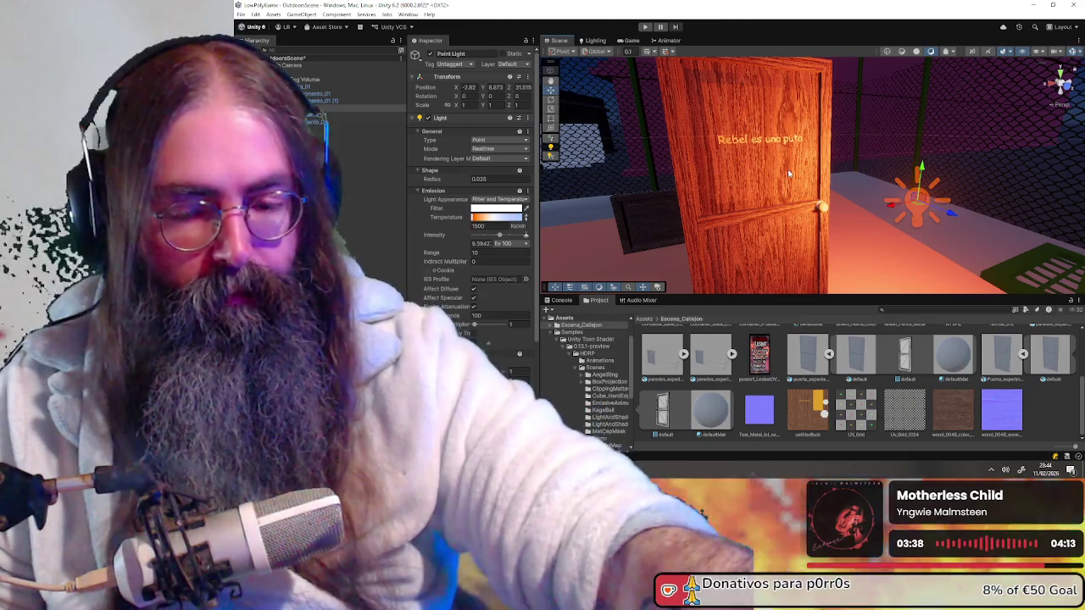
# - Zoom and orbit around the door to inspect the warm light on its text label
pyautogui.scroll(2, 789, 173)
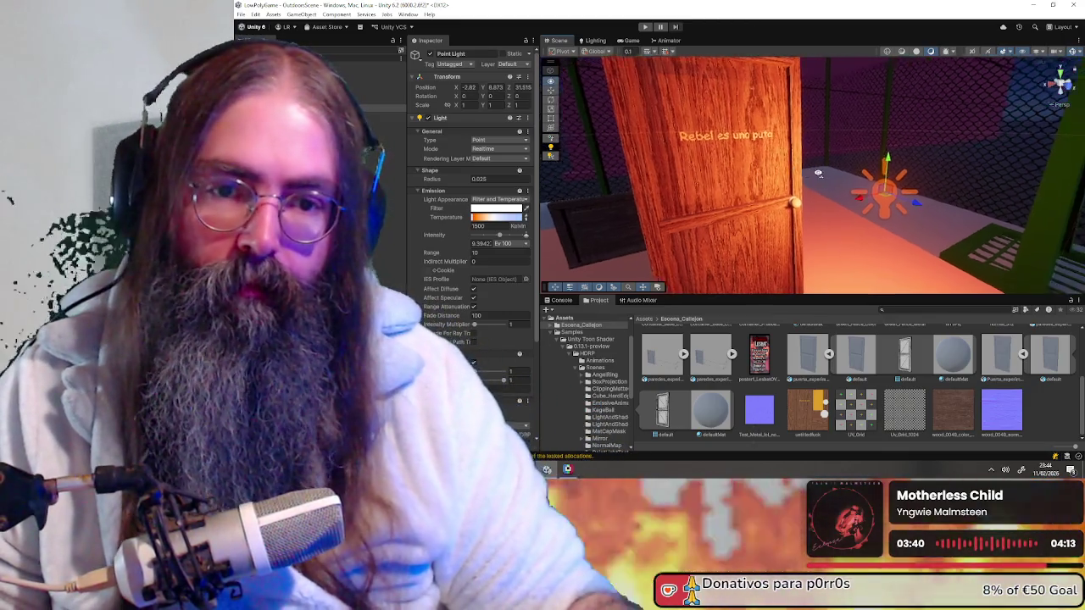
pyautogui.scroll(3, 797, 162)
pyautogui.scroll(2, 788, 157)
pyautogui.scroll(2, 771, 148)
pyautogui.scroll(2, 755, 139)
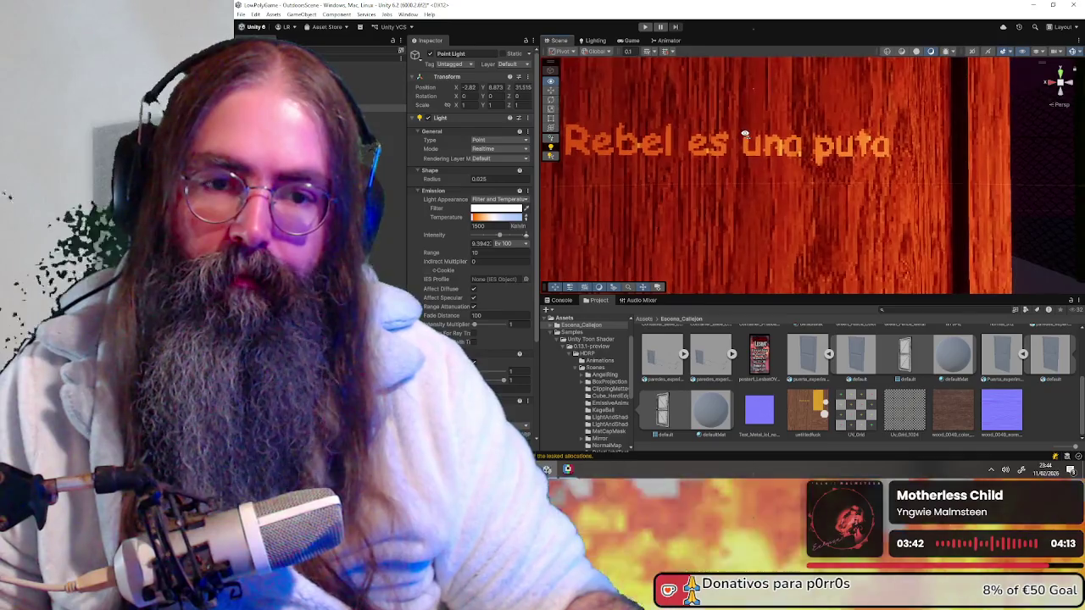
pyautogui.scroll(-10, 758, 149)
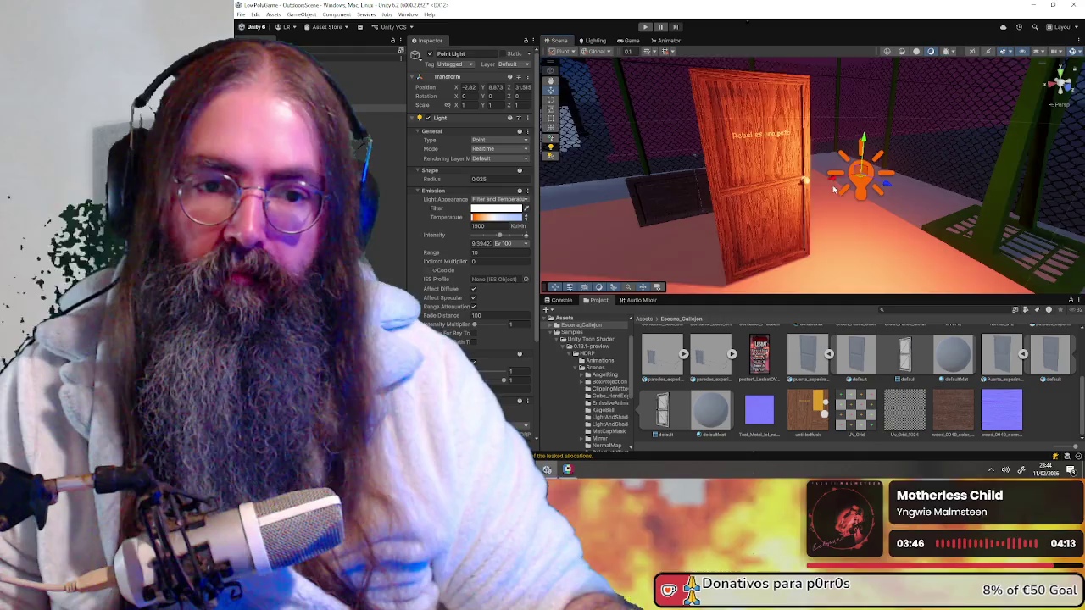
pyautogui.scroll(5, 830, 190)
pyautogui.scroll(3, 827, 191)
pyautogui.scroll(-2, 824, 194)
pyautogui.scroll(1, 822, 196)
pyautogui.scroll(-3, 818, 194)
pyautogui.scroll(-3, 797, 186)
pyautogui.scroll(-2, 763, 178)
pyautogui.scroll(-1, 735, 171)
pyautogui.moveTo(735, 170)
pyautogui.keyDown('alt'); pyautogui.mouseDown()
pyautogui.moveTo(947, 210)
pyautogui.moveTo(794, 133)
pyautogui.mouseUp(); pyautogui.keyUp('alt')
pyautogui.scroll(4, 848, 185)
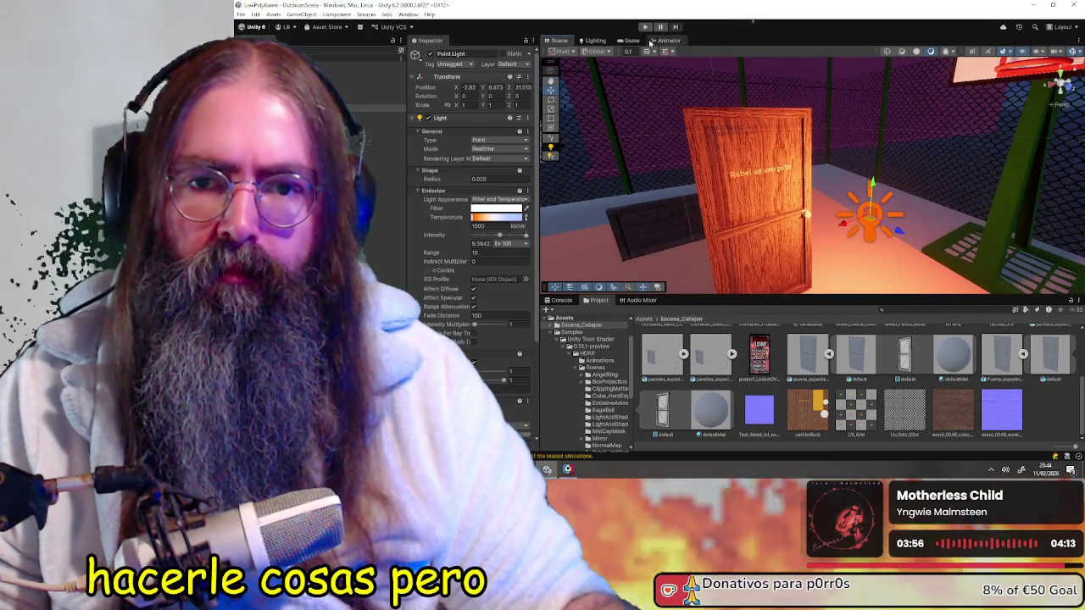
# - In the Game view, turn the Main Camera toward the door and preview at Full HD 1920x1080
pyautogui.click(632, 41)
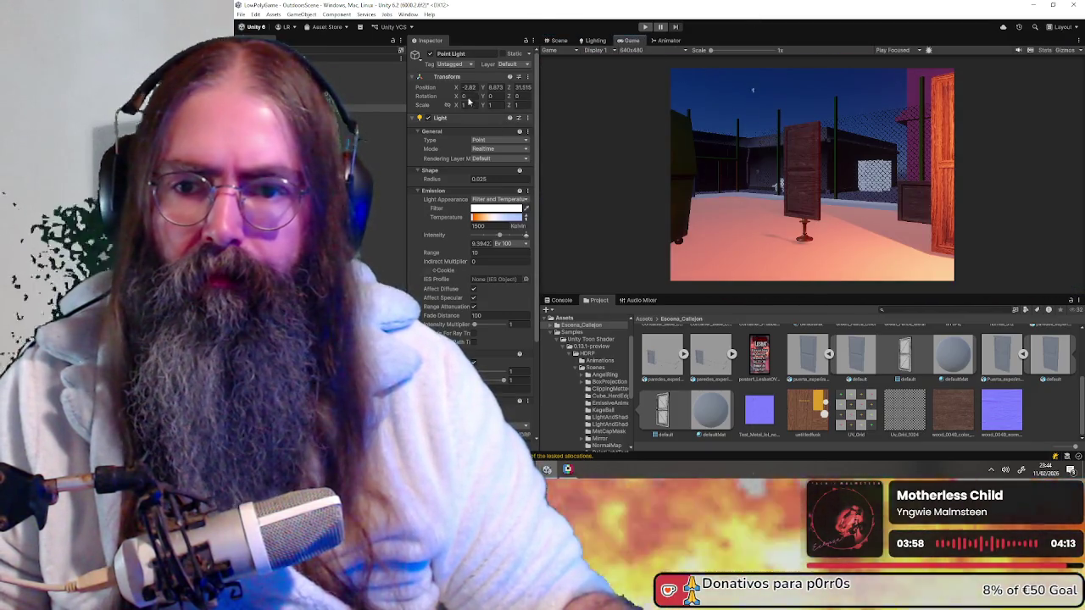
pyautogui.click(339, 64)
pyautogui.moveTo(484, 95)
pyautogui.mouseDown()
pyautogui.moveTo(928, 107)
pyautogui.moveTo(888, 99)
pyautogui.mouseUp()
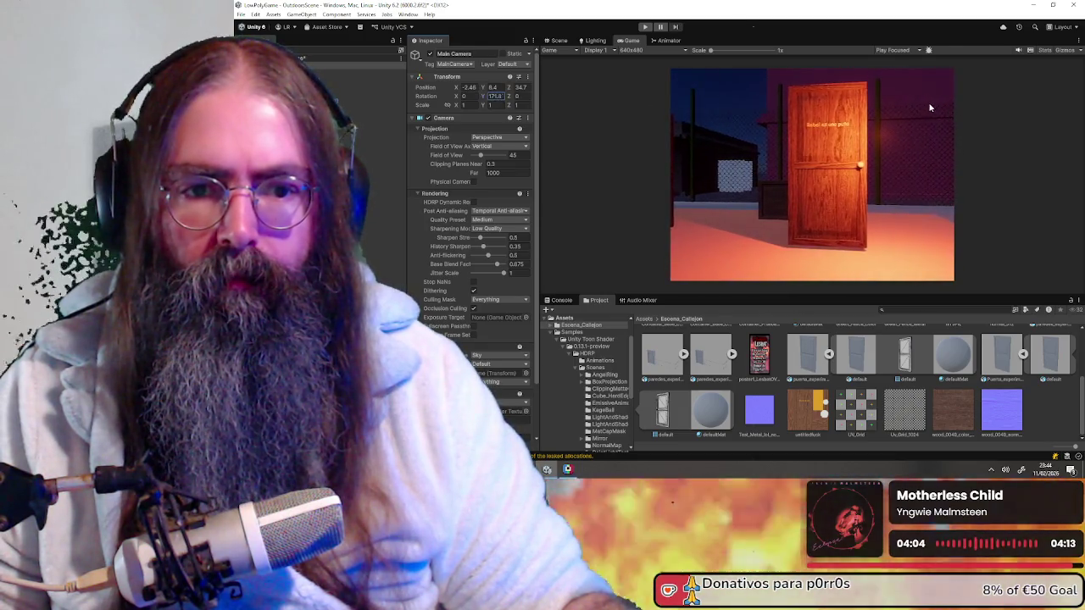
pyautogui.click(641, 51)
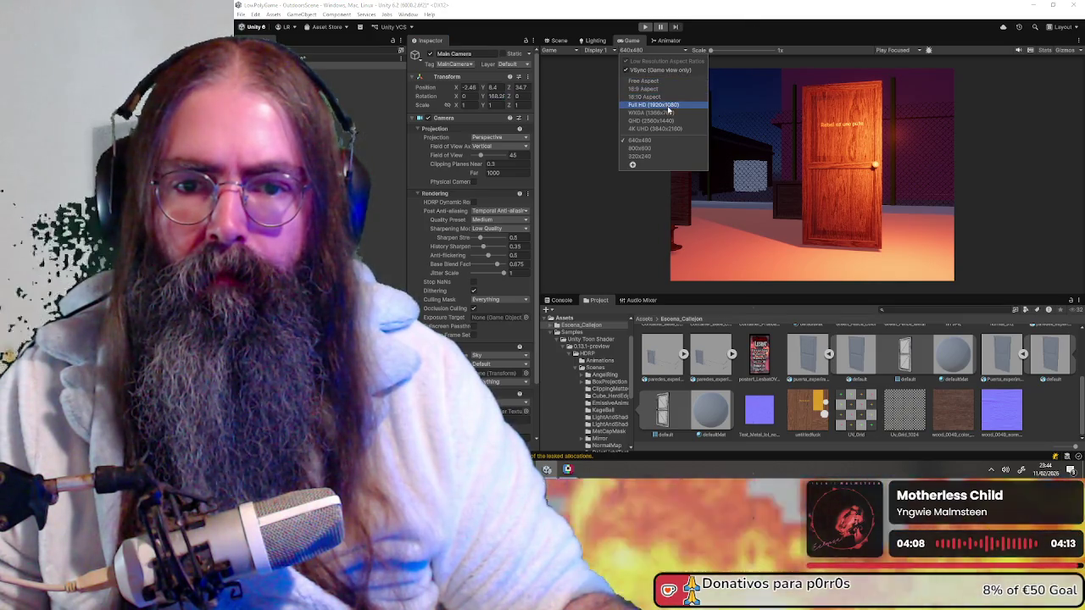
pyautogui.click(667, 105)
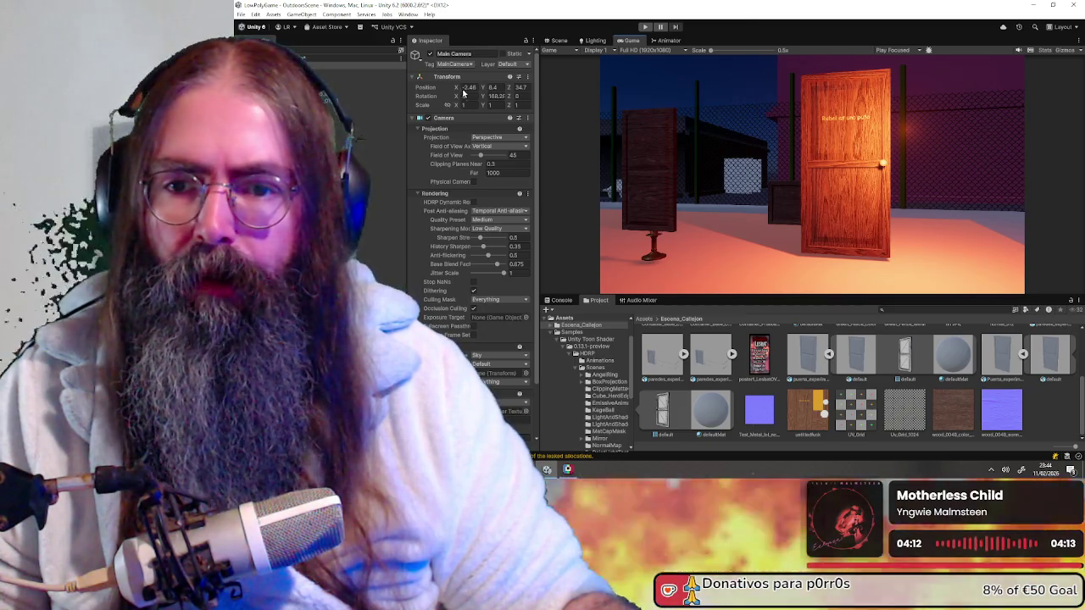
# - Enter -35.8 for the Main Camera's Z position, then nudge it closer to the door
pyautogui.click(511, 96)
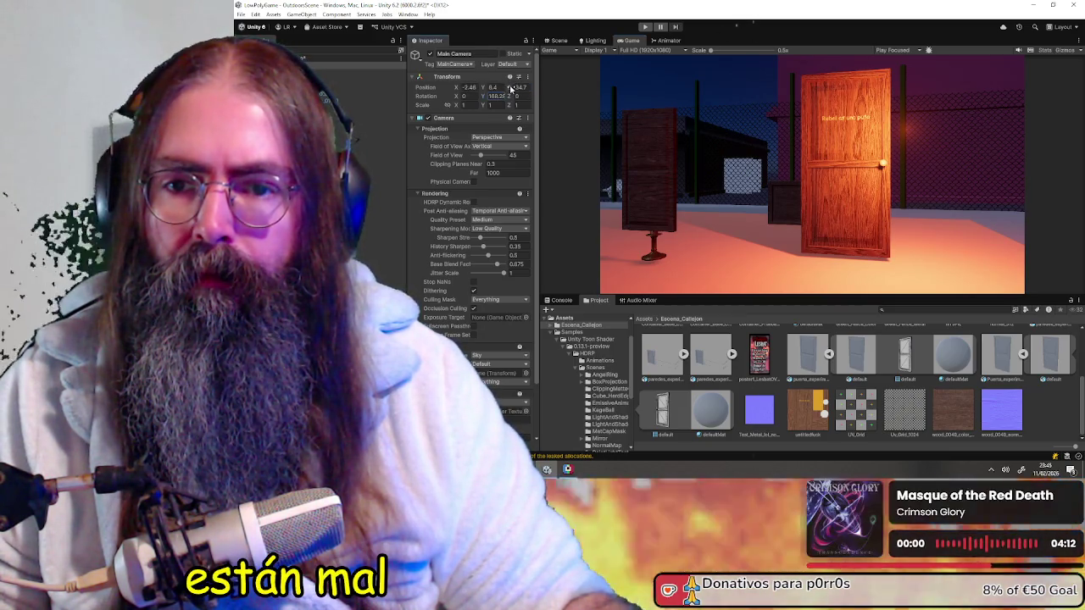
pyautogui.click(512, 87)
pyautogui.write('-35.8')
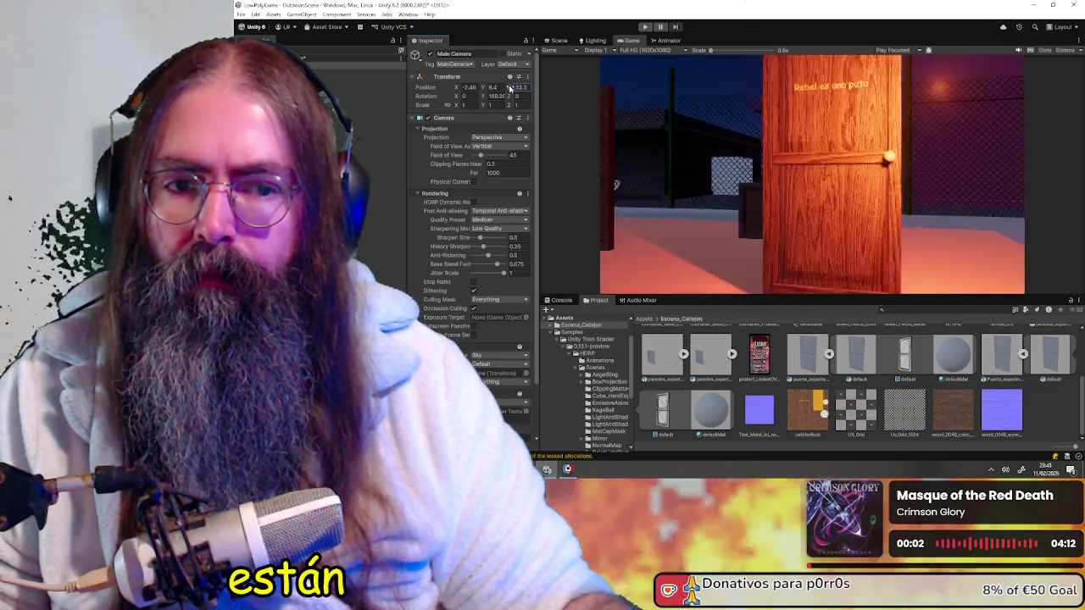
pyautogui.moveTo(513, 87); pyautogui.dragTo(511, 87)
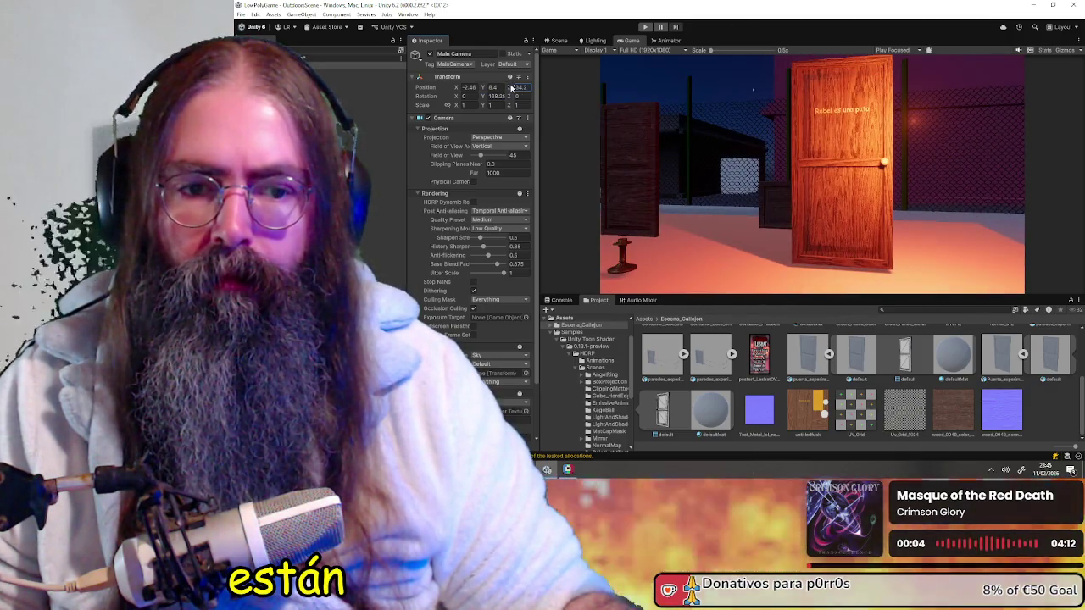
pyautogui.click(557, 40)
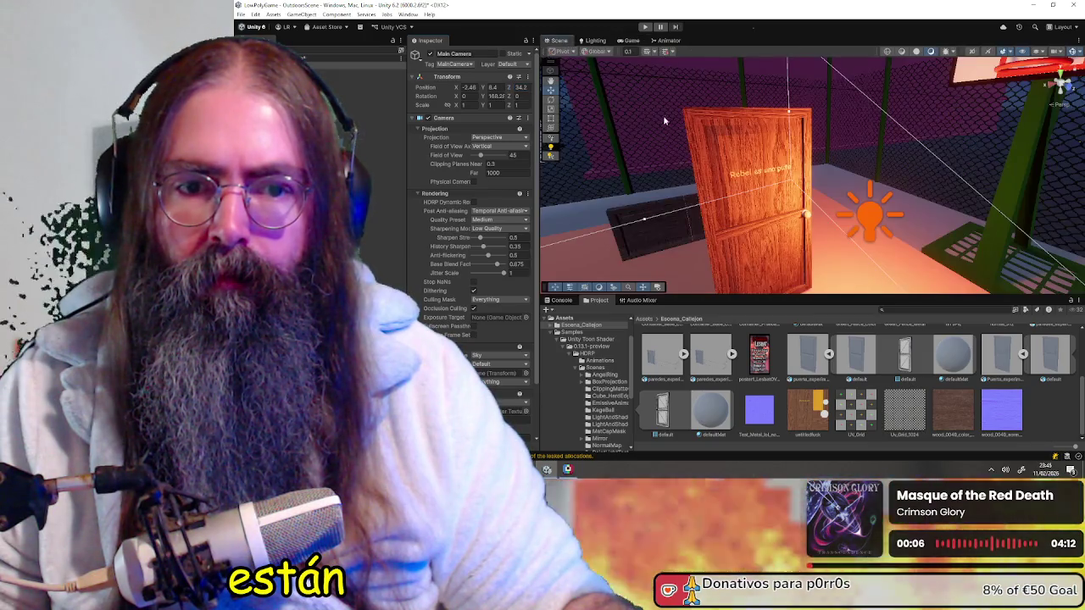
# - Try rotating the door, undo it back to 90° Y, then minimize Unity
pyautogui.moveTo(729, 178)
pyautogui.mouseDown(button='right')
pyautogui.moveTo(745, 169)
pyautogui.moveTo(789, 197)
pyautogui.moveTo(744, 268)
pyautogui.mouseUp(button='right')
pyautogui.click(789, 197)
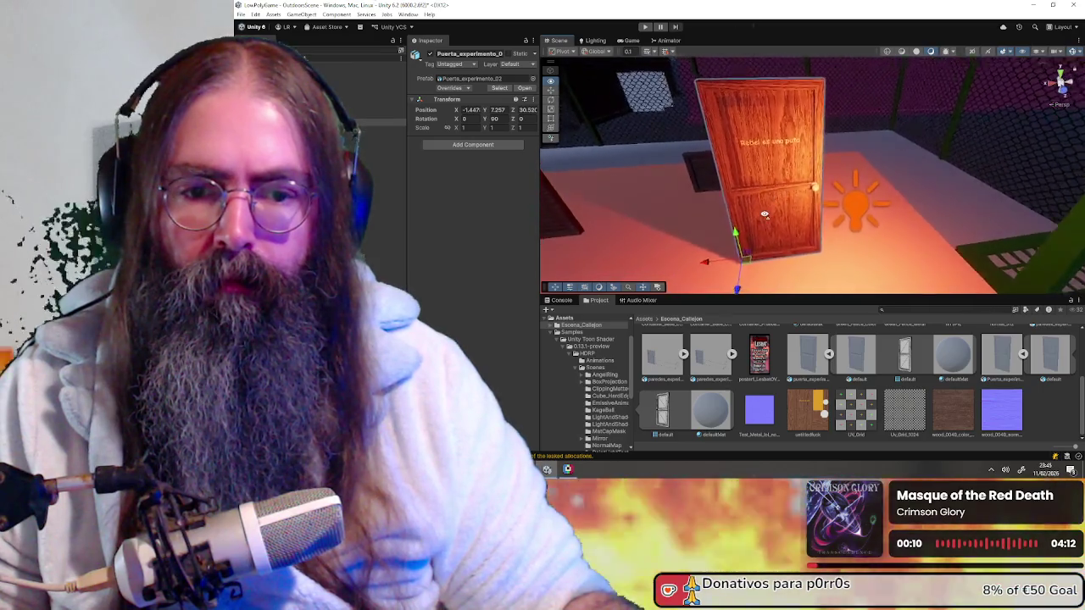
pyautogui.press('e')
pyautogui.moveTo(763, 282)
pyautogui.mouseDown()
pyautogui.moveTo(808, 184)
pyautogui.moveTo(574, 252)
pyautogui.moveTo(686, 243)
pyautogui.moveTo(812, 200)
pyautogui.moveTo(703, 234)
pyautogui.moveTo(714, 254)
pyautogui.moveTo(702, 235)
pyautogui.moveTo(767, 218)
pyautogui.moveTo(583, 217)
pyautogui.moveTo(781, 204)
pyautogui.moveTo(550, 189)
pyautogui.moveTo(687, 196)
pyautogui.moveTo(665, 179)
pyautogui.moveTo(593, 188)
pyautogui.moveTo(682, 176)
pyautogui.moveTo(597, 167)
pyautogui.mouseUp()
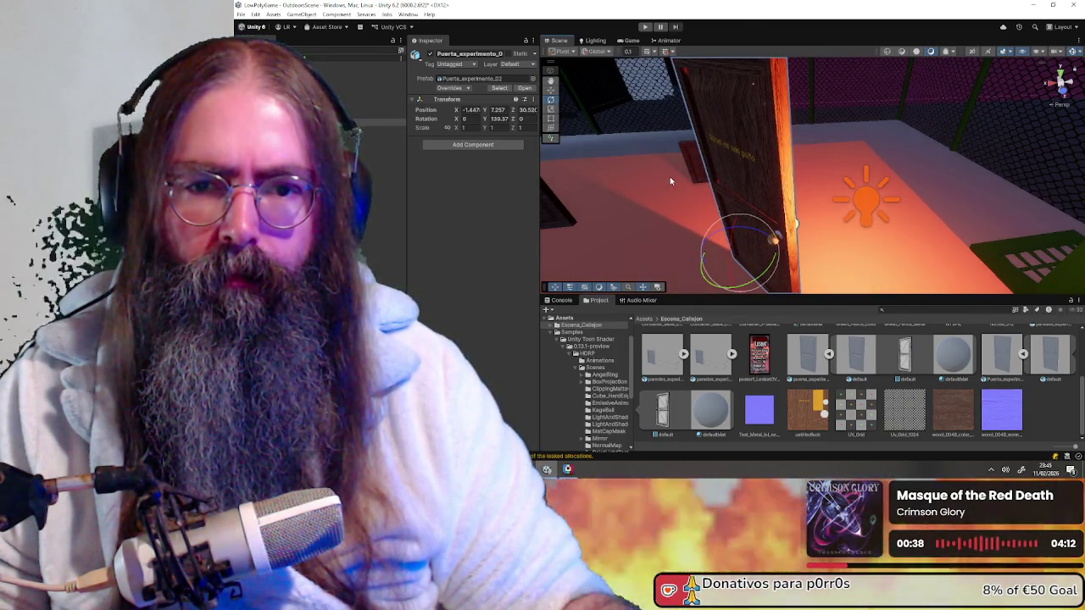
pyautogui.hotkey('ctrl', 'z')
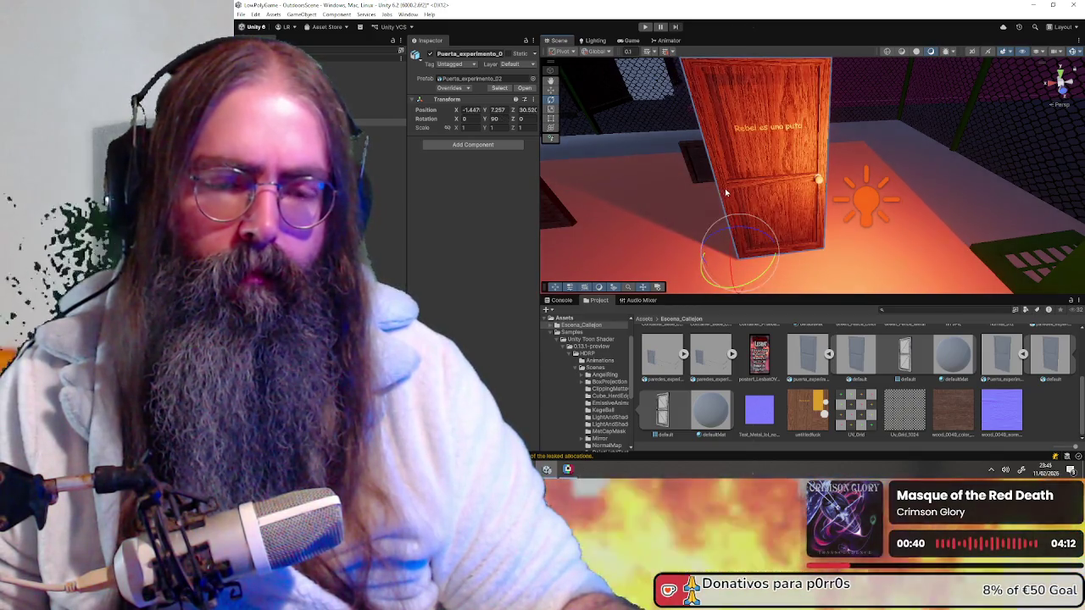
pyautogui.click(1031, 5)
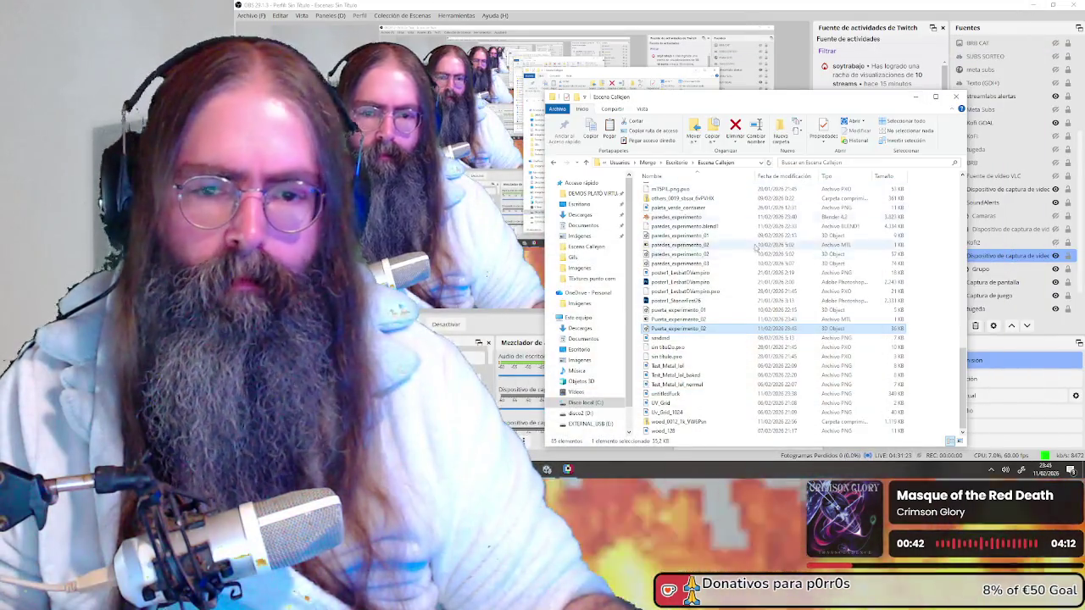
# - Alt+Tab to the Blender window showing paredes_experimento.blend
pyautogui.hotkey('alt', 'Tab')
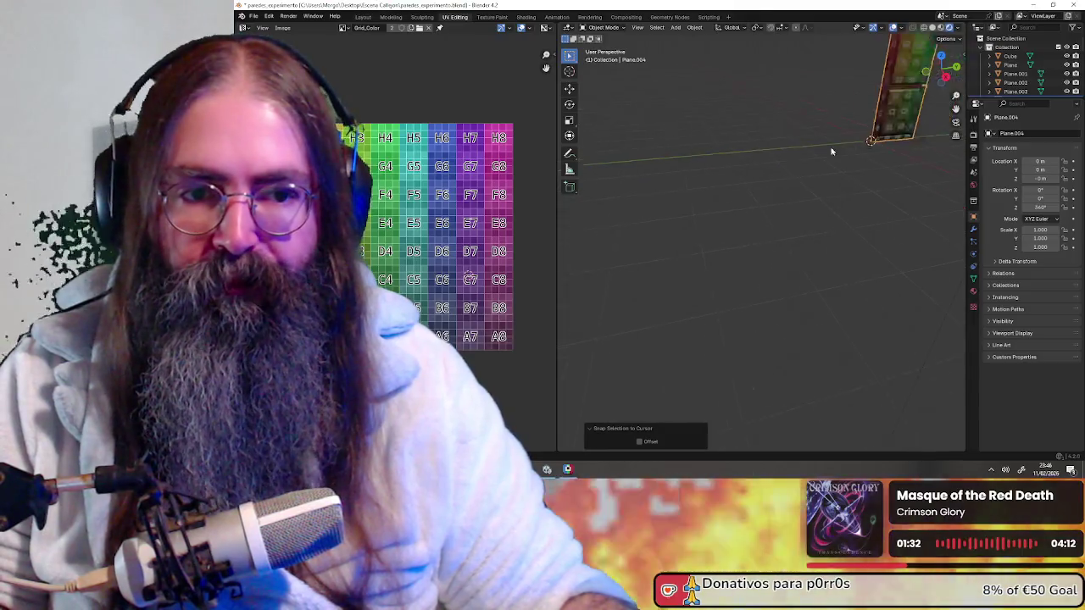
# - Duplicate the UV-grid wall plane and place the copy 2 m along Y, left of the door
pyautogui.moveTo(831, 150); pyautogui.dragTo(710, 235, button='middle')
pyautogui.click(698, 235)
pyautogui.hotkey('shift', 'd')
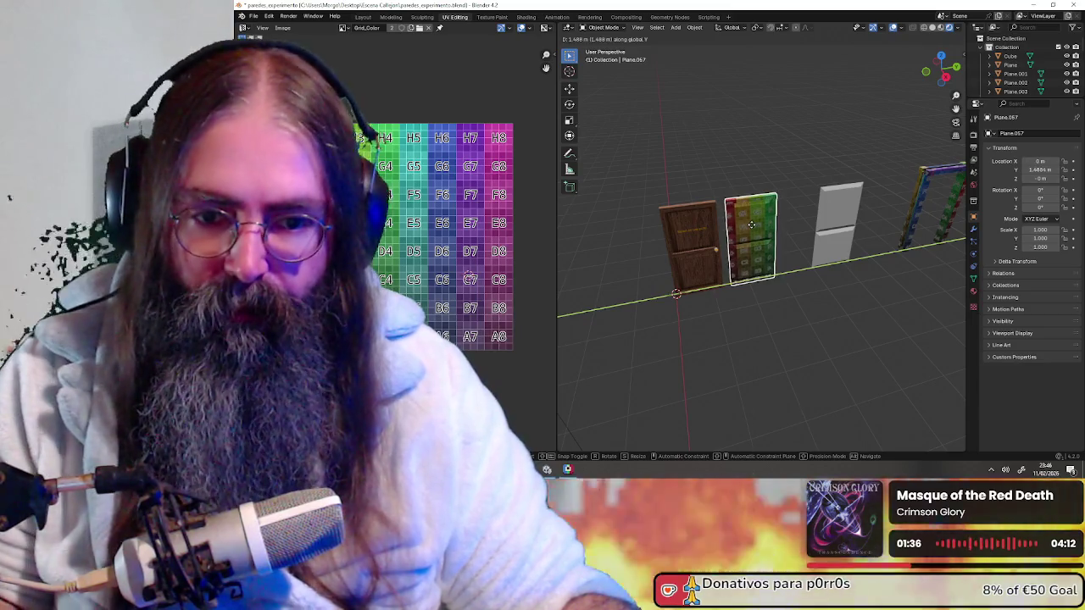
pyautogui.press('y')
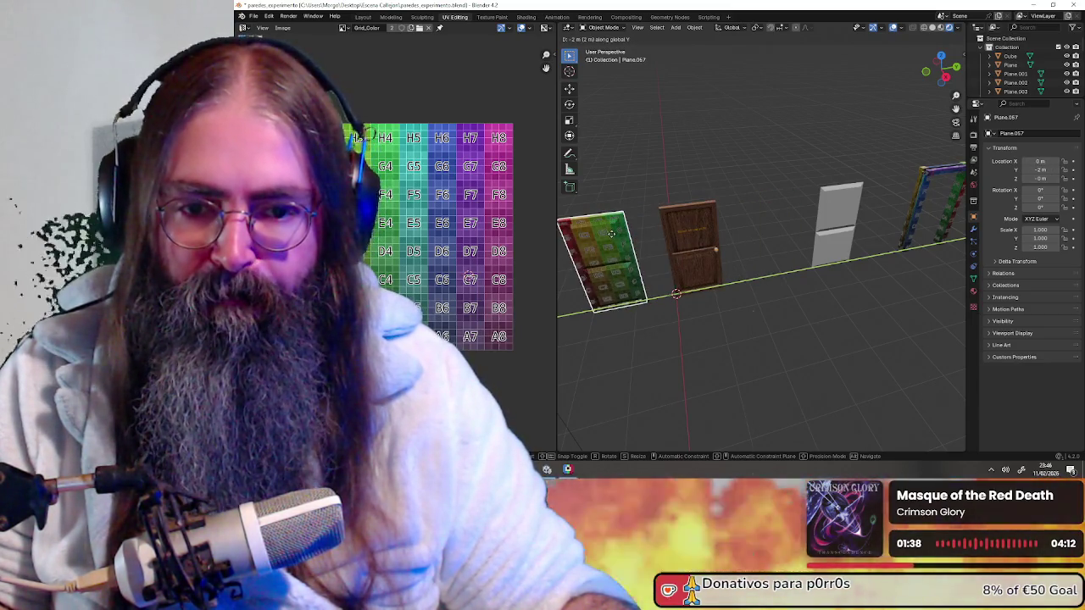
pyautogui.press('Return')
pyautogui.moveTo(644, 234); pyautogui.dragTo(685, 237, button='middle')
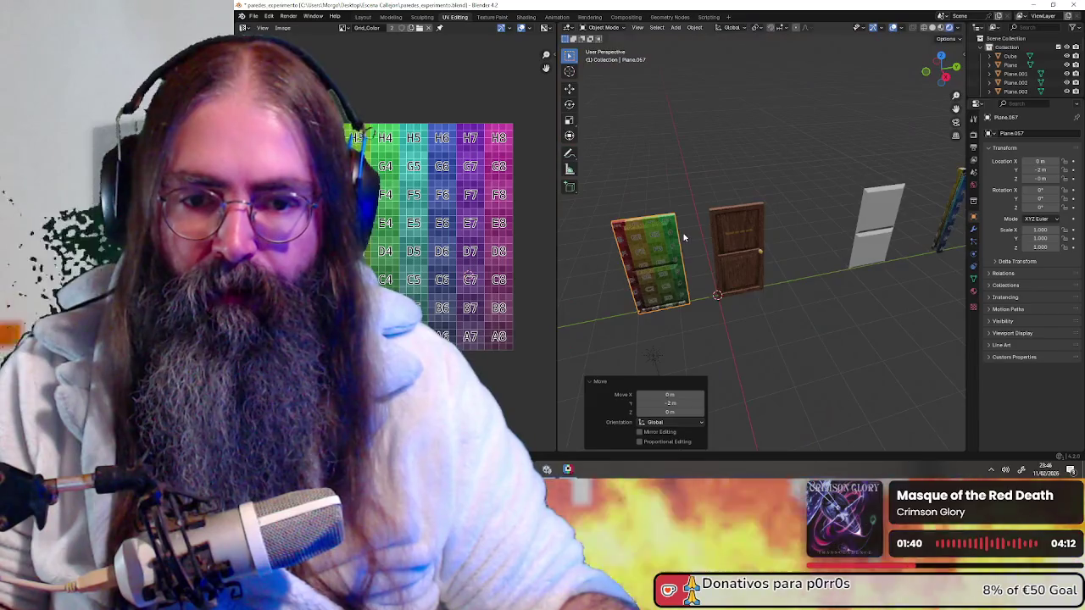
# - Enter Edit Mode on the door and select its linked upper panel, cancelling a trial move
pyautogui.click(728, 244)
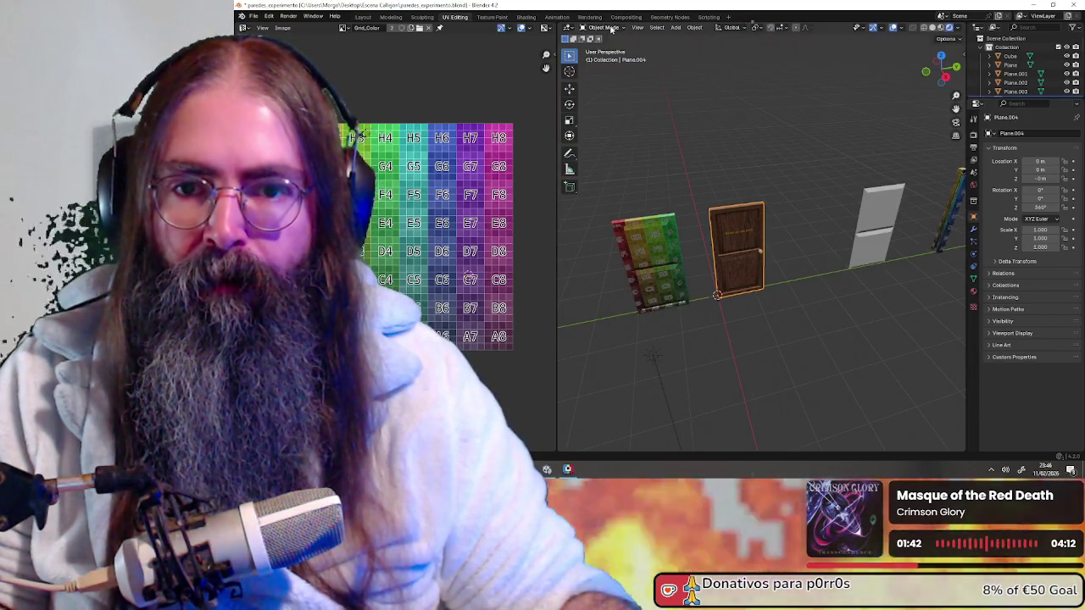
pyautogui.click(604, 28)
pyautogui.click(603, 48)
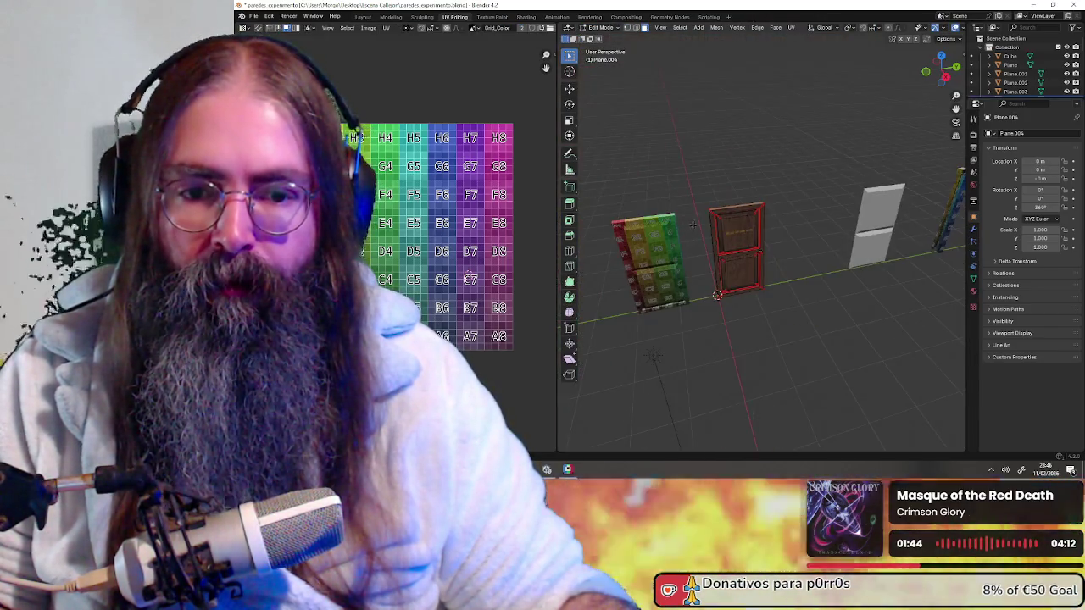
pyautogui.scroll(4, 666, 169)
pyautogui.click(696, 224)
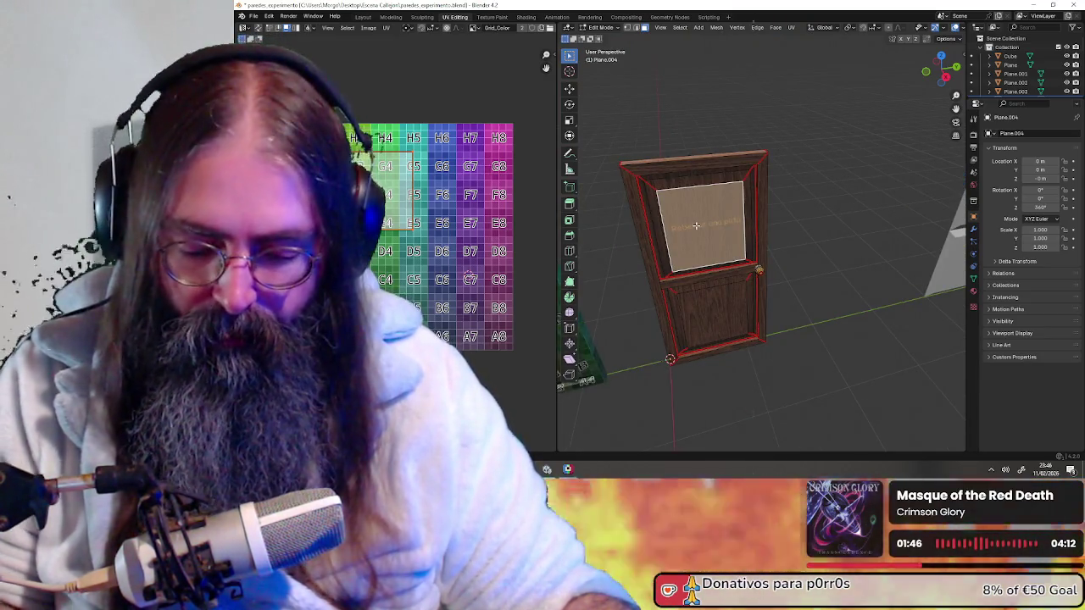
pyautogui.hotkey('ctrl', 'l')
pyautogui.moveTo(696, 225); pyautogui.dragTo(712, 251, button='middle')
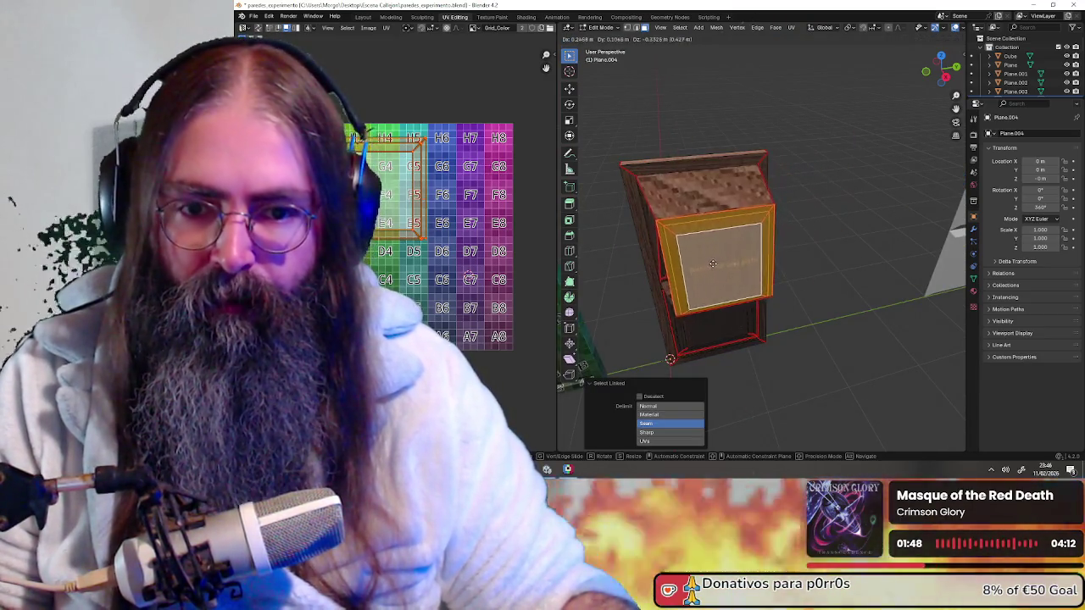
pyautogui.press('g')
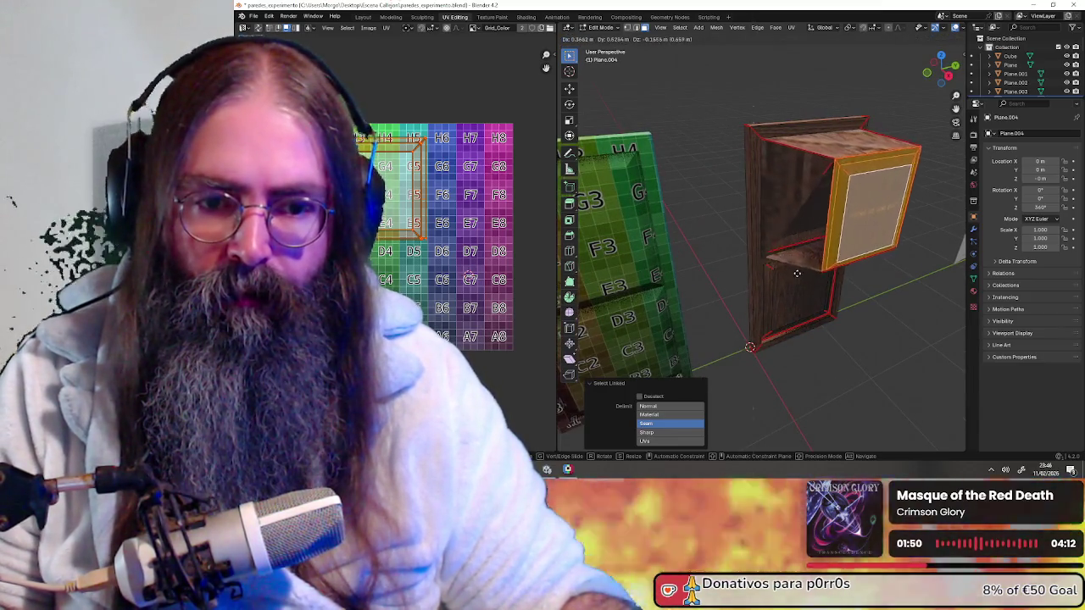
pyautogui.rightClick(765, 267)
pyautogui.scroll(3, 767, 267)
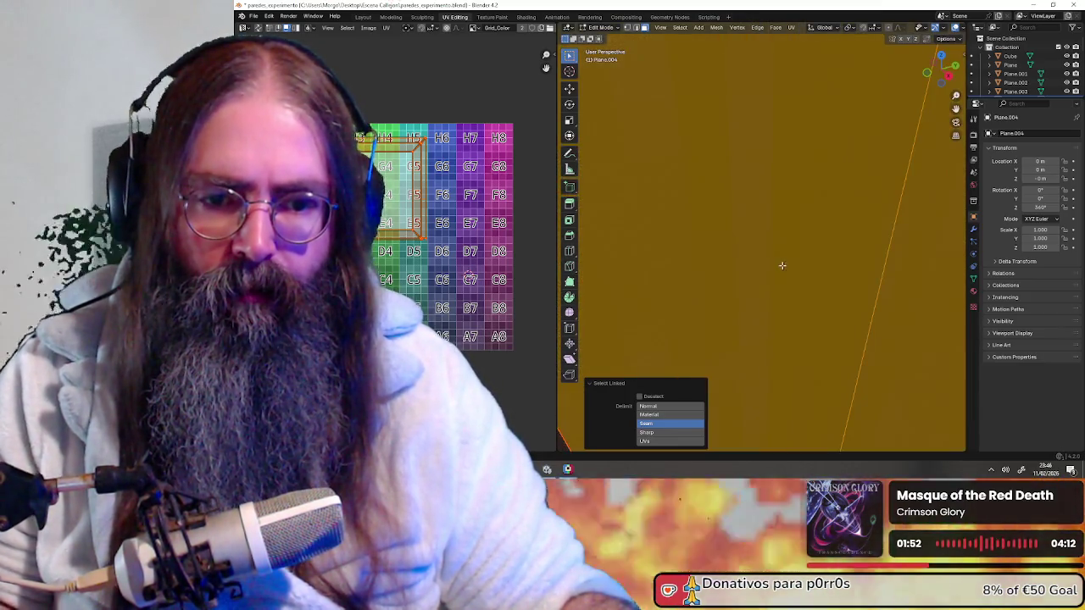
pyautogui.scroll(-2, 775, 267)
pyautogui.scroll(-1, 784, 268)
pyautogui.keyDown('ctrl'); pyautogui.scroll(-2, 784, 268); pyautogui.keyUp('ctrl')
# - Select the whole door mesh in vertex mode and Merge by Distance at 0.0001 m
pyautogui.press('a')
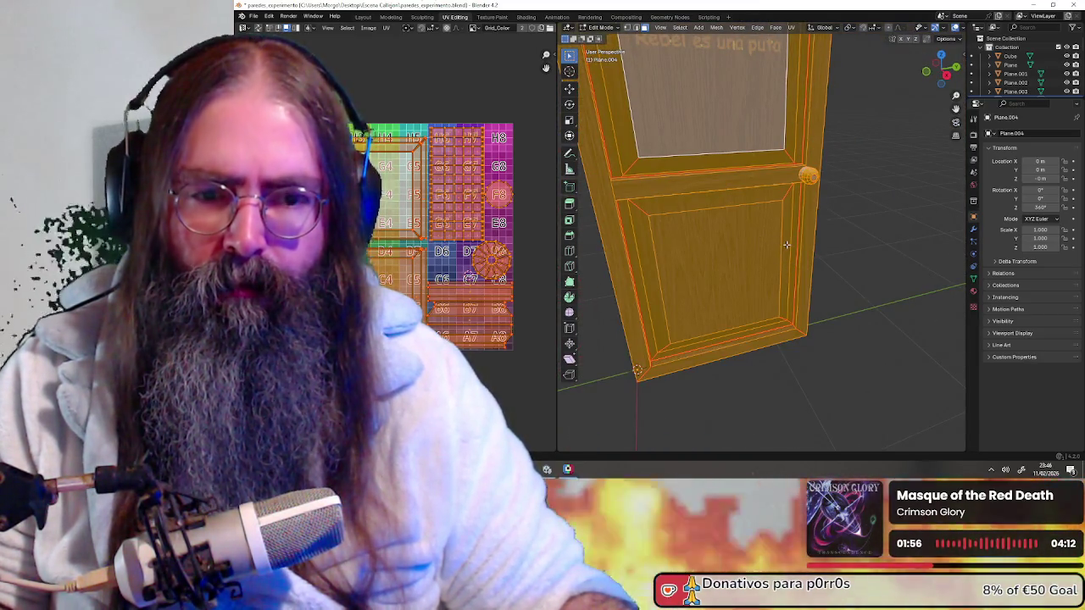
pyautogui.press('j')
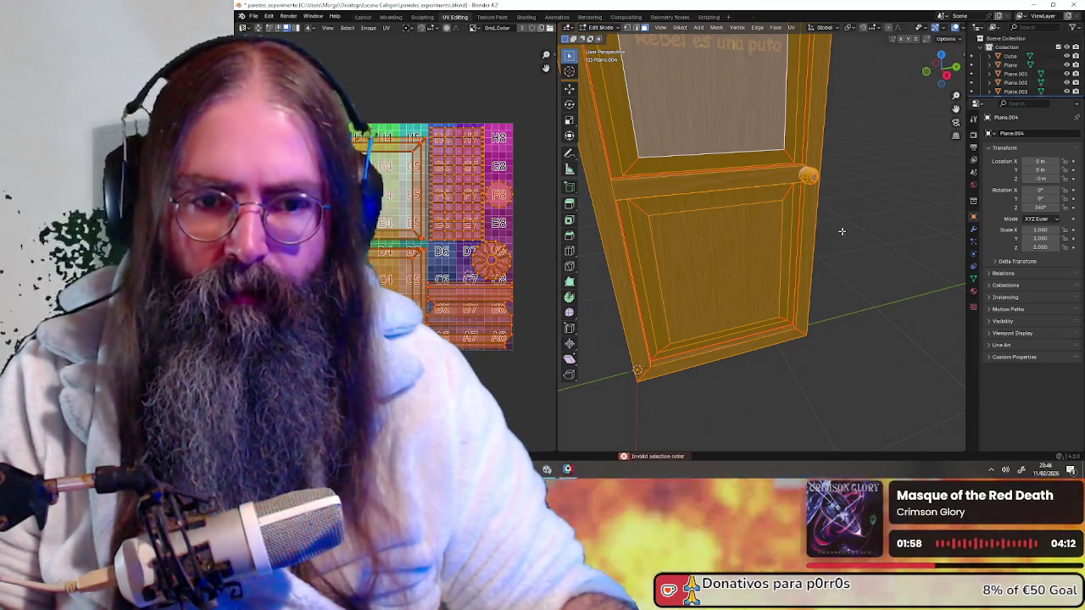
pyautogui.moveTo(833, 261); pyautogui.dragTo(869, 249, button='middle')
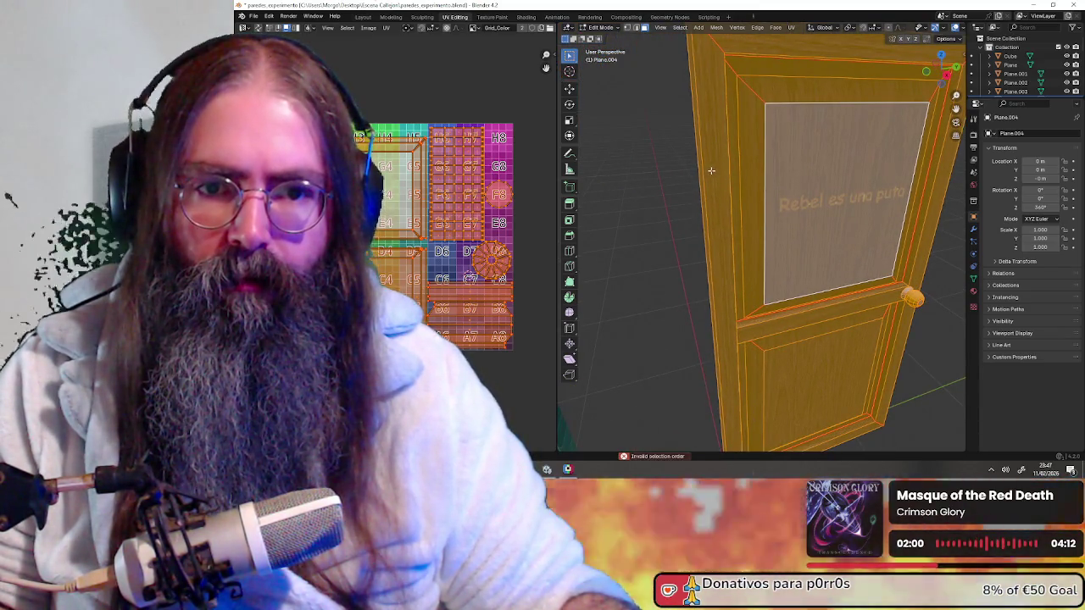
pyautogui.scroll(-4, 711, 171)
pyautogui.moveTo(765, 187); pyautogui.dragTo(758, 187, button='middle')
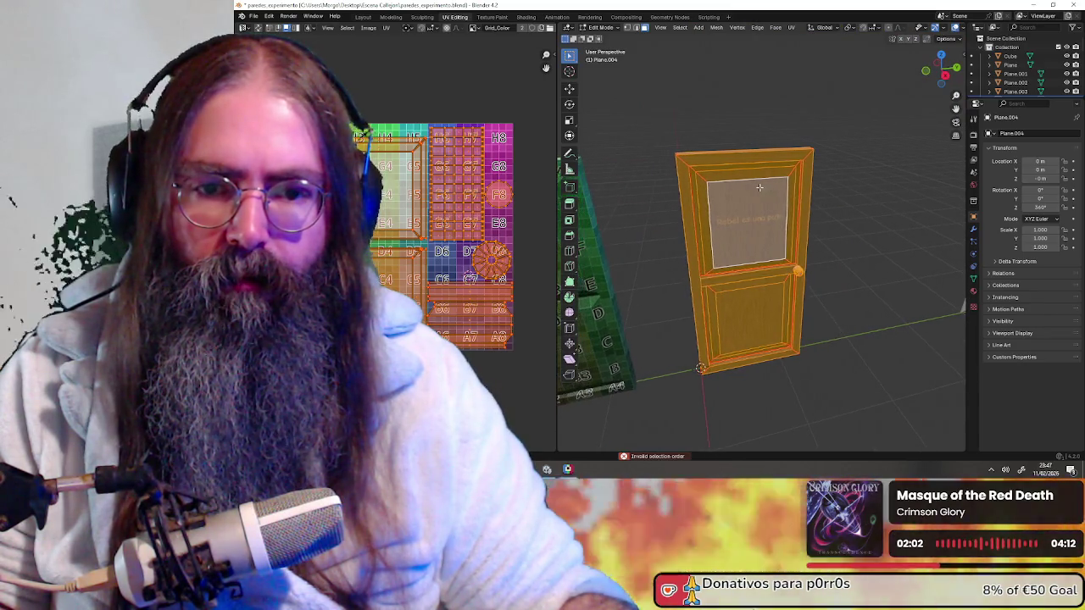
pyautogui.click(627, 29)
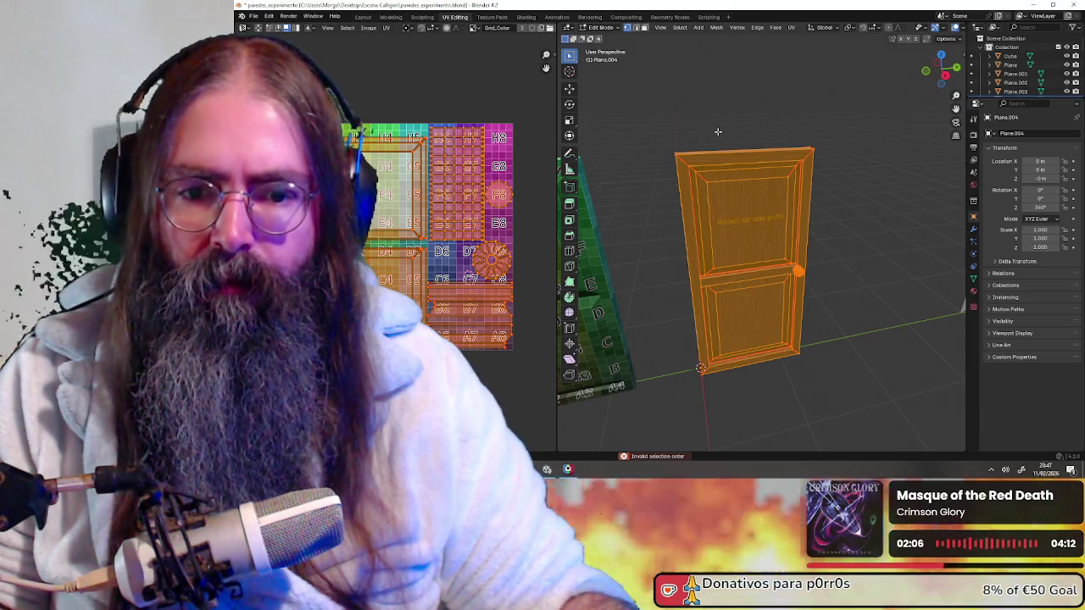
pyautogui.press('m')
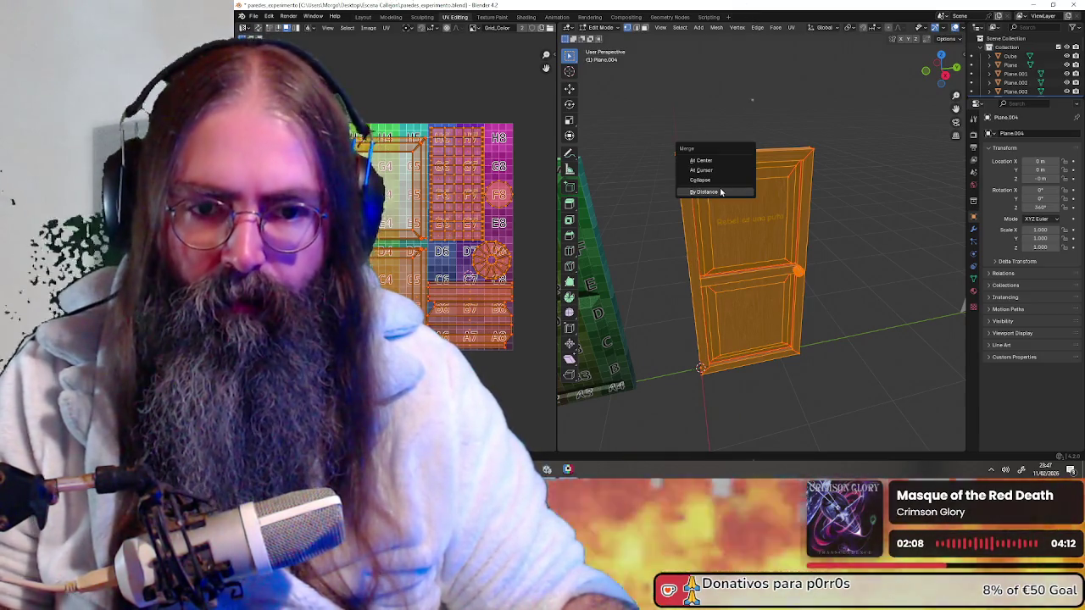
pyautogui.click(719, 188)
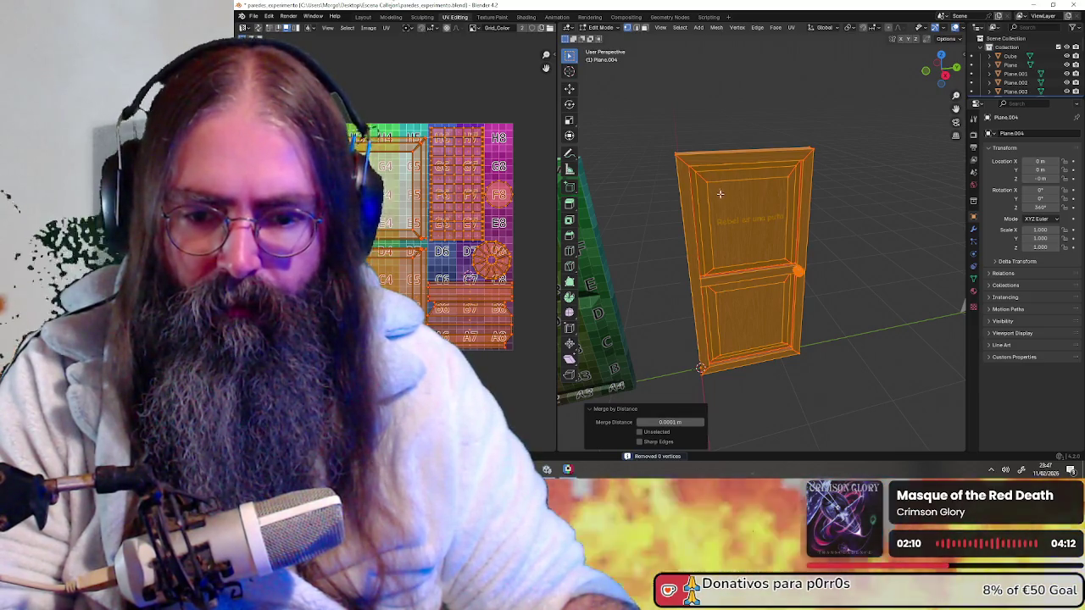
# - Switch to camera view and Material Preview to show the wood texture and painted label
pyautogui.press('KP_0')
pyautogui.press('KP_0')
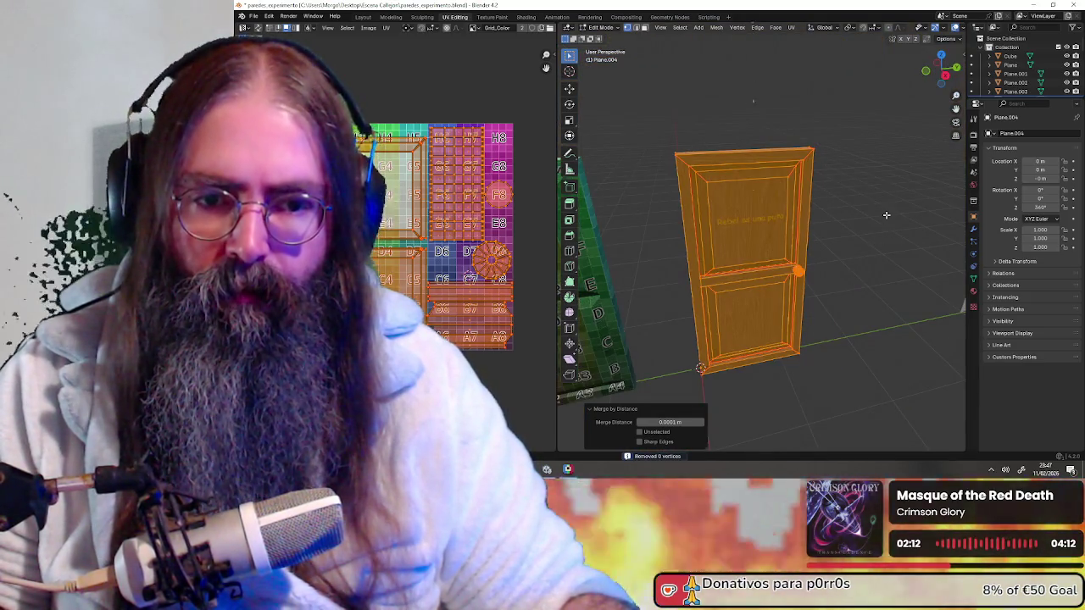
pyautogui.hotkey('alt', 'a')
pyautogui.press('z')
pyautogui.scroll(5, 822, 212)
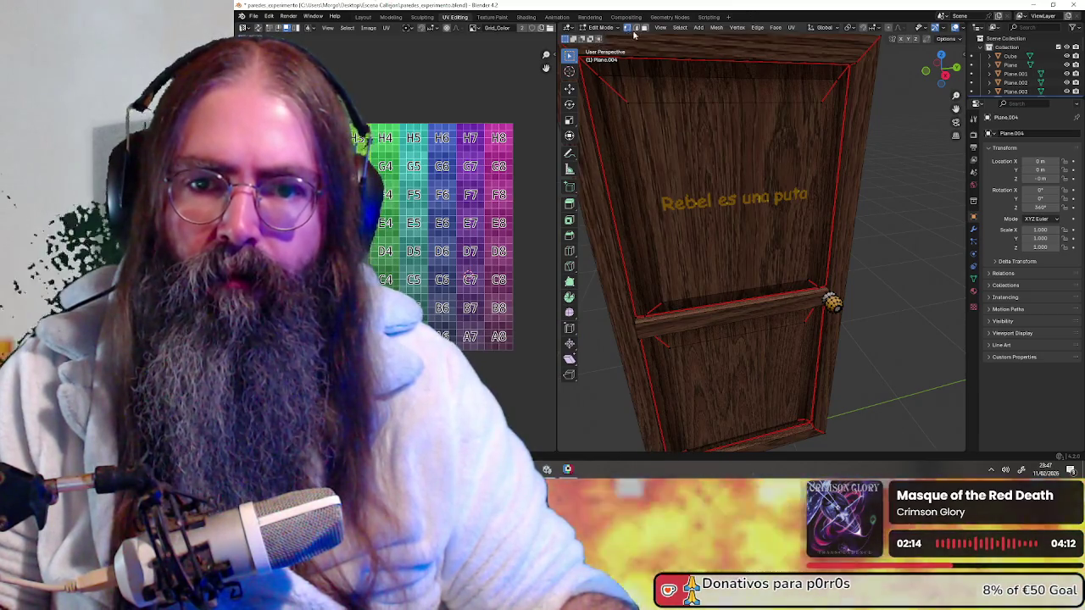
pyautogui.click(644, 28)
pyautogui.click(698, 157)
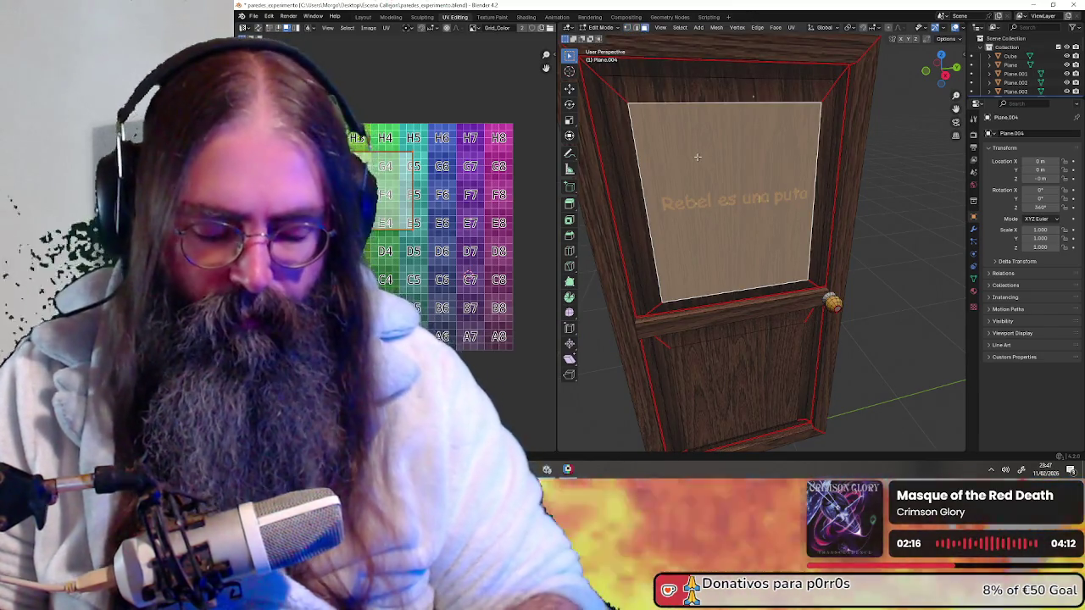
pyautogui.press('ctrl+KP_Add')
pyautogui.press('g')
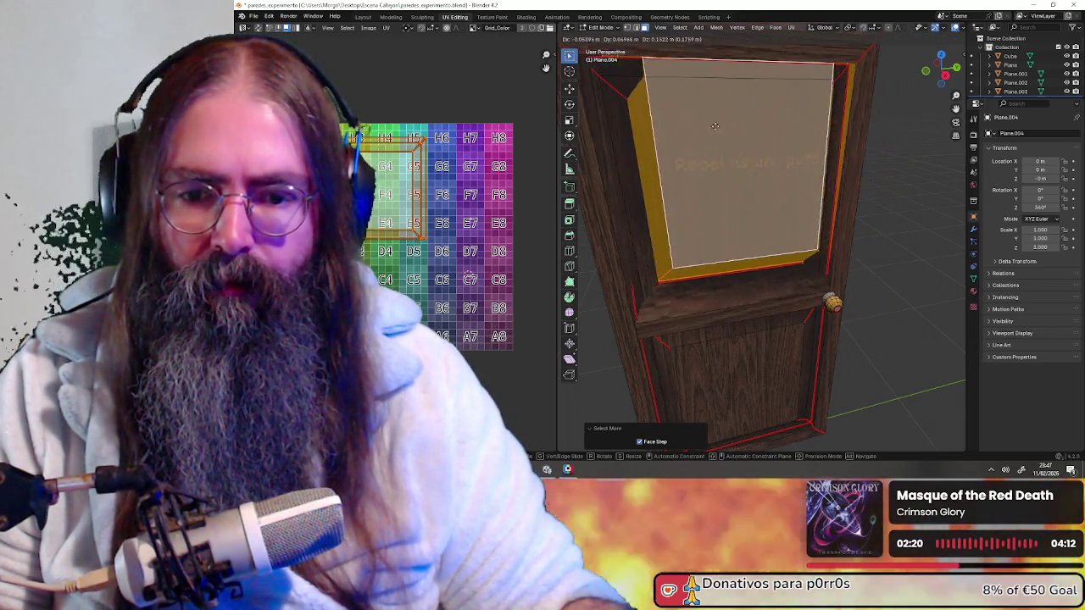
pyautogui.rightClick(728, 157)
pyautogui.scroll(3, 653, 270)
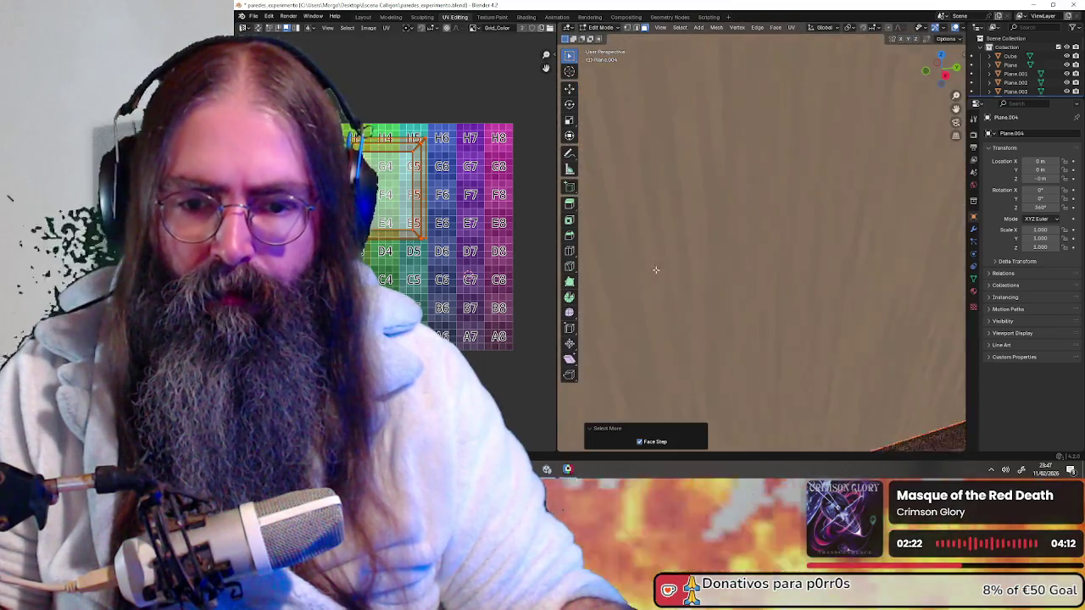
pyautogui.scroll(-2, 653, 270)
pyautogui.scroll(-6, 661, 275)
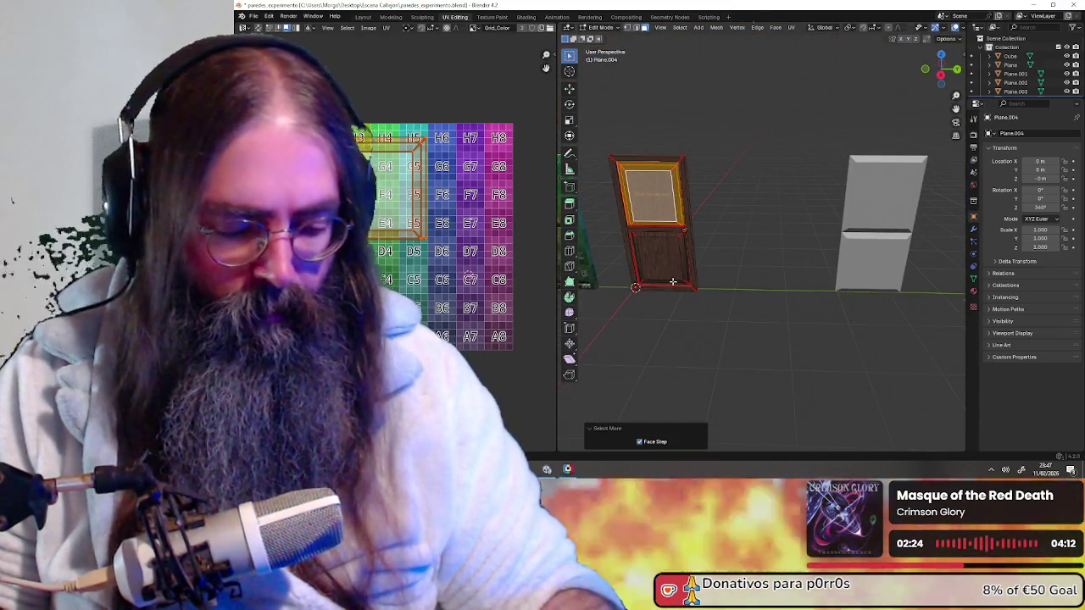
pyautogui.press('KP_Decimal')
pyautogui.scroll(1, 704, 244)
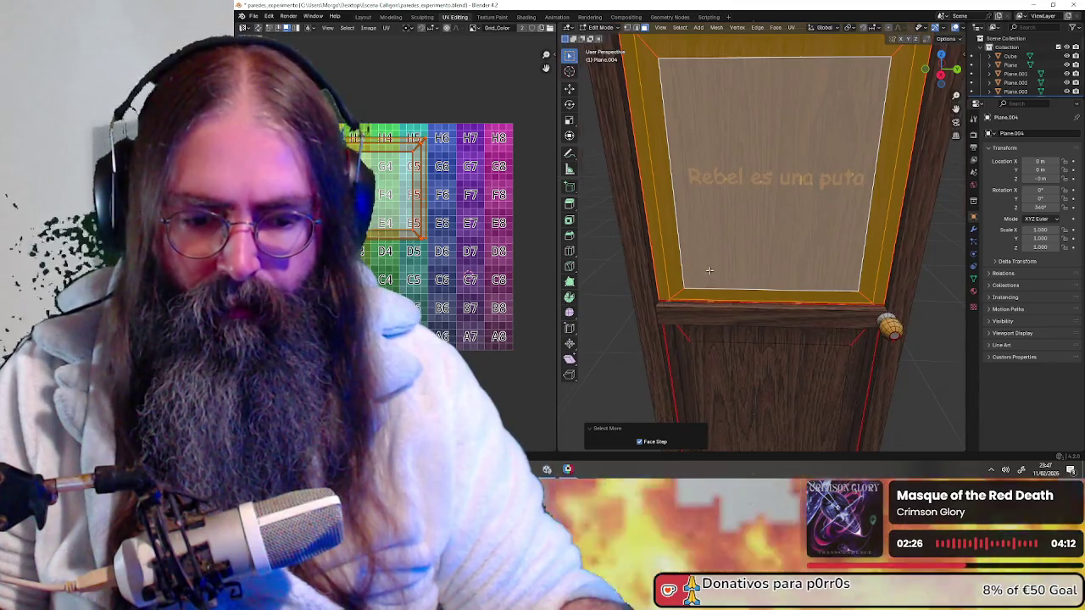
pyautogui.scroll(1, 695, 254)
pyautogui.scroll(2, 686, 262)
pyautogui.scroll(1, 678, 273)
pyautogui.scroll(2, 678, 273)
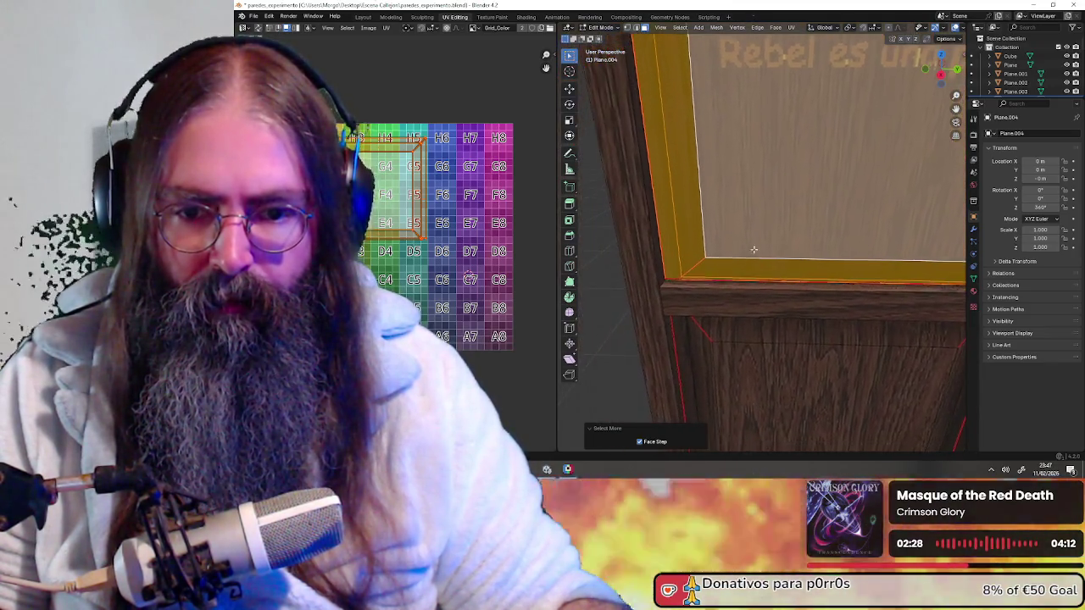
pyautogui.scroll(1, 686, 265)
pyautogui.scroll(1, 693, 256)
pyautogui.scroll(1, 690, 259)
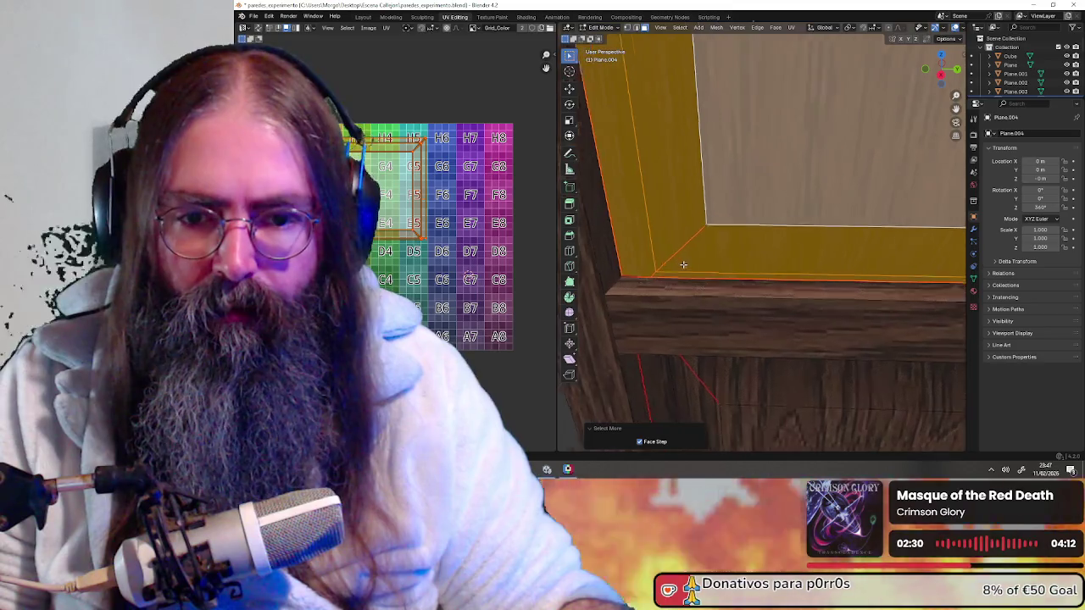
pyautogui.scroll(1, 678, 268)
pyautogui.scroll(2, 666, 287)
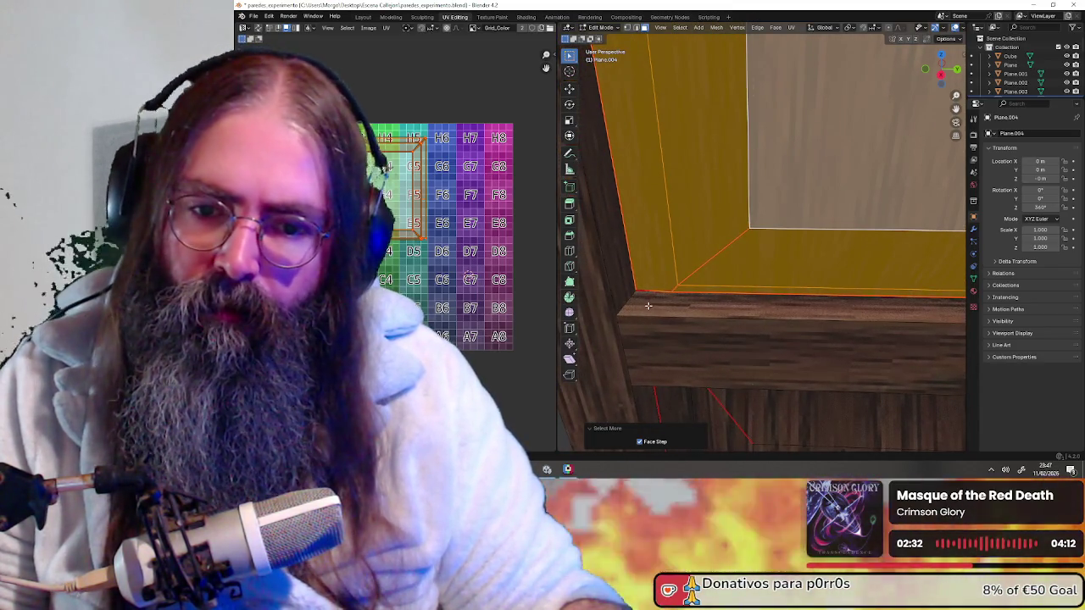
pyautogui.hotkey('alt', 'a')
pyautogui.click(641, 298)
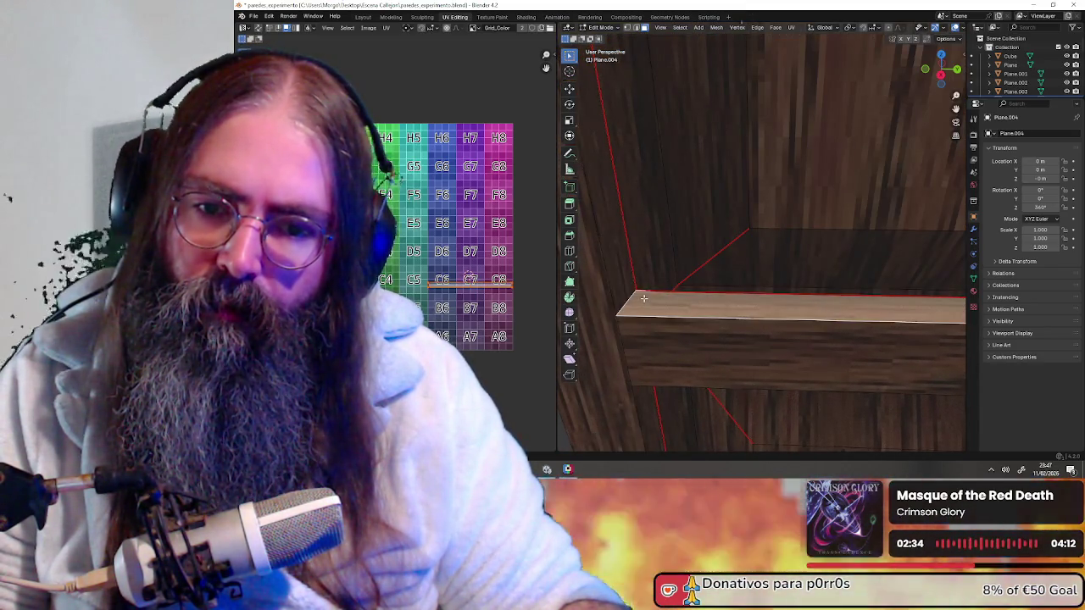
pyautogui.click(631, 29)
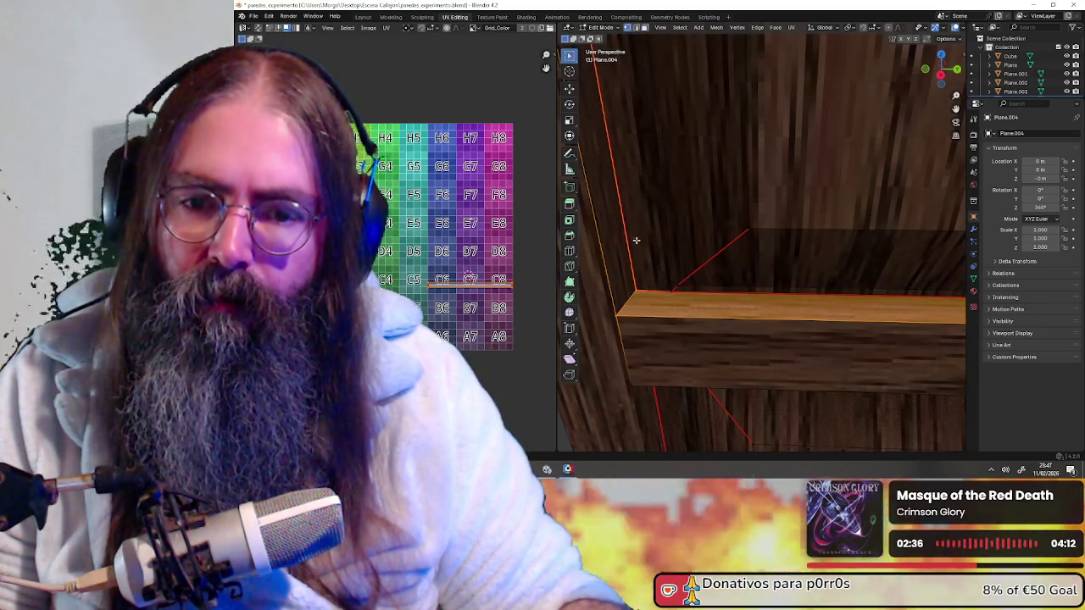
pyautogui.press('a')
pyautogui.scroll(-2, 664, 257)
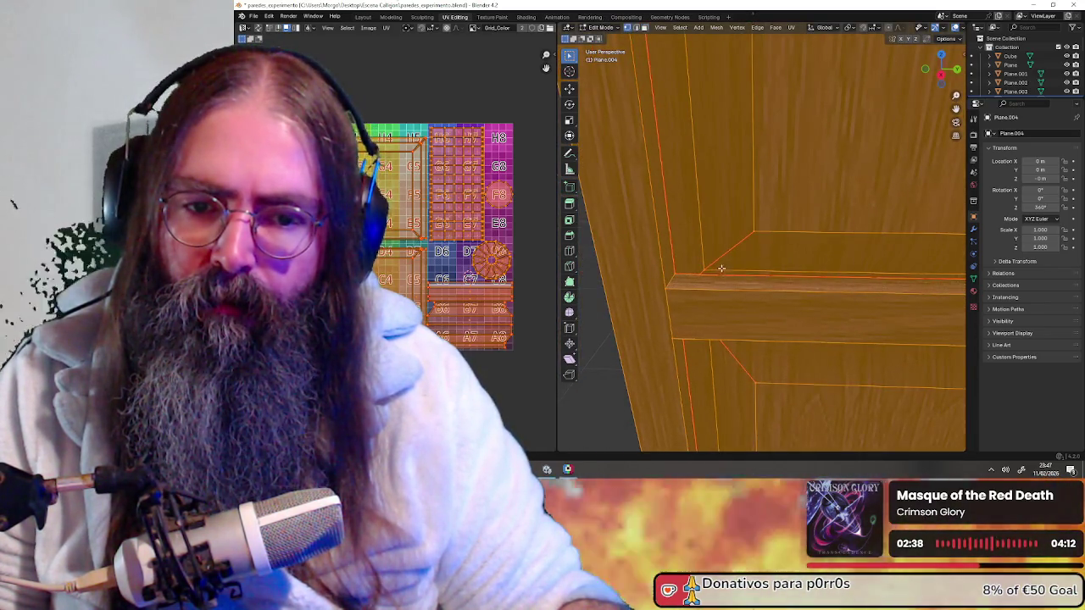
pyautogui.moveTo(722, 269); pyautogui.dragTo(743, 273, button='middle')
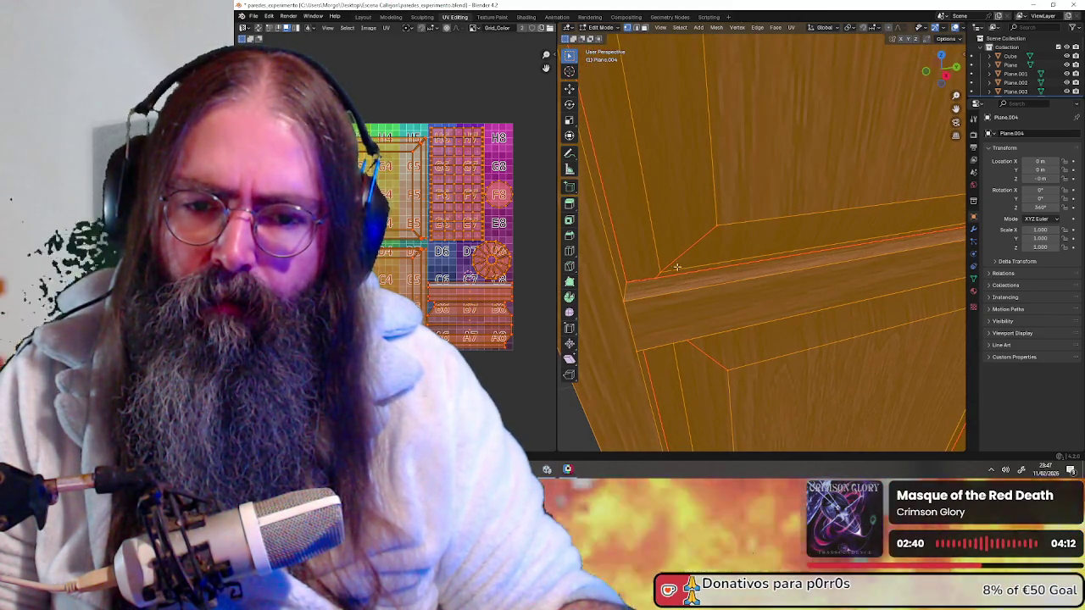
pyautogui.scroll(-8, 660, 273)
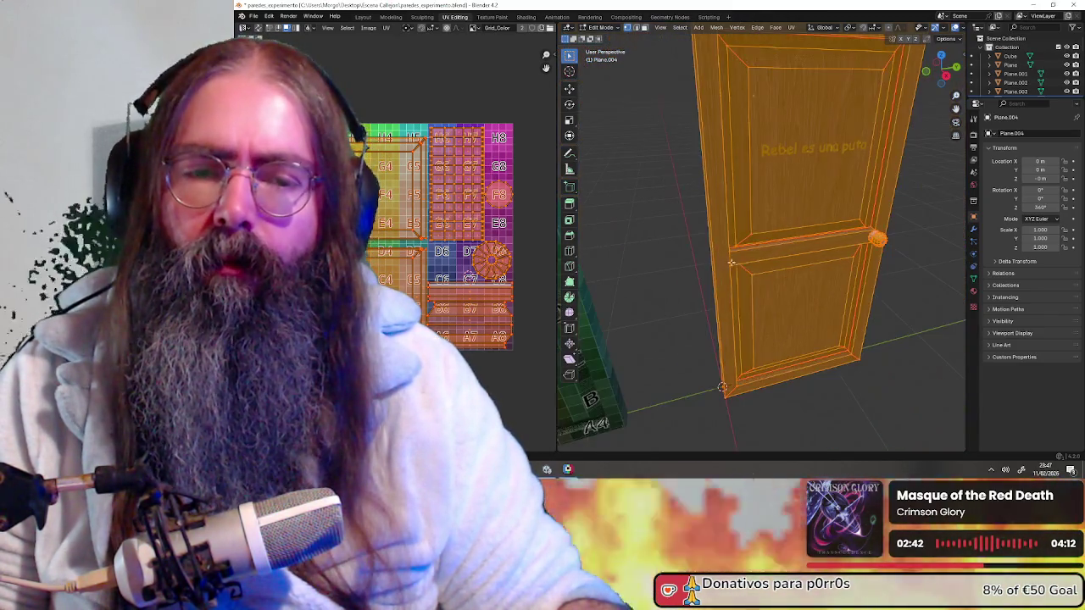
pyautogui.moveTo(869, 184)
pyautogui.mouseDown(button='middle')
pyautogui.moveTo(887, 179)
pyautogui.moveTo(651, 146)
pyautogui.moveTo(808, 193)
pyautogui.mouseUp(button='middle')
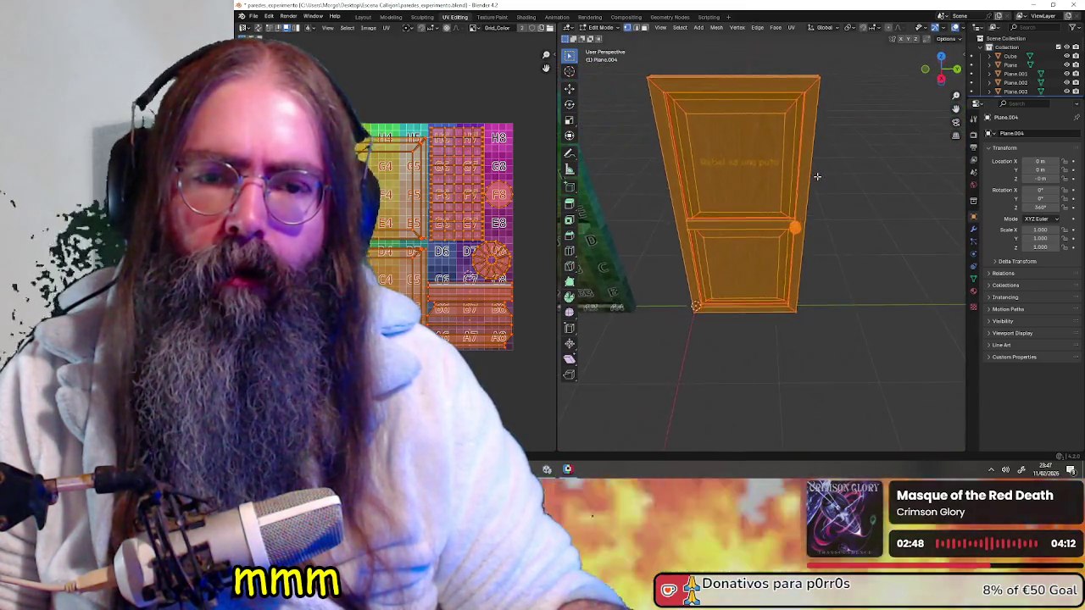
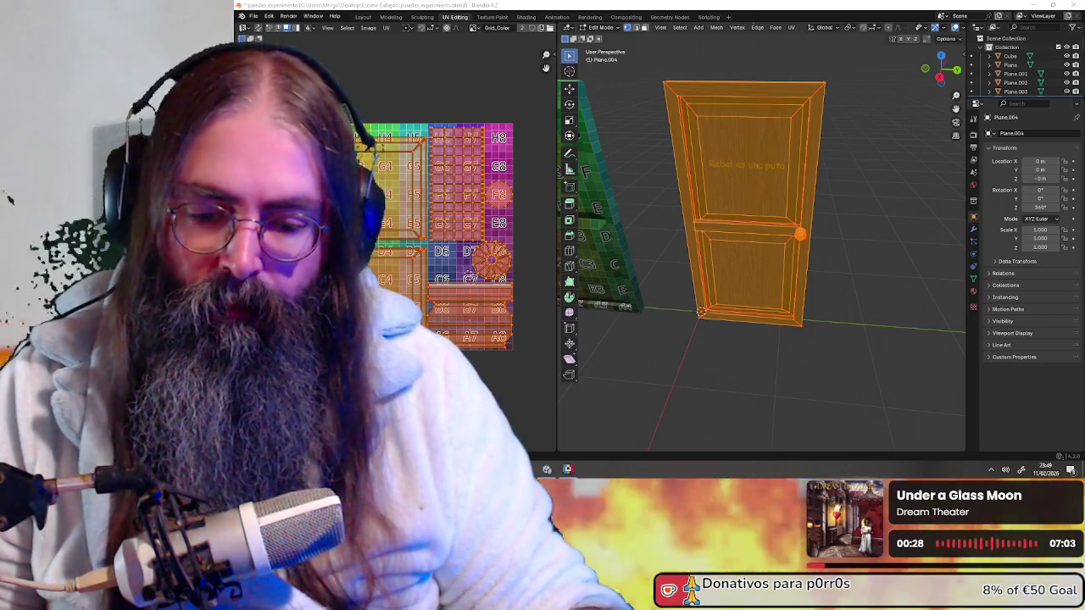
# - Deselect the door and orbit to inspect its wood texture, then bring its texture image up in Pixelorama
pyautogui.moveTo(748, 111)
pyautogui.mouseDown(button='middle')
pyautogui.moveTo(799, 171)
pyautogui.moveTo(836, 167)
pyautogui.mouseUp(button='middle')
pyautogui.hotkey('alt', 'a')
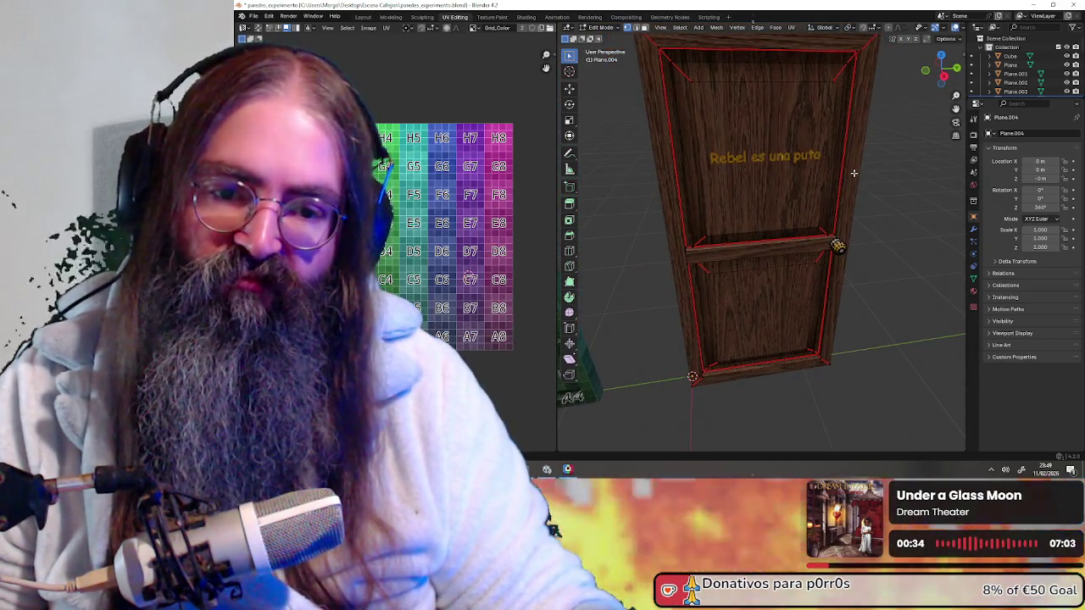
pyautogui.moveTo(853, 172); pyautogui.dragTo(860, 150, button='middle')
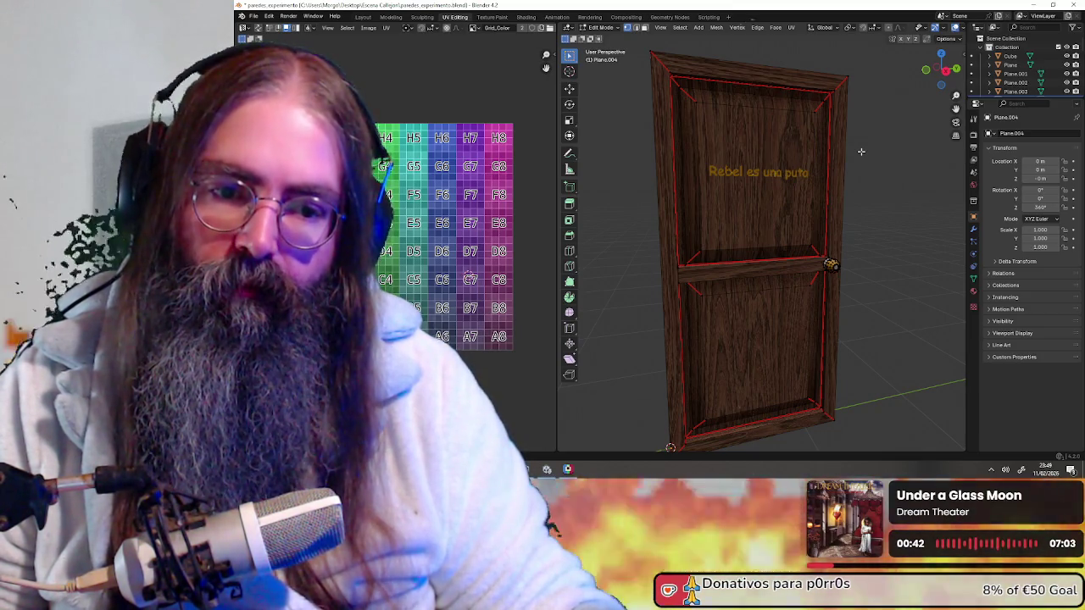
pyautogui.moveTo(861, 151); pyautogui.dragTo(870, 174, button='middle')
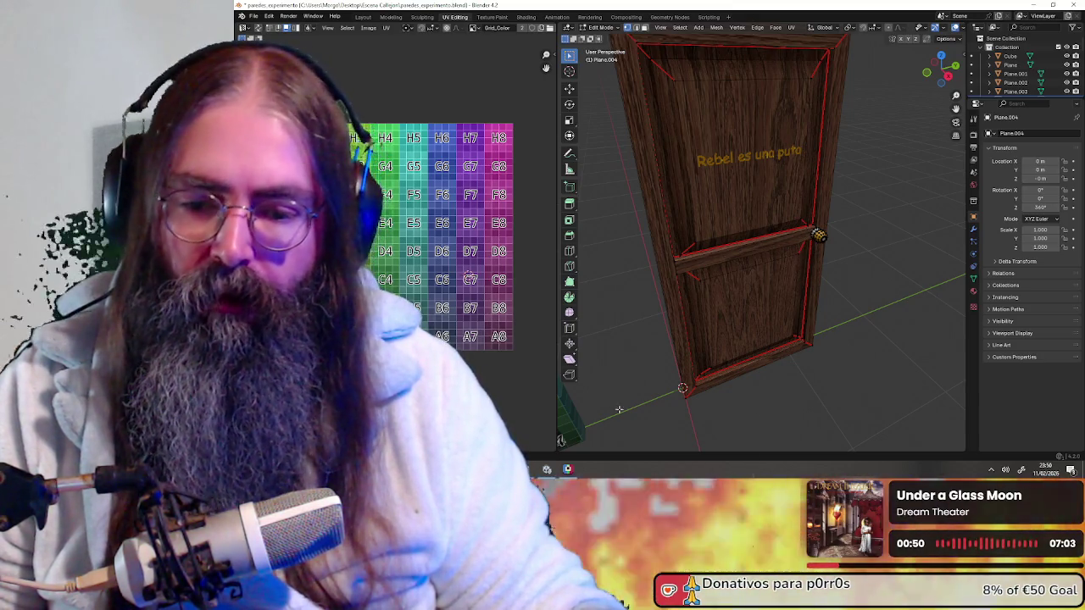
pyautogui.click(568, 470)
pyautogui.scroll(-2, 726, 153)
# - Compare the texture with and without the rectangle and circles, keeping the shapes restored
pyautogui.scroll(2, 727, 152)
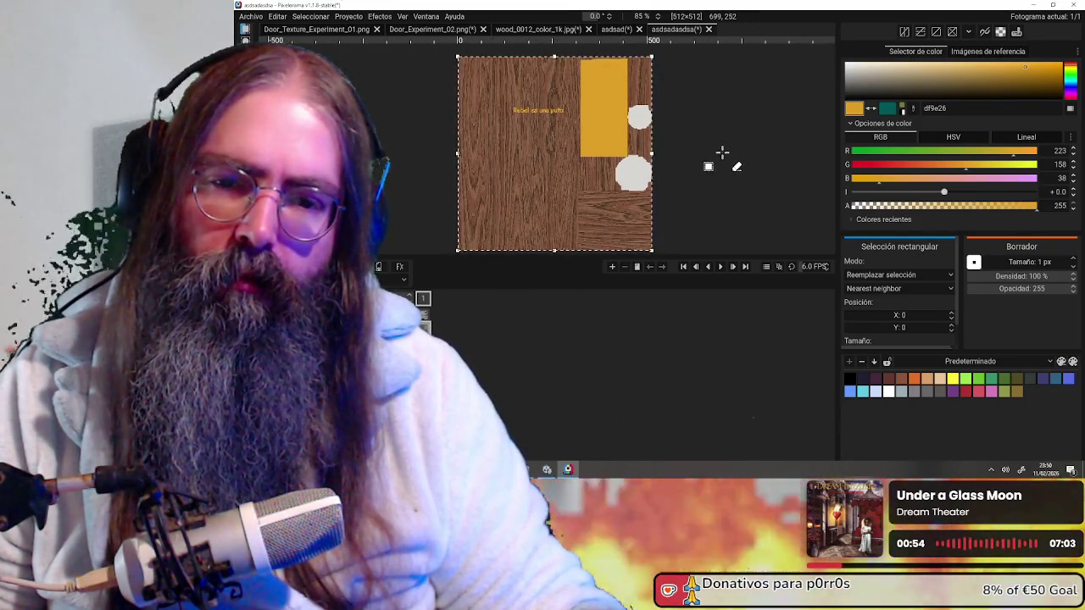
pyautogui.scroll(1, 717, 151)
pyautogui.scroll(-2, 716, 151)
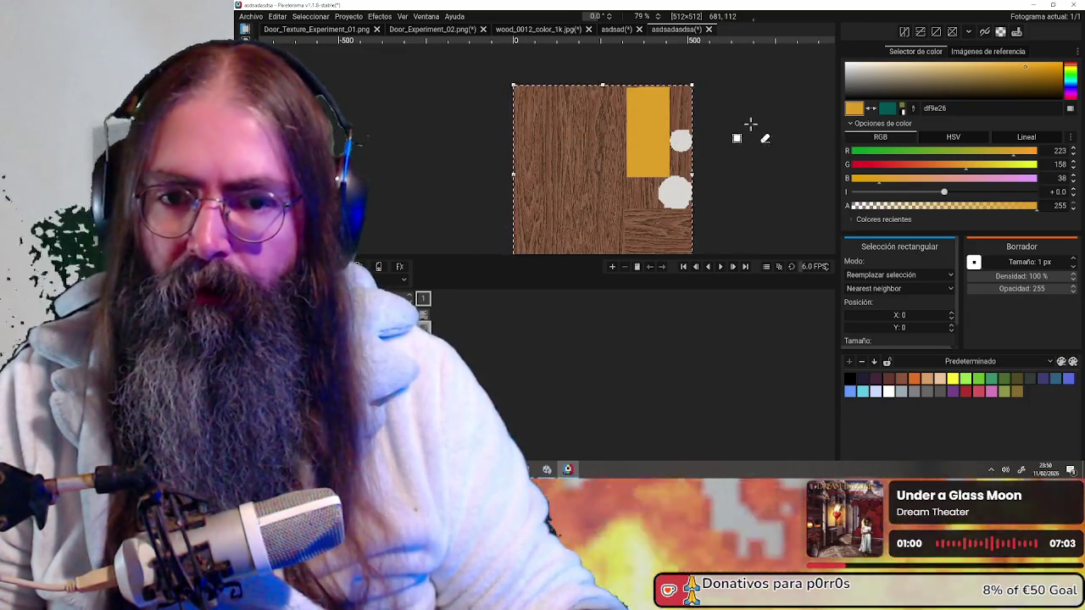
pyautogui.scroll(1, 746, 132)
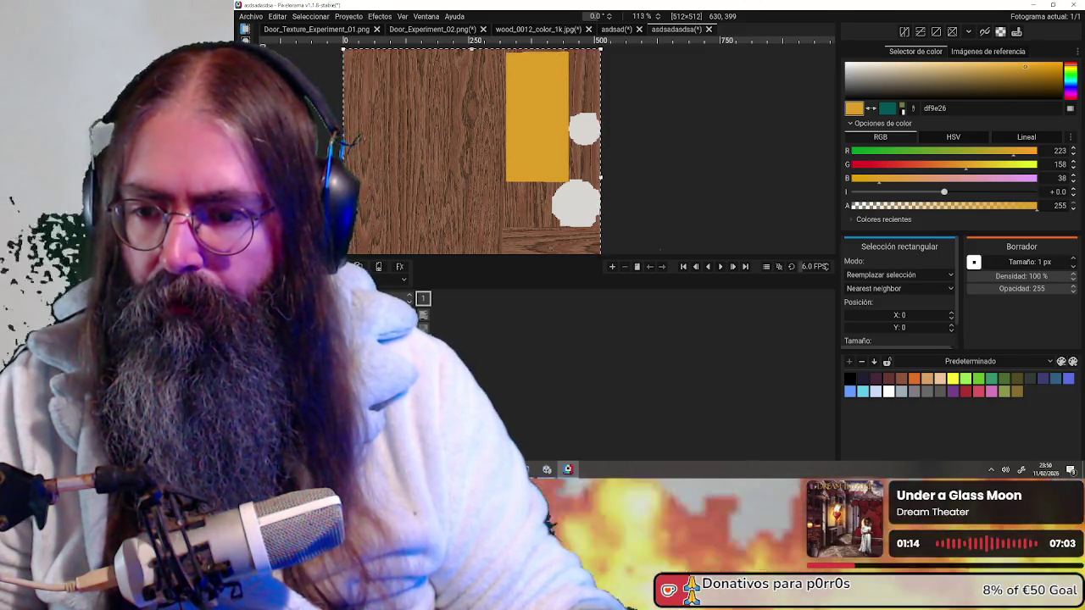
pyautogui.press('Delete')
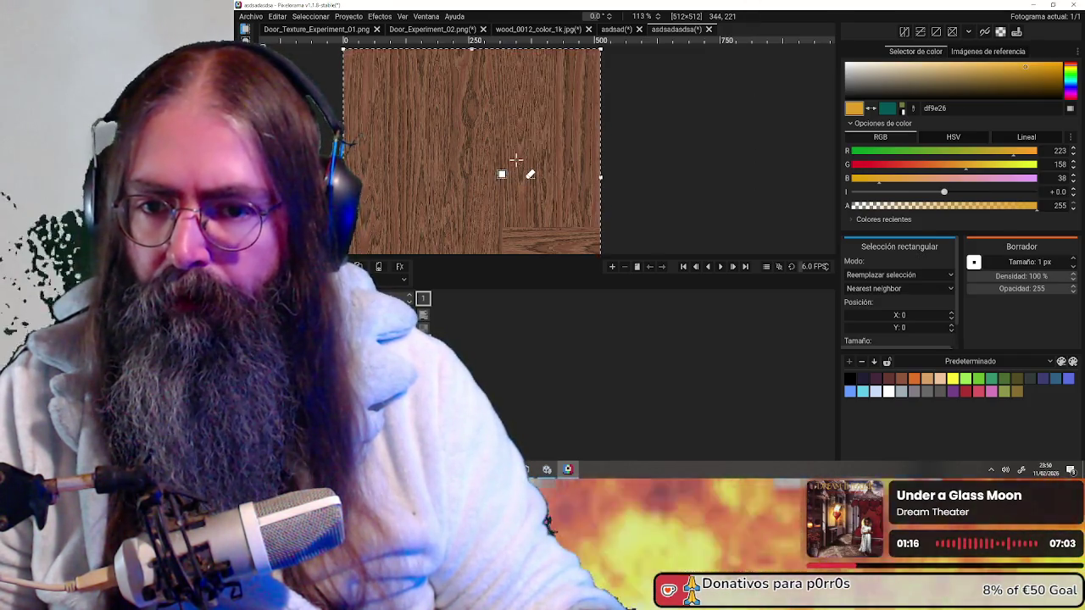
pyautogui.hotkey('ctrl', 'z')
pyautogui.hotkey('ctrl', 'z')
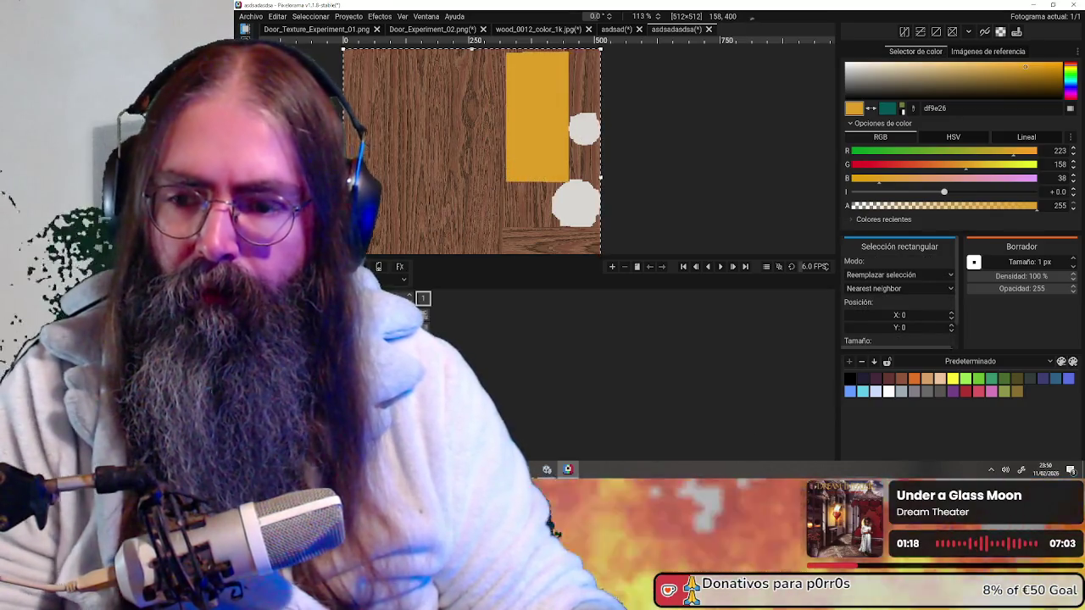
pyautogui.press('Delete')
pyautogui.hotkey('ctrl', 'z')
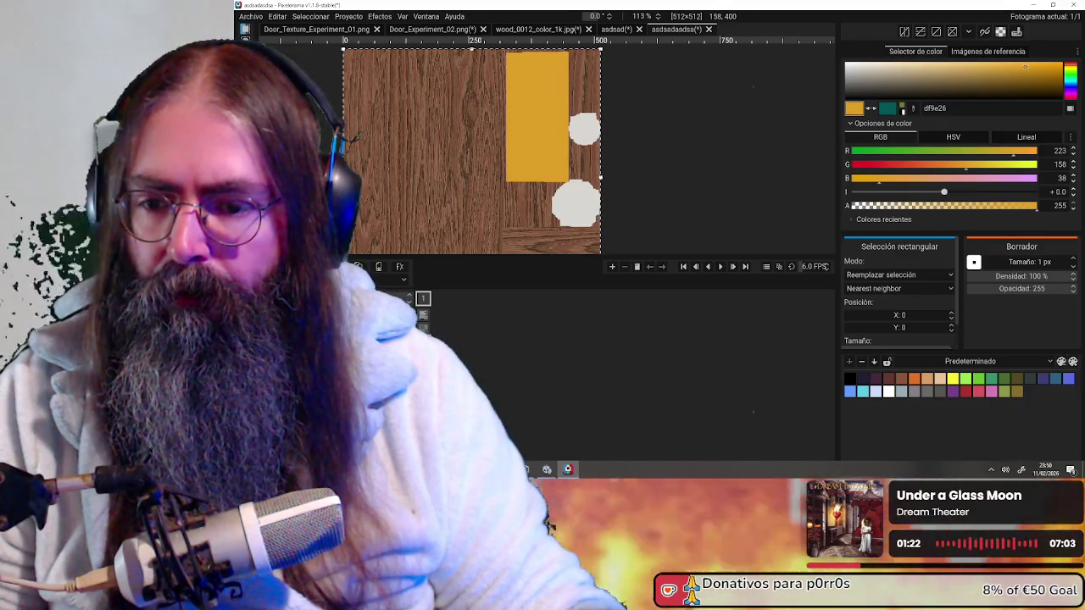
# - Sample the light circle colour and brighten it to pure white ffffff
pyautogui.scroll(-2, 688, 144)
pyautogui.scroll(2, 678, 170)
pyautogui.scroll(2, 678, 170)
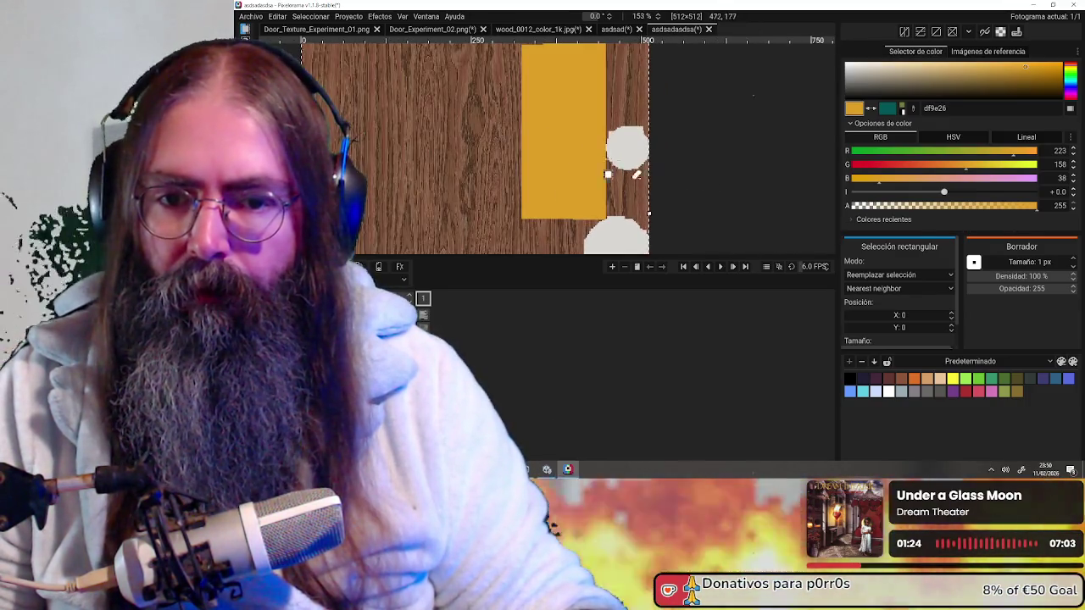
pyautogui.press('o')
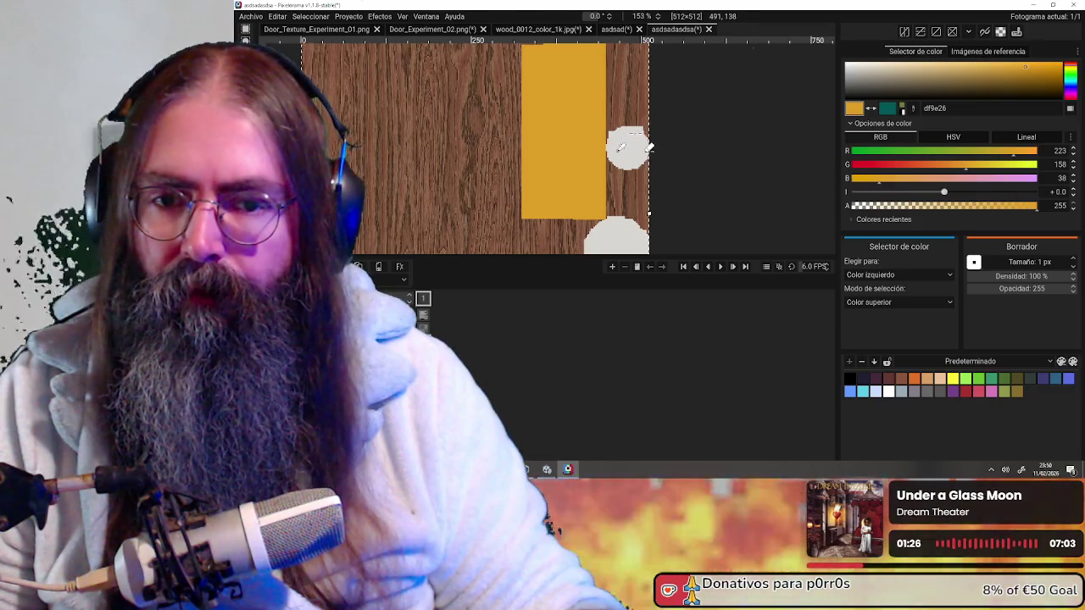
pyautogui.click(631, 143)
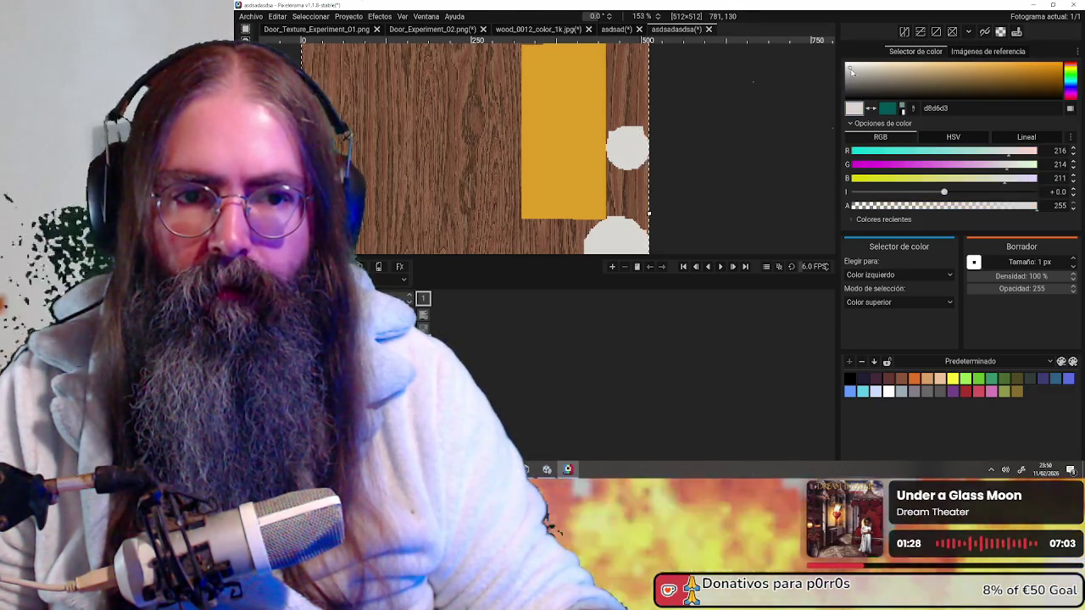
pyautogui.moveTo(851, 72); pyautogui.dragTo(845, 63)
# - Fill the yellow rectangle and the light circles with pure white
pyautogui.press('g')
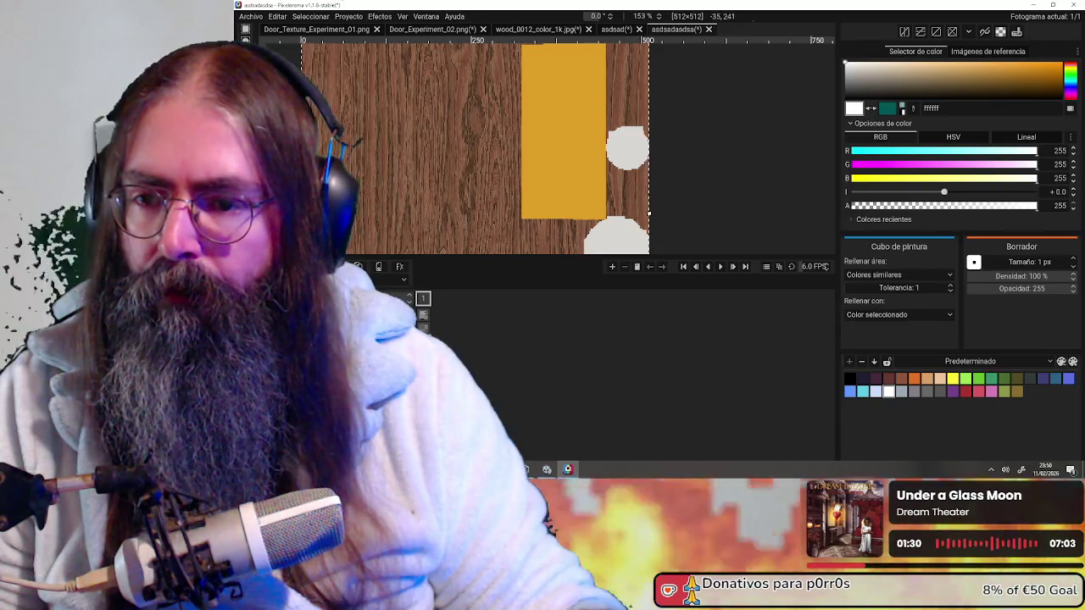
pyautogui.click(563, 132)
pyautogui.click(627, 153)
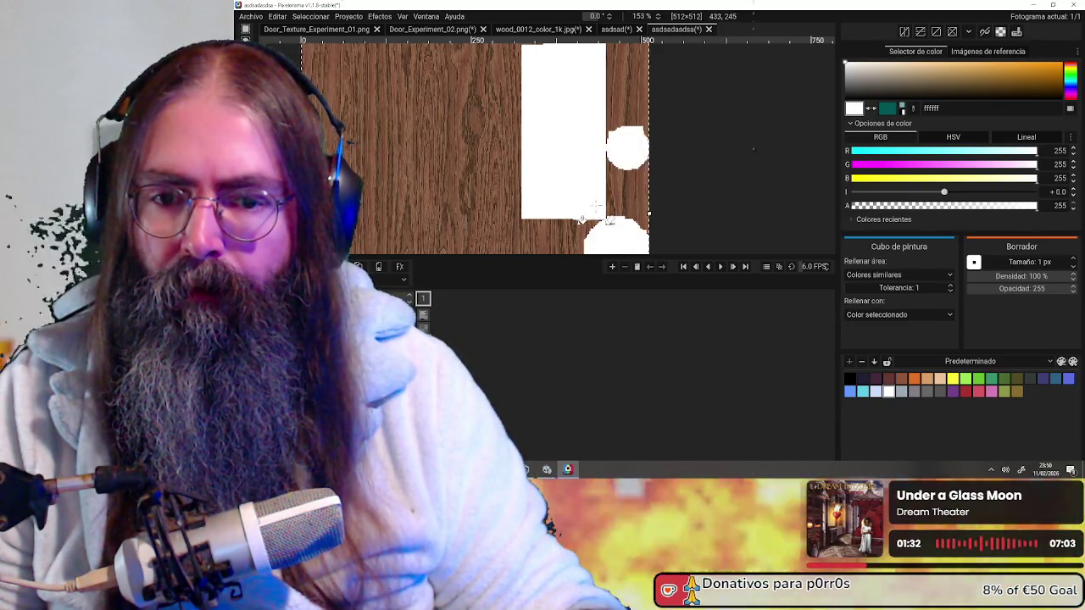
pyautogui.scroll(-3, 596, 205)
pyautogui.moveTo(596, 206)
pyautogui.mouseDown(button='middle')
pyautogui.moveTo(583, 140)
pyautogui.moveTo(507, 146)
pyautogui.mouseUp(button='middle')
pyautogui.scroll(1, 556, 140)
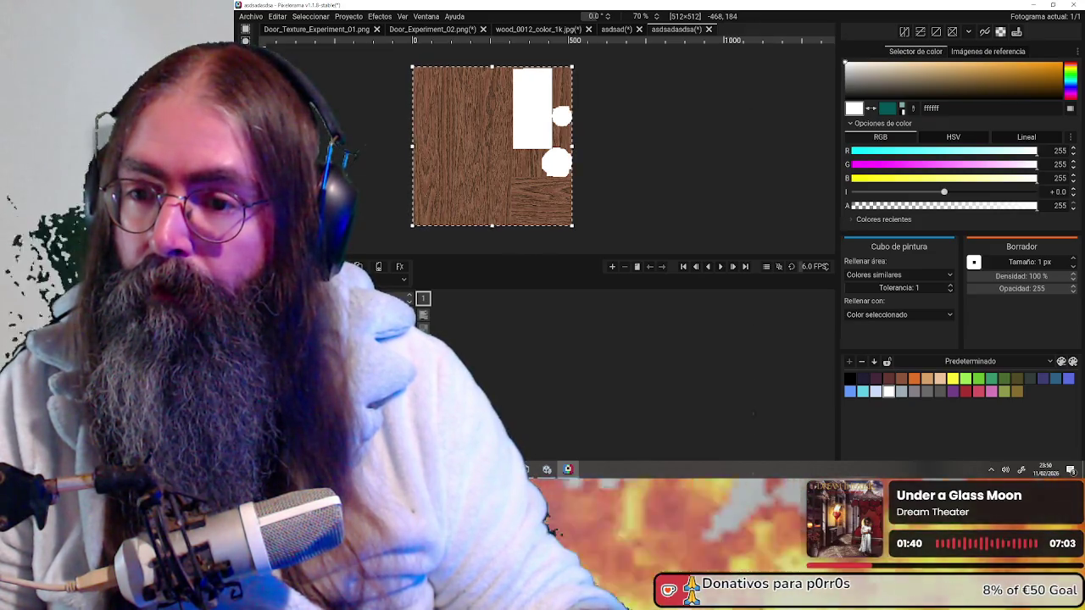
# - Magic-wand select the white rectangle and nudge it one pixel left
pyautogui.press('q')
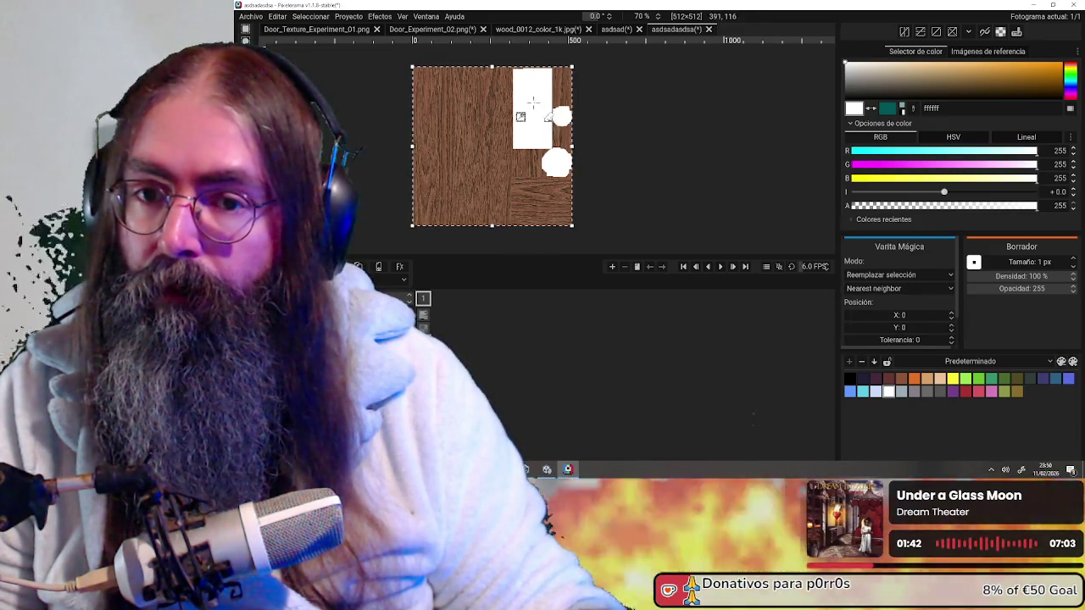
pyautogui.click(534, 123)
pyautogui.scroll(1, 535, 123)
pyautogui.scroll(3, 549, 110)
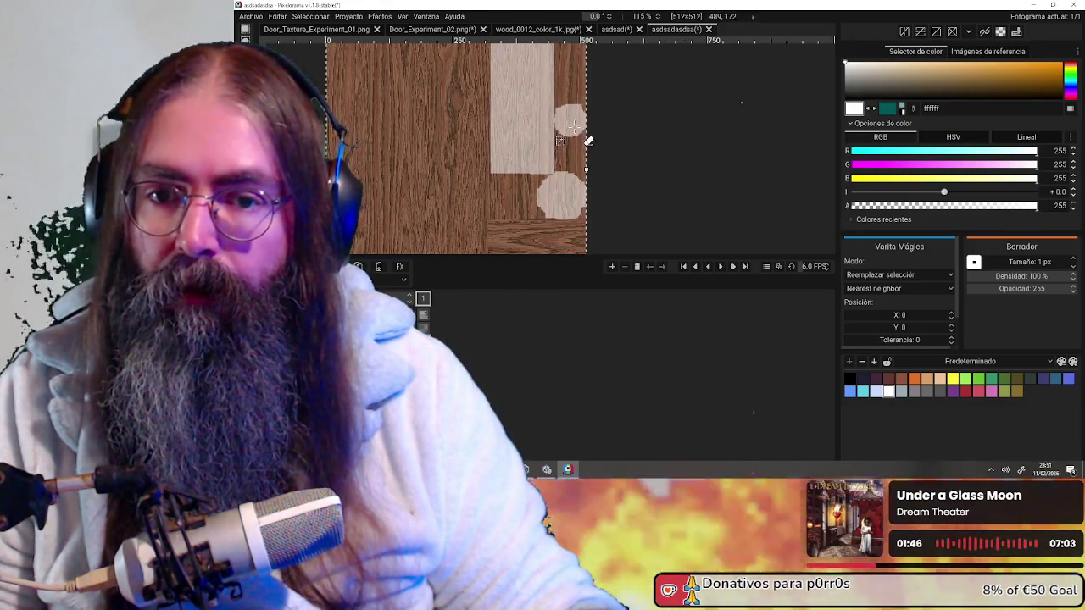
pyautogui.press('Left')
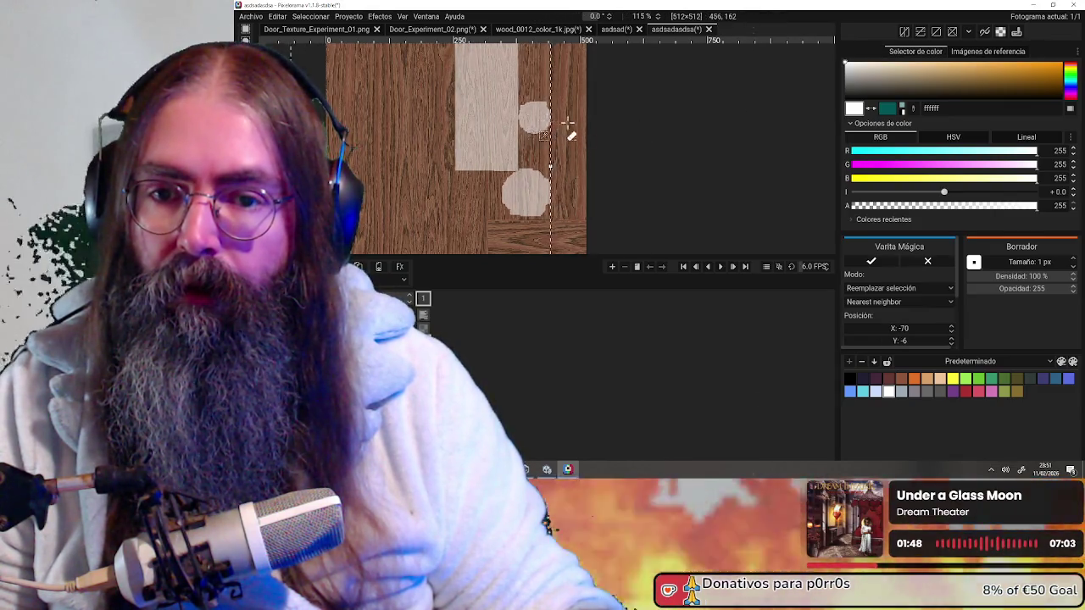
pyautogui.press('Return')
pyautogui.scroll(-2, 651, 108)
pyautogui.scroll(1, 500, 103)
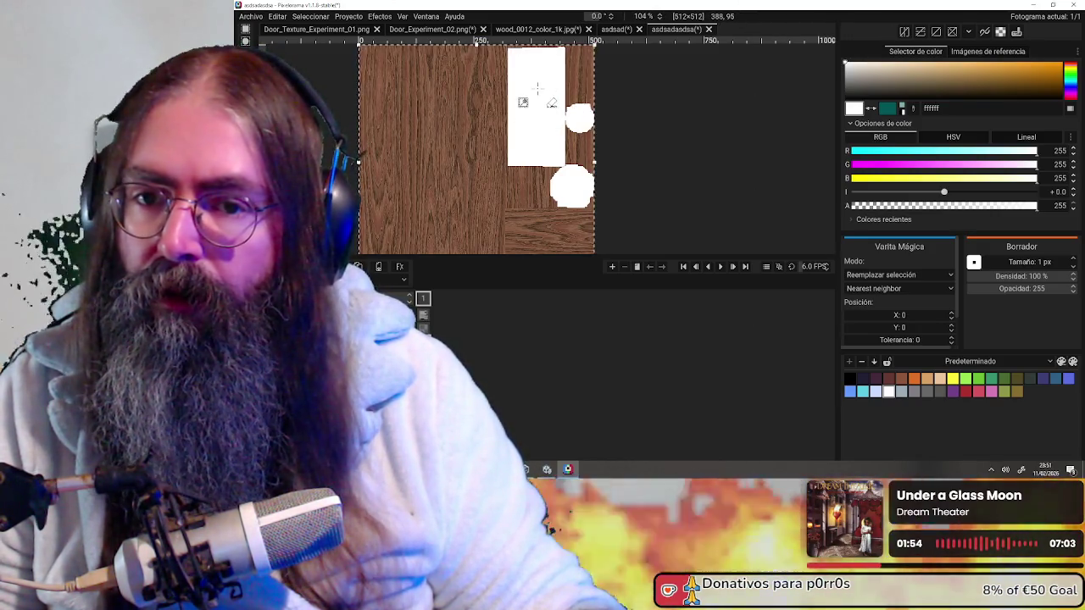
# - Undo and redo the one-pixel shift, leaving the white patches in their original place
pyautogui.hotkey('ctrl', 'z')
pyautogui.press('q')
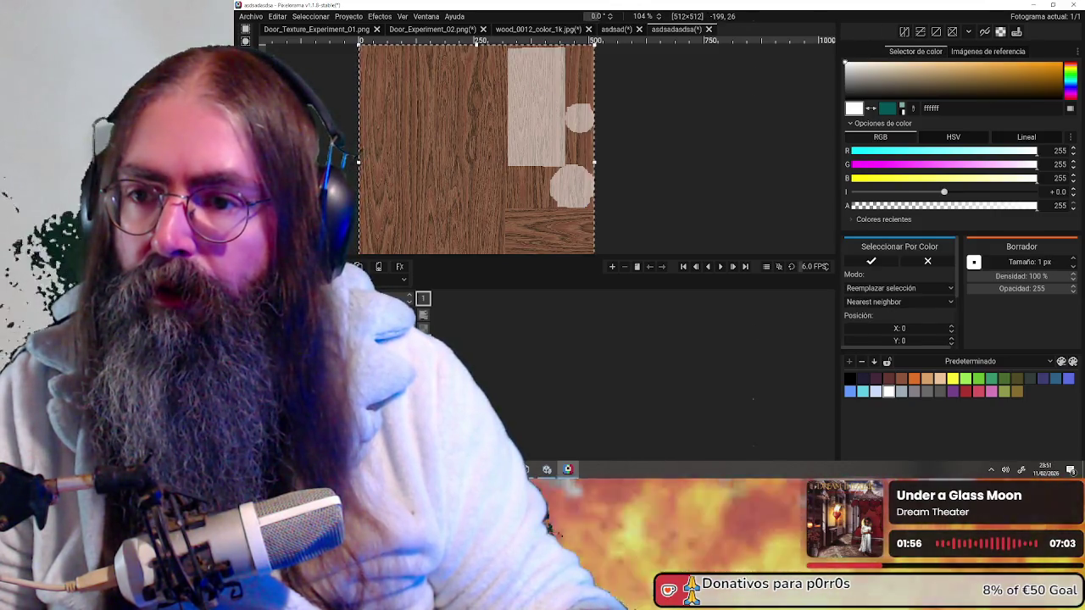
pyautogui.hotkey('ctrl', 'y')
pyautogui.hotkey('ctrl', 'z')
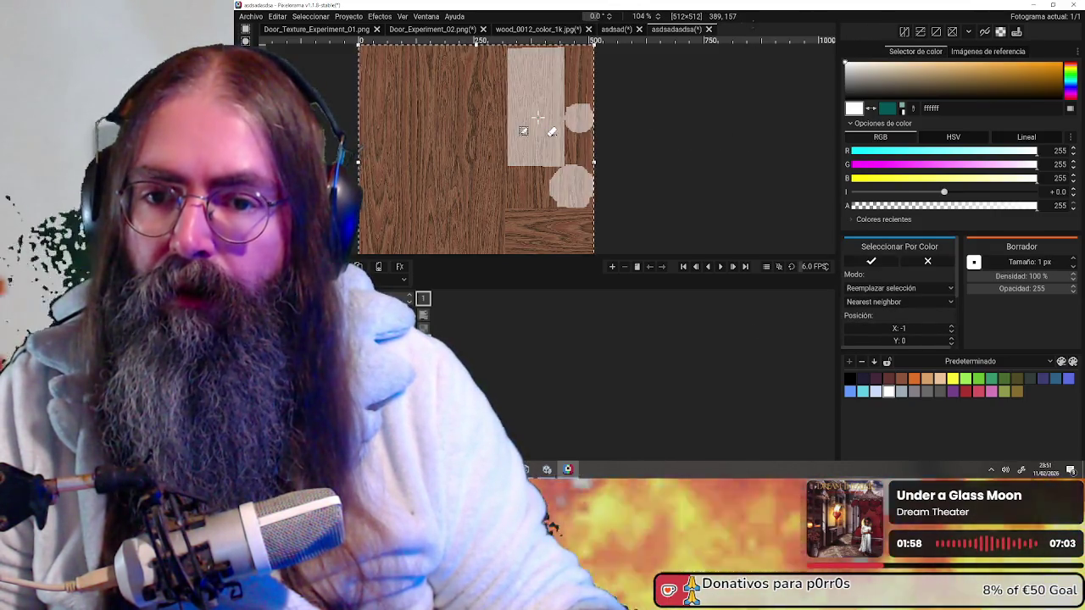
pyautogui.hotkey('ctrl', 'y')
pyautogui.hotkey('ctrl', 'z')
pyautogui.hotkey('ctrl', 'y')
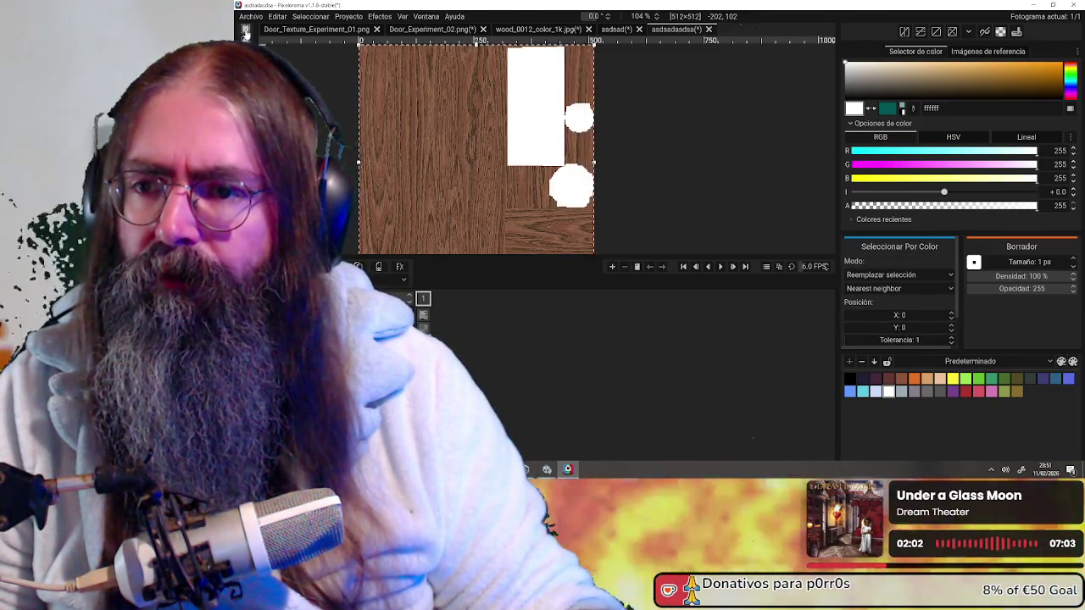
# - Return to rectangle selection and zoom over the texture
pyautogui.press('r')
pyautogui.scroll(-1, 519, 186)
pyautogui.scroll(1, 525, 127)
pyautogui.scroll(-1, 533, 85)
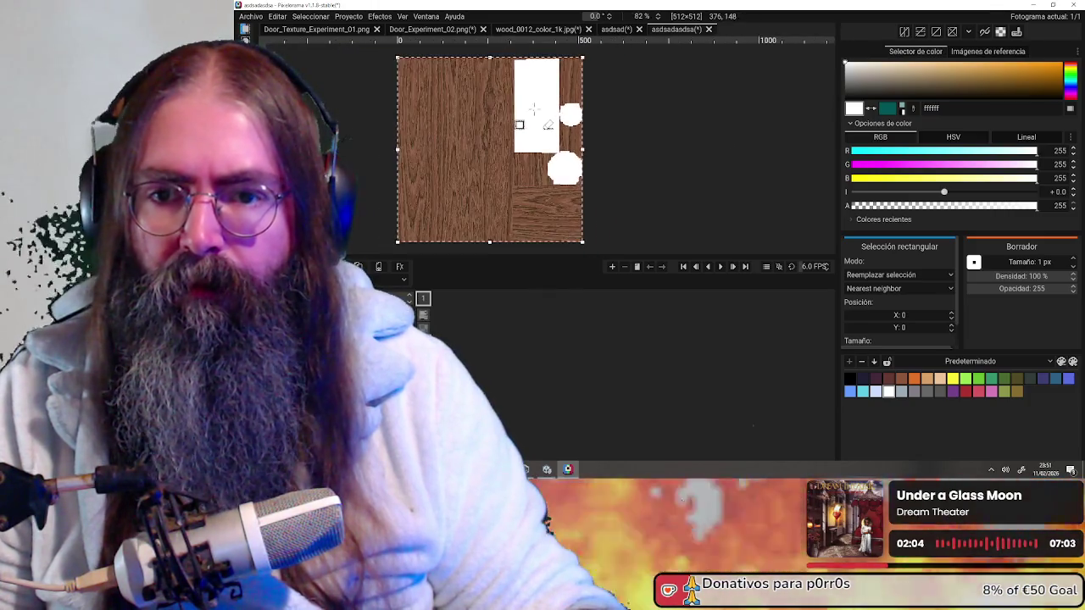
pyautogui.scroll(1, 536, 72)
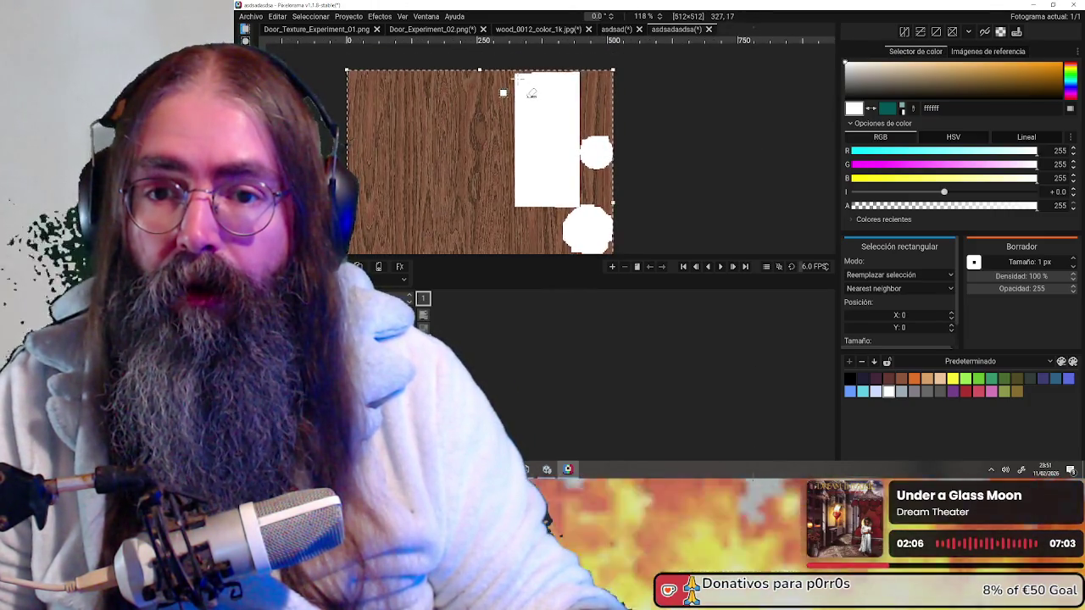
pyautogui.scroll(-1, 541, 119)
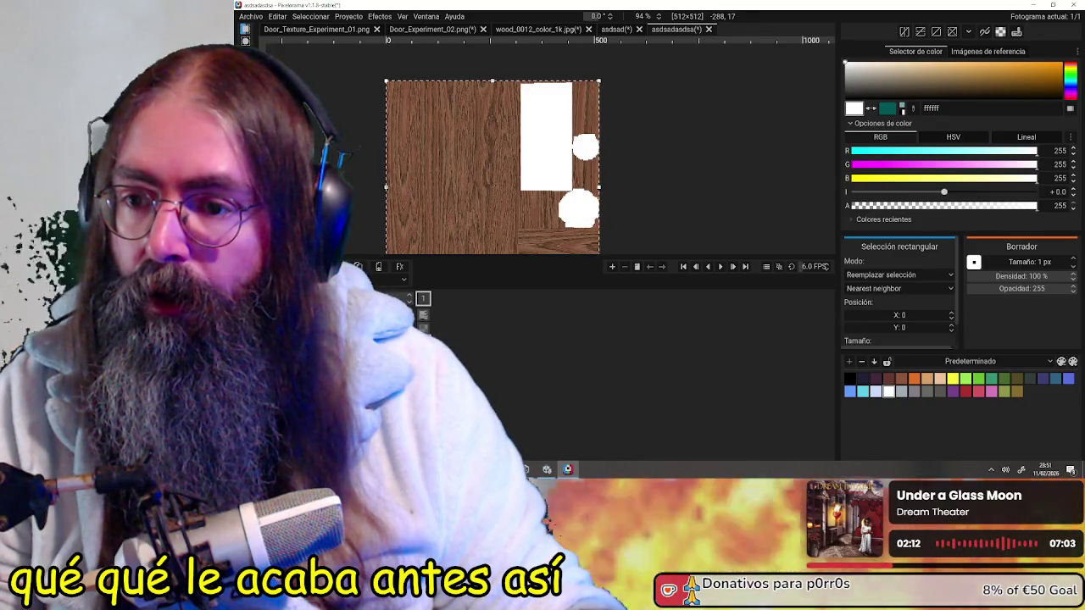
pyautogui.hotkey('shift', 'r')
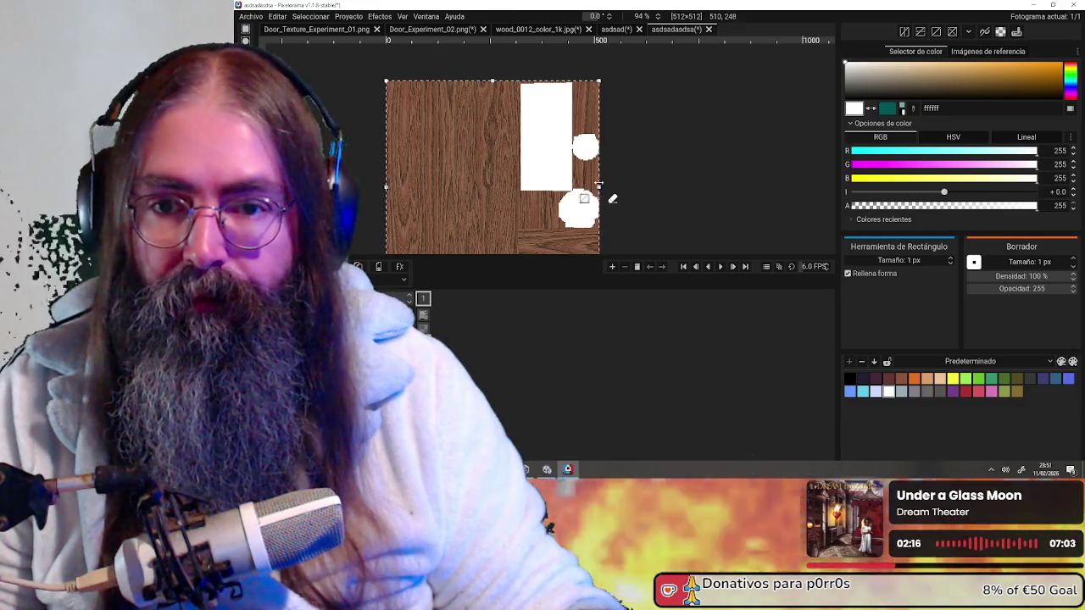
# - Draw one filled white rectangle over both circles in the texture's upper-right area
pyautogui.scroll(1, 627, 212)
pyautogui.scroll(1, 598, 240)
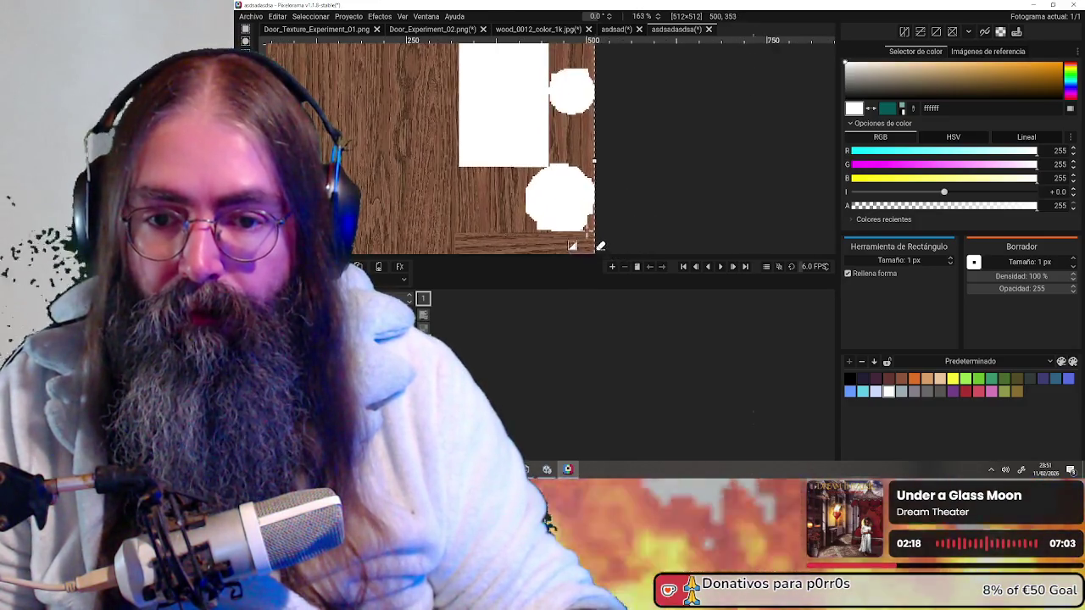
pyautogui.scroll(2, 597, 239)
pyautogui.scroll(1, 593, 239)
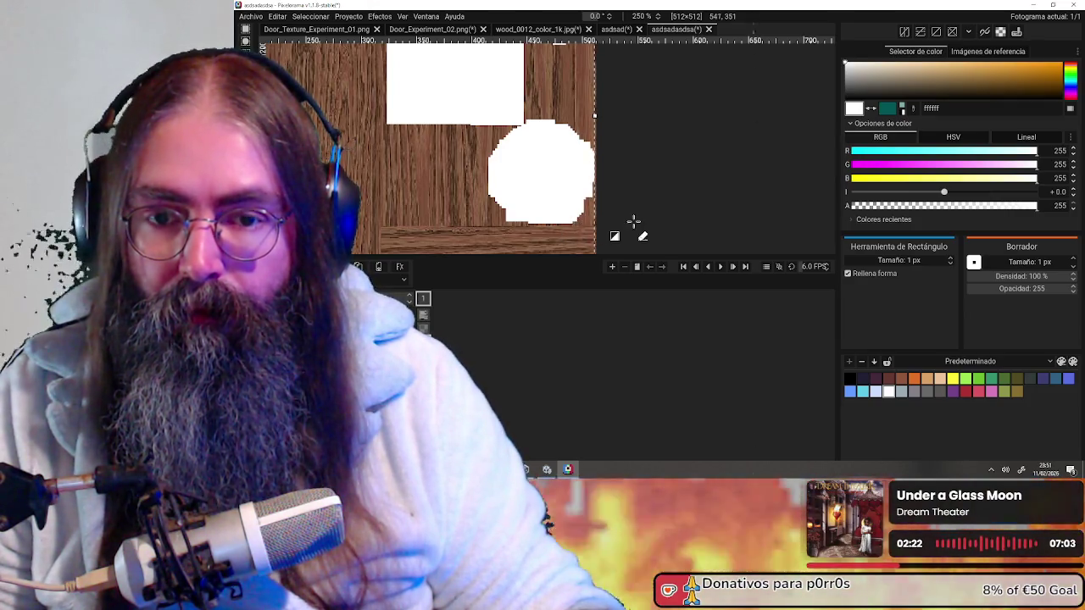
pyautogui.scroll(-4, 631, 216)
pyautogui.scroll(-1, 648, 204)
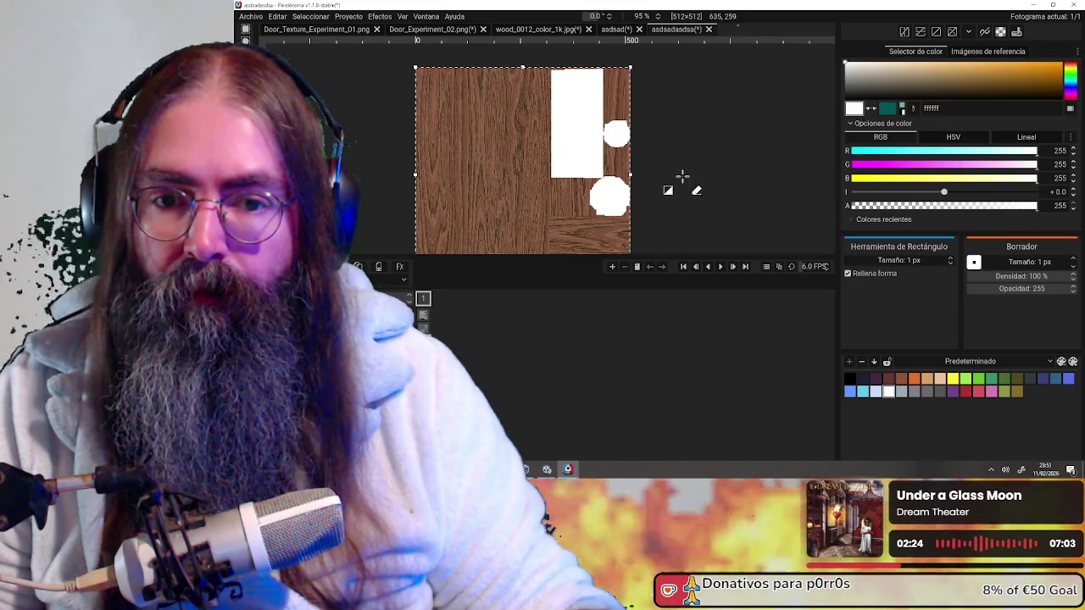
pyautogui.scroll(2, 653, 199)
pyautogui.scroll(1, 638, 225)
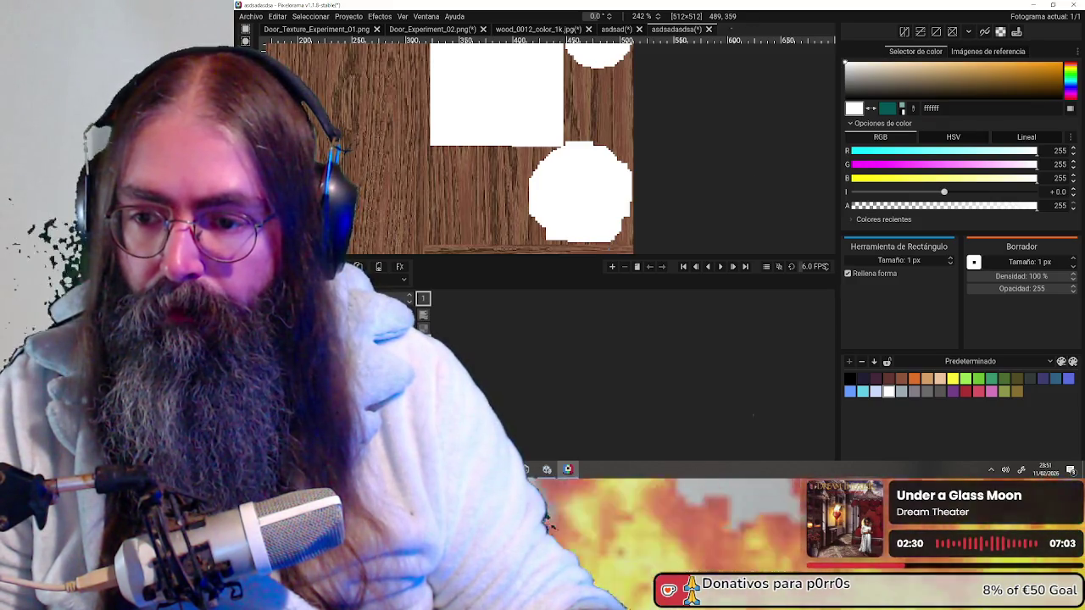
pyautogui.scroll(-2, 628, 198)
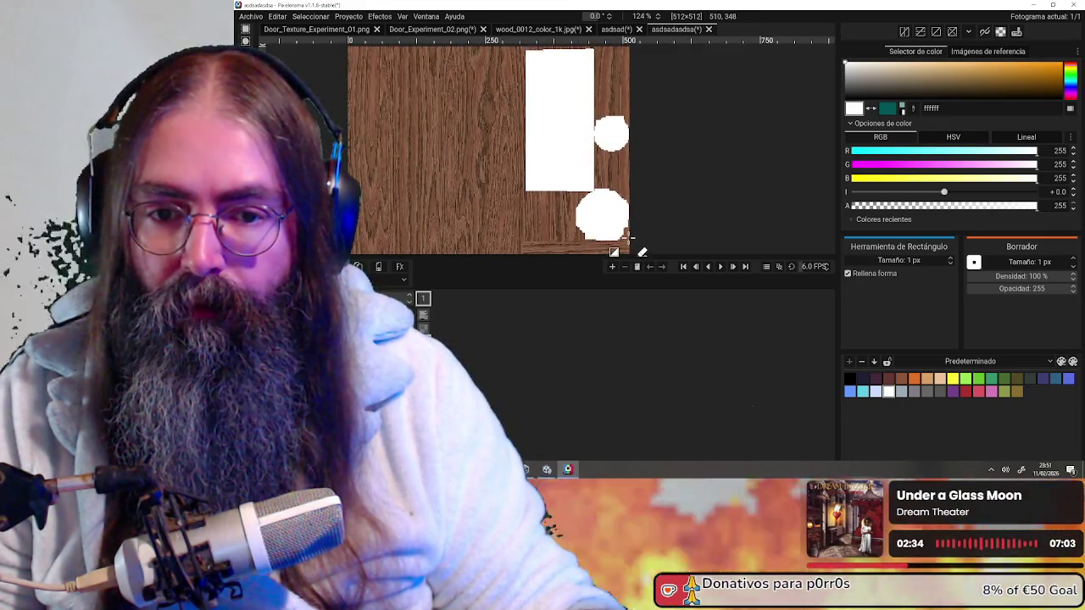
pyautogui.moveTo(631, 240); pyautogui.dragTo(535, 39)
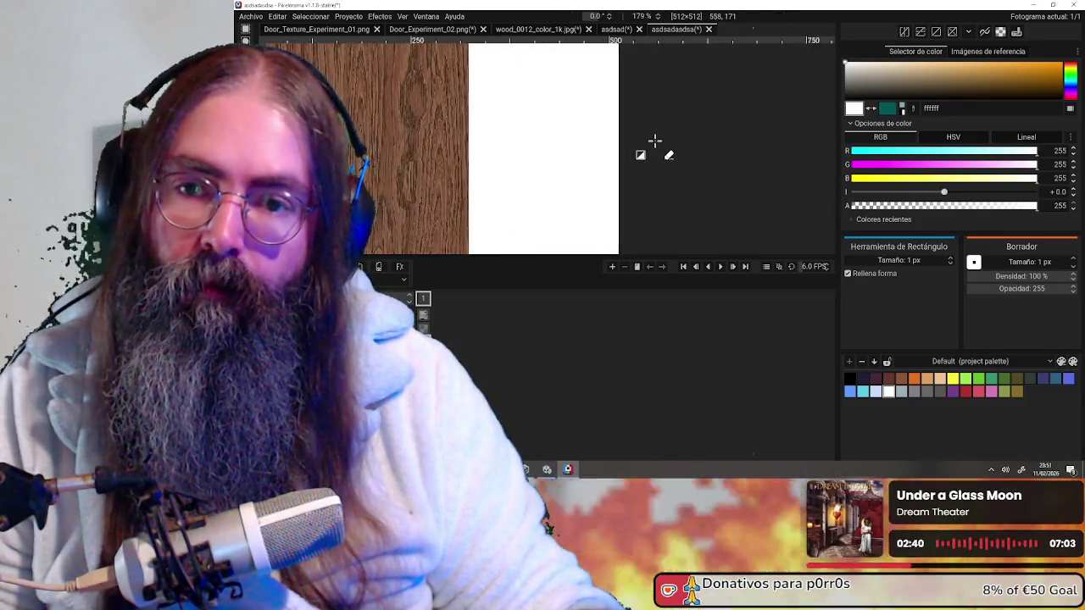
pyautogui.scroll(-3, 654, 141)
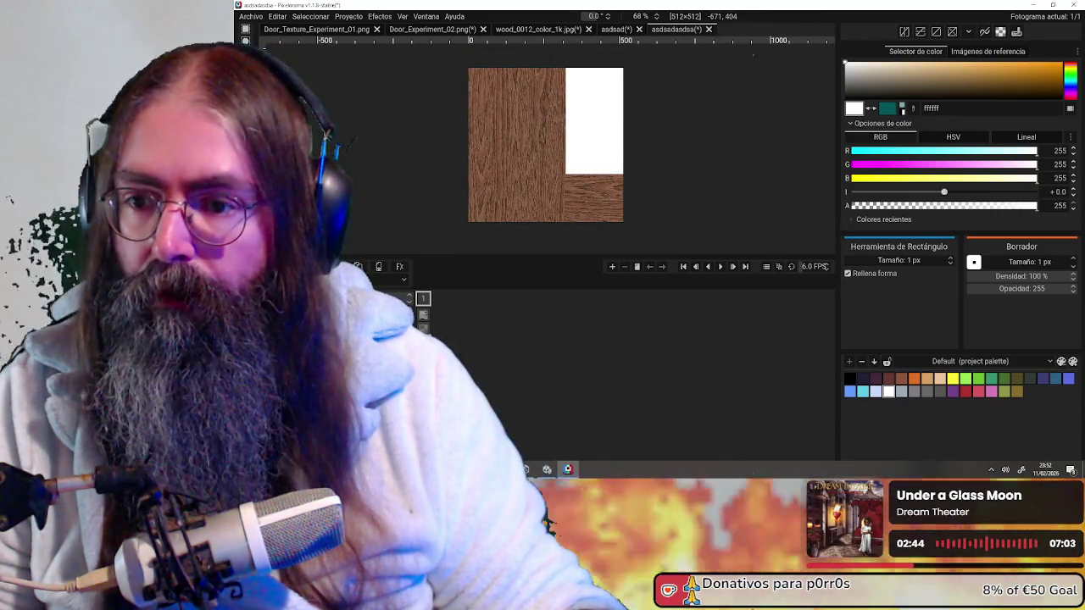
# - Fill the wood area of the texture with solid black
pyautogui.press('b')
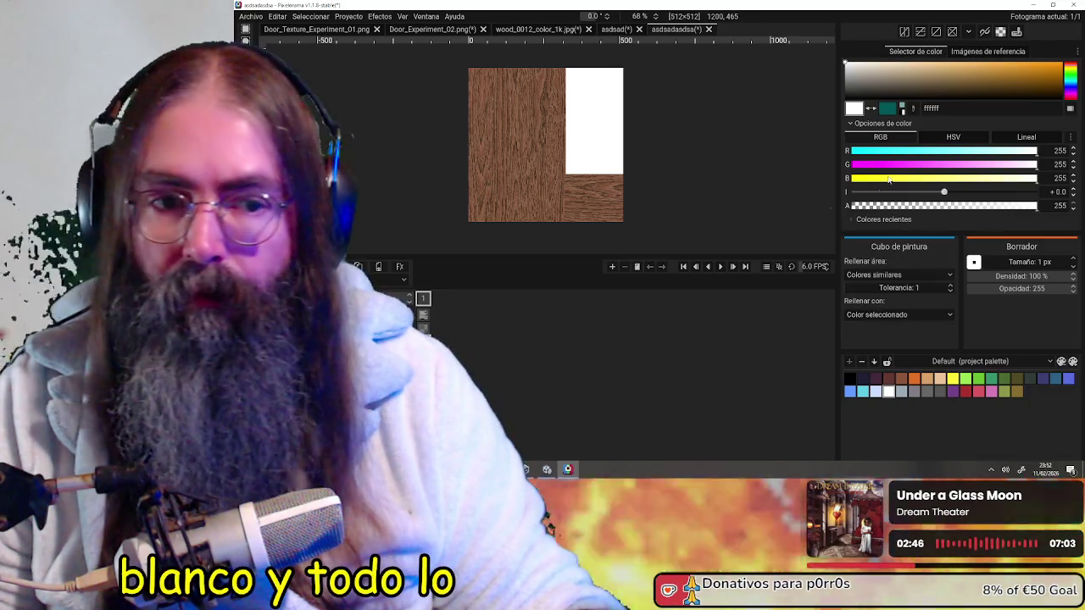
pyautogui.click(850, 378)
pyautogui.click(524, 154)
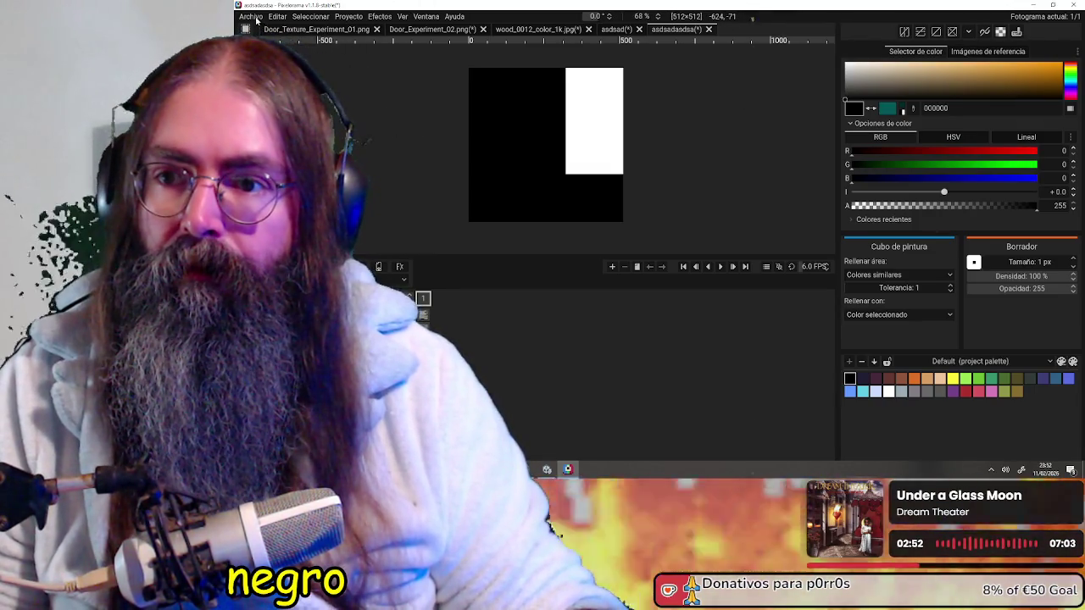
pyautogui.scroll(-1, 631, 118)
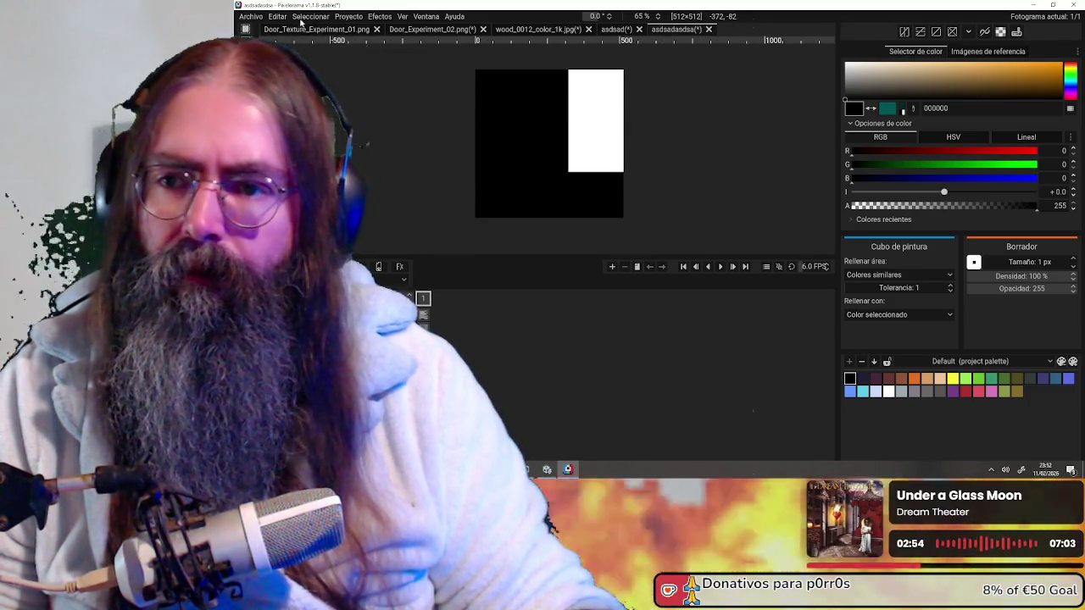
# - Export the image as a PNG named untitledfuck_metal
pyautogui.click(241, 16)
pyautogui.click(316, 103)
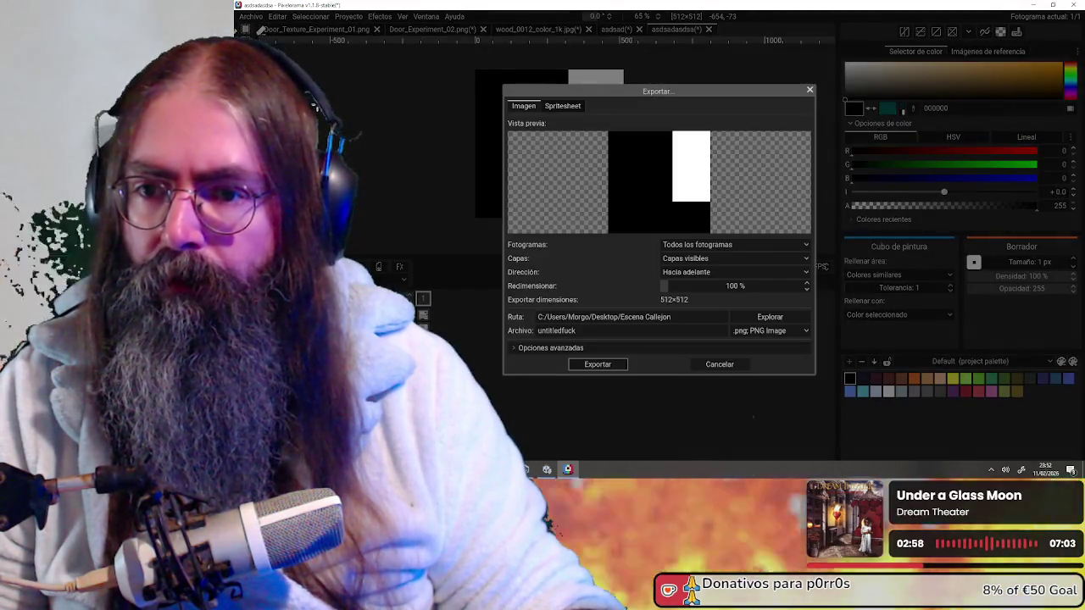
pyautogui.click(584, 333)
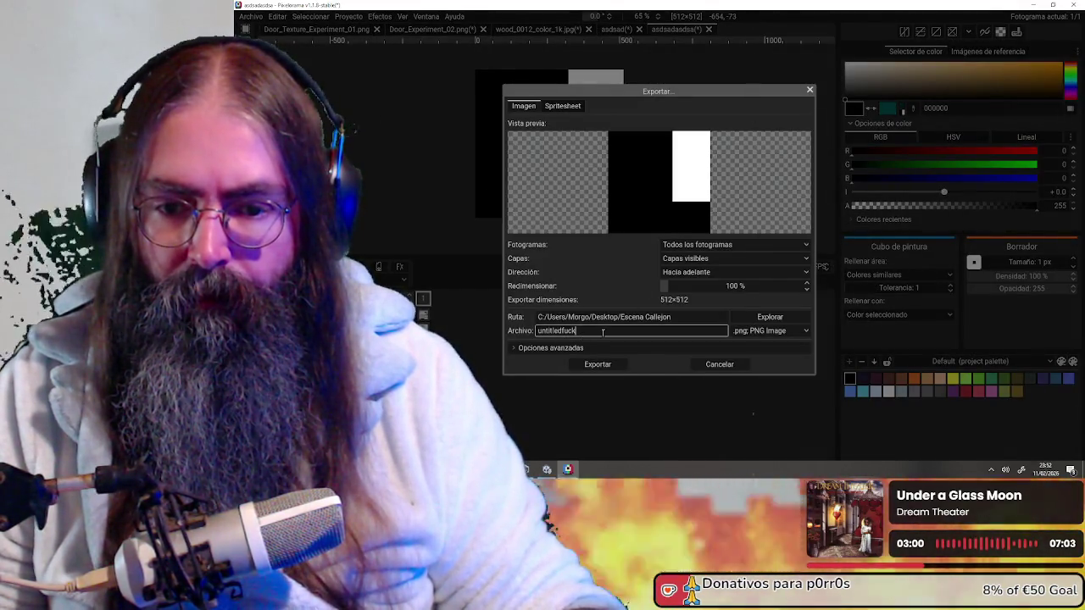
pyautogui.write('_metal')
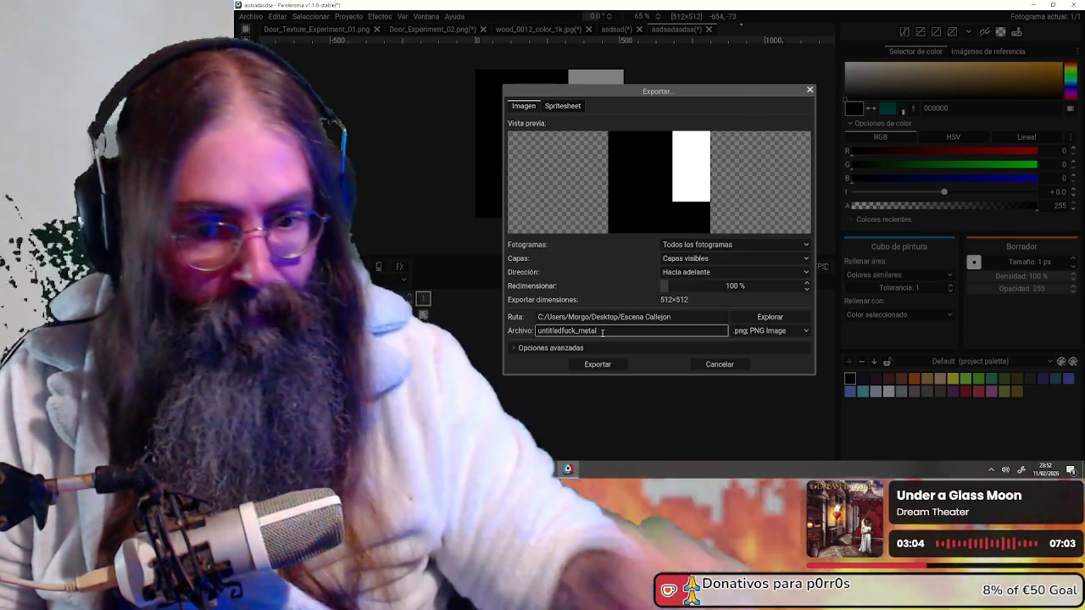
pyautogui.click(620, 364)
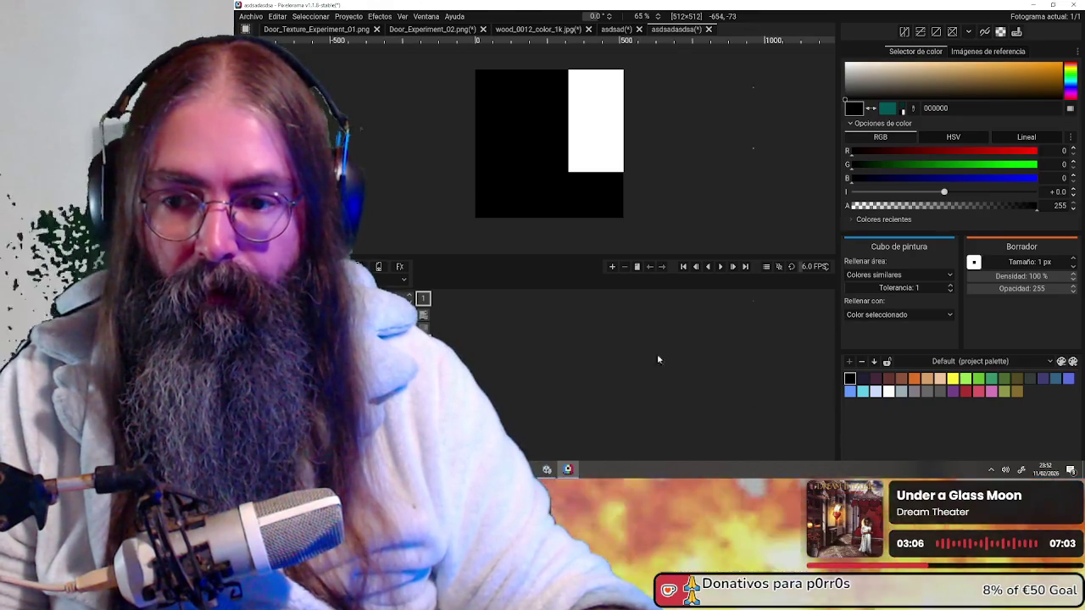
# - Close Pixelorama and orbit around the wood-textured door in Blender
pyautogui.click(1067, 5)
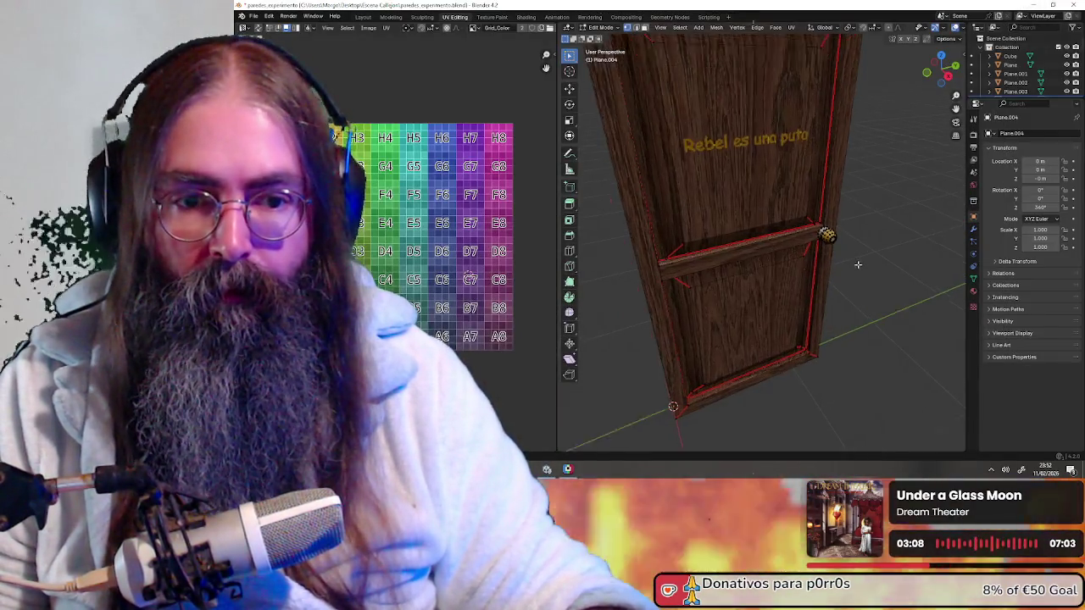
pyautogui.moveTo(834, 234)
pyautogui.mouseDown(button='middle')
pyautogui.moveTo(751, 223)
pyautogui.moveTo(815, 231)
pyautogui.mouseUp(button='middle')
pyautogui.moveTo(715, 259); pyautogui.dragTo(691, 256, button='middle')
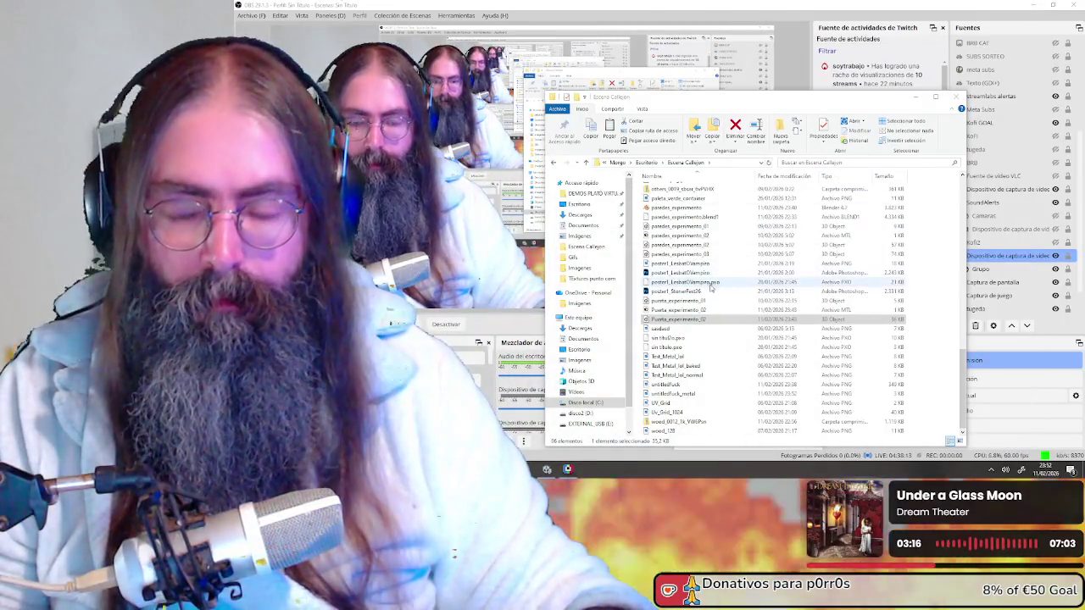
# - Select the door's mesh in Unity and assign untitledfuck_metal as its Mask Map
pyautogui.click(567, 470)
pyautogui.moveTo(547, 469)
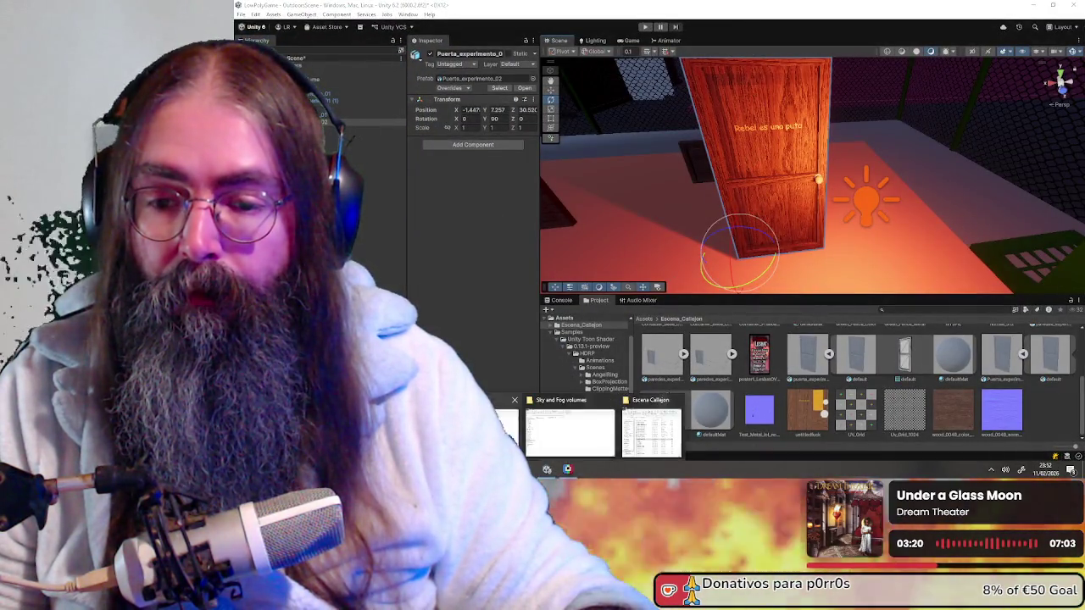
pyautogui.click(662, 427)
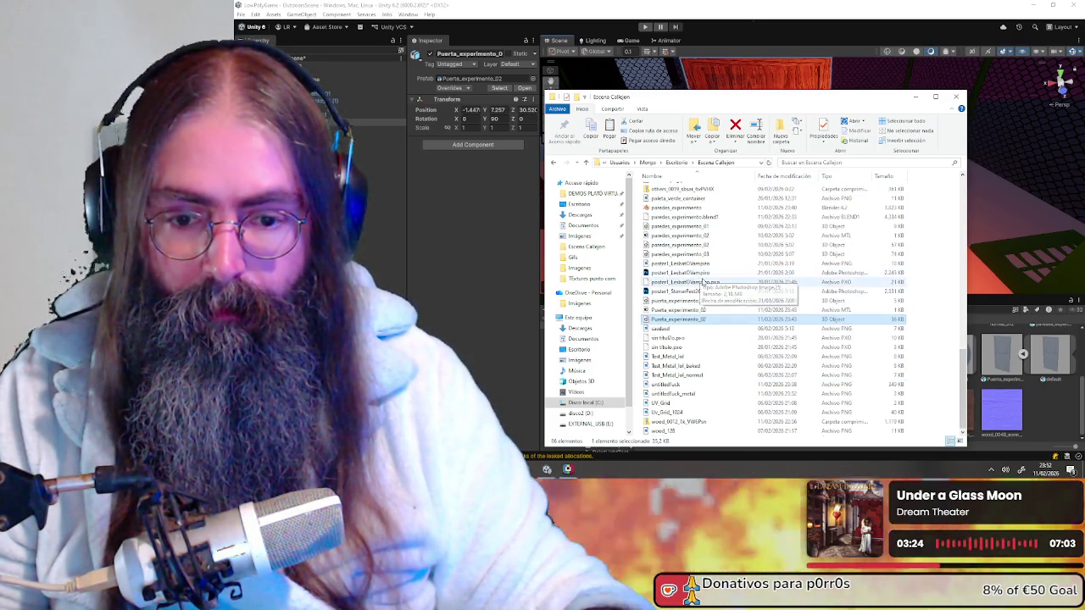
pyautogui.click(1039, 403)
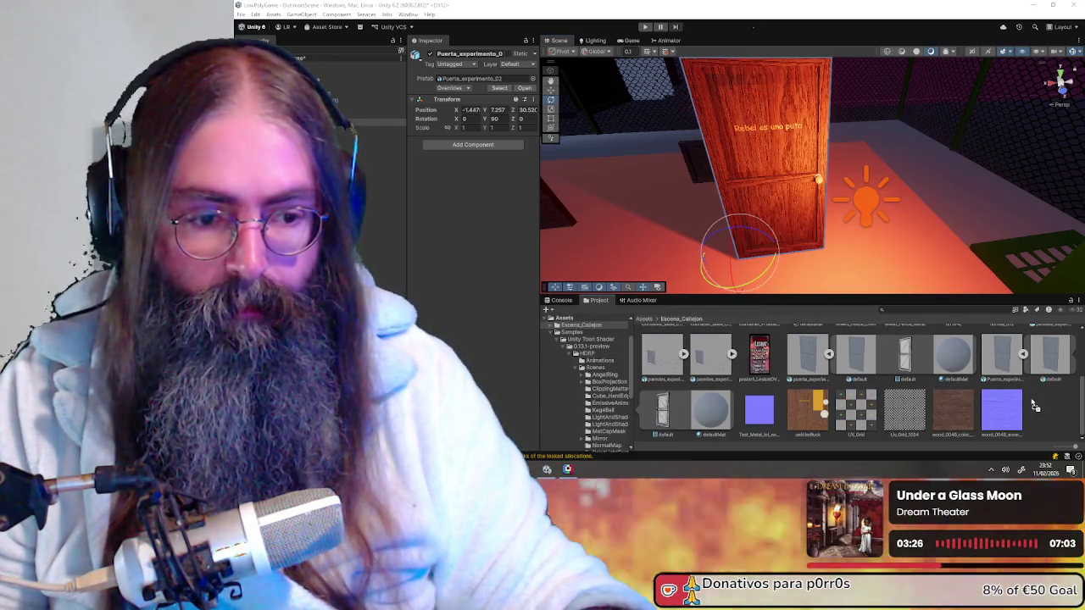
pyautogui.keyDown('alt'); pyautogui.moveTo(827, 224); pyautogui.dragTo(805, 182); pyautogui.keyUp('alt')
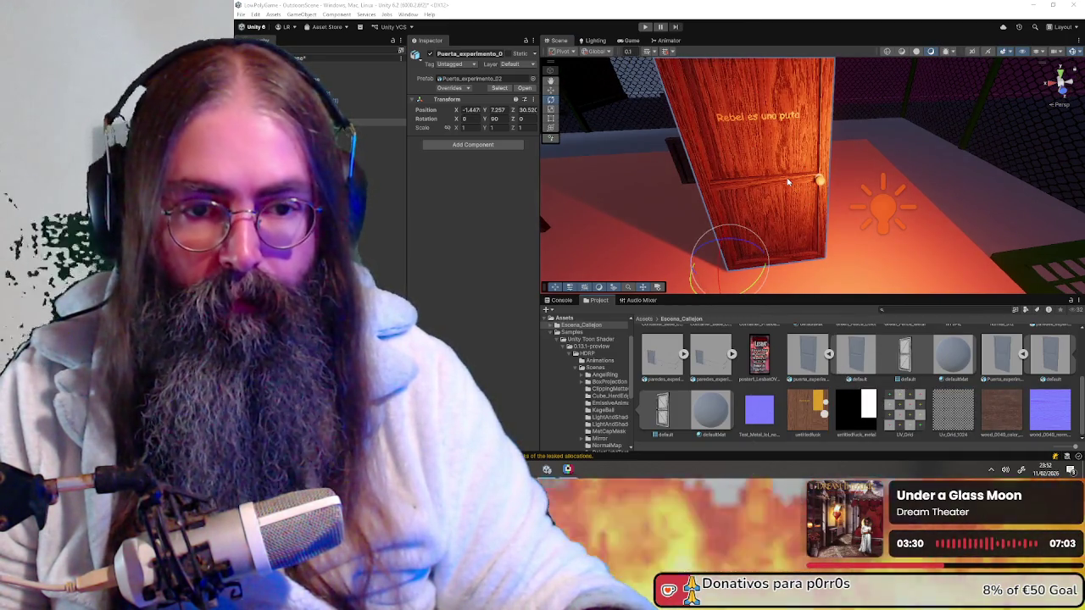
pyautogui.click(872, 268)
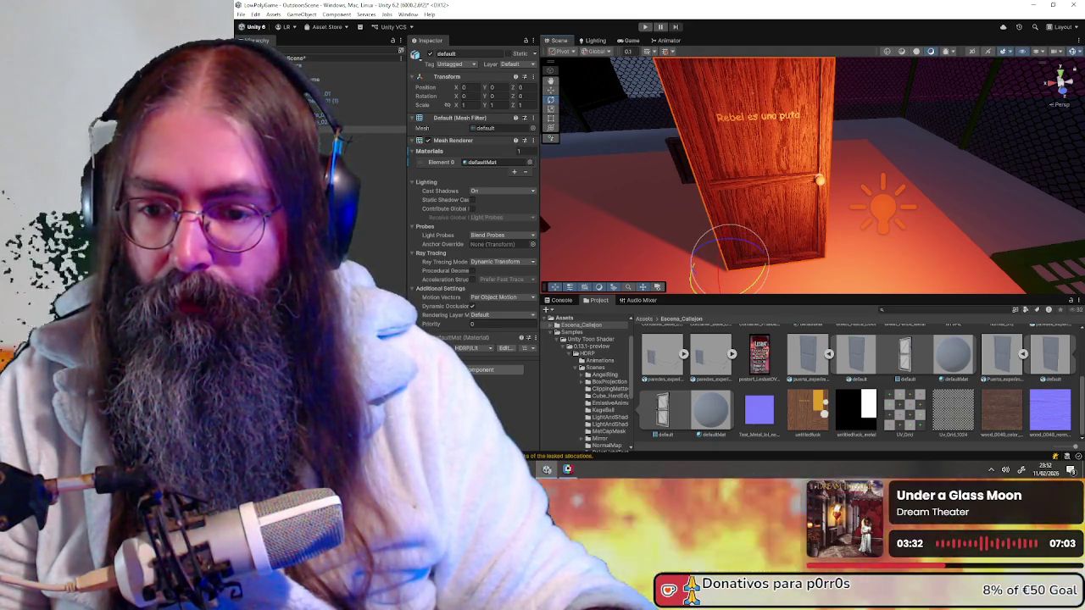
pyautogui.scroll(-10, 538, 211)
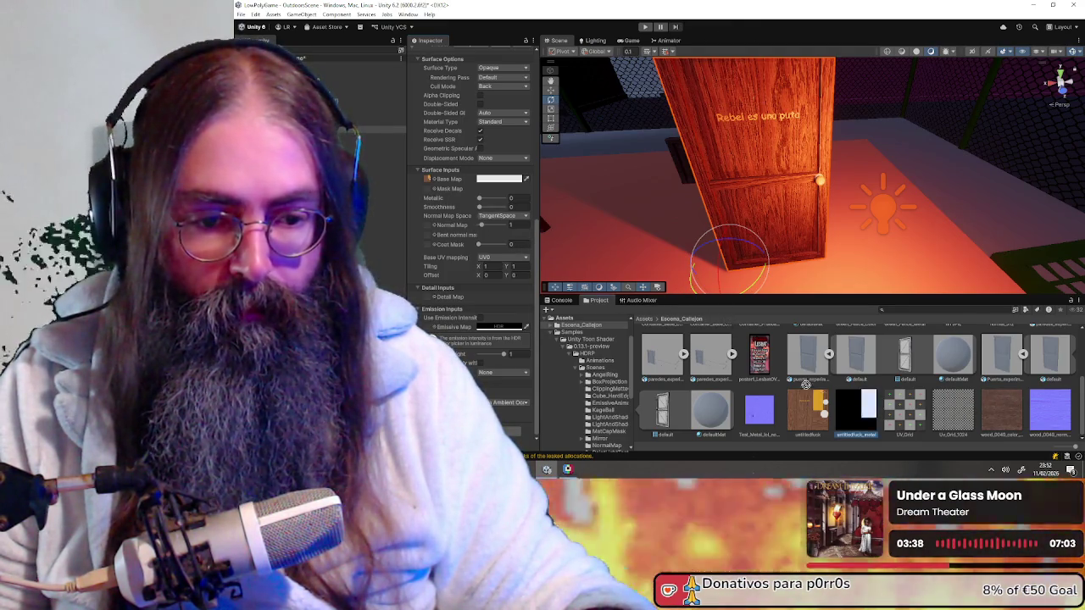
pyautogui.moveTo(431, 192); pyautogui.dragTo(429, 189)
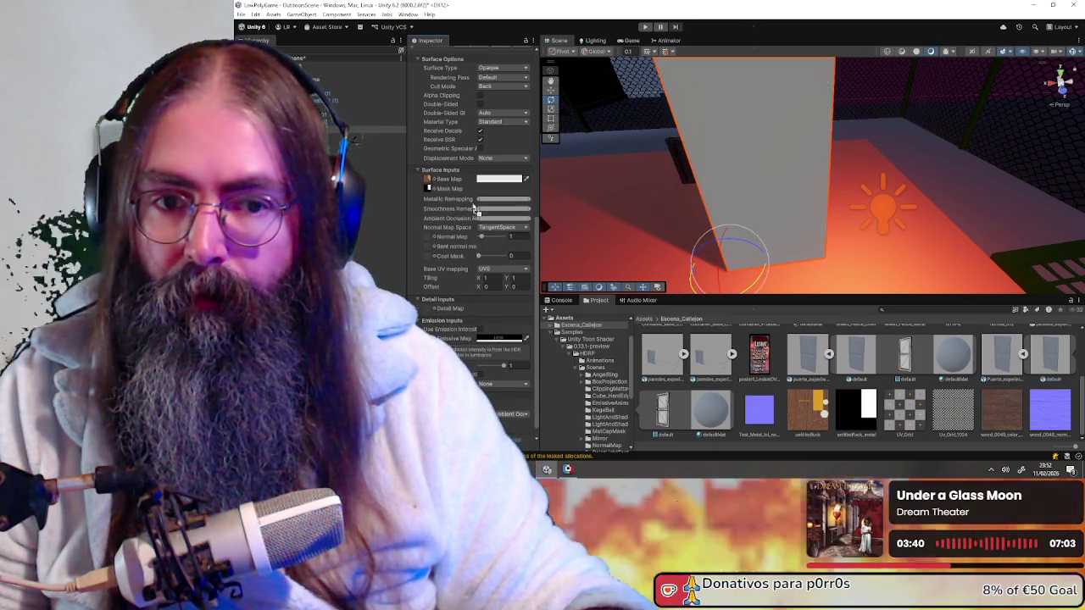
# - Orbit the Scene view around the door and back wall to inspect the result
pyautogui.scroll(2, 797, 202)
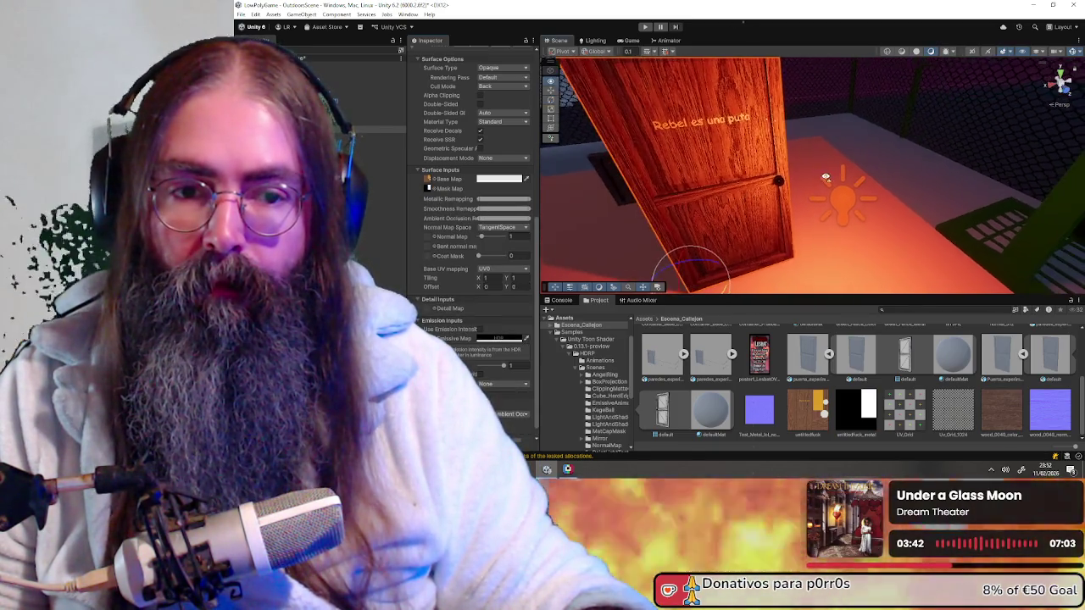
pyautogui.scroll(4, 790, 190)
pyautogui.scroll(-3, 790, 190)
pyautogui.scroll(-3, 757, 196)
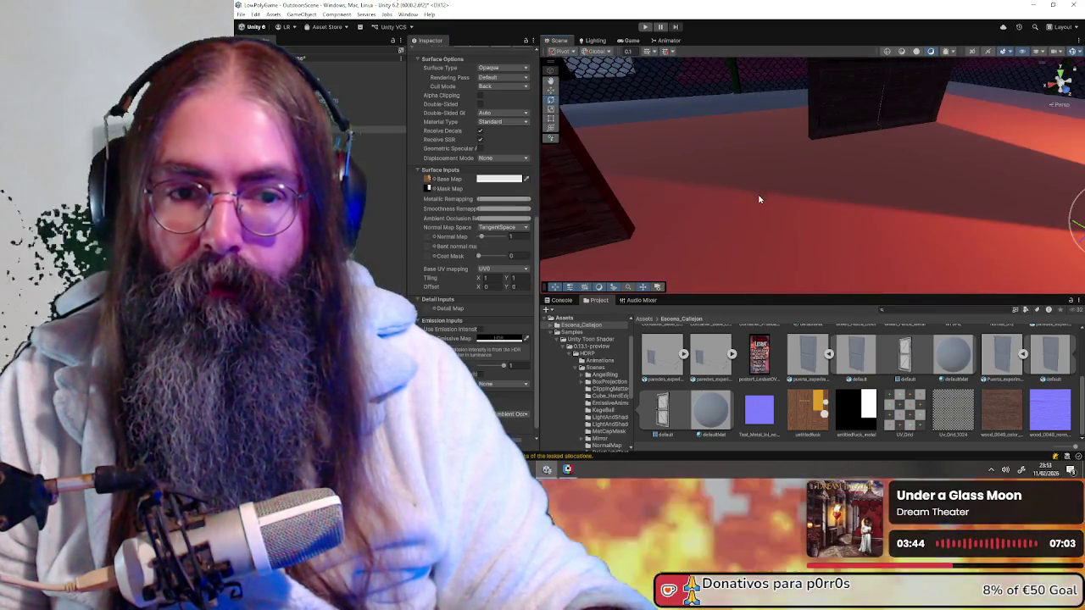
pyautogui.moveTo(872, 118); pyautogui.dragTo(950, 126, button='middle')
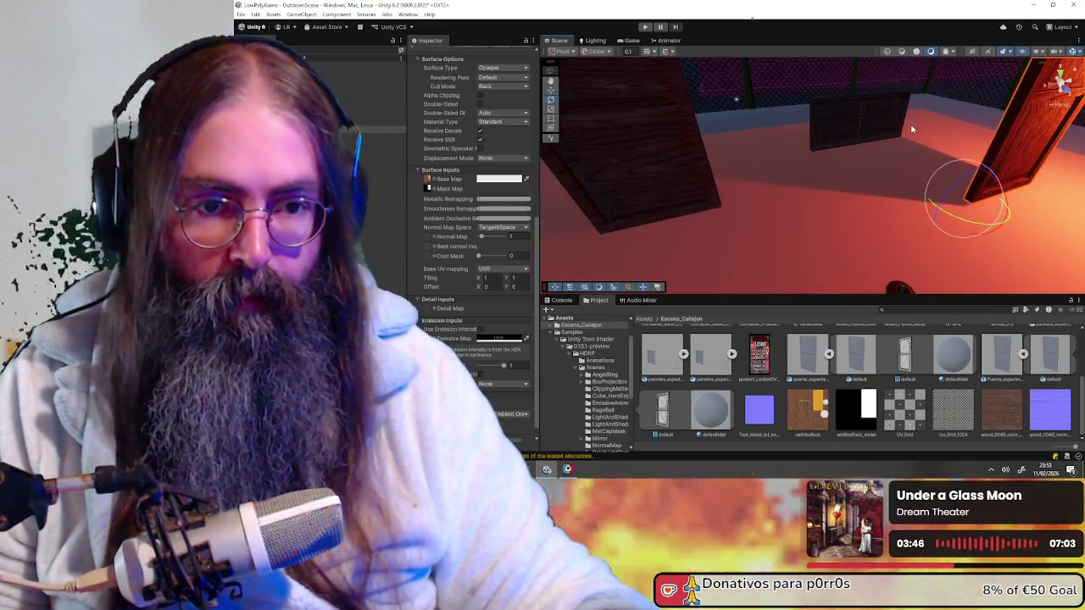
pyautogui.moveTo(950, 126); pyautogui.dragTo(917, 141, button='right')
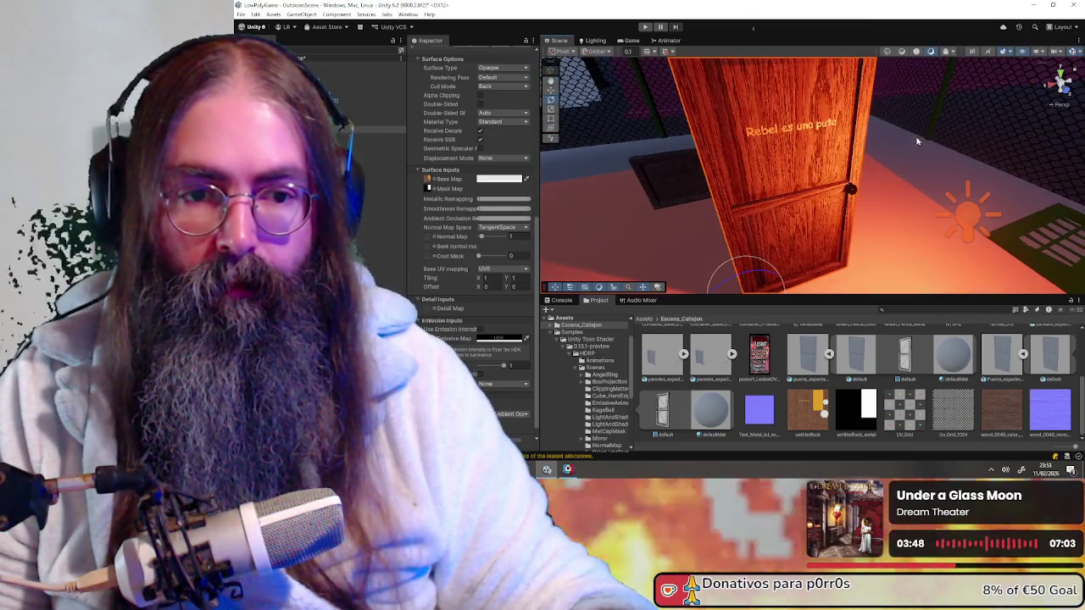
pyautogui.moveTo(884, 176)
pyautogui.mouseDown(button='right')
pyautogui.moveTo(826, 176)
pyautogui.moveTo(893, 167)
pyautogui.mouseUp(button='right')
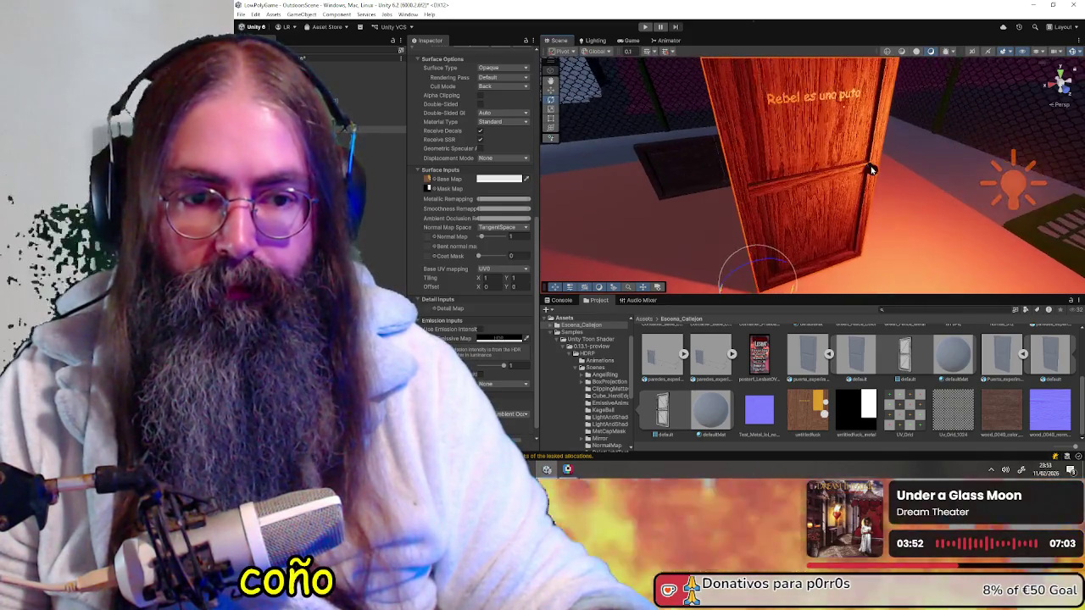
pyautogui.moveTo(893, 167); pyautogui.dragTo(838, 163, button='middle')
pyautogui.scroll(3, 848, 165)
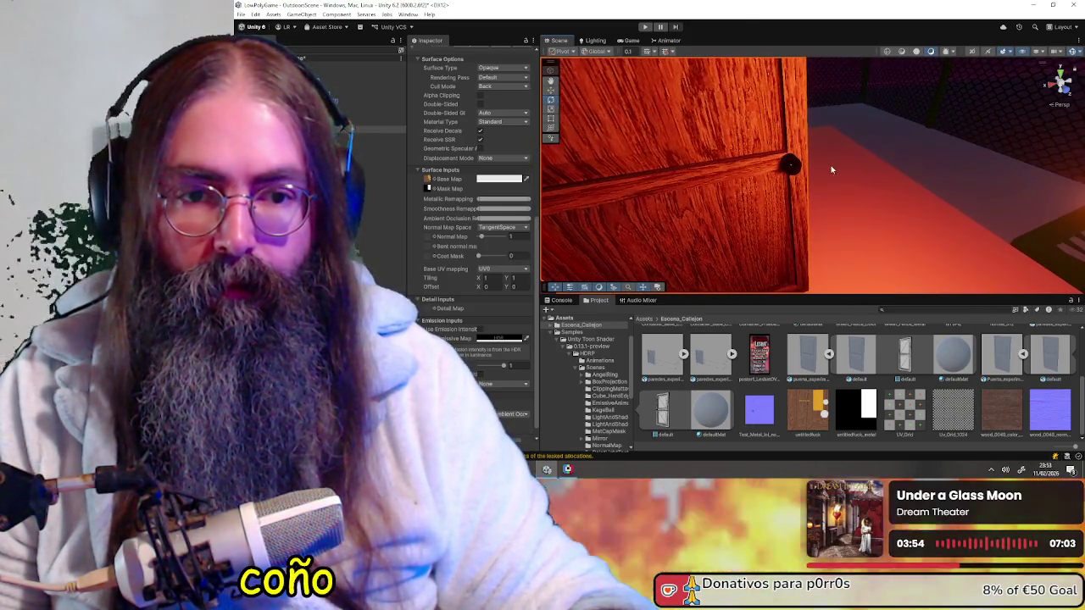
# - Set the door material's Base Map colour to pure white FFFFFF
pyautogui.click(498, 179)
pyautogui.moveTo(530, 223); pyautogui.dragTo(543, 215)
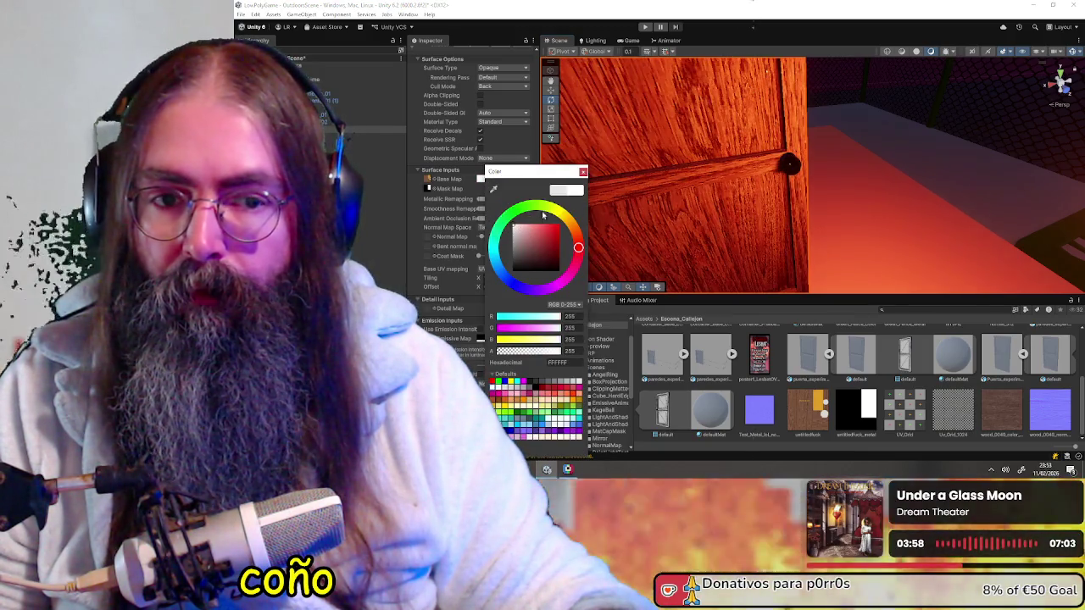
pyautogui.click(583, 173)
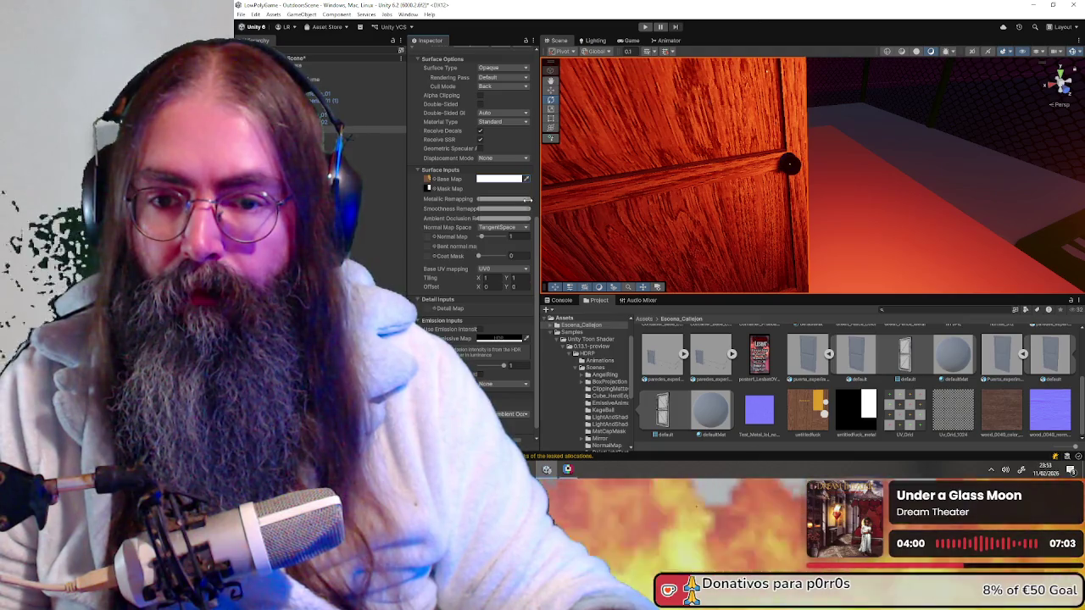
# - Adjust the Metallic and Smoothness Remapping ranges so the knob looks metallic
pyautogui.moveTo(521, 198); pyautogui.dragTo(469, 196)
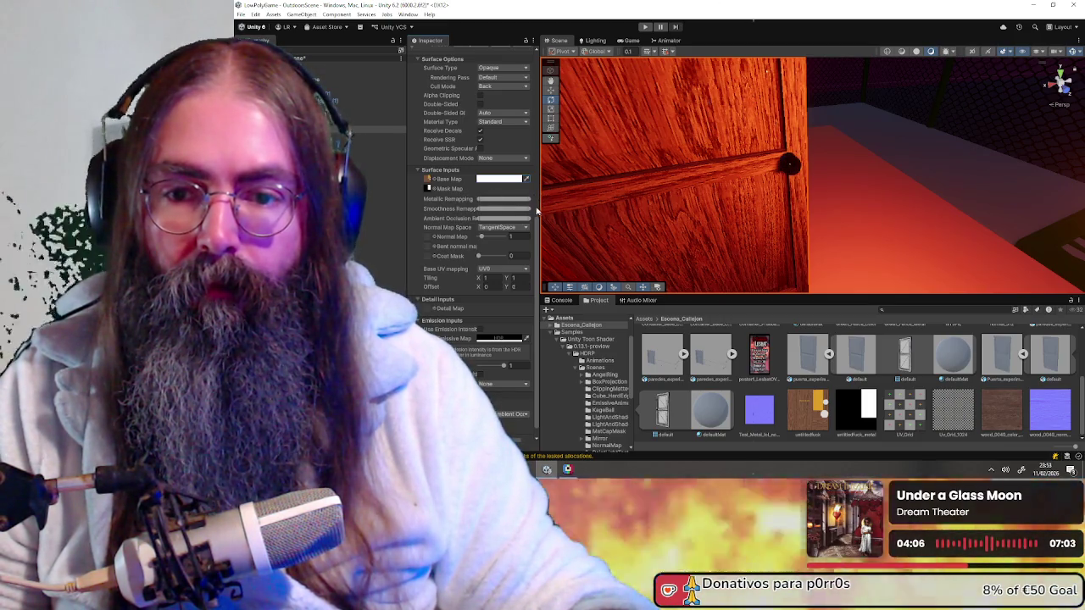
pyautogui.moveTo(526, 207)
pyautogui.mouseDown()
pyautogui.moveTo(506, 203)
pyautogui.moveTo(545, 202)
pyautogui.mouseUp()
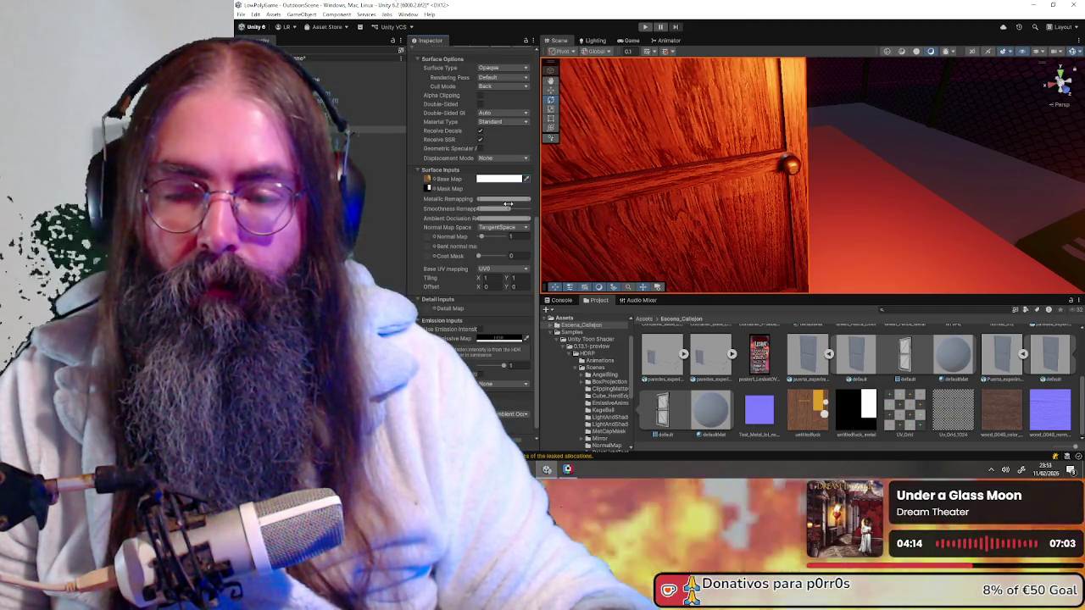
pyautogui.moveTo(506, 203); pyautogui.dragTo(528, 204)
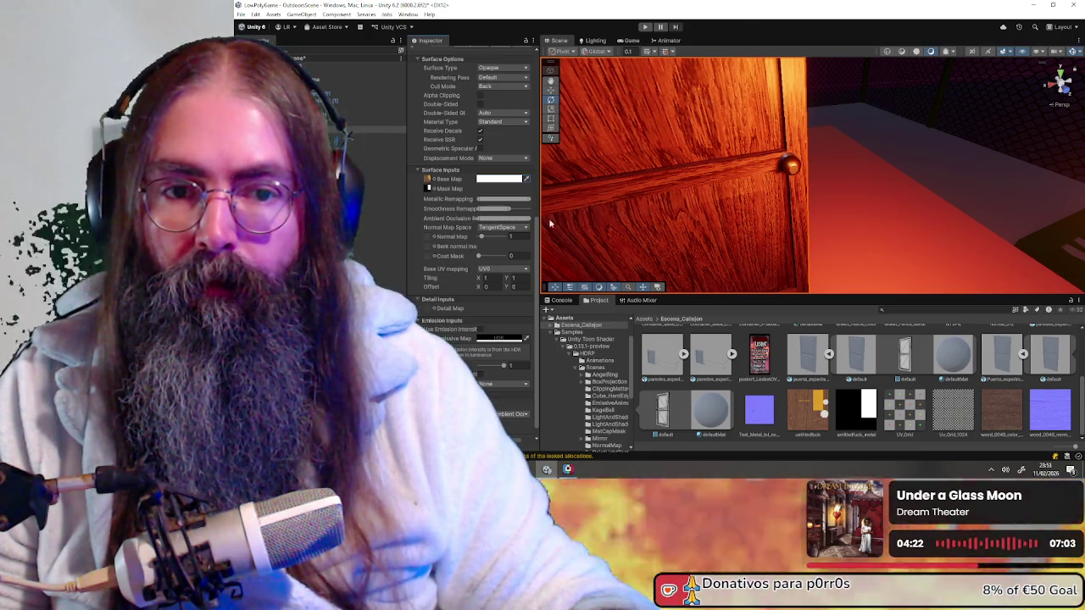
pyautogui.moveTo(679, 169)
pyautogui.keyDown('alt'); pyautogui.mouseDown()
pyautogui.moveTo(763, 174)
pyautogui.moveTo(944, 51)
pyautogui.moveTo(685, 104)
pyautogui.moveTo(716, 123)
pyautogui.moveTo(576, 121)
pyautogui.moveTo(573, 155)
pyautogui.moveTo(603, 178)
pyautogui.moveTo(924, 149)
pyautogui.moveTo(768, 178)
pyautogui.mouseUp(); pyautogui.keyUp('alt')
pyautogui.scroll(-3, 811, 172)
# - Toggle shadows on the point light near the door
pyautogui.click(748, 176)
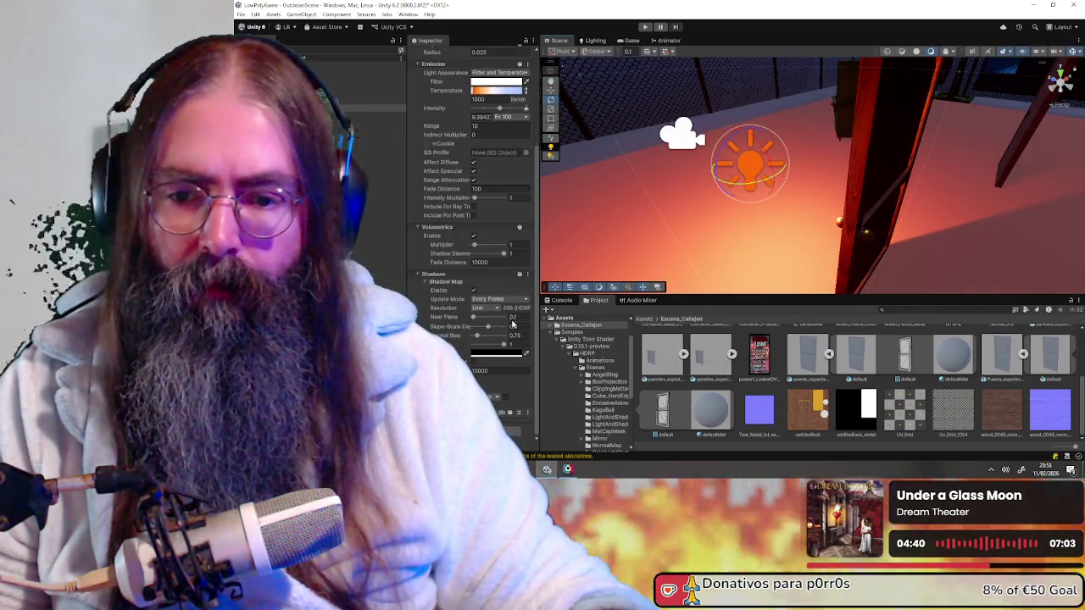
pyautogui.click(474, 290)
pyautogui.moveTo(844, 142)
pyautogui.keyDown('alt'); pyautogui.mouseDown()
pyautogui.moveTo(744, 152)
pyautogui.moveTo(854, 149)
pyautogui.moveTo(908, 163)
pyautogui.mouseUp(); pyautogui.keyUp('alt')
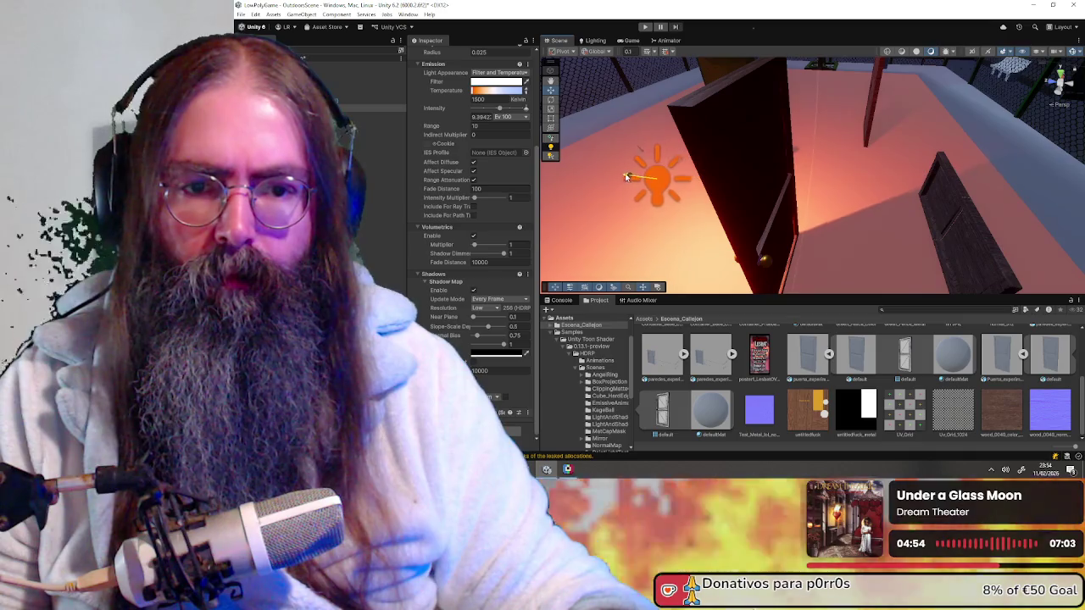
# - Try Double-Sided on the door's defaultMat, turn it back off, then select the Sun
pyautogui.click(729, 188)
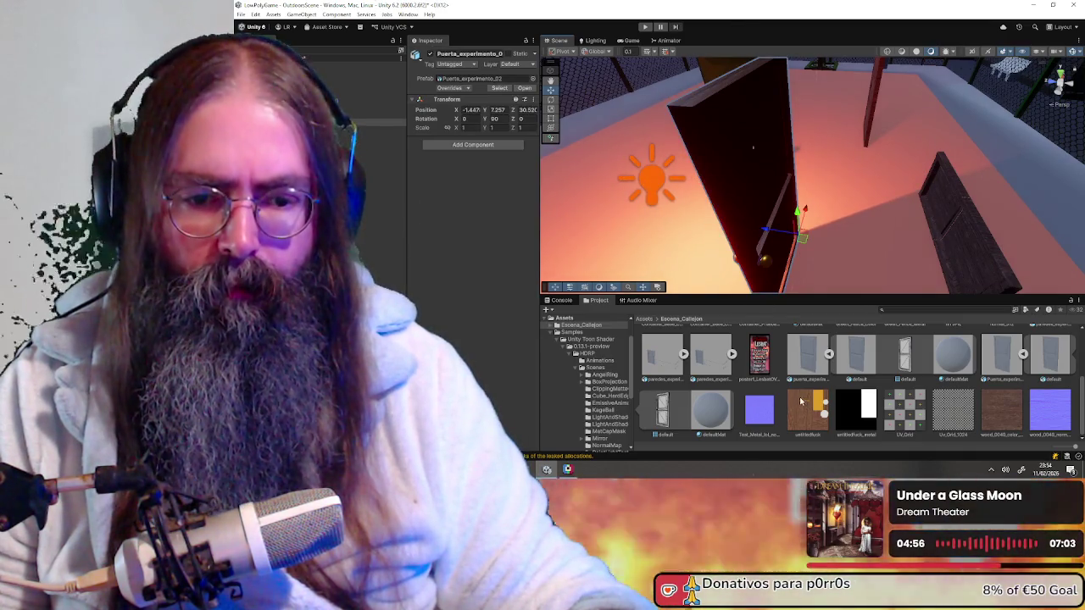
pyautogui.scroll(5, 800, 402)
pyautogui.click(807, 402)
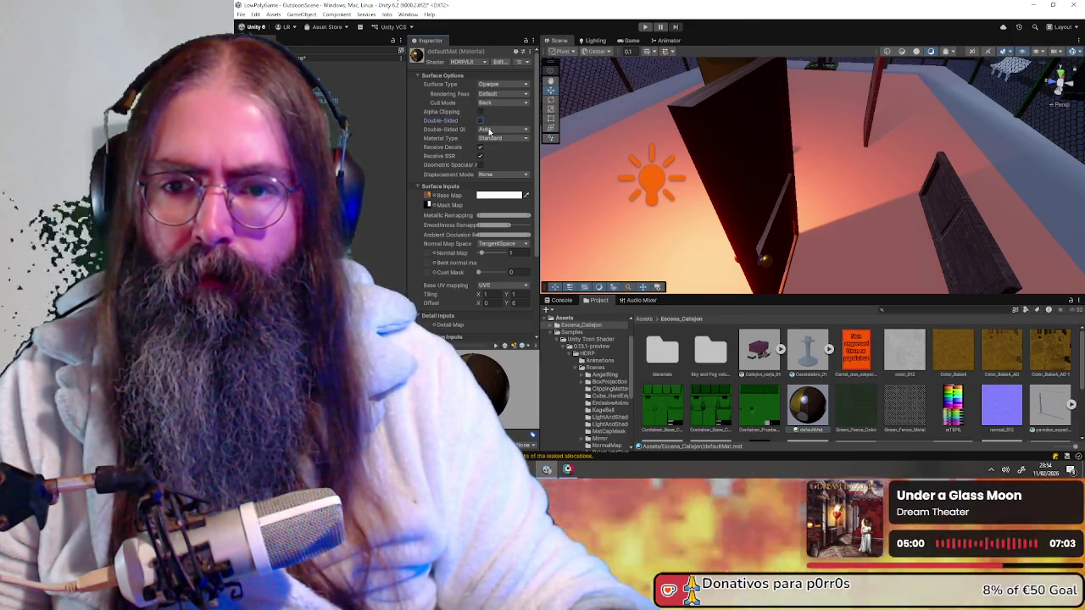
pyautogui.click(480, 121)
pyautogui.moveTo(782, 181); pyautogui.dragTo(716, 180, button='right')
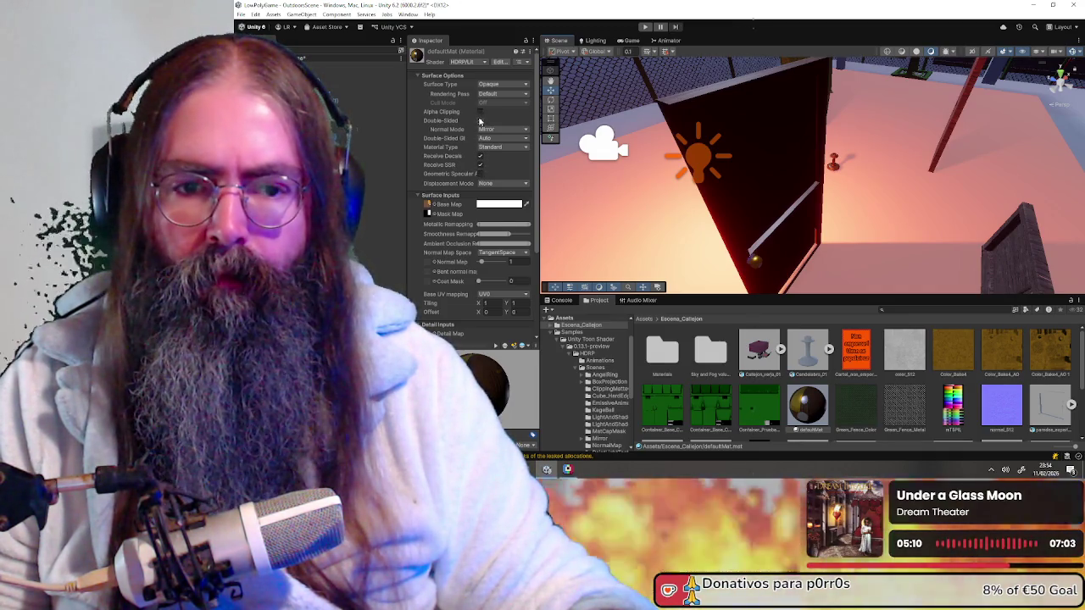
pyautogui.click(480, 120)
pyautogui.moveTo(739, 184); pyautogui.dragTo(753, 179, button='right')
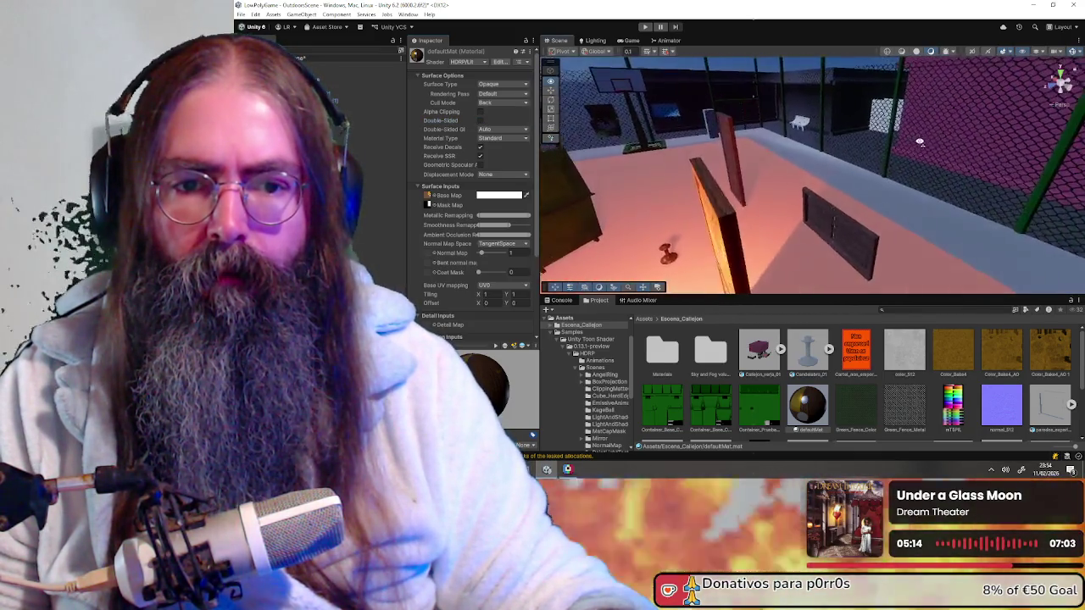
pyautogui.moveTo(752, 180); pyautogui.dragTo(594, 140, button='right')
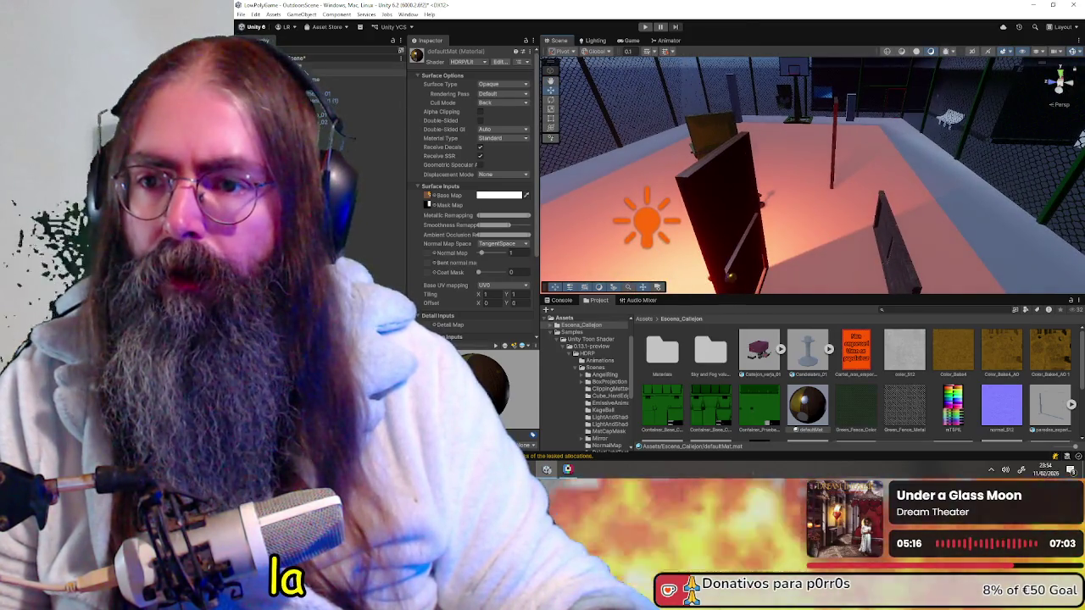
pyautogui.click(393, 73)
# - Lower the point light beside the door along its Y axis
pyautogui.press('f')
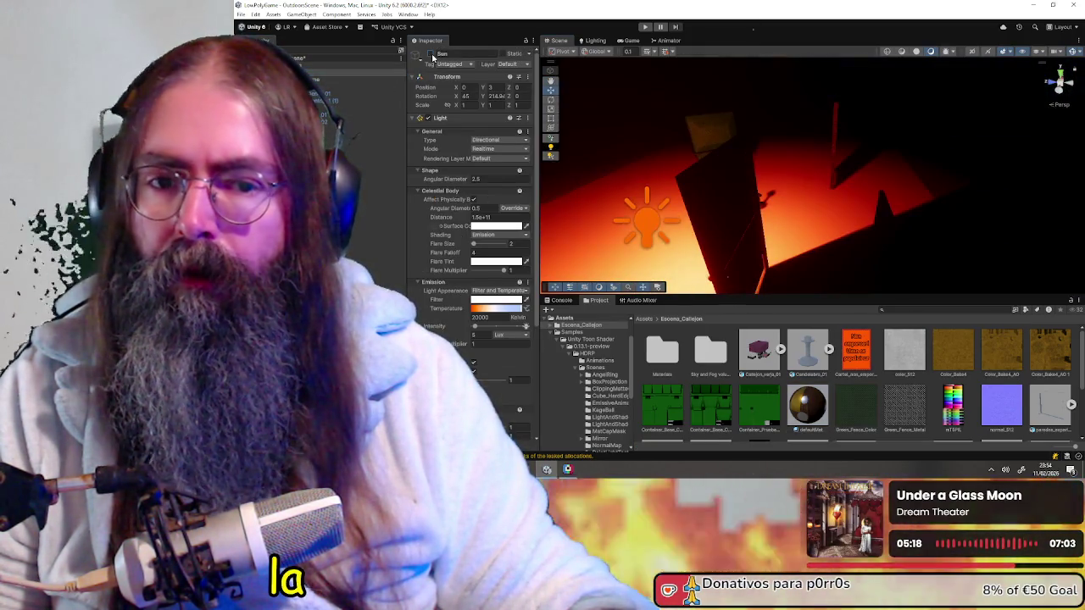
pyautogui.moveTo(819, 162)
pyautogui.mouseDown(button='right')
pyautogui.moveTo(719, 194)
pyautogui.moveTo(755, 196)
pyautogui.moveTo(744, 185)
pyautogui.moveTo(805, 215)
pyautogui.mouseUp(button='right')
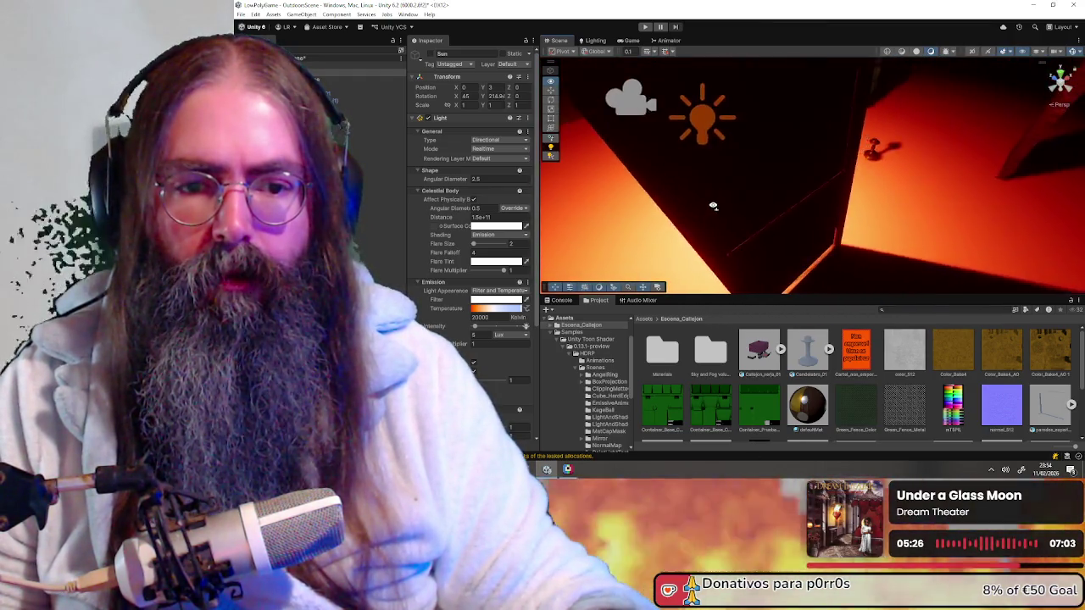
pyautogui.moveTo(805, 215); pyautogui.dragTo(739, 128, button='right')
pyautogui.click(739, 146)
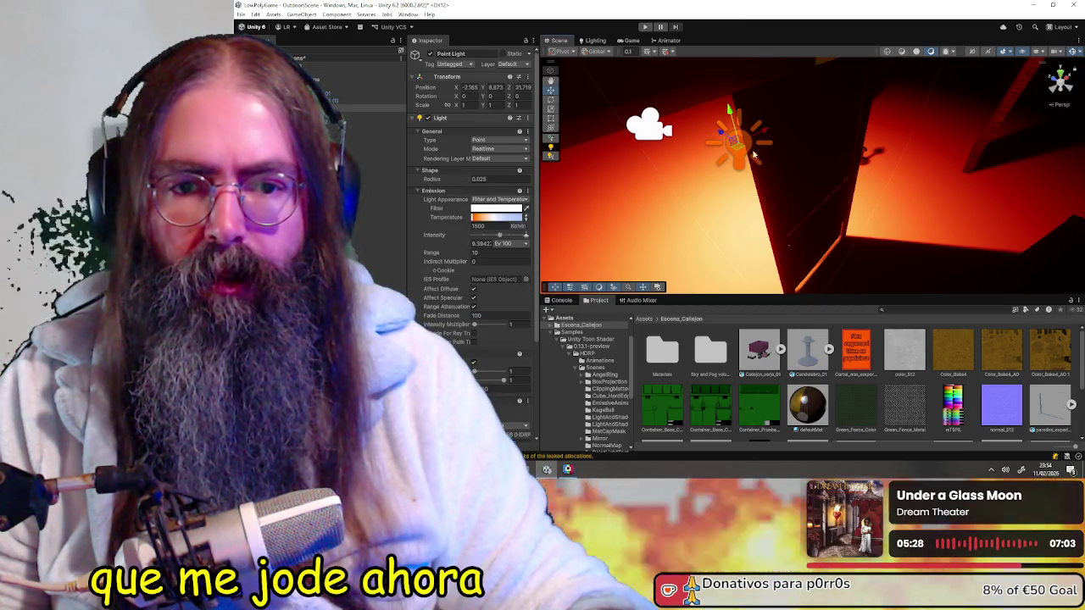
pyautogui.moveTo(736, 121)
pyautogui.mouseDown()
pyautogui.moveTo(731, 159)
pyautogui.moveTo(771, 158)
pyautogui.moveTo(726, 121)
pyautogui.moveTo(742, 189)
pyautogui.mouseUp()
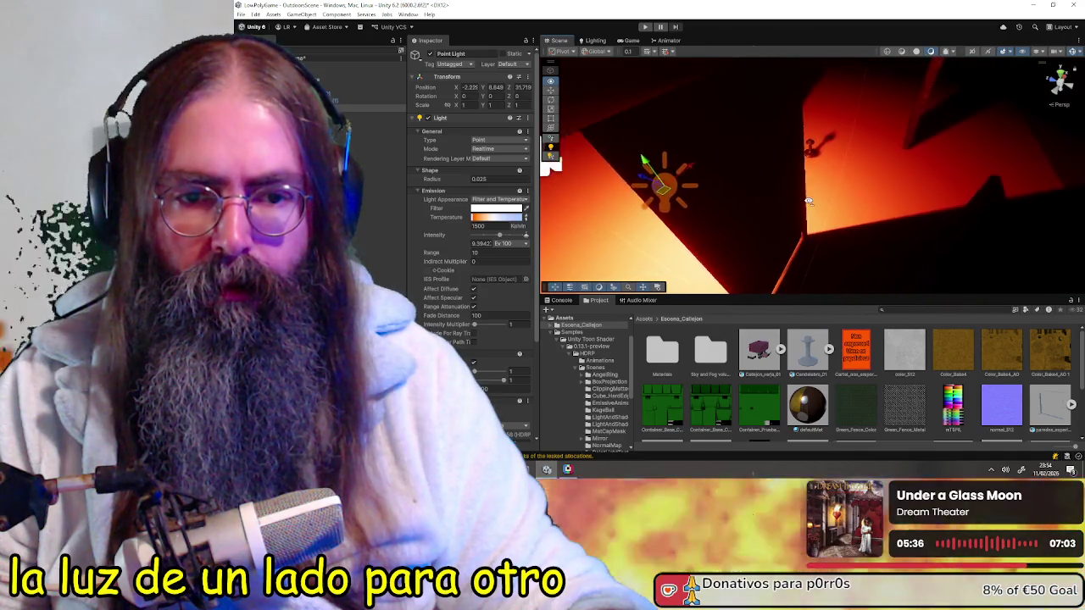
# - Select defaultMat and orbit to check the lit door, then return to Blender
pyautogui.click(807, 405)
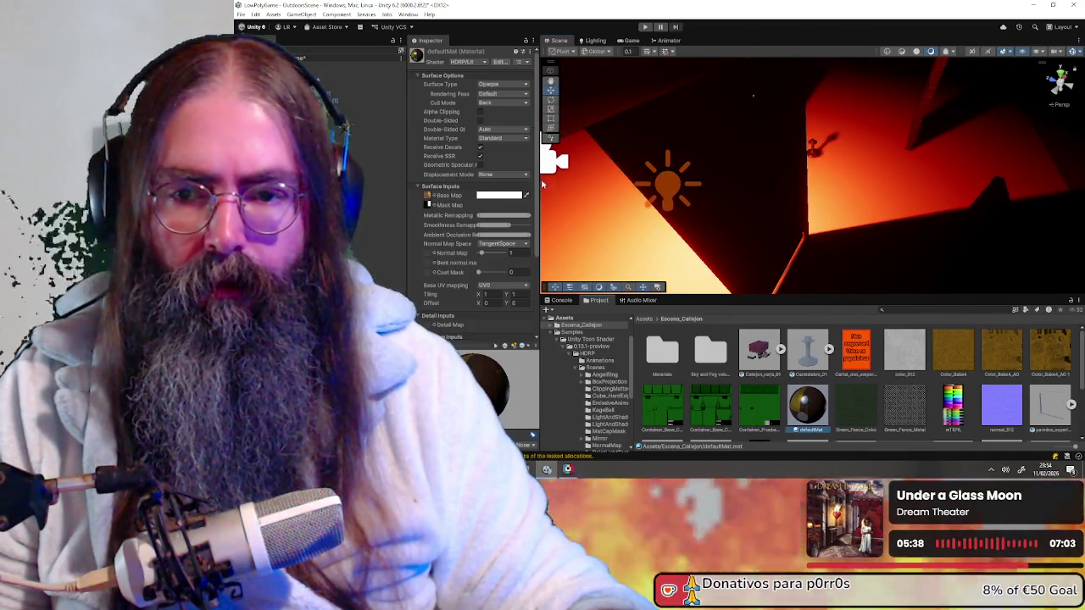
pyautogui.moveTo(627, 166)
pyautogui.keyDown('alt'); pyautogui.mouseDown()
pyautogui.moveTo(617, 195)
pyautogui.moveTo(915, 157)
pyautogui.moveTo(786, 160)
pyautogui.mouseUp(); pyautogui.keyUp('alt')
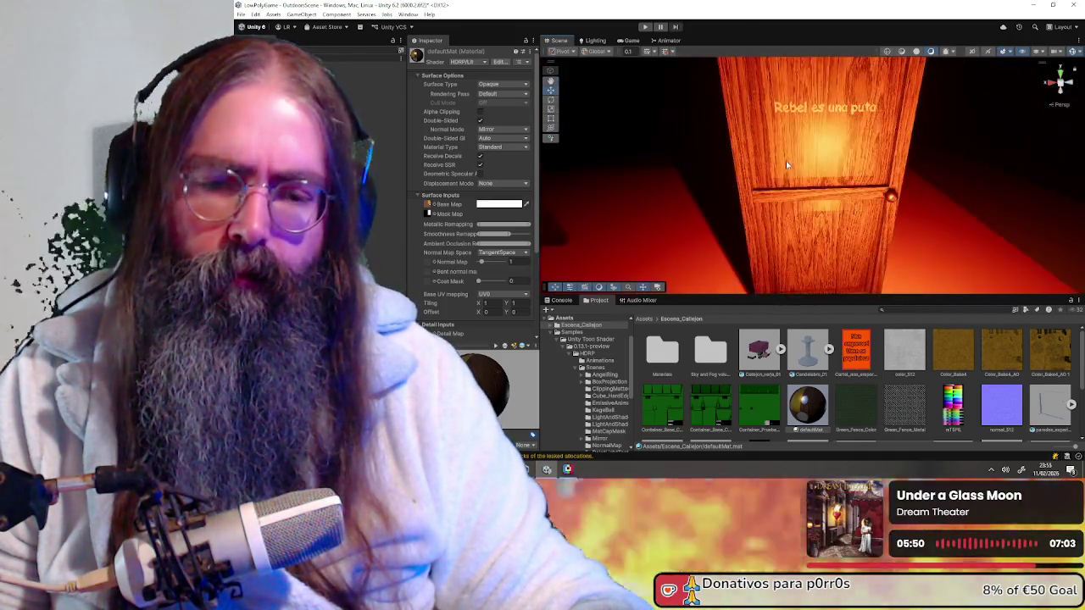
pyautogui.hotkey('alt', 'Tab')
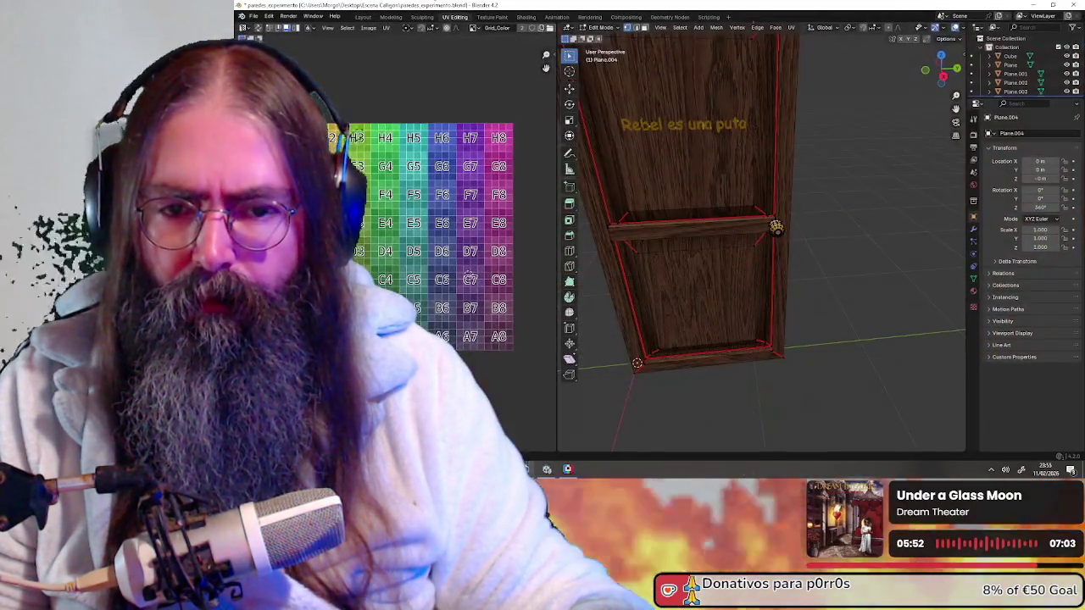
# - Orbit and zoom around the door to inspect the crossbar from several angles
pyautogui.rightClick(681, 236)
pyautogui.scroll(-3, 745, 153)
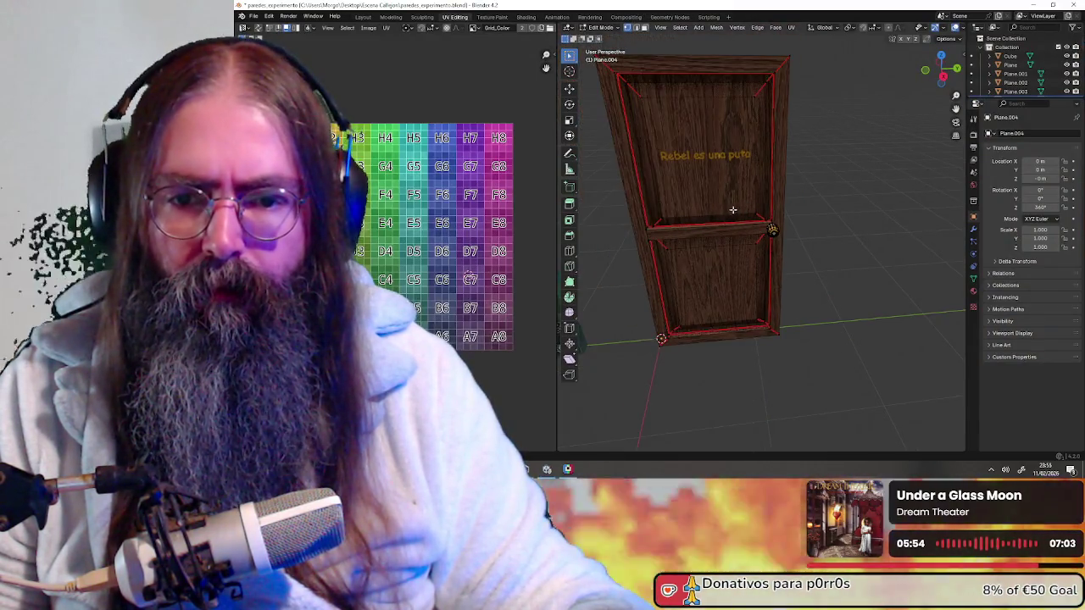
pyautogui.moveTo(744, 154); pyautogui.dragTo(729, 212, button='middle')
pyautogui.scroll(3, 725, 224)
pyautogui.scroll(-3, 724, 224)
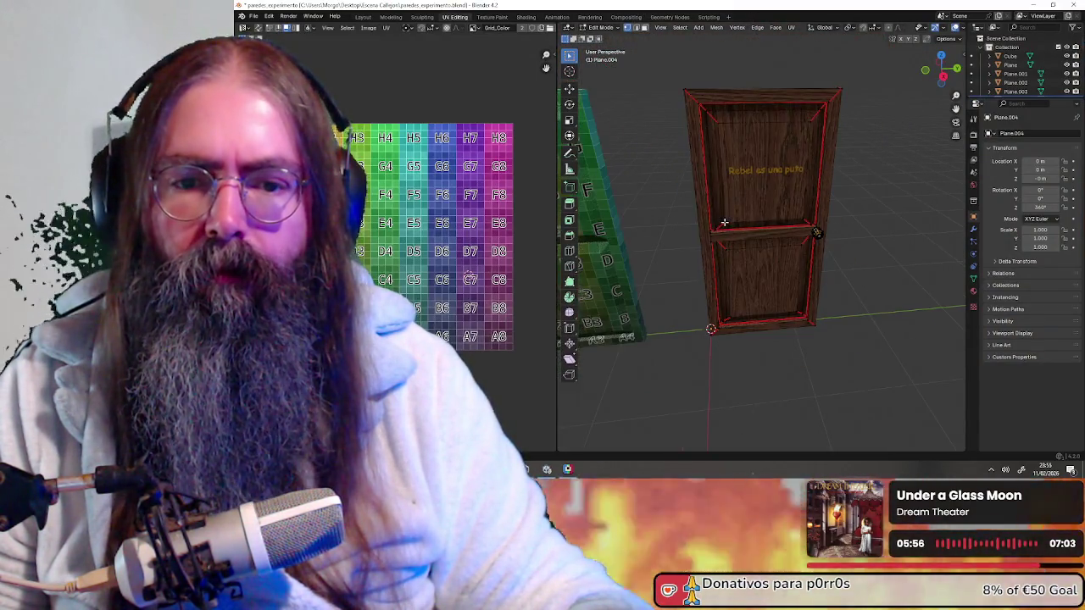
pyautogui.scroll(3, 704, 223)
pyautogui.scroll(2, 691, 222)
pyautogui.scroll(2, 682, 222)
pyautogui.moveTo(681, 222); pyautogui.dragTo(713, 213, button='middle')
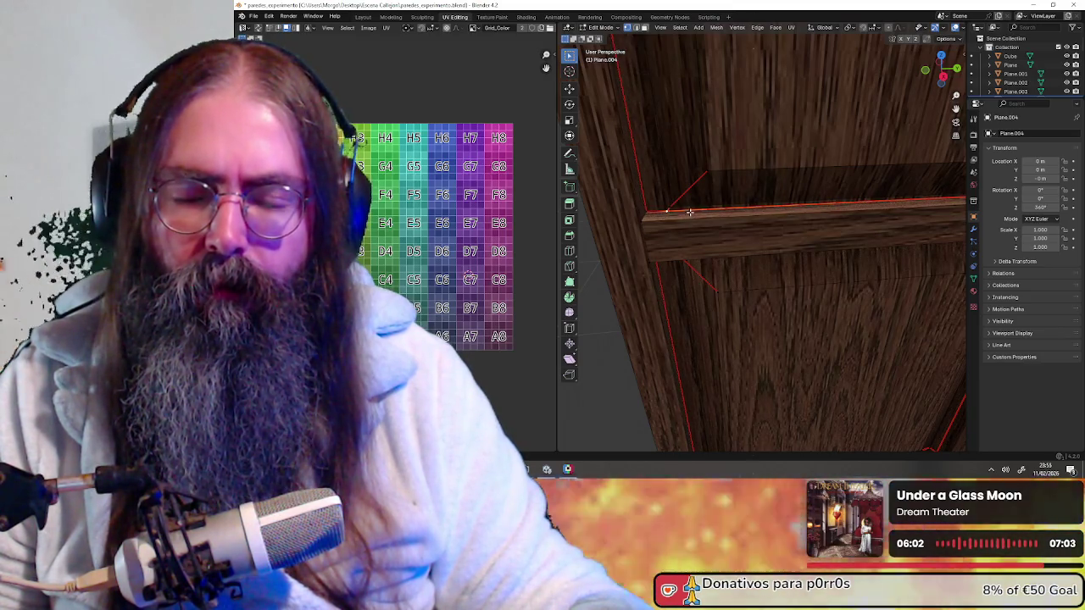
pyautogui.scroll(-3, 689, 213)
pyautogui.scroll(-5, 644, 152)
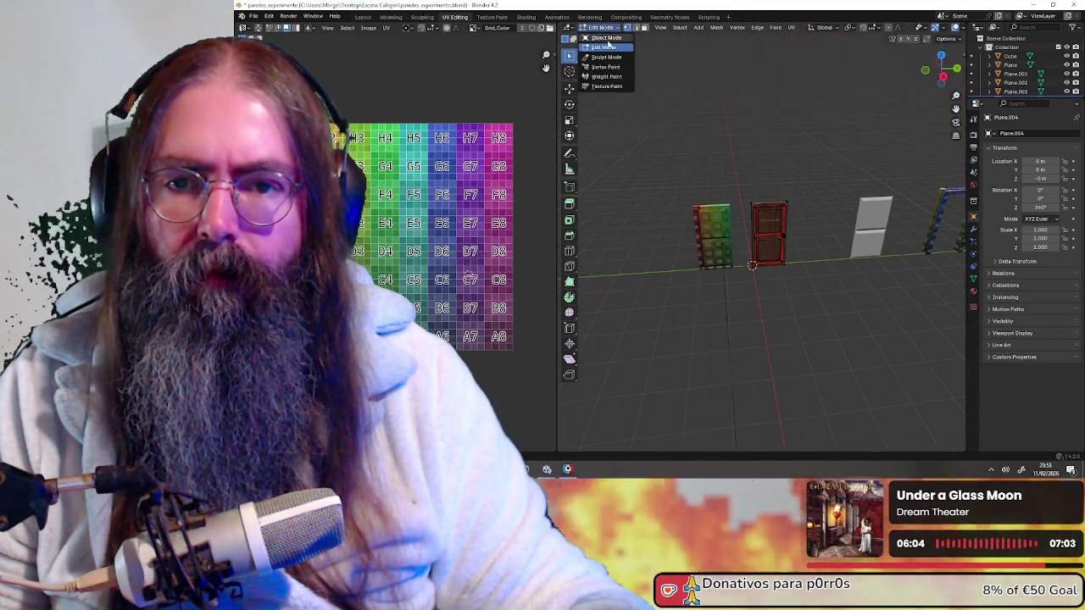
# - In Object Mode, paste a copy of the door and move it -4 m along Y
pyautogui.click(606, 38)
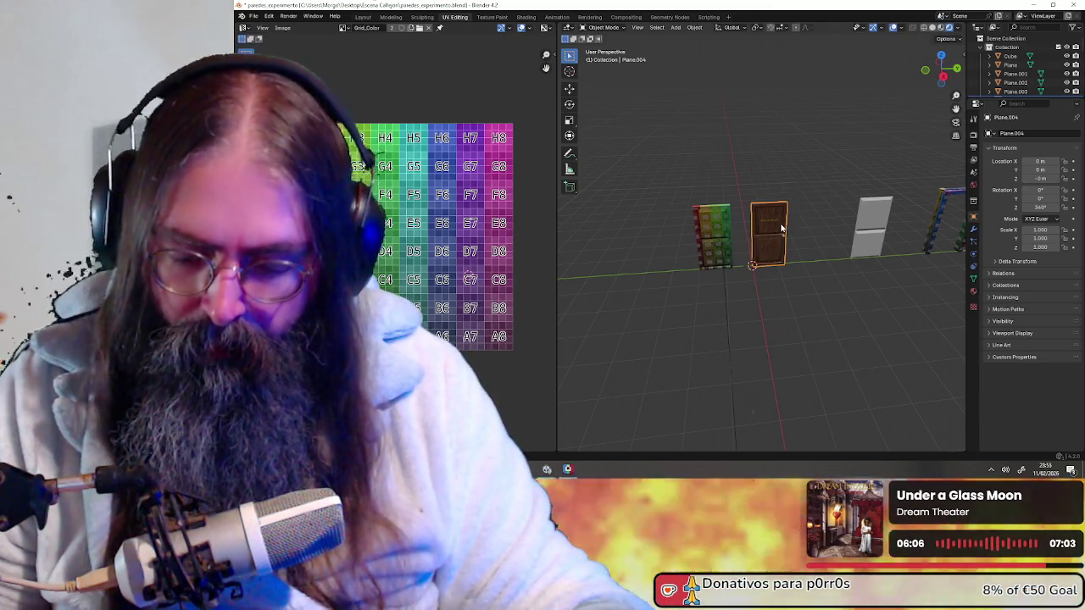
pyautogui.hotkey('ctrl', 'v')
pyautogui.press('g')
pyautogui.press('y')
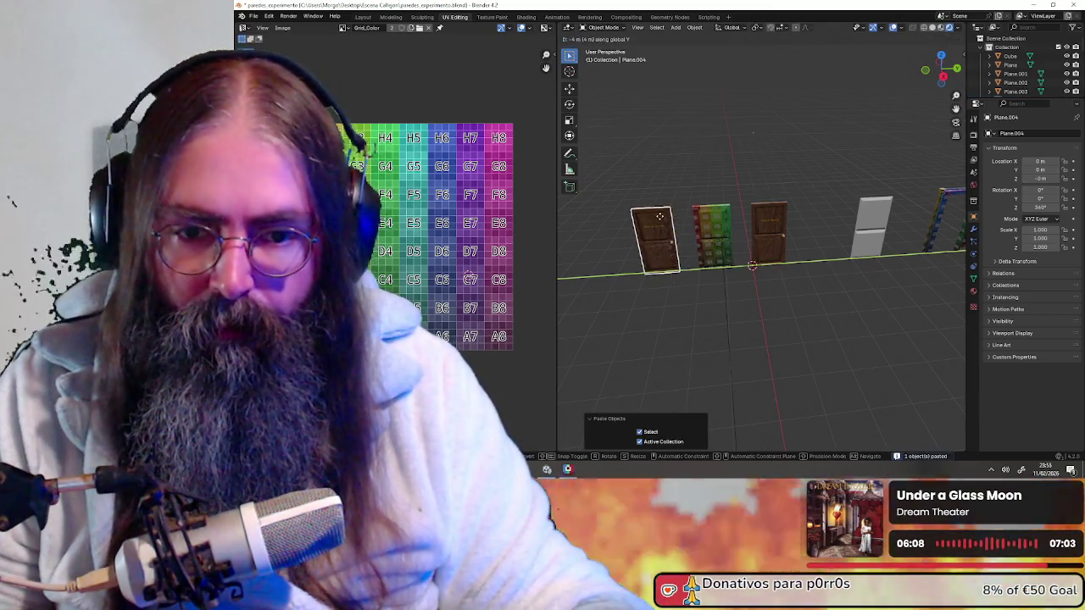
pyautogui.click(659, 216)
pyautogui.press('KP_Decimal')
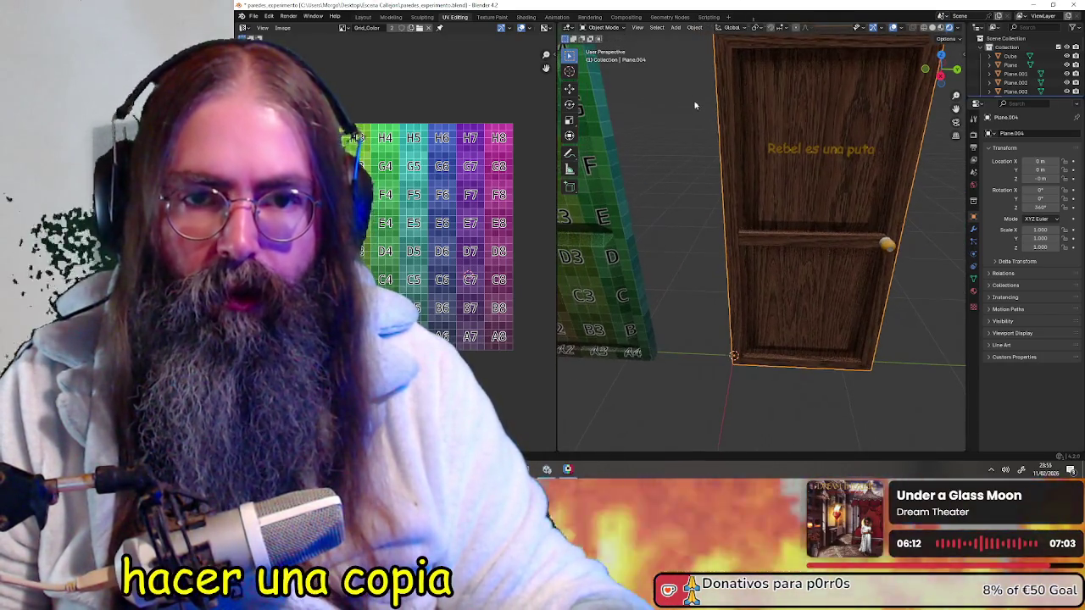
pyautogui.click(605, 28)
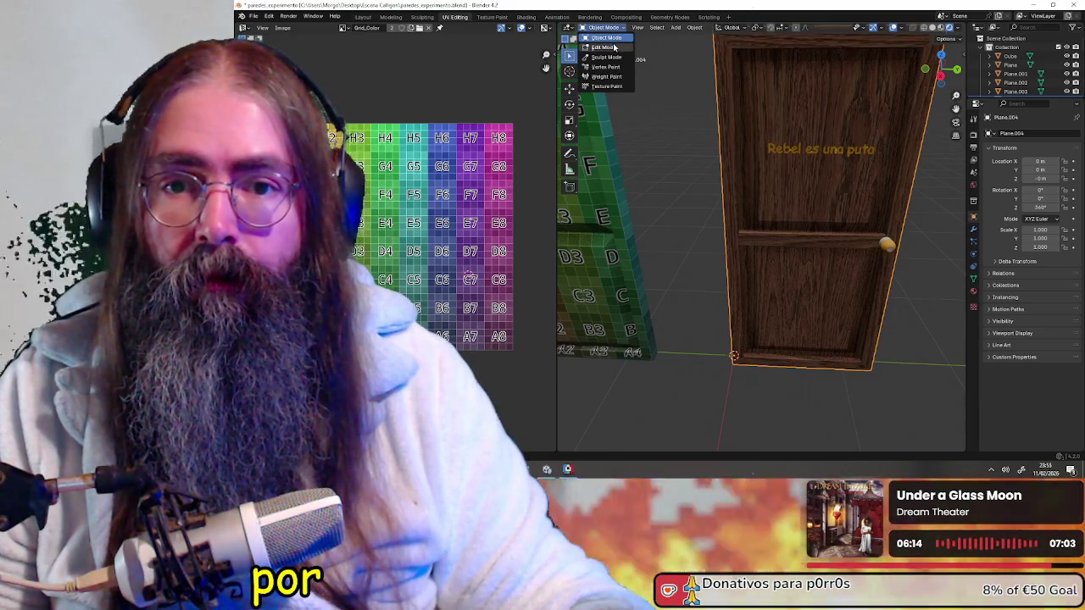
pyautogui.click(604, 47)
pyautogui.scroll(1, 415, 241)
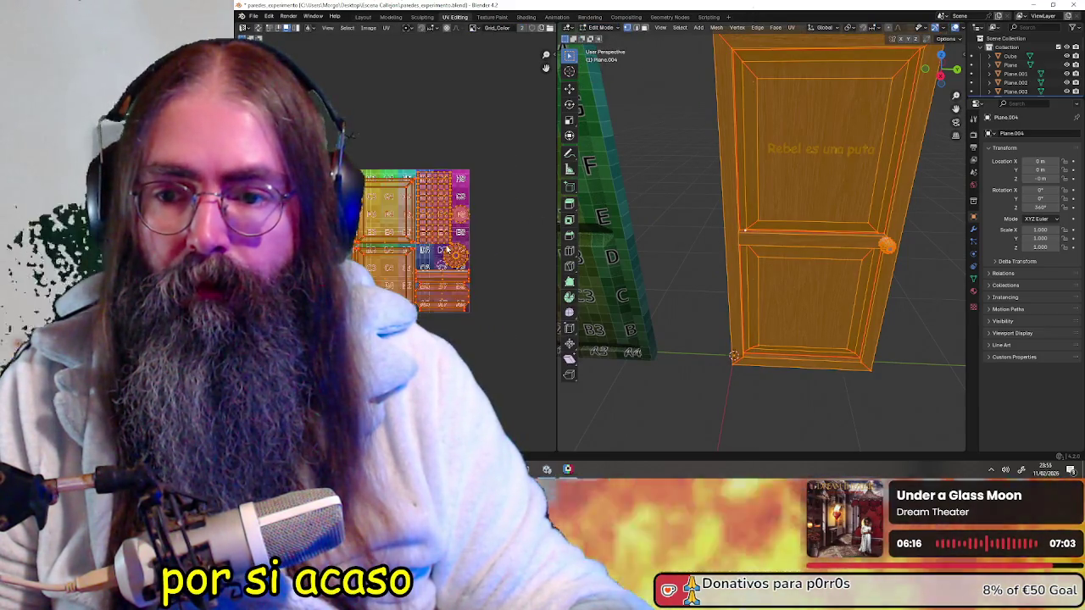
pyautogui.scroll(1, 415, 241)
pyautogui.scroll(2, 717, 214)
pyautogui.scroll(4, 716, 215)
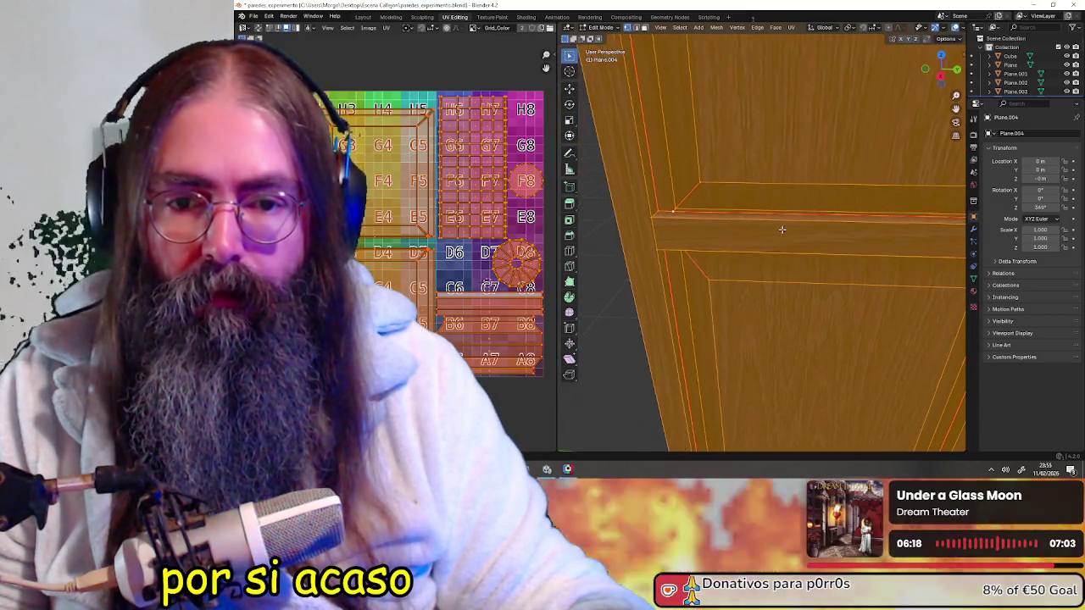
pyautogui.scroll(1, 717, 214)
pyautogui.scroll(1, 695, 217)
pyautogui.scroll(2, 660, 213)
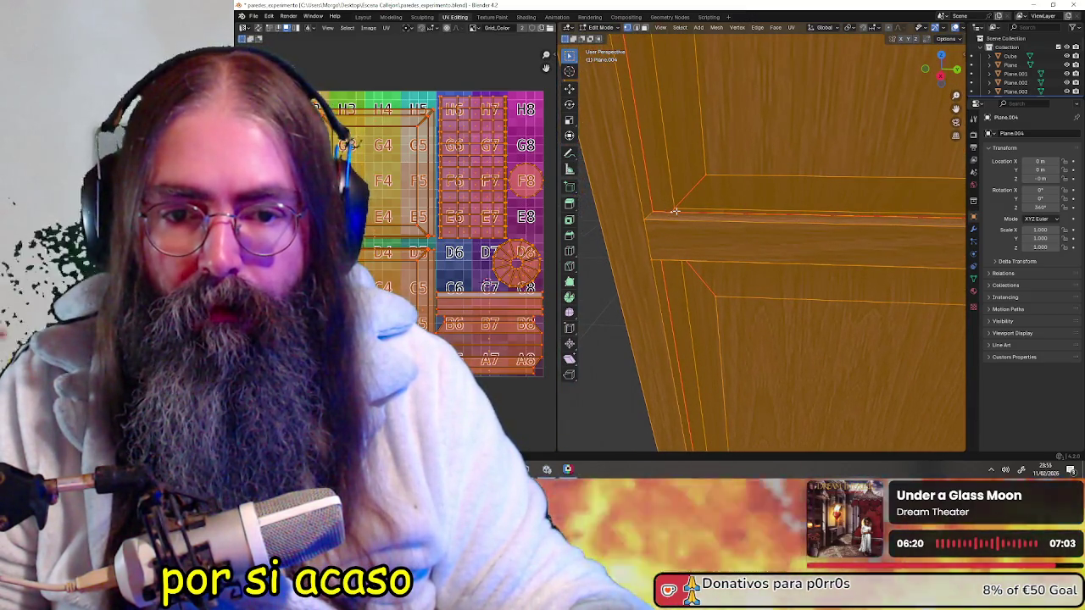
pyautogui.click(676, 209)
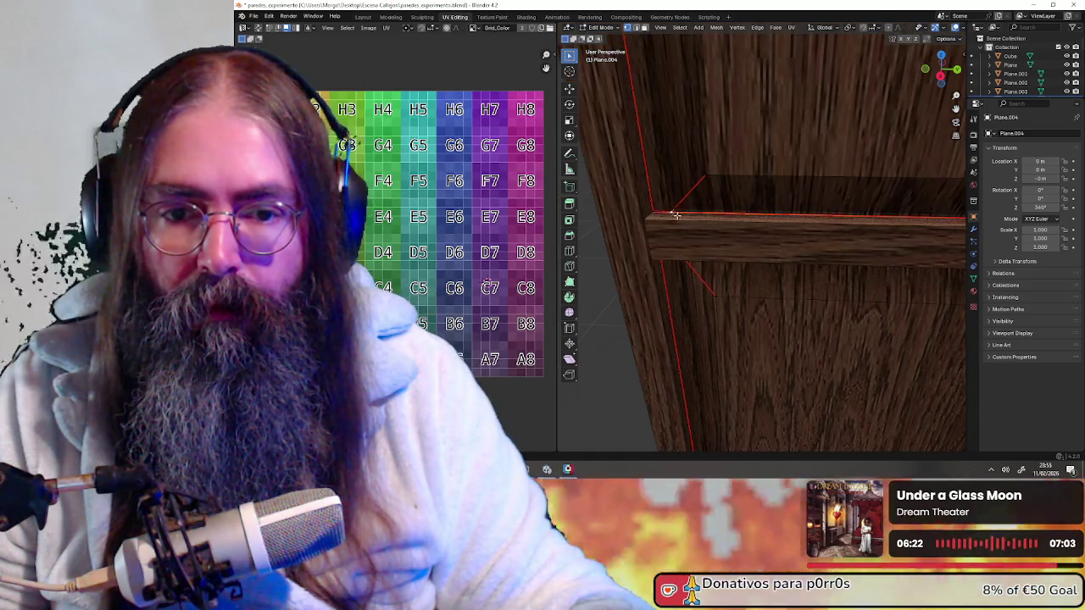
pyautogui.scroll(1, 661, 212)
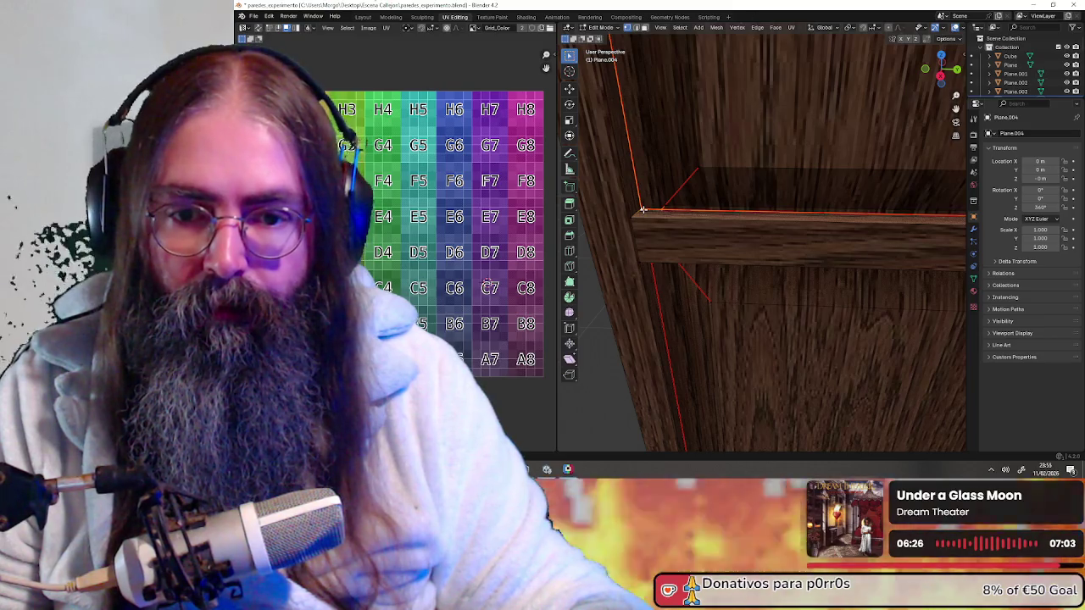
pyautogui.click(632, 197)
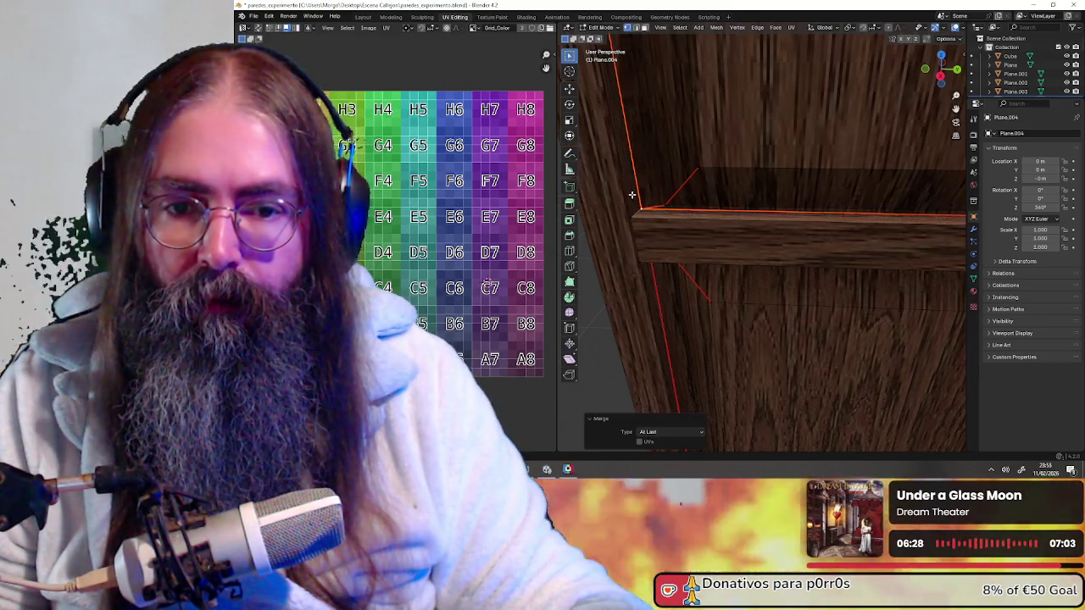
pyautogui.scroll(-5, 694, 206)
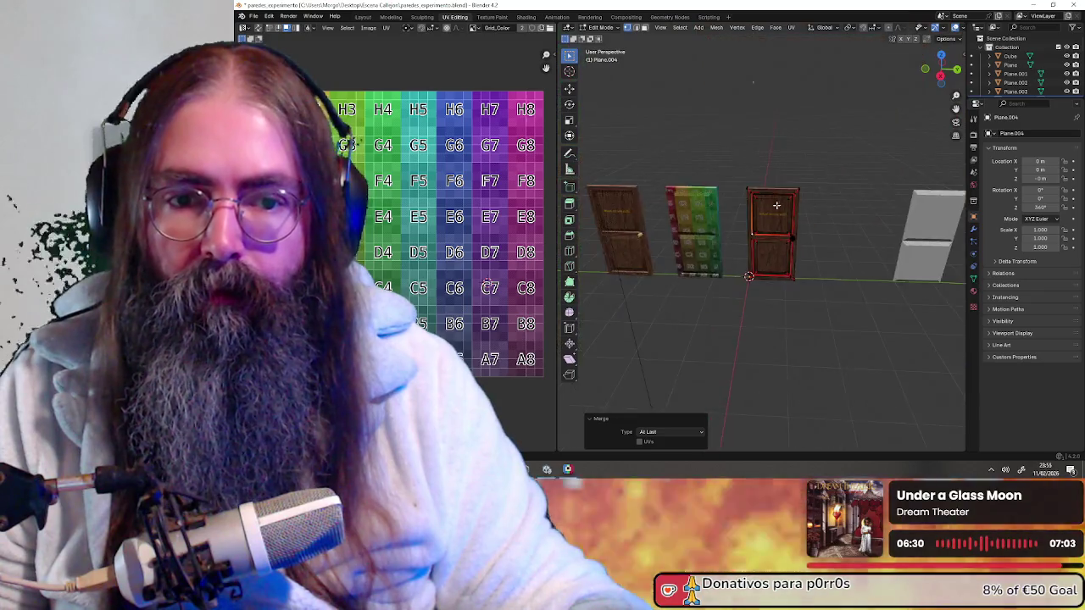
pyautogui.scroll(5, 842, 213)
pyautogui.moveTo(842, 213); pyautogui.dragTo(830, 210, button='middle')
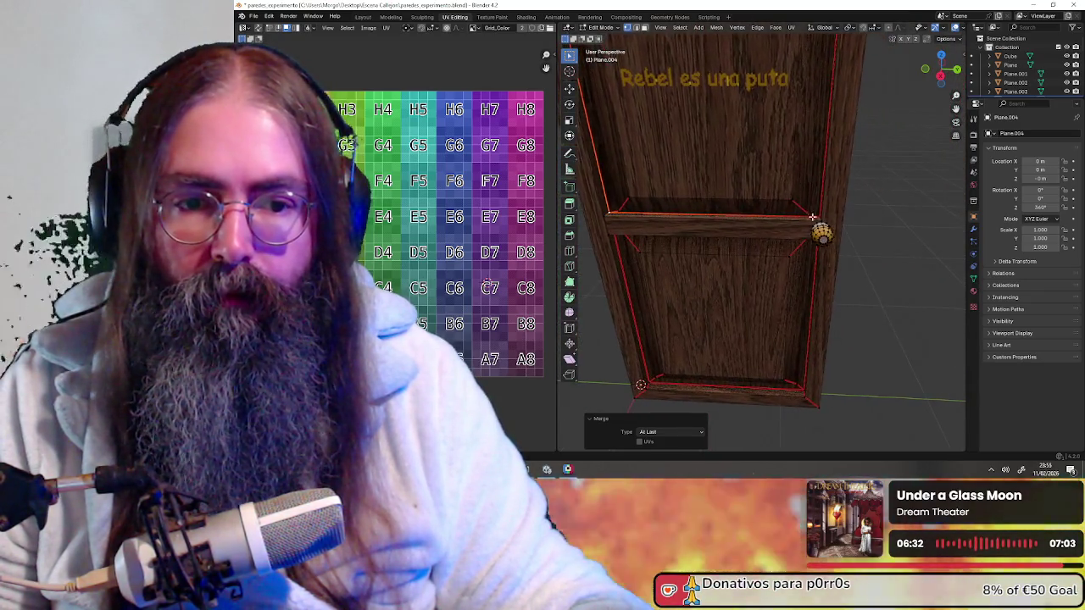
pyautogui.scroll(2, 827, 210)
pyautogui.scroll(-1, 822, 209)
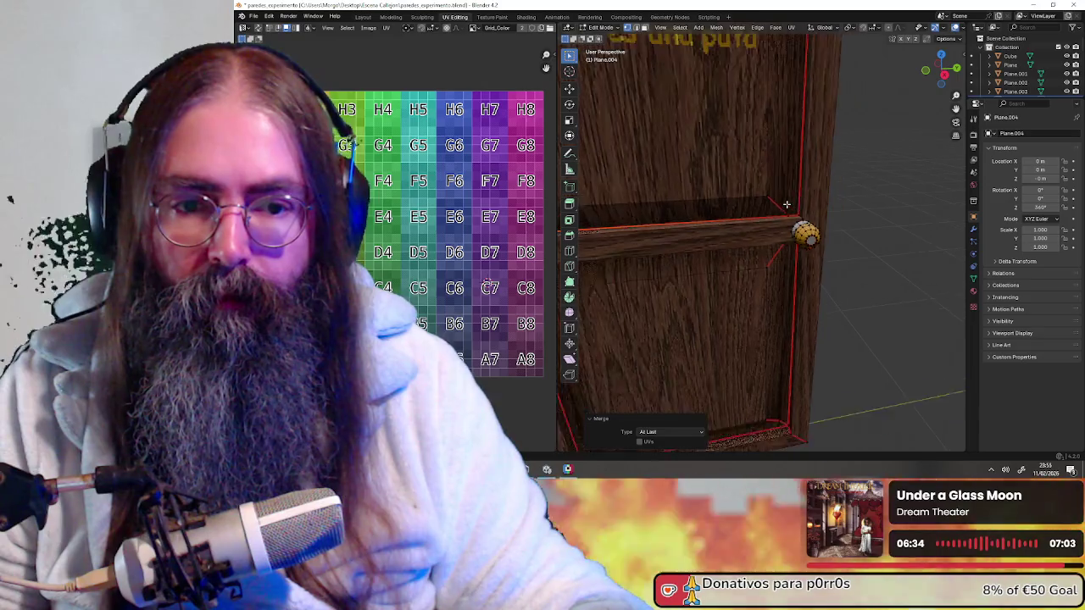
pyautogui.scroll(2, 817, 208)
pyautogui.scroll(1, 812, 206)
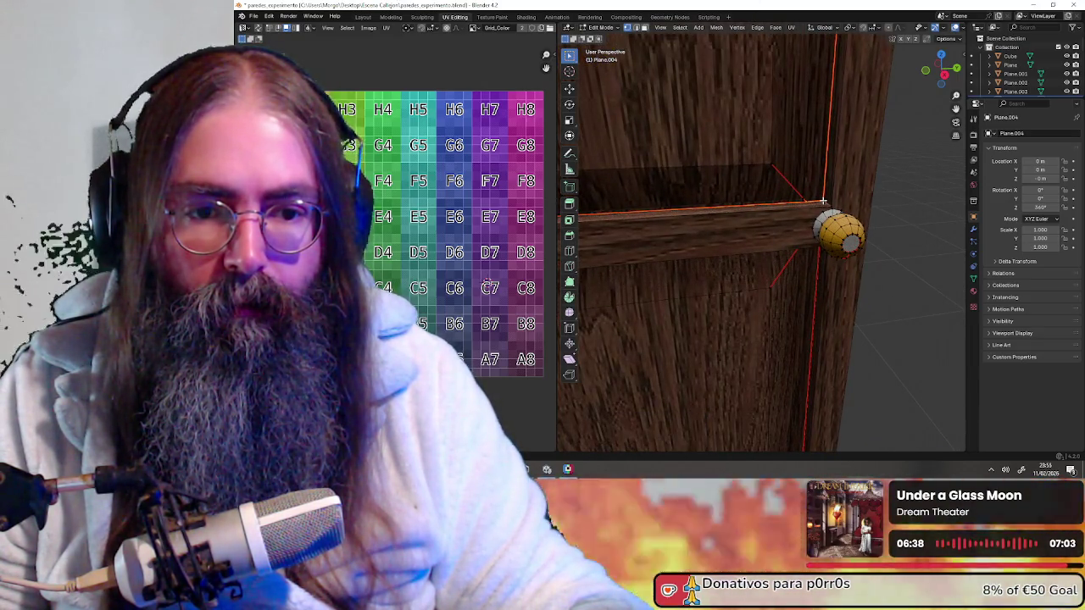
pyautogui.rightClick(823, 201)
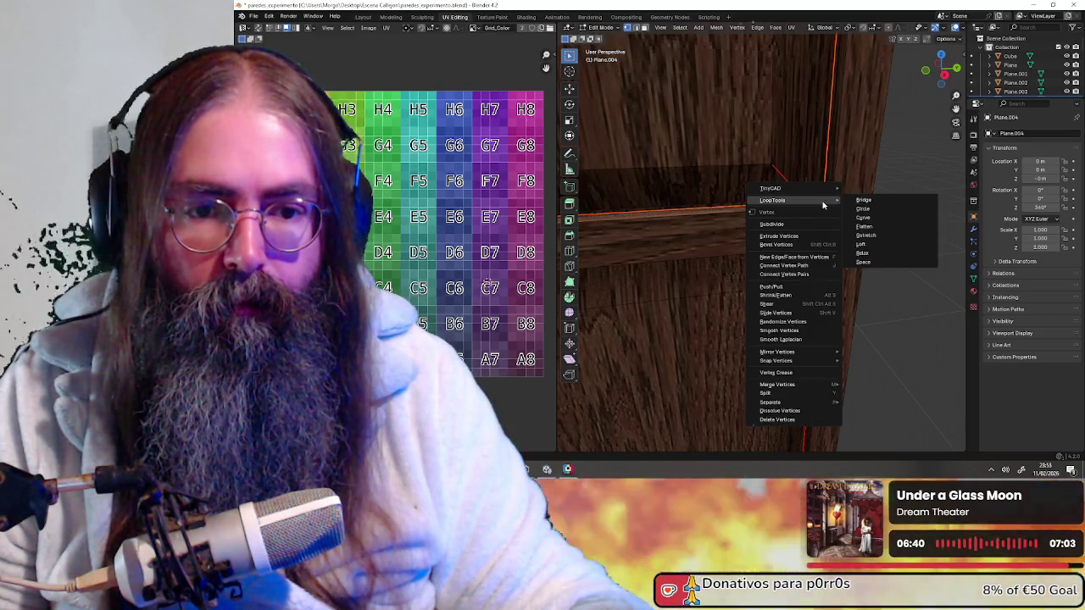
pyautogui.press('Escape')
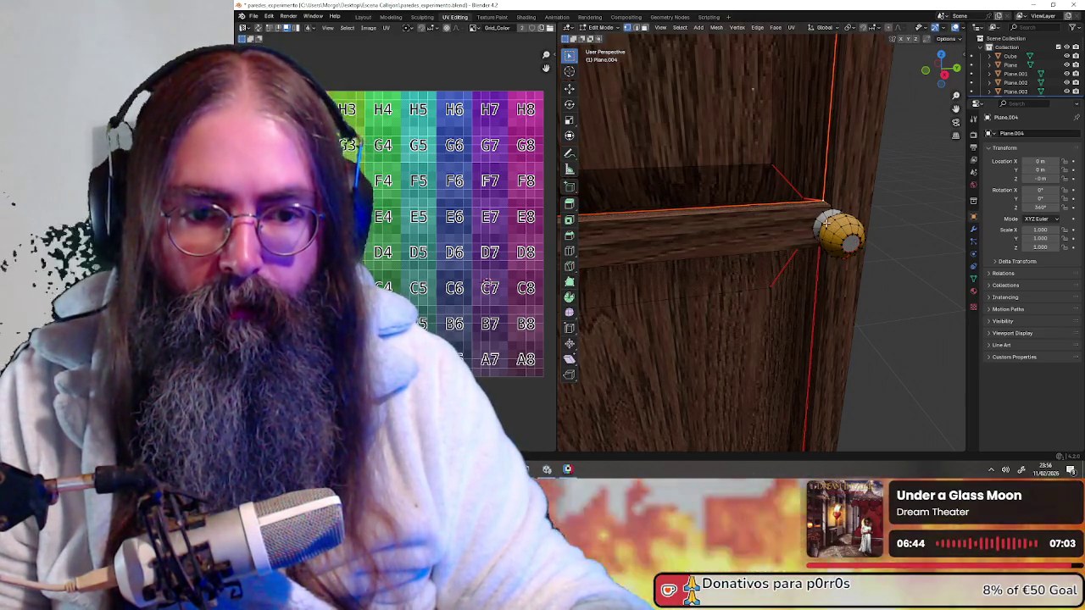
pyautogui.scroll(-5, 824, 223)
pyautogui.moveTo(724, 274)
pyautogui.mouseDown(button='middle')
pyautogui.moveTo(819, 152)
pyautogui.moveTo(721, 255)
pyautogui.mouseUp(button='middle')
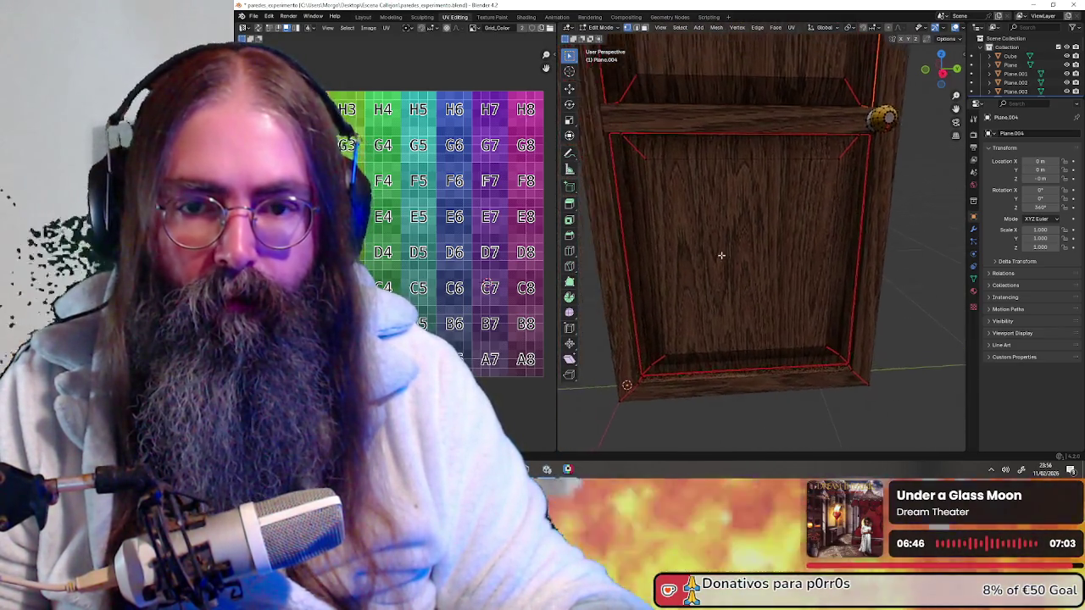
pyautogui.scroll(3, 722, 255)
pyautogui.scroll(2, 665, 189)
pyautogui.scroll(1, 722, 203)
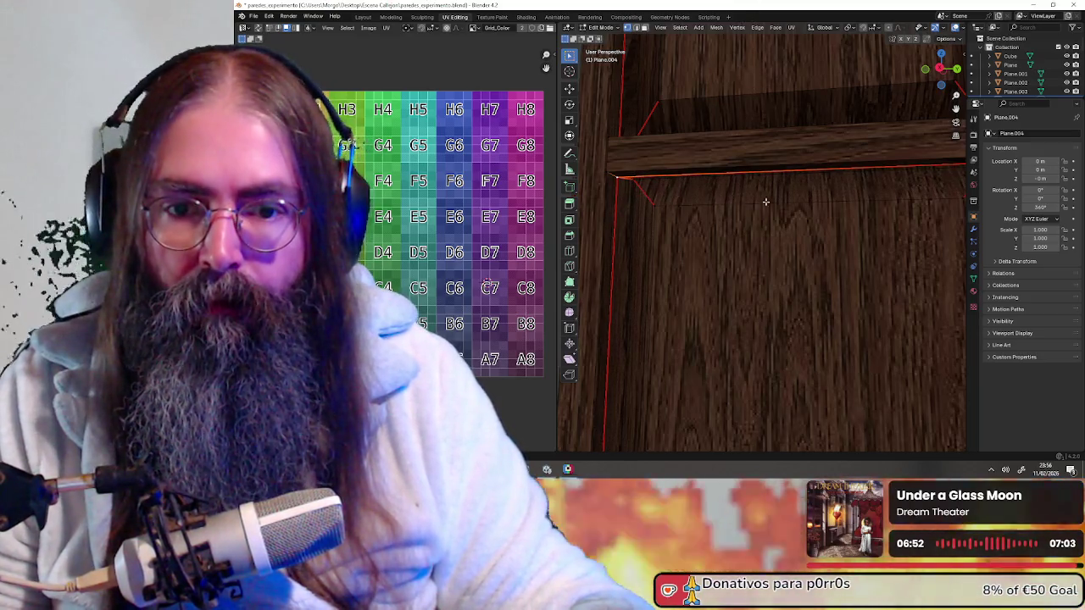
pyautogui.keyDown('ctrl'); pyautogui.scroll(-1, 830, 208); pyautogui.keyUp('ctrl')
pyautogui.keyDown('ctrl'); pyautogui.scroll(-1, 854, 212); pyautogui.keyUp('ctrl')
pyautogui.keyDown('ctrl'); pyautogui.scroll(-1, 879, 218); pyautogui.keyUp('ctrl')
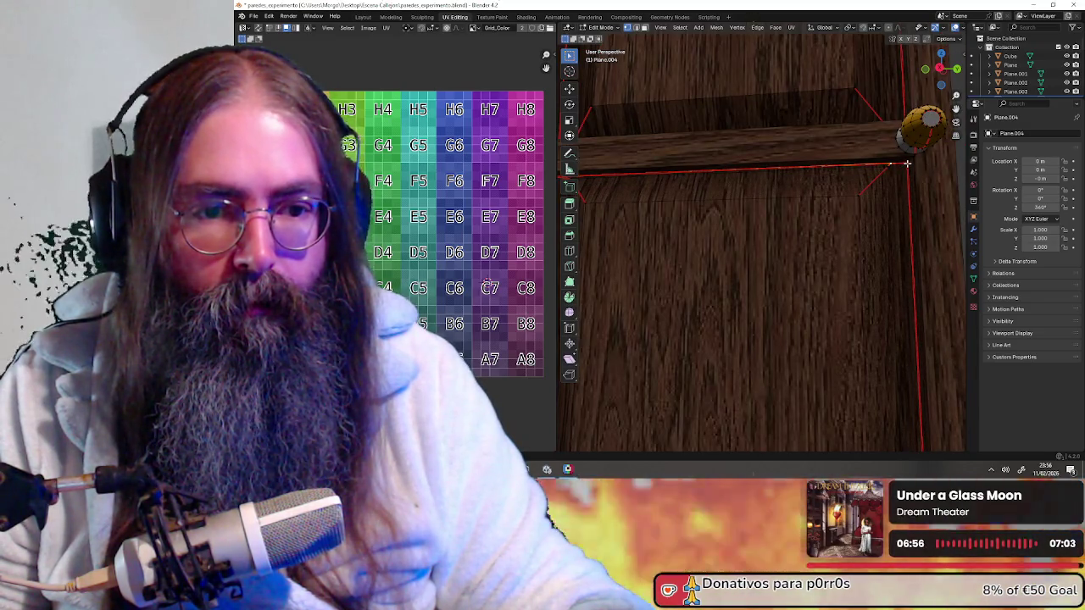
pyautogui.scroll(-3, 848, 220)
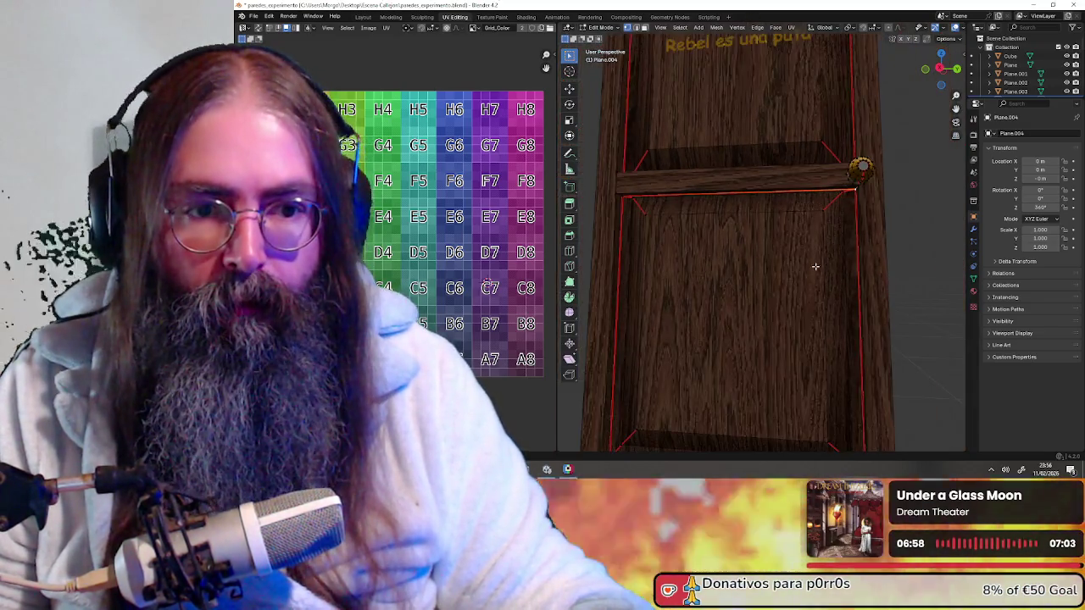
pyautogui.moveTo(824, 320)
pyautogui.mouseDown(button='middle')
pyautogui.moveTo(819, 186)
pyautogui.moveTo(840, 245)
pyautogui.moveTo(758, 233)
pyautogui.moveTo(782, 237)
pyautogui.moveTo(781, 134)
pyautogui.moveTo(746, 178)
pyautogui.moveTo(772, 220)
pyautogui.moveTo(823, 238)
pyautogui.moveTo(691, 247)
pyautogui.mouseUp(button='middle')
pyautogui.scroll(2, 783, 235)
pyautogui.scroll(2, 826, 255)
pyautogui.scroll(2, 832, 271)
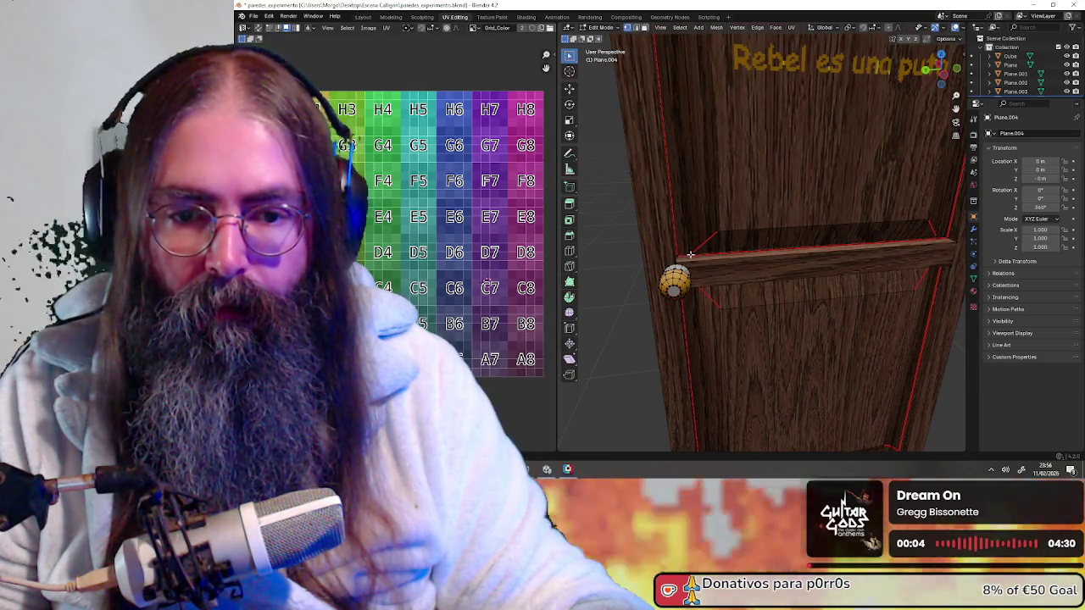
pyautogui.scroll(4, 790, 253)
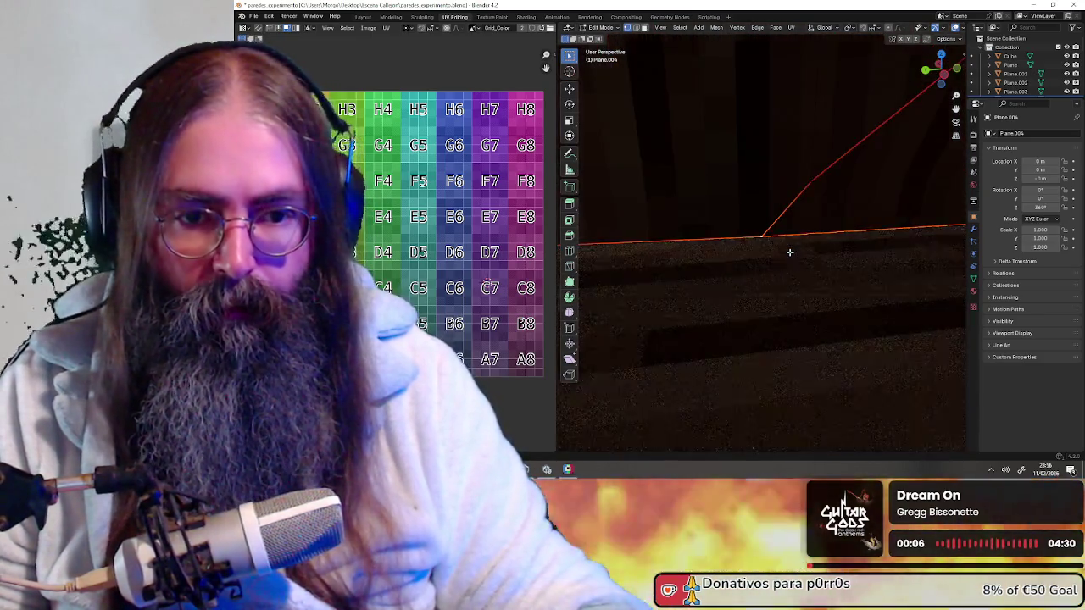
pyautogui.scroll(-2, 790, 252)
pyautogui.moveTo(789, 253); pyautogui.dragTo(745, 258, button='middle')
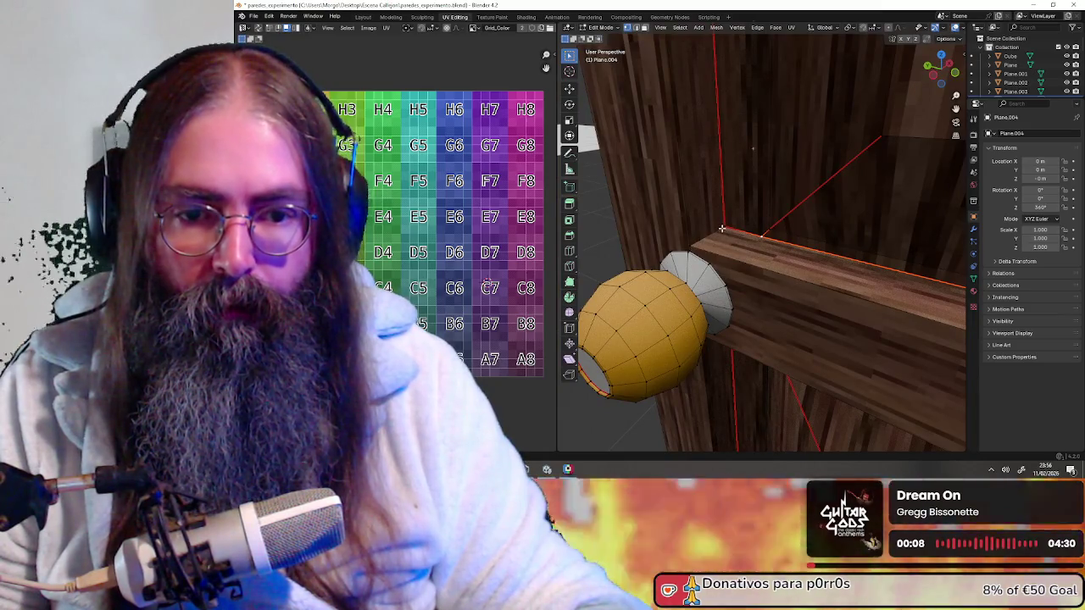
pyautogui.scroll(-5, 733, 230)
pyautogui.moveTo(734, 231); pyautogui.dragTo(924, 252, button='middle')
pyautogui.scroll(6, 796, 239)
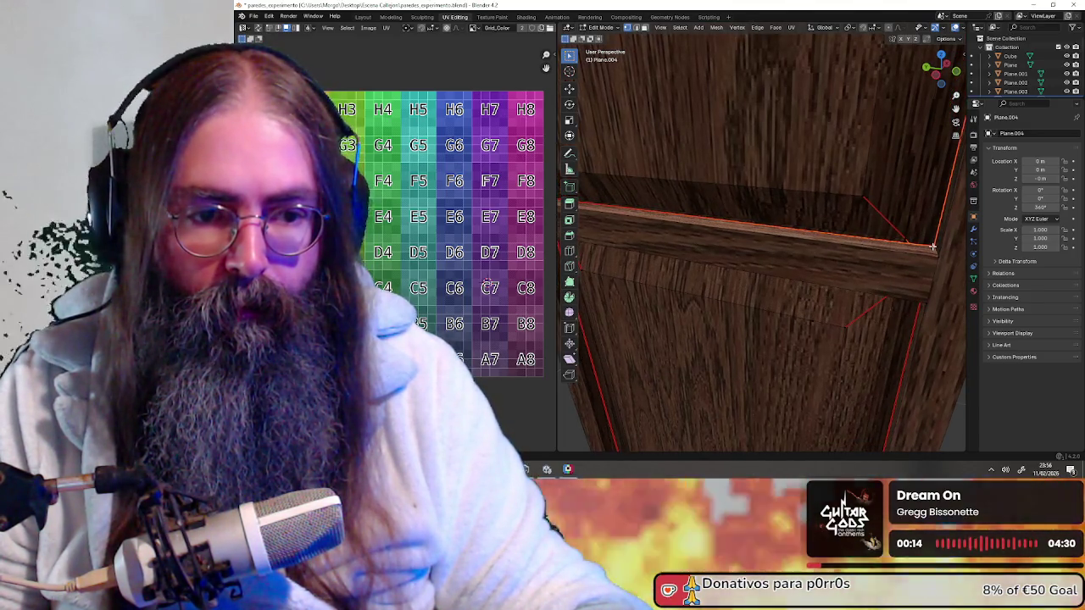
pyautogui.moveTo(835, 316)
pyautogui.mouseDown(button='middle')
pyautogui.moveTo(853, 285)
pyautogui.moveTo(964, 205)
pyautogui.mouseUp(button='middle')
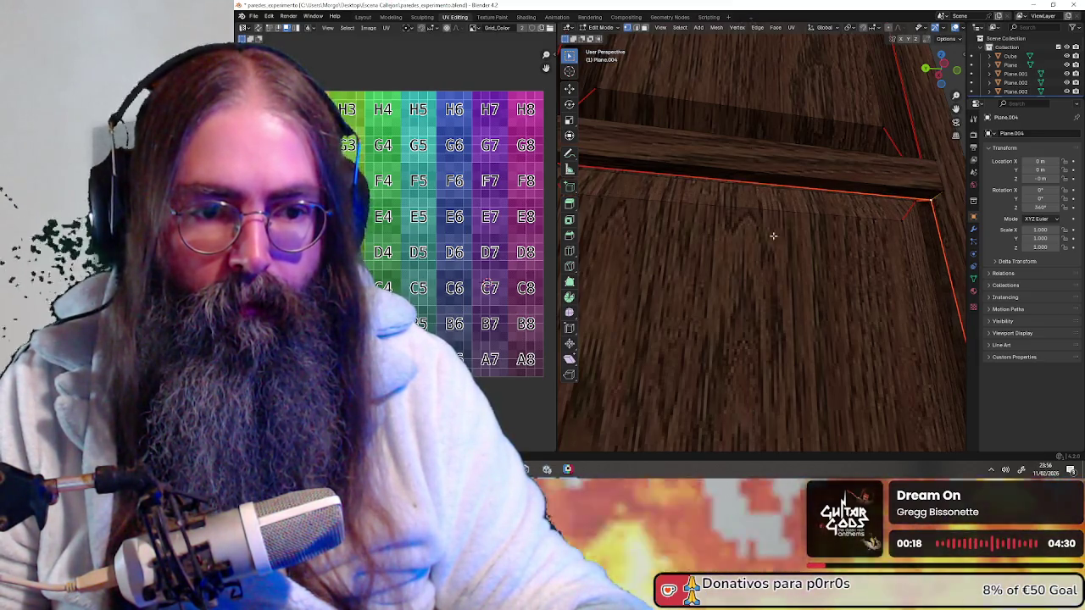
pyautogui.scroll(-5, 787, 232)
pyautogui.moveTo(703, 240)
pyautogui.mouseDown(button='middle')
pyautogui.moveTo(748, 231)
pyautogui.moveTo(831, 325)
pyautogui.mouseUp(button='middle')
pyautogui.scroll(3, 748, 230)
pyautogui.scroll(3, 748, 230)
pyautogui.scroll(3, 831, 325)
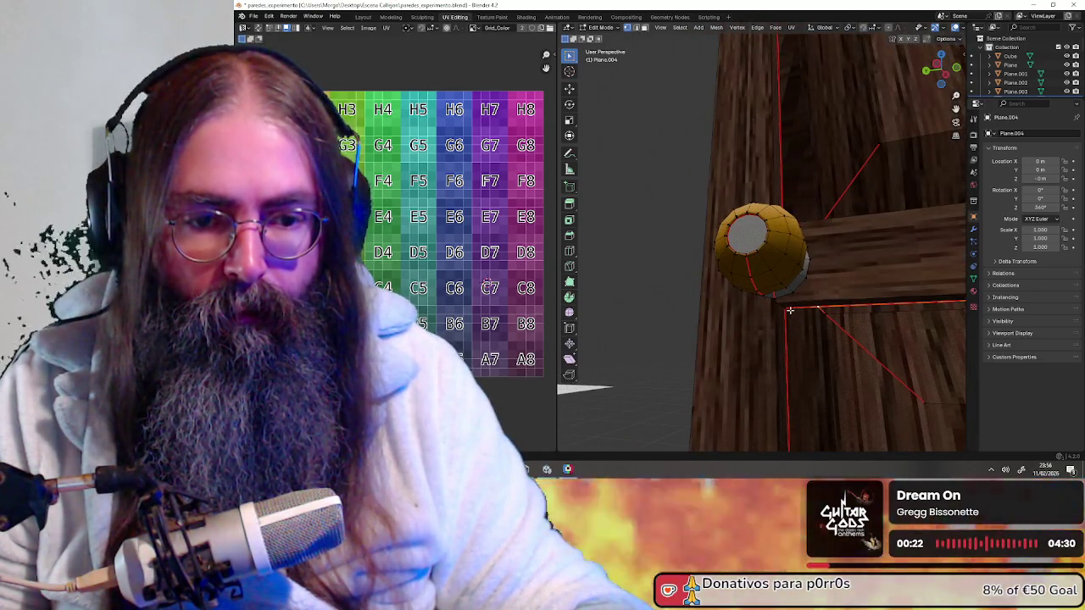
pyautogui.scroll(-3, 789, 309)
pyautogui.moveTo(789, 309)
pyautogui.mouseDown(button='middle')
pyautogui.moveTo(843, 294)
pyautogui.moveTo(696, 267)
pyautogui.moveTo(872, 294)
pyautogui.mouseUp(button='middle')
pyautogui.scroll(-2, 797, 288)
pyautogui.scroll(-3, 796, 288)
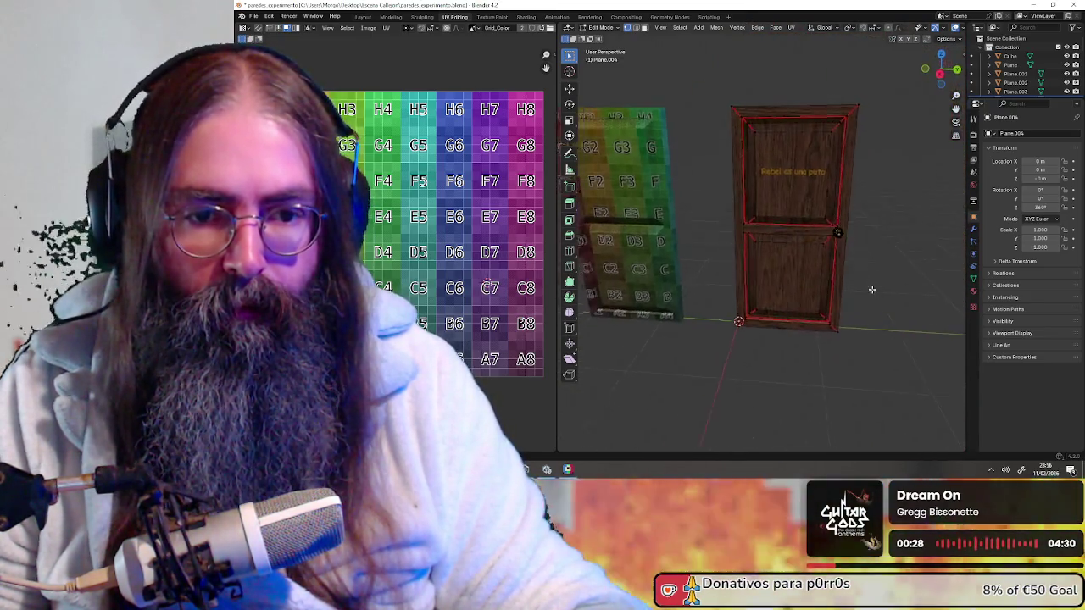
# - Select, then deselect the door mesh while orbiting toward its middle rail
pyautogui.press('a')
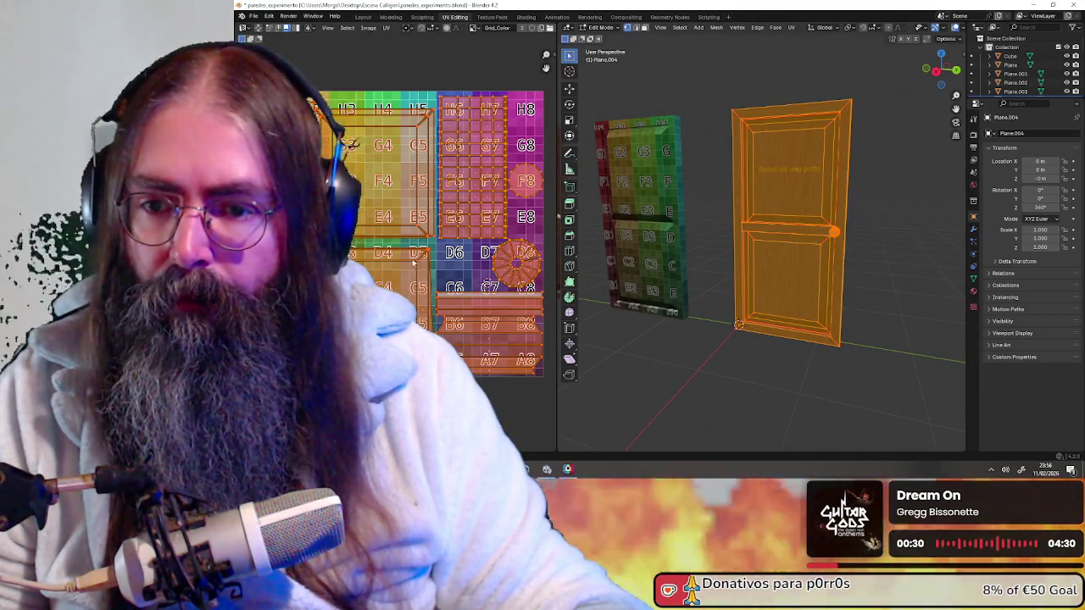
pyautogui.scroll(3, 793, 196)
pyautogui.scroll(3, 793, 196)
pyautogui.moveTo(793, 195); pyautogui.dragTo(812, 164, button='middle')
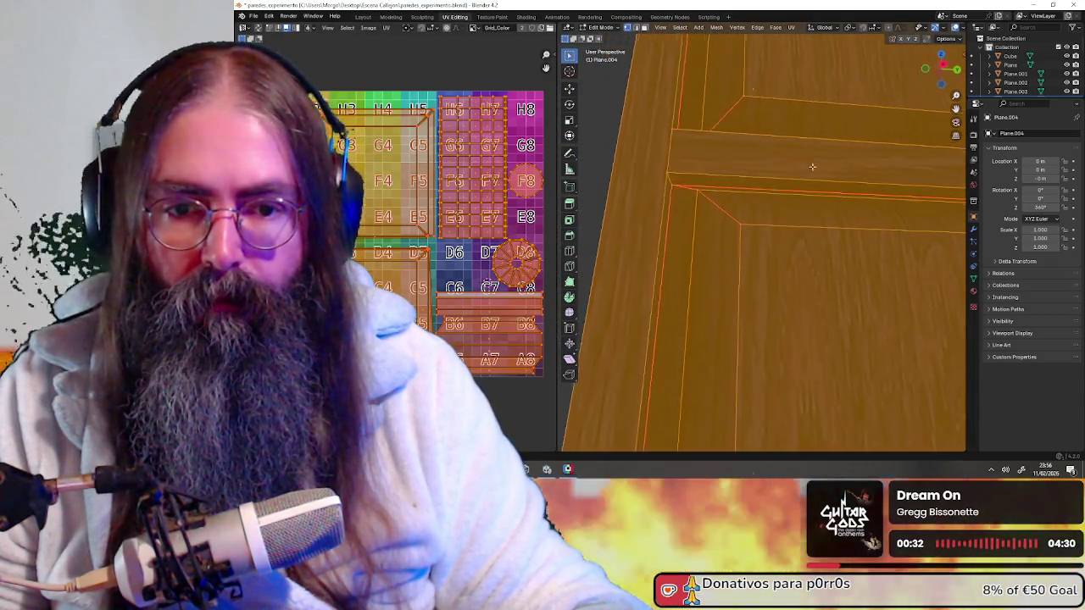
pyautogui.scroll(-5, 811, 184)
pyautogui.click(680, 196)
pyautogui.moveTo(680, 196)
pyautogui.mouseDown(button='middle')
pyautogui.moveTo(794, 118)
pyautogui.moveTo(732, 266)
pyautogui.moveTo(755, 275)
pyautogui.mouseUp(button='middle')
pyautogui.scroll(4, 794, 117)
pyautogui.scroll(-4, 795, 117)
pyautogui.scroll(2, 750, 269)
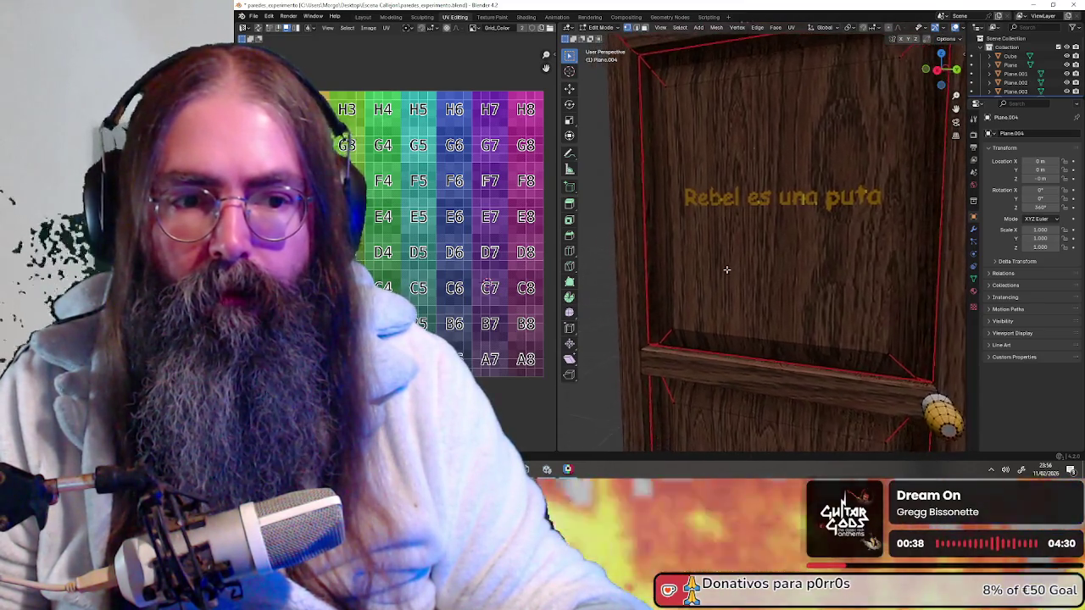
pyautogui.scroll(-4, 763, 268)
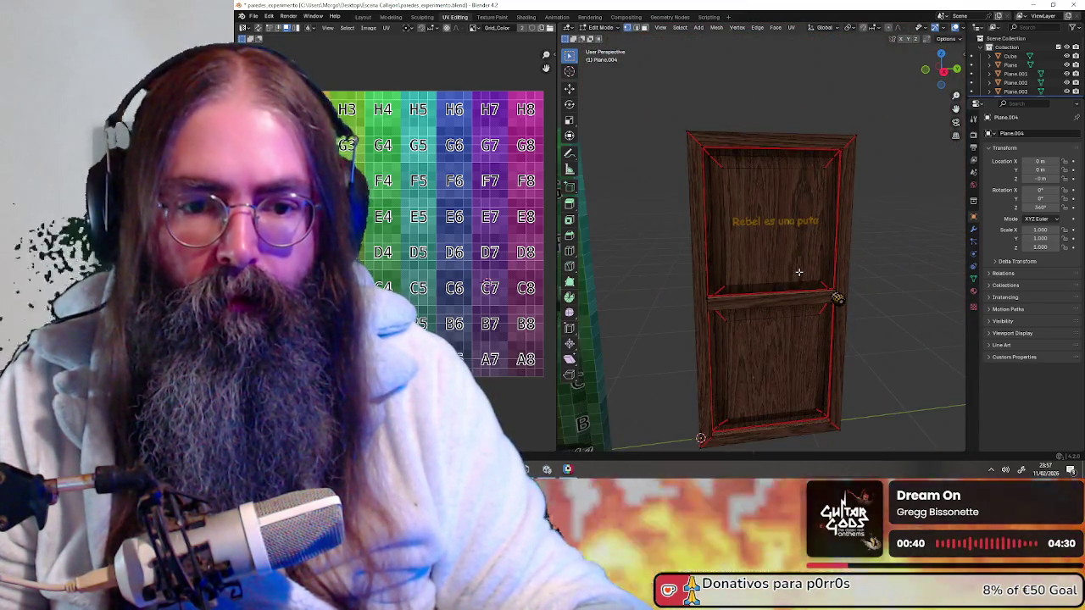
# - In Object Mode, assign material 1 (Grid_Color) to the door and view it frontally
pyautogui.click(600, 28)
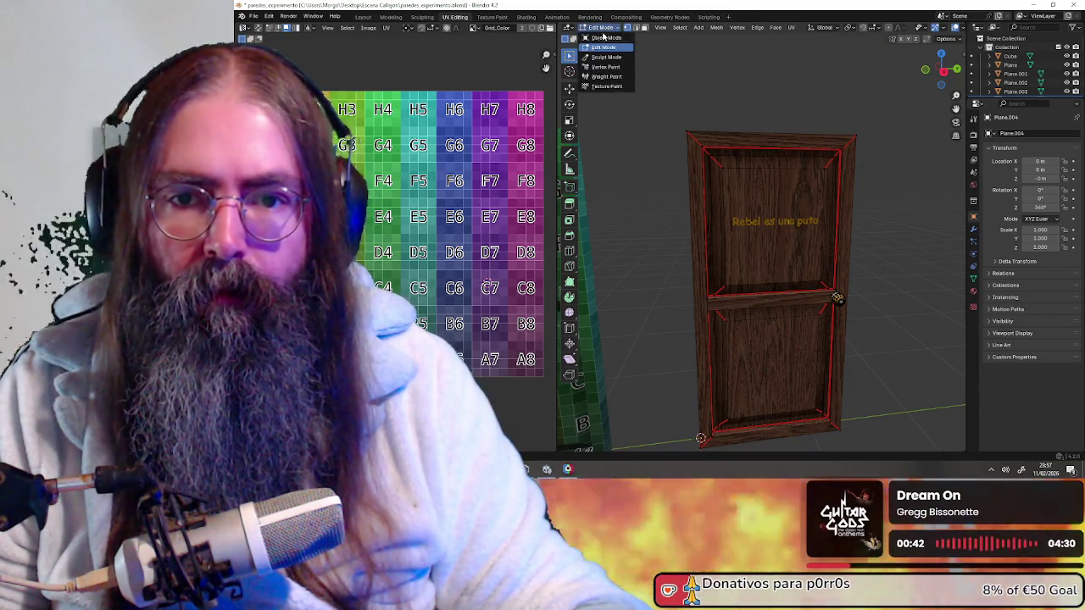
pyautogui.click(602, 37)
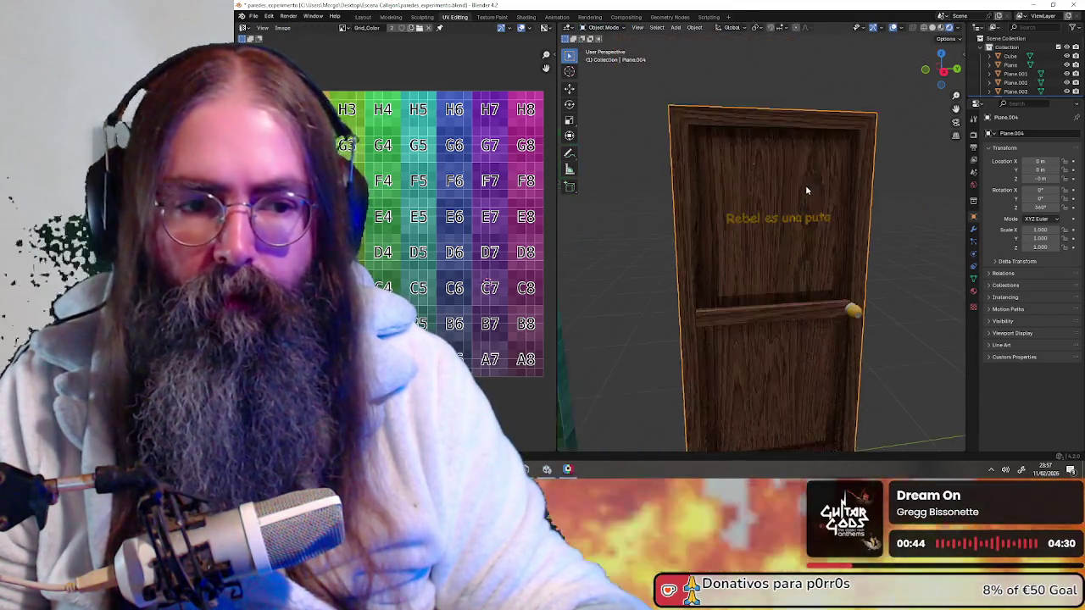
pyautogui.click(973, 289)
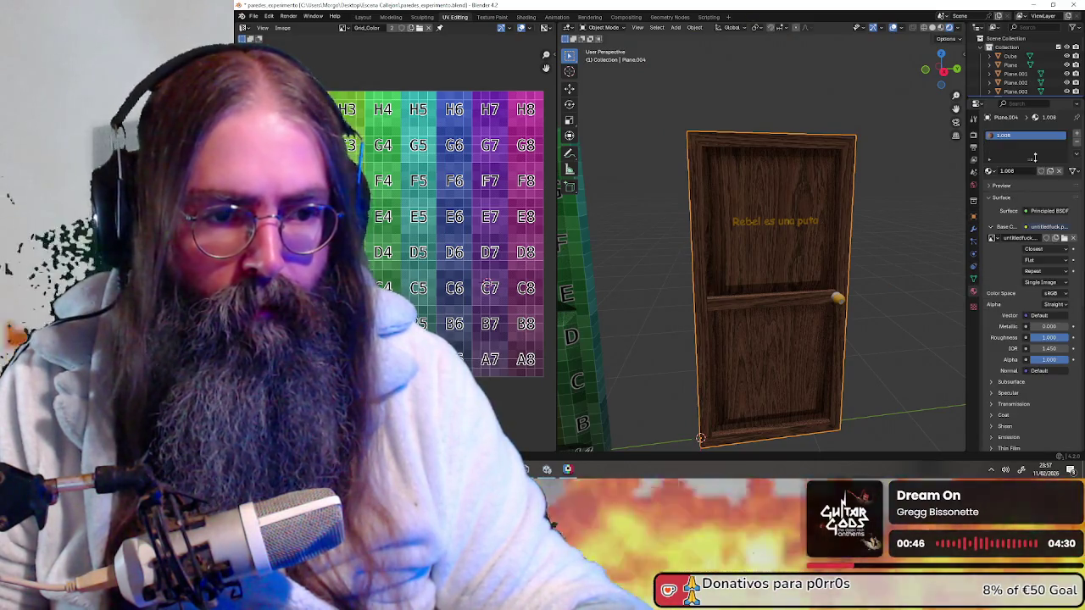
pyautogui.click(990, 171)
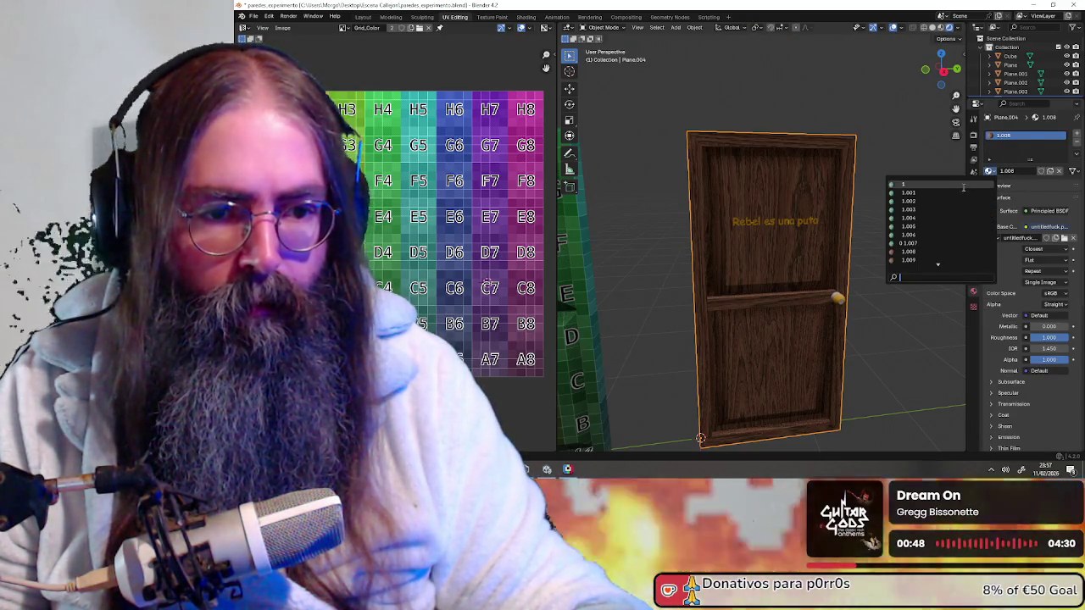
pyautogui.click(963, 185)
pyautogui.scroll(2, 737, 258)
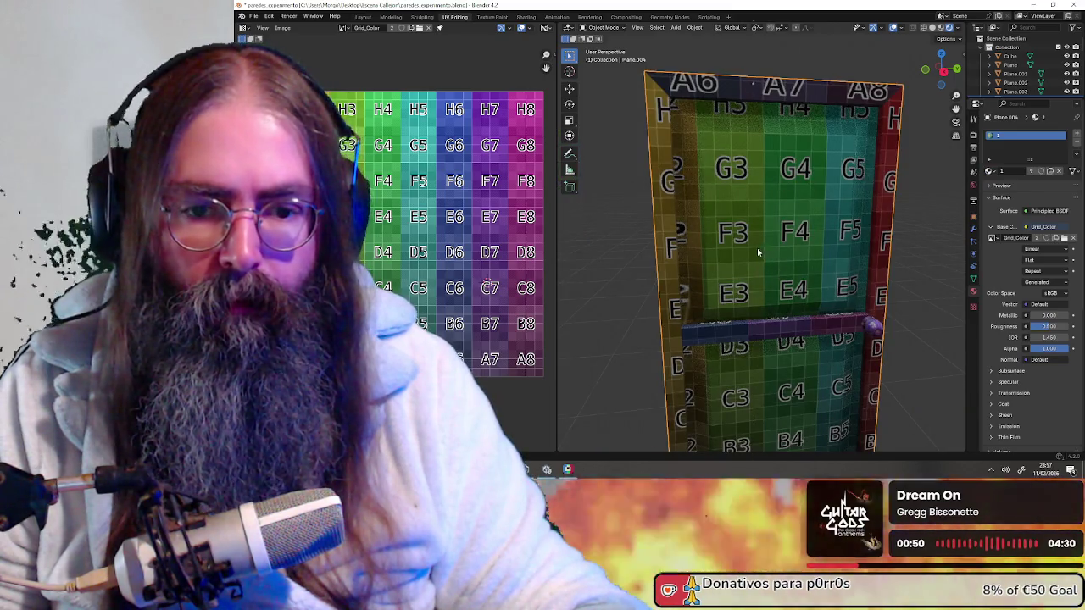
pyautogui.moveTo(759, 251); pyautogui.dragTo(757, 276, button='middle')
pyautogui.moveTo(765, 344)
pyautogui.mouseDown(button='middle')
pyautogui.moveTo(775, 150)
pyautogui.moveTo(816, 157)
pyautogui.moveTo(776, 178)
pyautogui.moveTo(775, 203)
pyautogui.moveTo(746, 195)
pyautogui.moveTo(770, 198)
pyautogui.mouseUp(button='middle')
pyautogui.scroll(2, 776, 186)
pyautogui.scroll(-3, 771, 201)
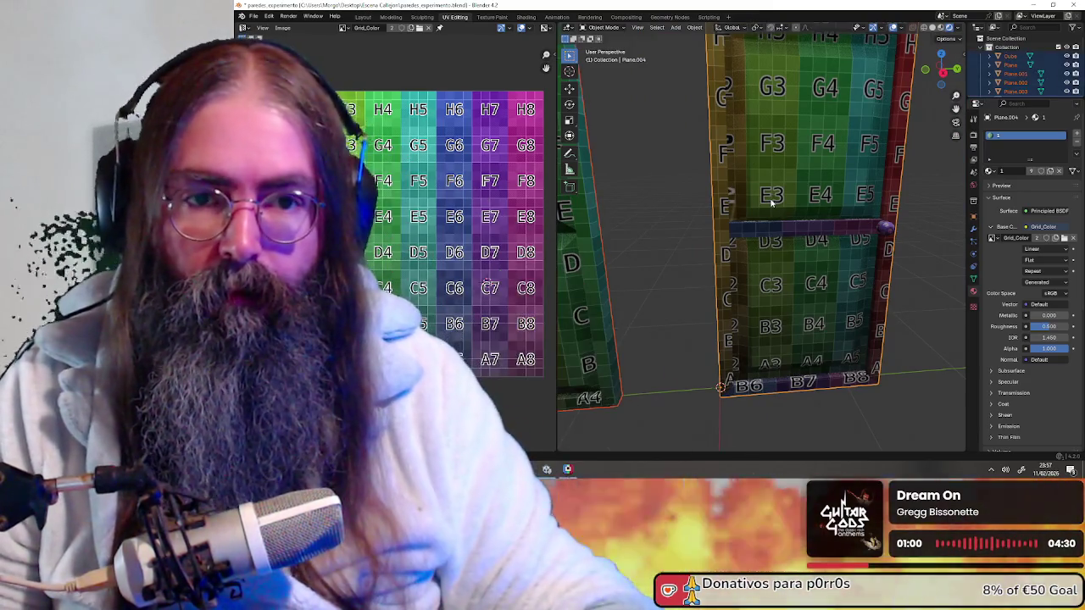
pyautogui.click(603, 27)
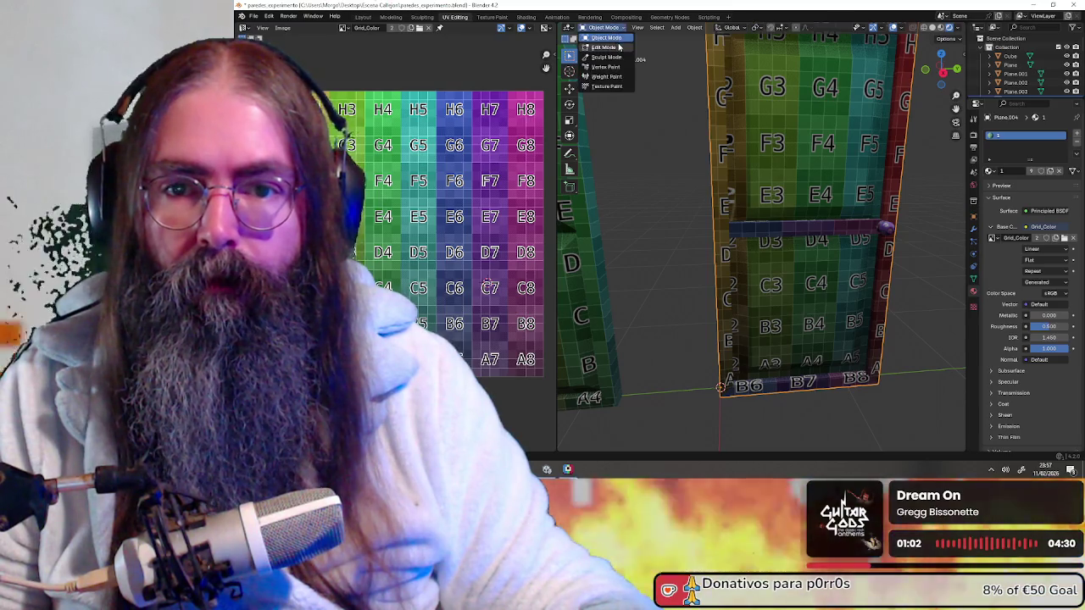
# - Return the door to Edit Mode, select the whole mesh and reveal its left side
pyautogui.click(606, 45)
pyautogui.moveTo(678, 169); pyautogui.dragTo(693, 175, button='middle')
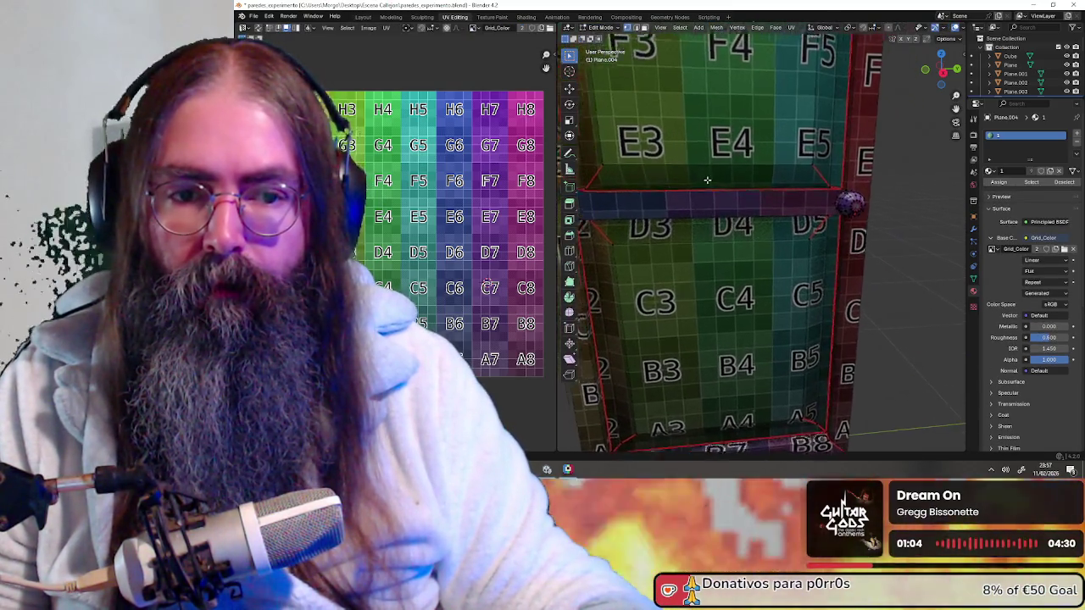
pyautogui.scroll(2, 721, 195)
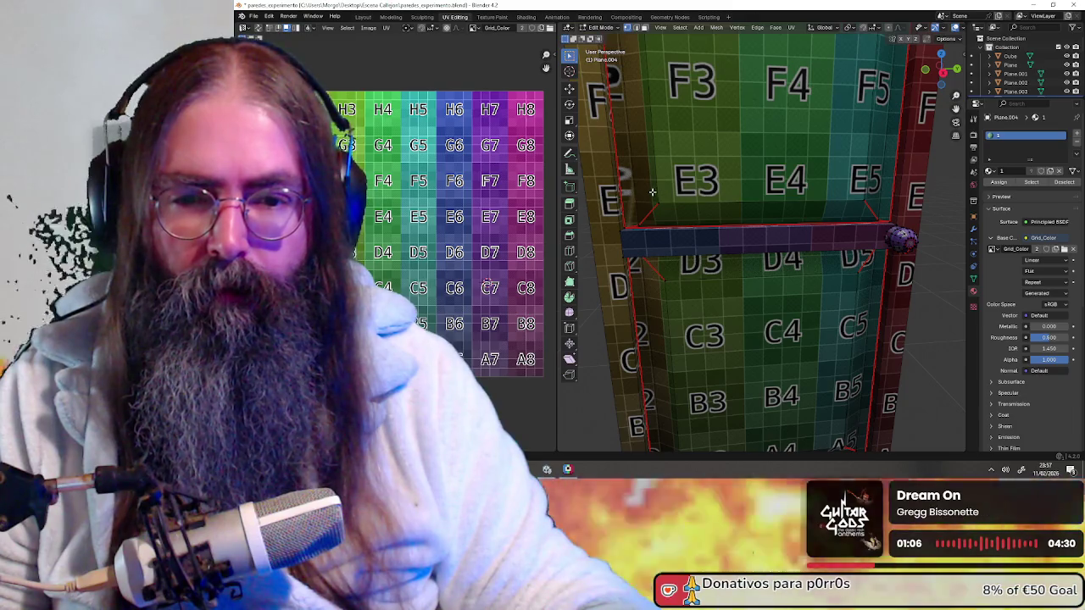
pyautogui.scroll(1, 669, 200)
pyautogui.scroll(-2, 686, 197)
pyautogui.scroll(-1, 700, 186)
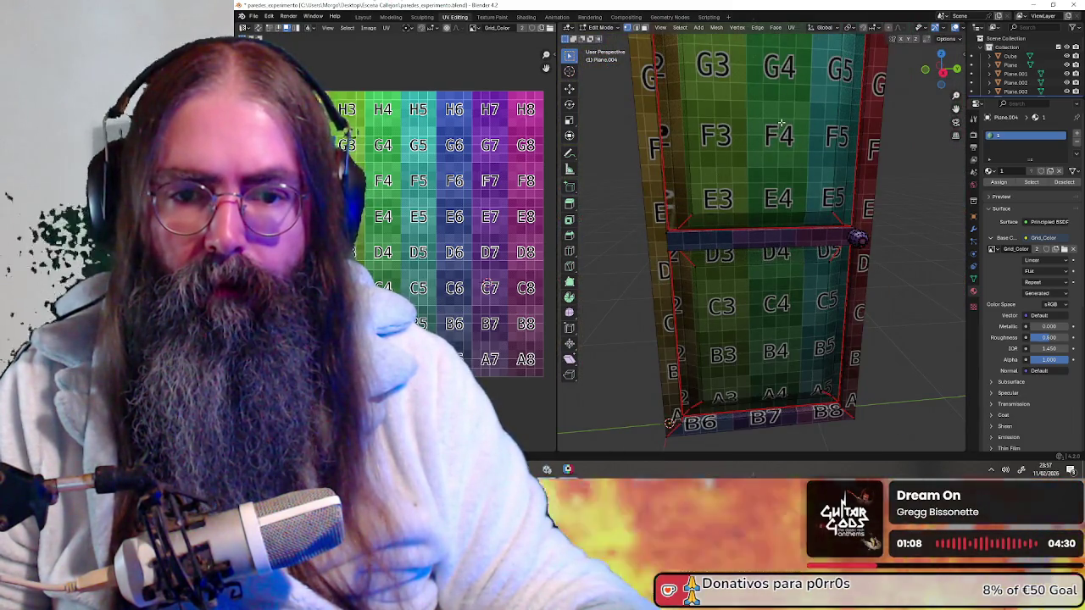
pyautogui.scroll(-3, 778, 123)
pyautogui.press('a')
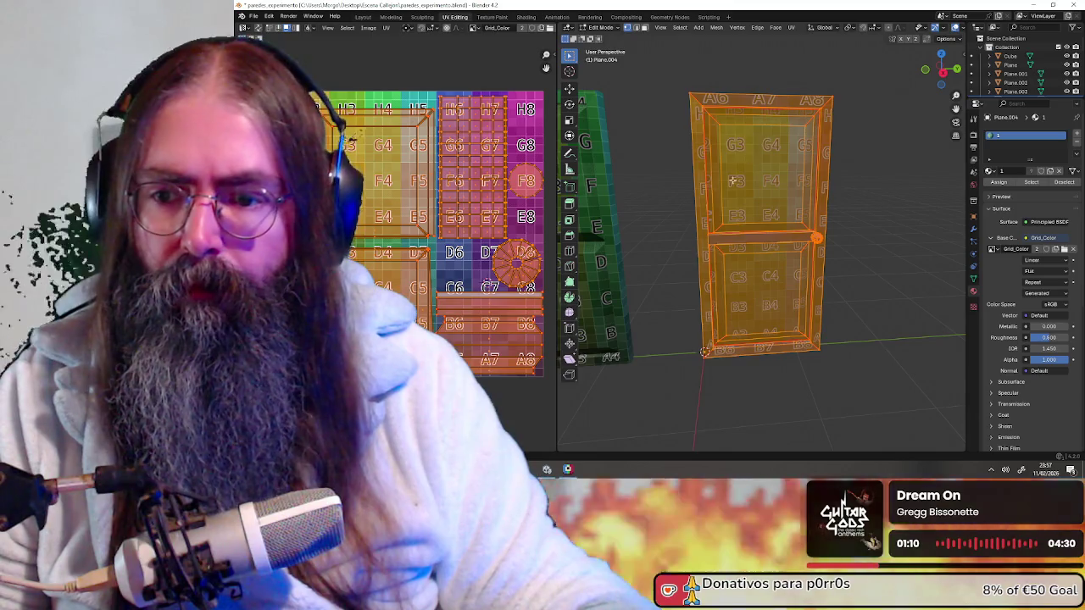
pyautogui.scroll(2, 720, 161)
pyautogui.scroll(3, 674, 195)
pyautogui.moveTo(673, 195); pyautogui.dragTo(771, 192, button='middle')
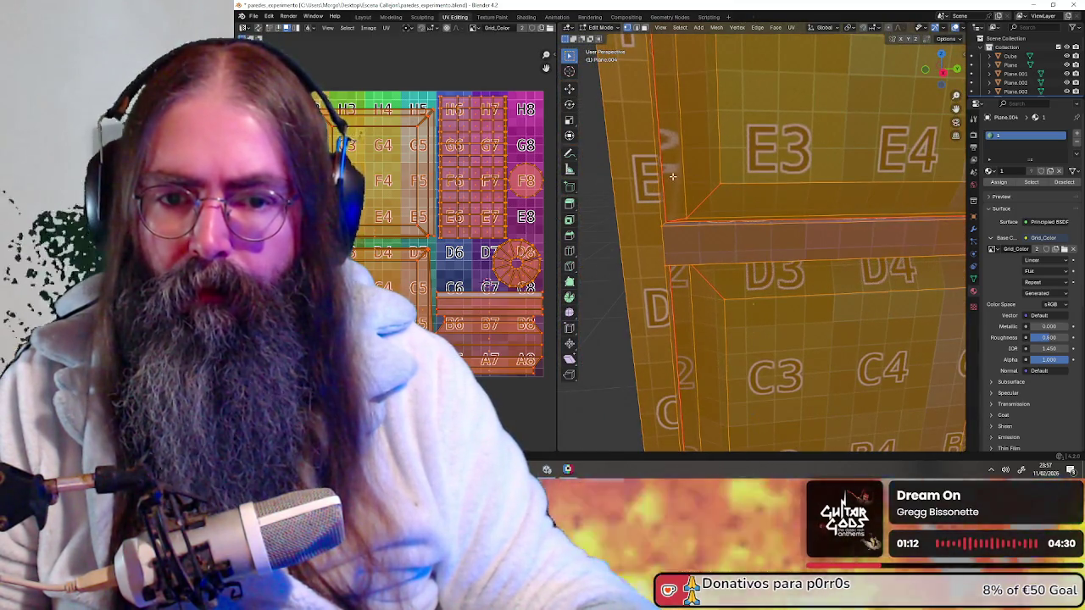
# - Select only the narrow left side strip face and center the UV view on its island
pyautogui.click(644, 28)
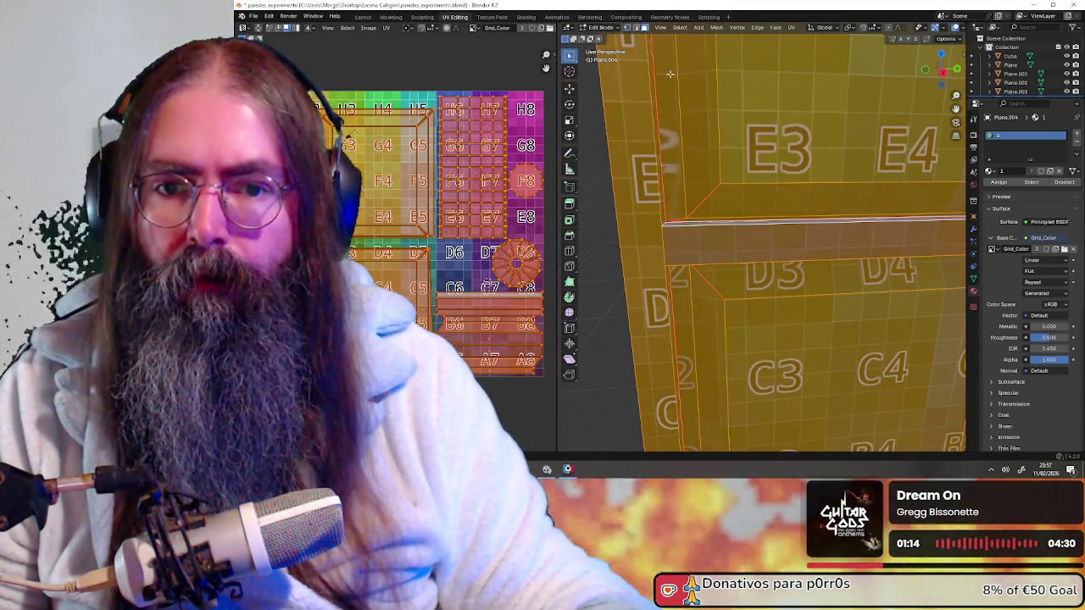
pyautogui.click(670, 74)
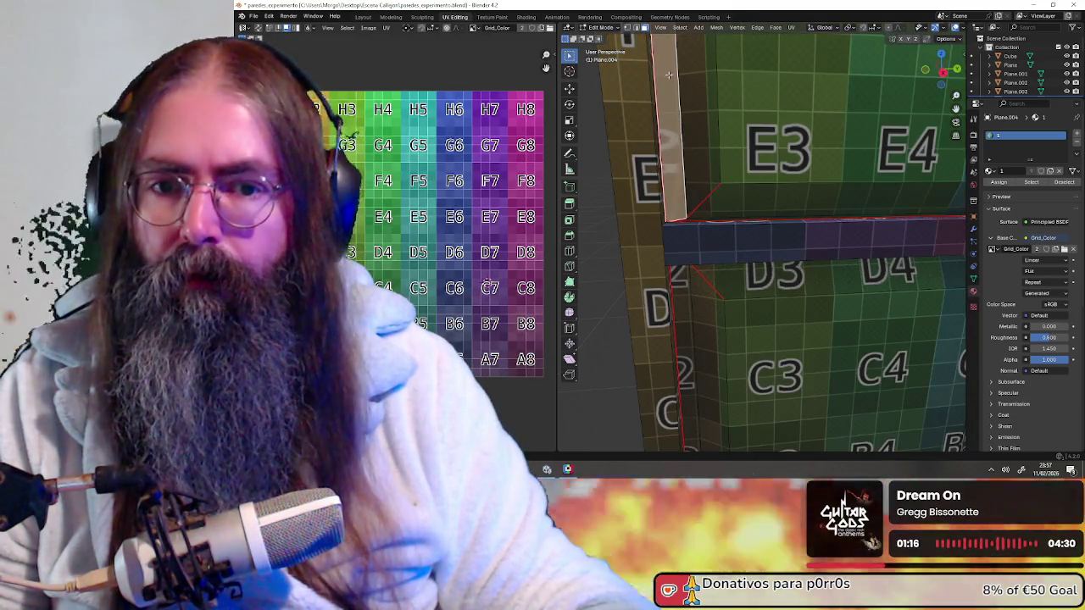
pyautogui.scroll(-5, 666, 89)
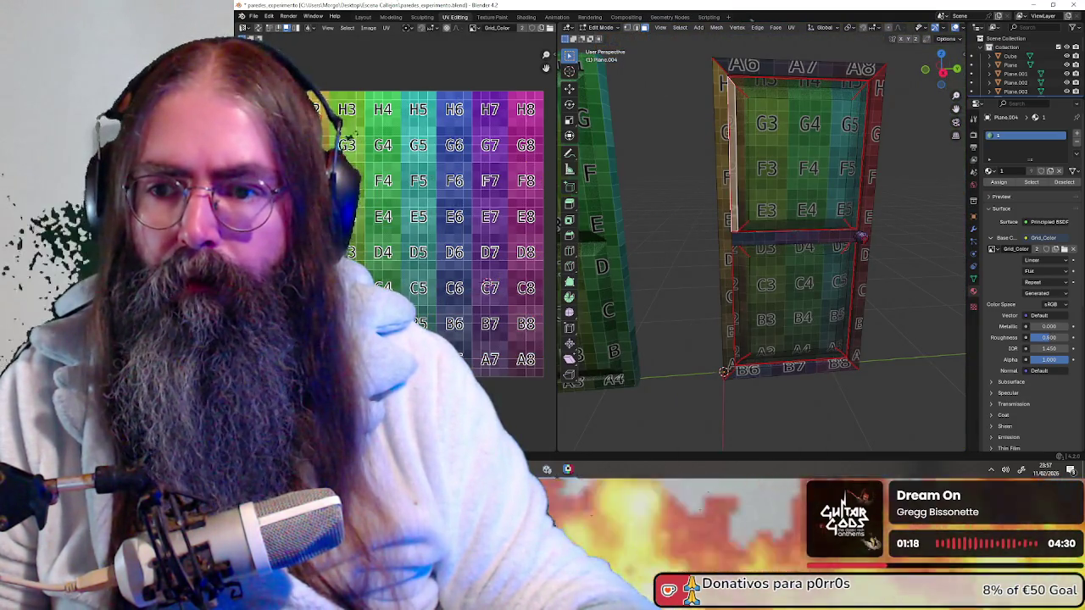
pyautogui.scroll(3, 395, 248)
pyautogui.moveTo(351, 195); pyautogui.dragTo(472, 210, button='middle')
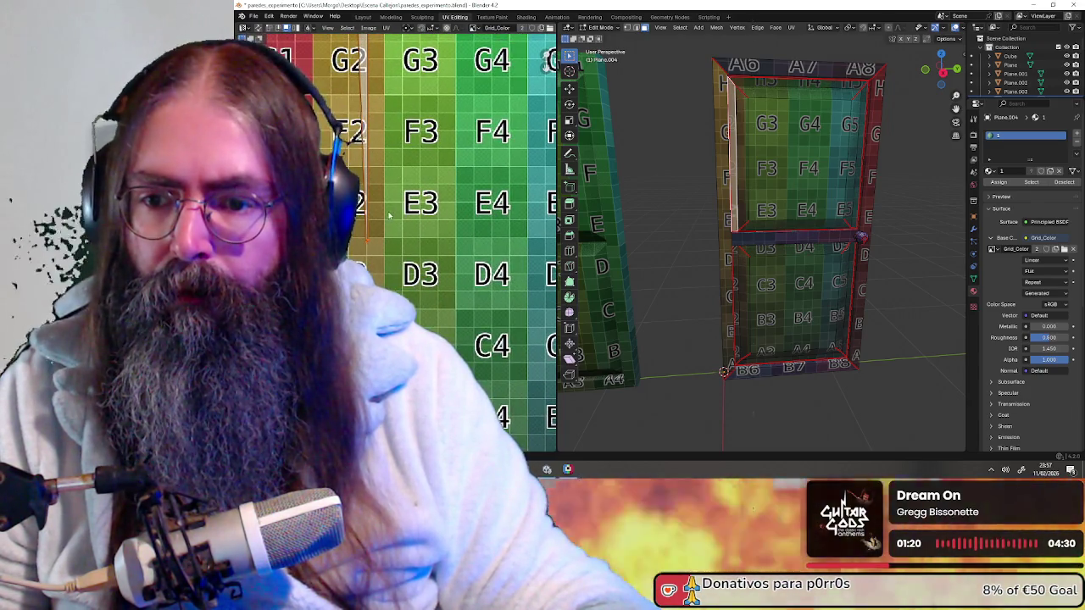
pyautogui.scroll(3, 389, 214)
pyautogui.moveTo(362, 223); pyautogui.dragTo(404, 252, button='middle')
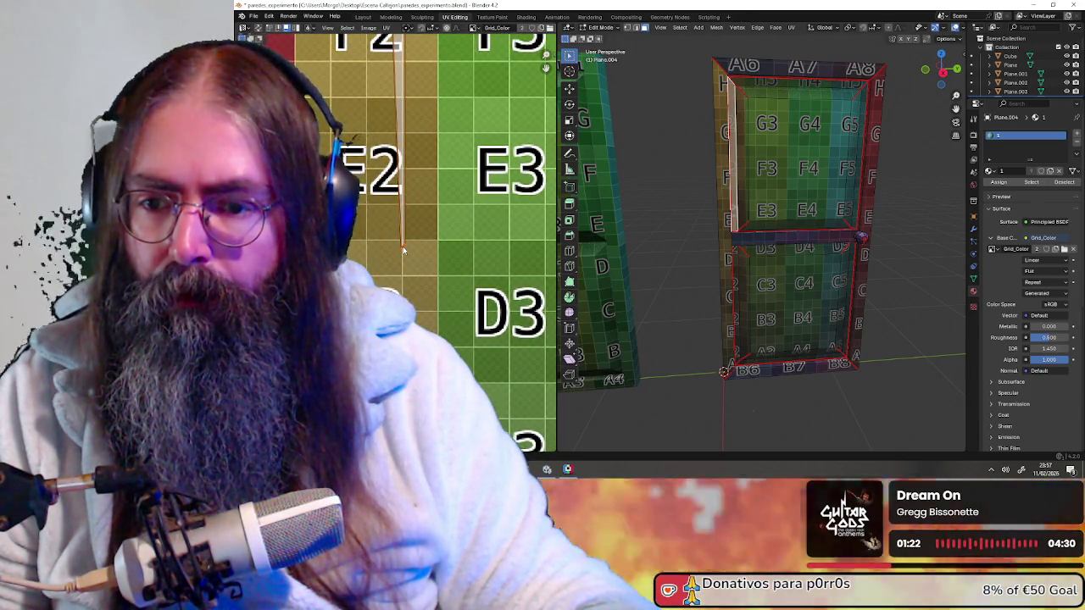
pyautogui.scroll(-6, 404, 250)
pyautogui.scroll(4, 420, 165)
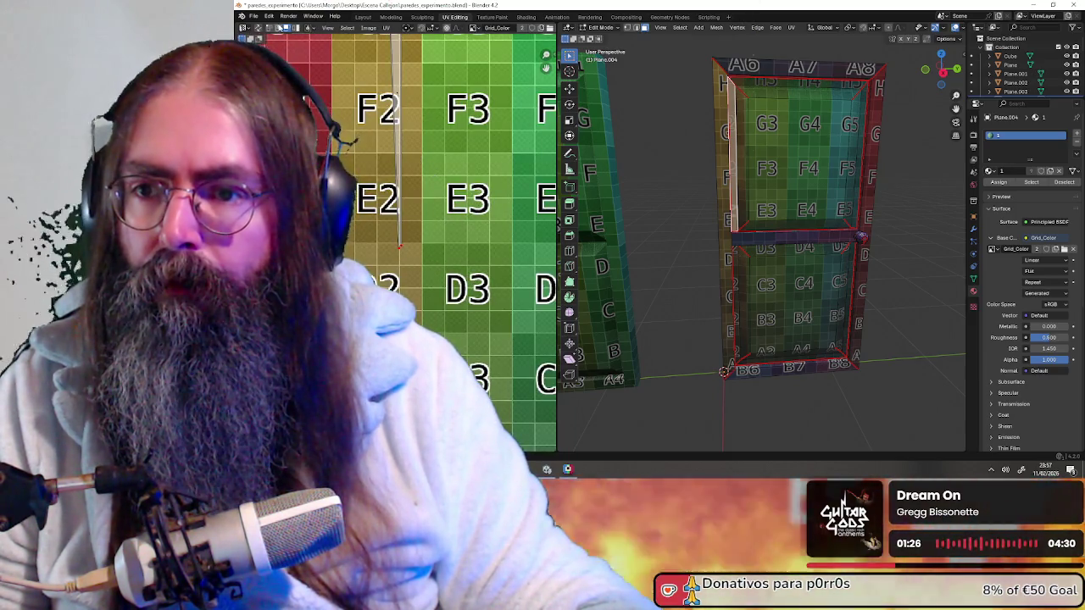
pyautogui.scroll(5, 404, 240)
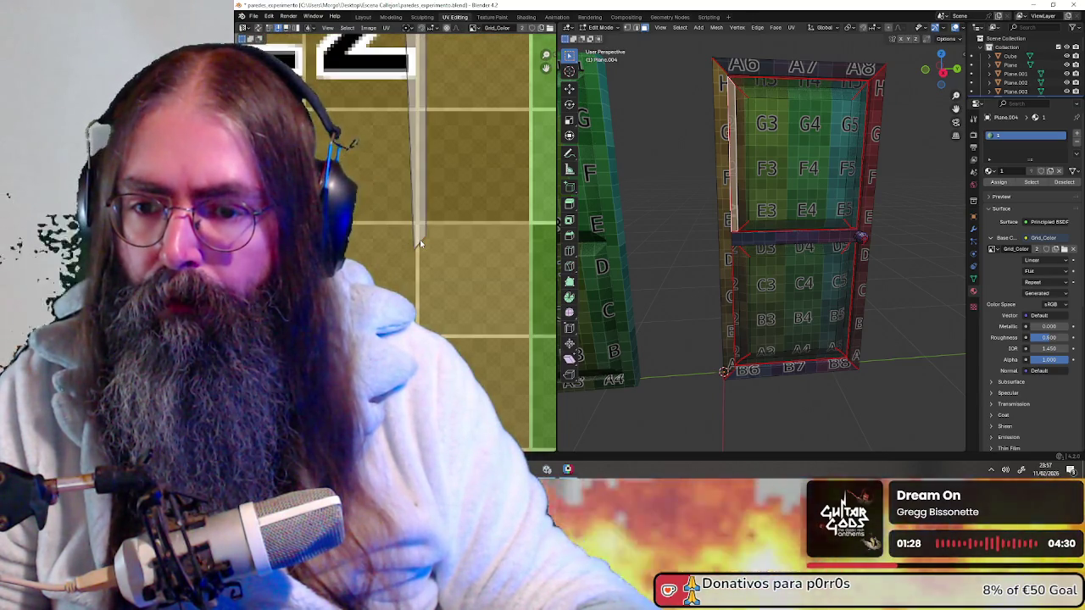
# - Align the strip's UVs horizontally, then vertically, into a straight line
pyautogui.rightClick(419, 244)
pyautogui.press('Escape')
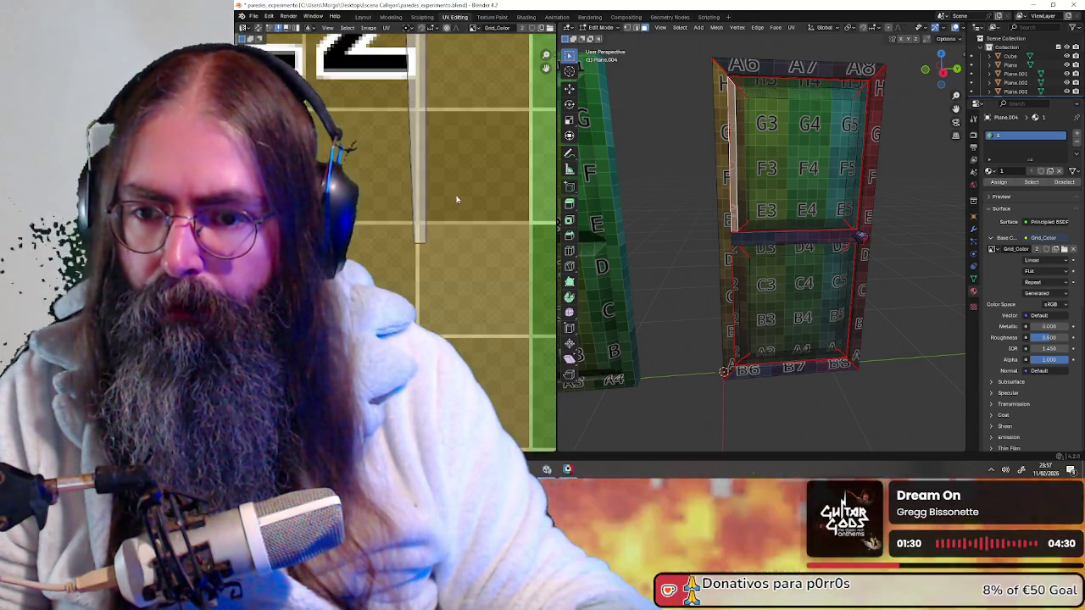
pyautogui.scroll(-4, 455, 205)
pyautogui.keyDown('shift'); pyautogui.scroll(2, 441, 191); pyautogui.keyUp('shift')
pyautogui.keyDown('shift'); pyautogui.scroll(2, 417, 172); pyautogui.keyUp('shift')
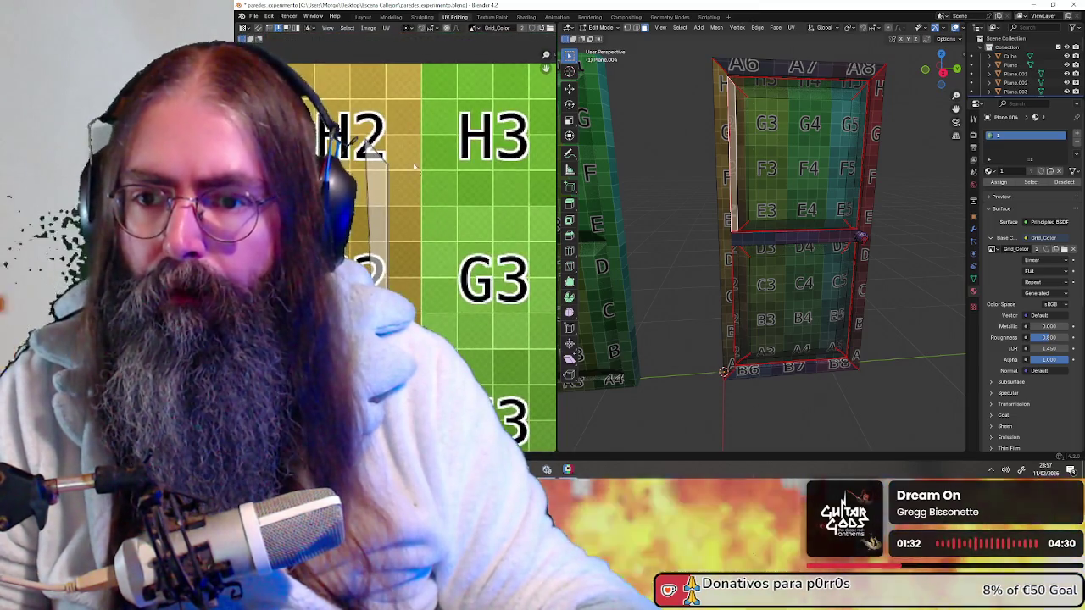
pyautogui.rightClick(379, 156)
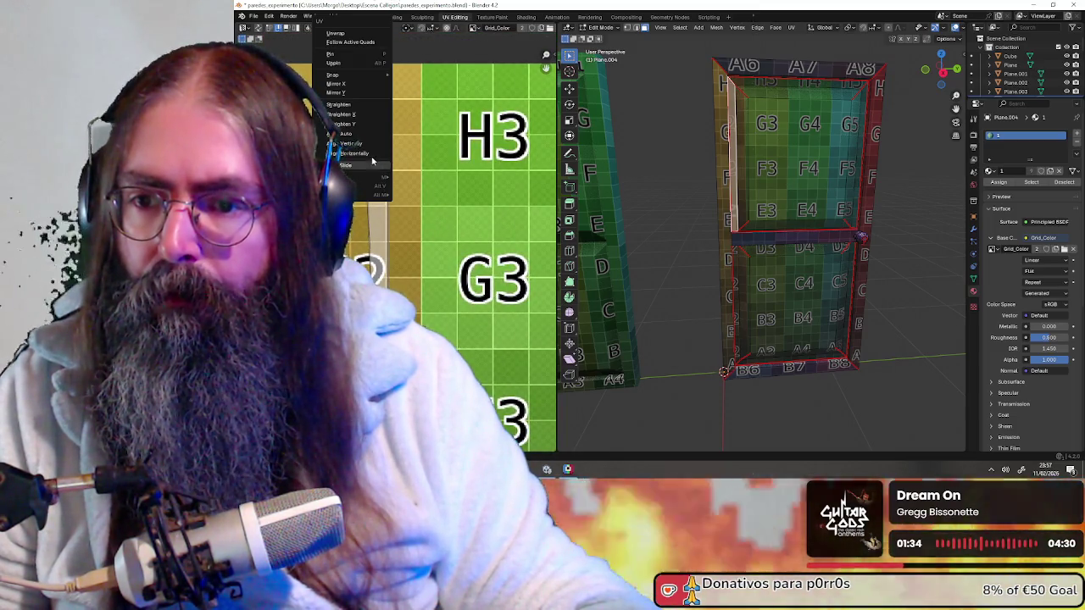
pyautogui.click(367, 155)
pyautogui.scroll(-3, 412, 274)
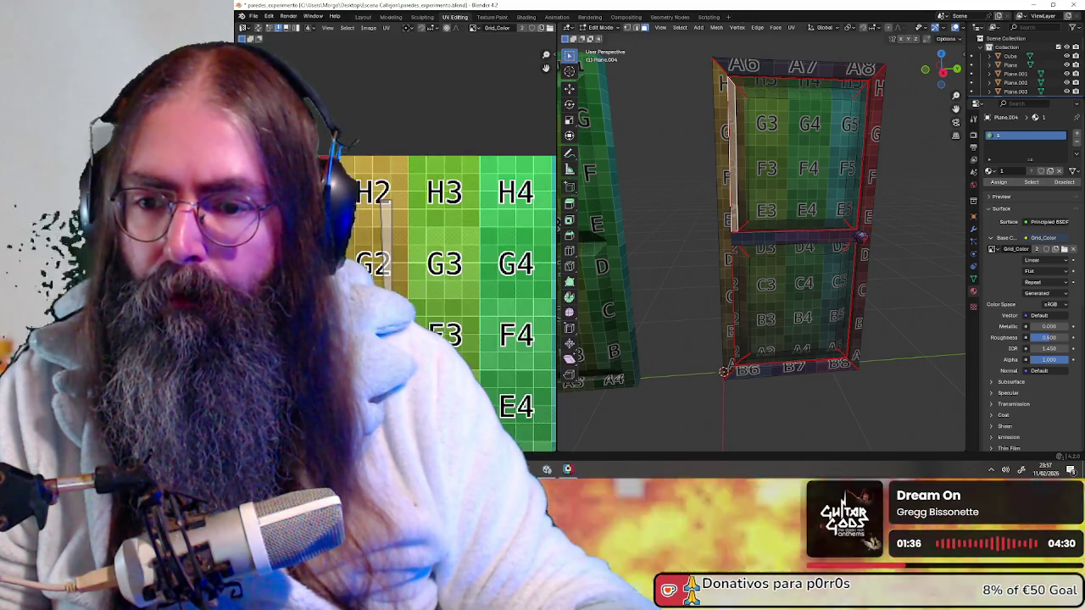
pyautogui.rightClick(410, 289)
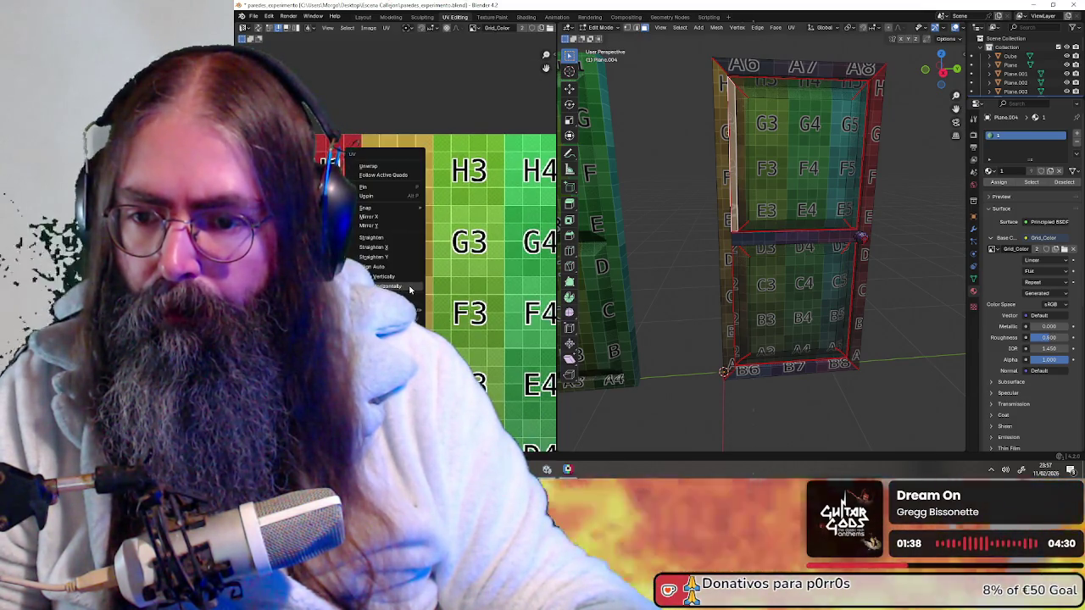
pyautogui.click(404, 278)
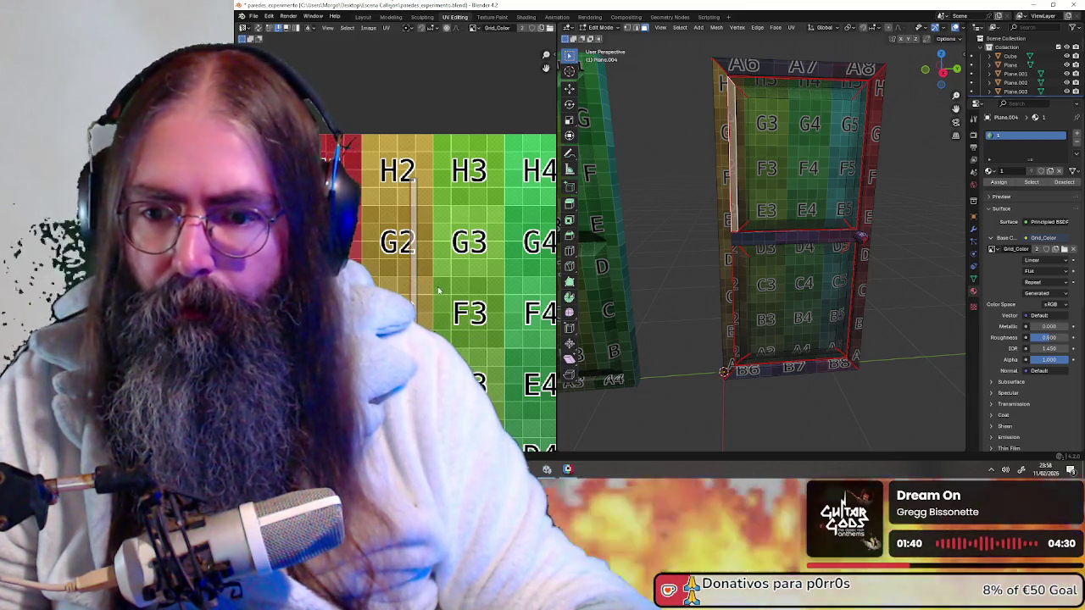
pyautogui.scroll(3, 845, 187)
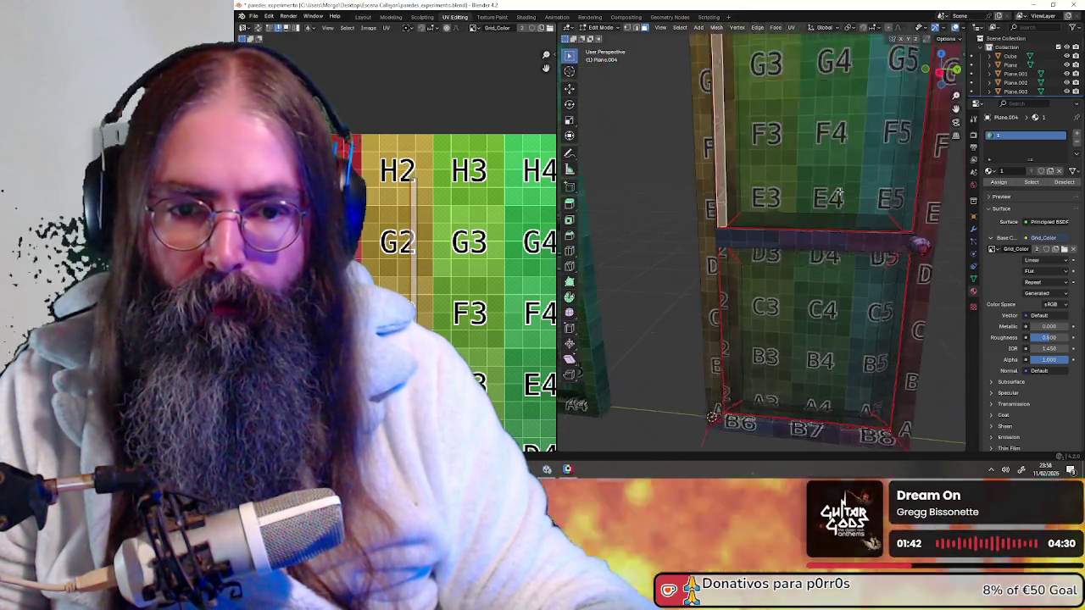
pyautogui.scroll(2, 845, 187)
pyautogui.moveTo(845, 187)
pyautogui.mouseDown(button='middle')
pyautogui.moveTo(685, 262)
pyautogui.moveTo(712, 246)
pyautogui.moveTo(716, 138)
pyautogui.moveTo(738, 203)
pyautogui.mouseUp(button='middle')
pyautogui.scroll(-3, 685, 262)
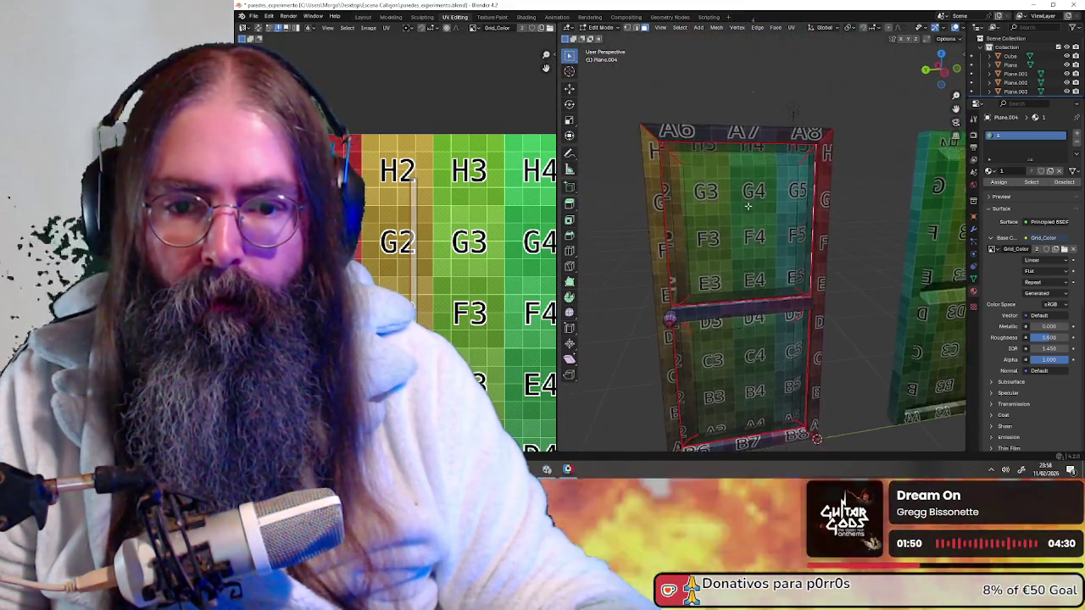
pyautogui.scroll(5, 738, 203)
pyautogui.scroll(-4, 756, 208)
pyautogui.moveTo(756, 208)
pyautogui.mouseDown(button='middle')
pyautogui.moveTo(736, 211)
pyautogui.moveTo(704, 179)
pyautogui.moveTo(678, 187)
pyautogui.moveTo(661, 153)
pyautogui.mouseUp(button='middle')
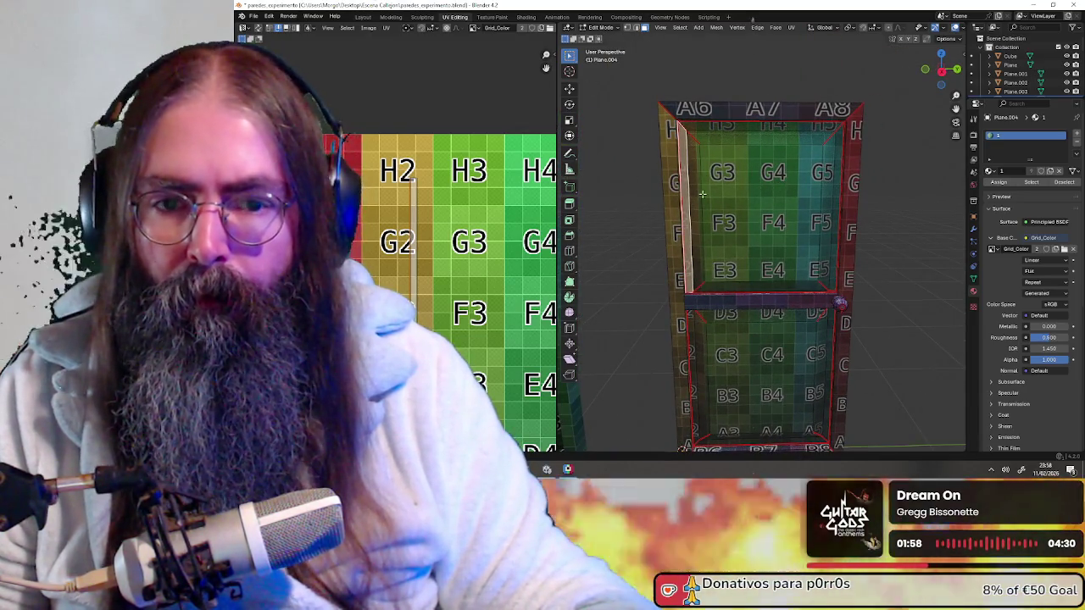
pyautogui.press('a')
pyautogui.scroll(2, 724, 185)
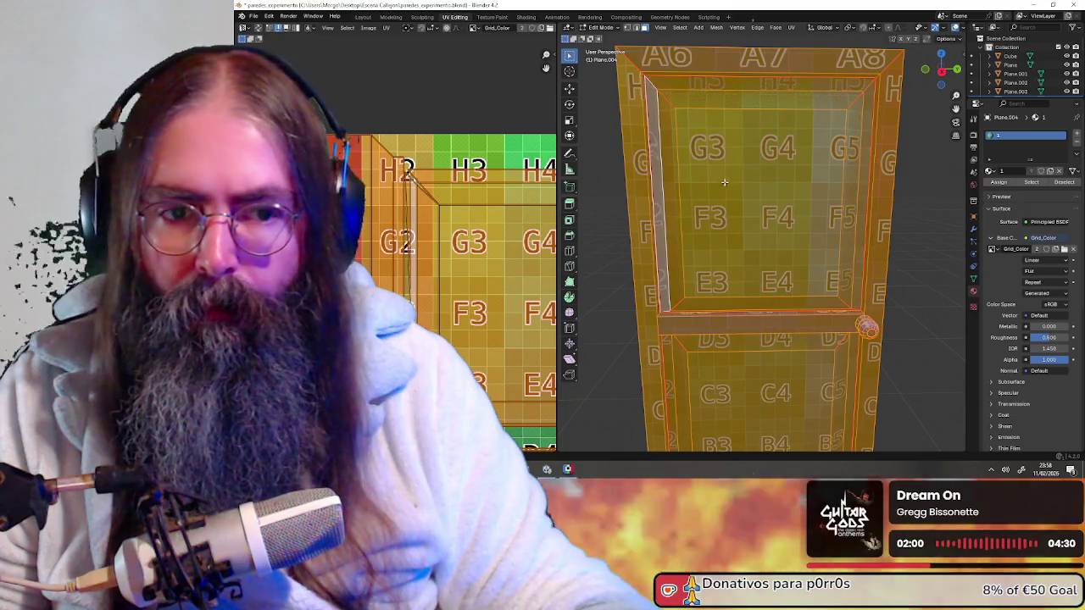
pyautogui.keyDown('shift'); pyautogui.moveTo(678, 215); pyautogui.dragTo(725, 215, button='middle'); pyautogui.keyUp('shift')
pyautogui.scroll(2, 417, 162)
pyautogui.scroll(1, 417, 162)
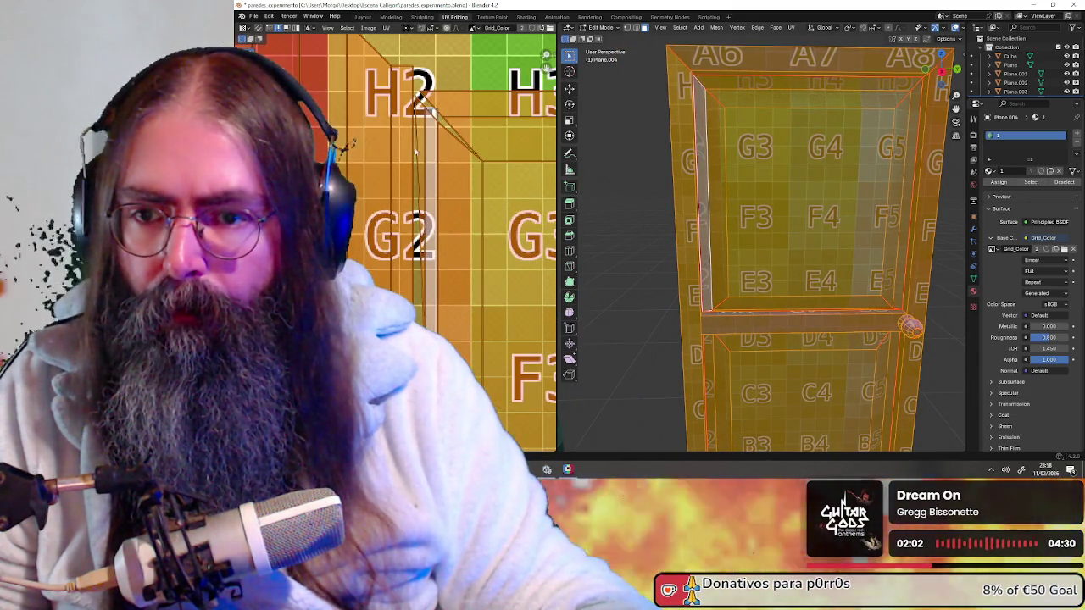
pyautogui.hotkey('alt', 'a')
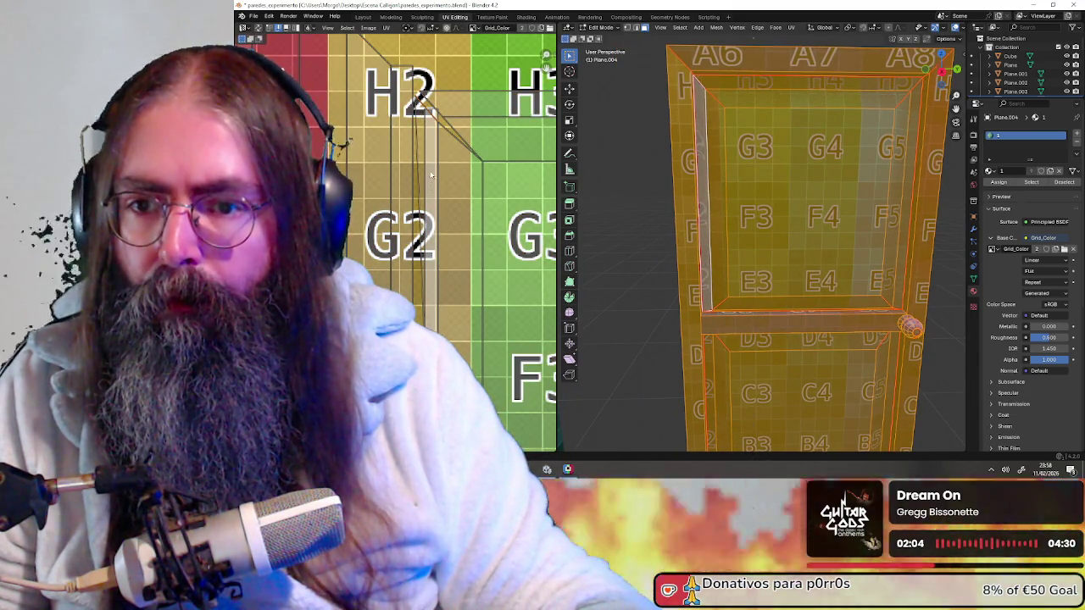
pyautogui.scroll(-2, 419, 218)
pyautogui.moveTo(431, 376); pyautogui.dragTo(490, 223, button='middle')
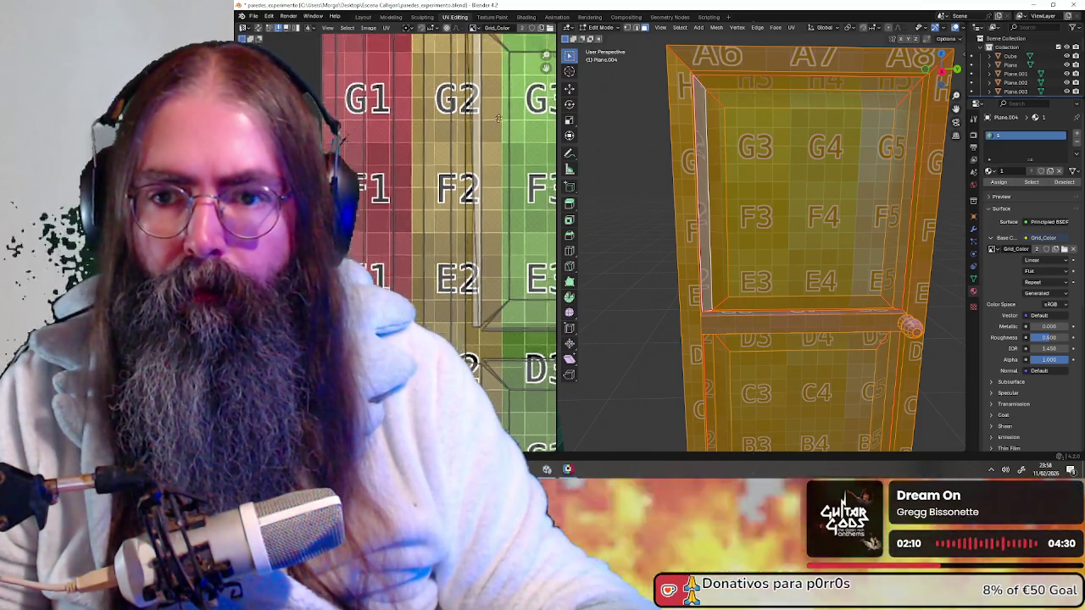
pyautogui.moveTo(531, 148); pyautogui.dragTo(497, 245, button='middle')
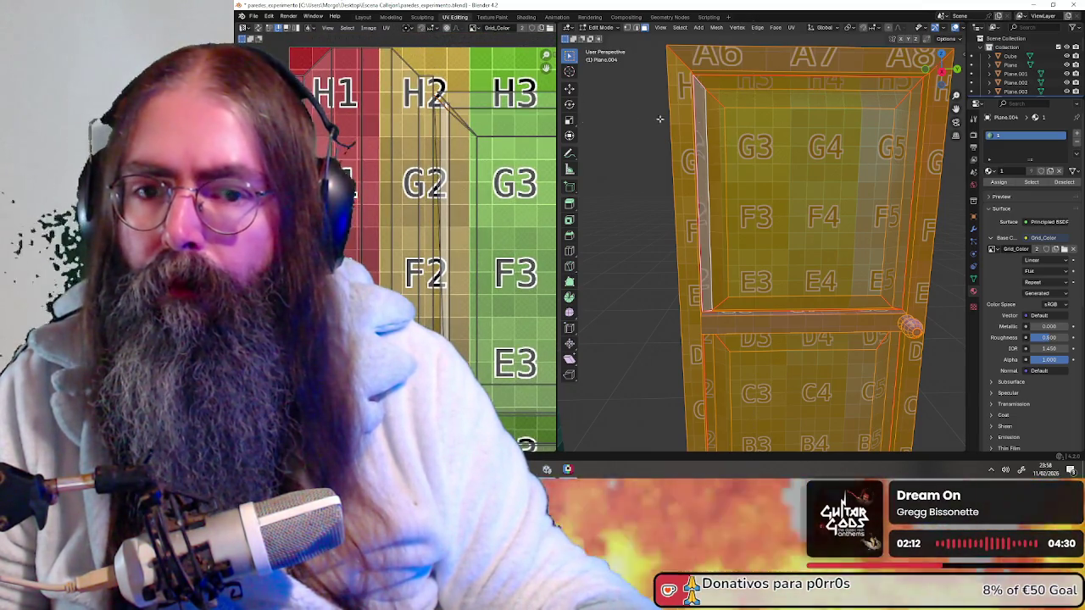
pyautogui.moveTo(808, 136); pyautogui.dragTo(795, 126, button='middle')
pyautogui.hotkey('alt', 'a')
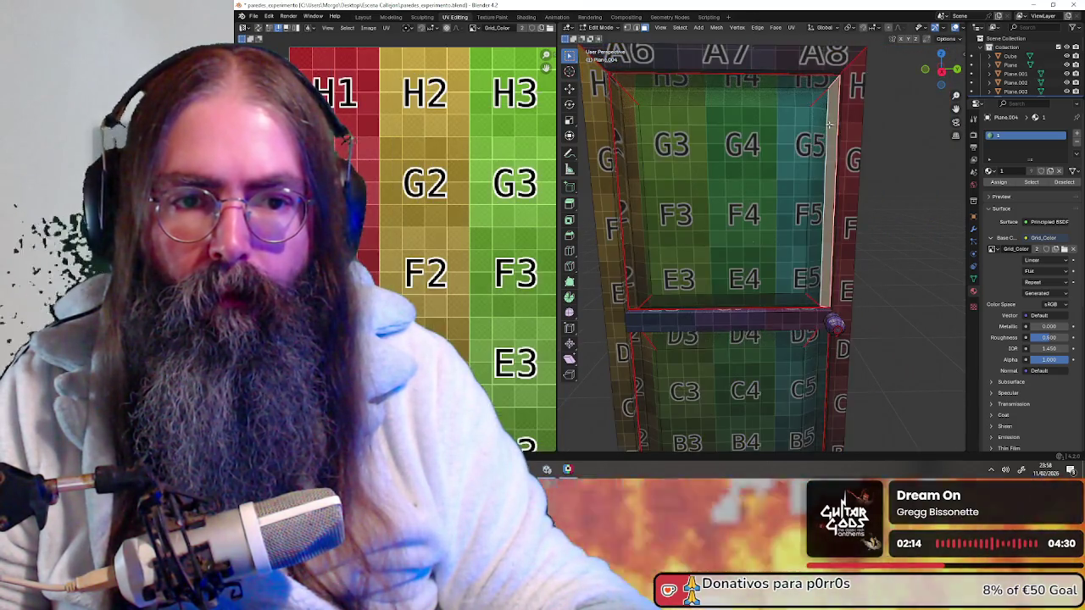
pyautogui.moveTo(723, 134); pyautogui.dragTo(780, 173, button='middle')
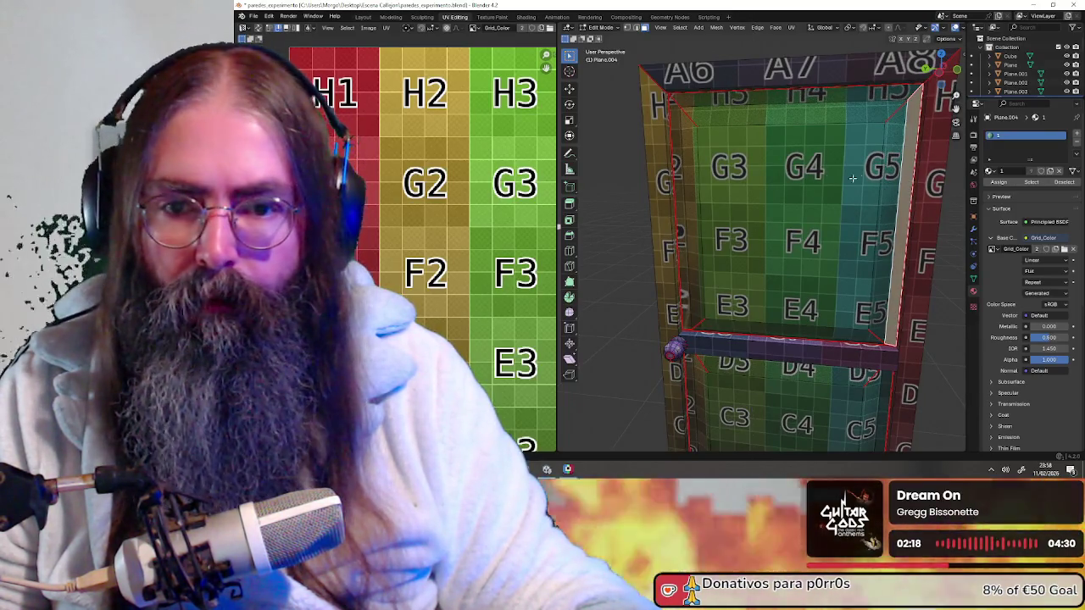
pyautogui.moveTo(780, 172); pyautogui.dragTo(788, 193, button='middle')
pyautogui.scroll(2, 789, 193)
pyautogui.scroll(3, 779, 208)
pyautogui.scroll(2, 771, 221)
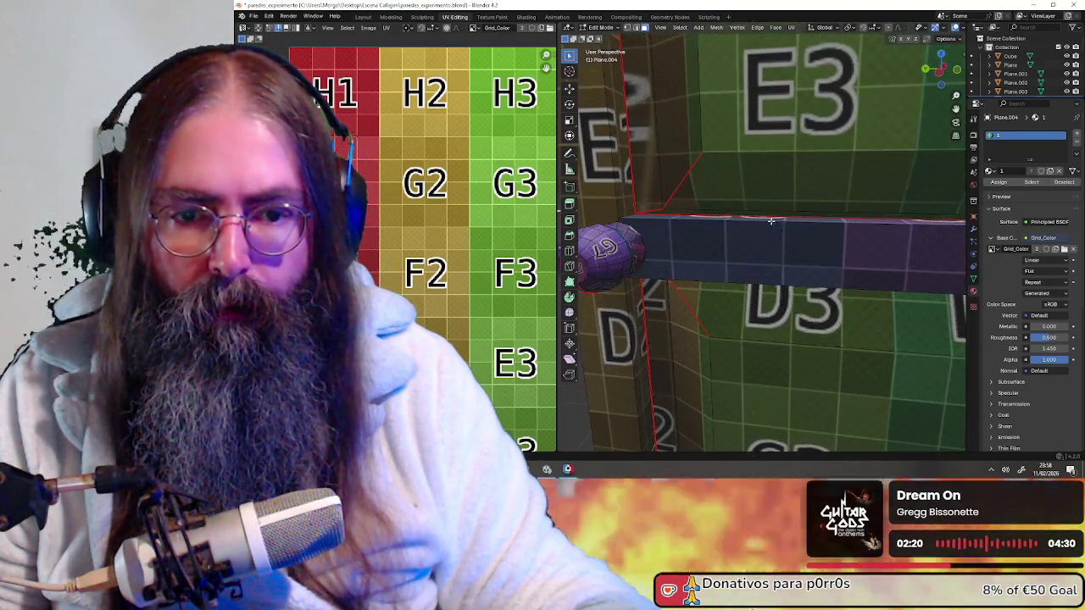
pyautogui.scroll(-3, 764, 214)
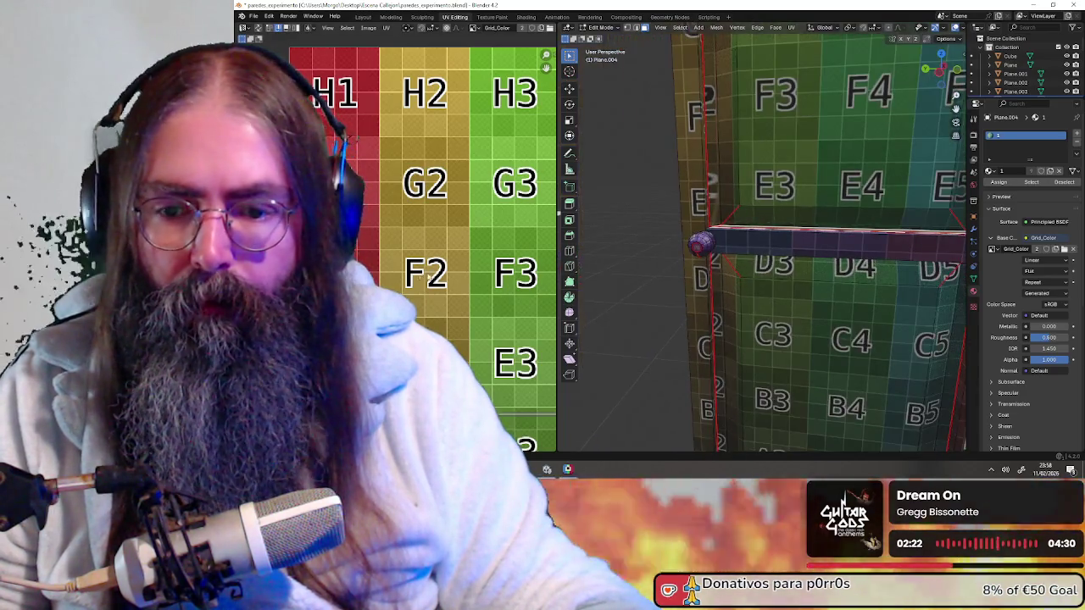
pyautogui.scroll(-5, 442, 307)
pyautogui.scroll(3, 441, 306)
pyautogui.scroll(3, 441, 307)
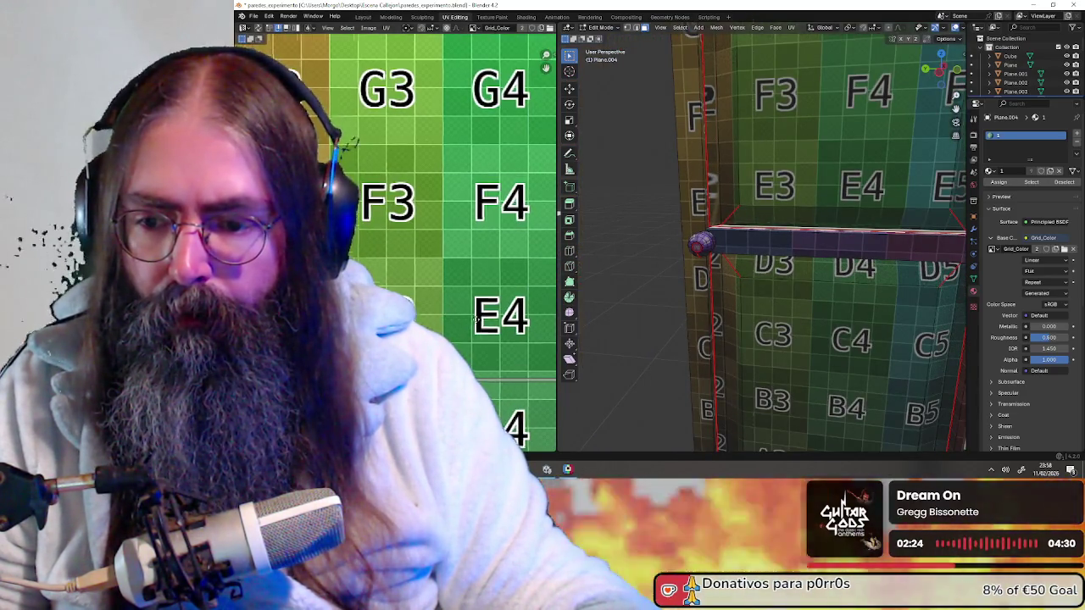
pyautogui.moveTo(478, 321); pyautogui.dragTo(312, 241, button='middle')
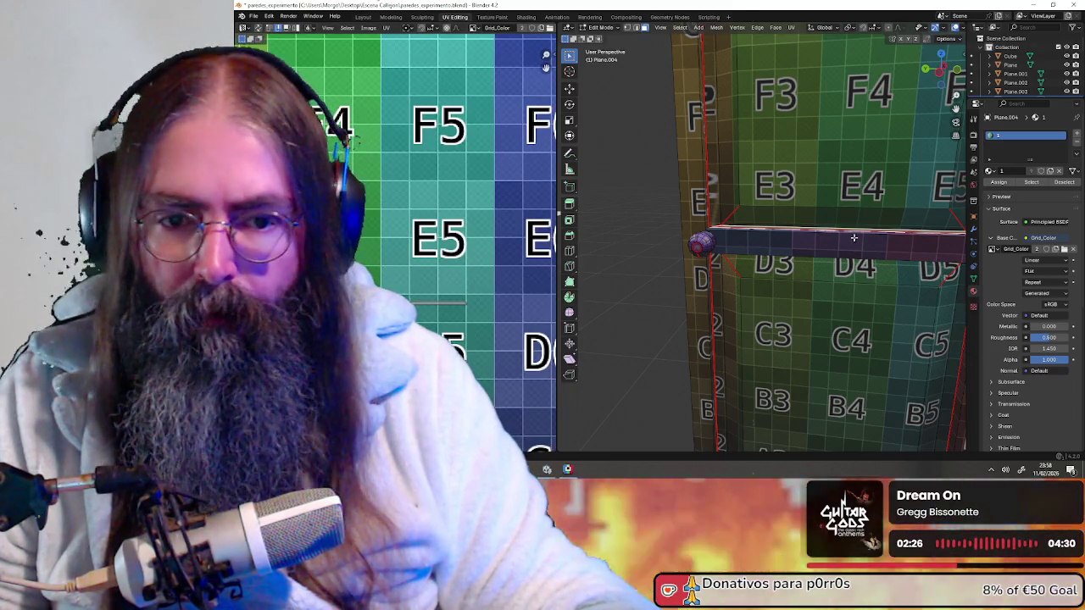
pyautogui.scroll(2, 854, 239)
pyautogui.scroll(3, 822, 233)
pyautogui.scroll(-3, 805, 229)
pyautogui.moveTo(790, 225)
pyautogui.mouseDown(button='middle')
pyautogui.moveTo(758, 305)
pyautogui.moveTo(645, 246)
pyautogui.moveTo(896, 244)
pyautogui.moveTo(783, 227)
pyautogui.mouseUp(button='middle')
pyautogui.scroll(3, 634, 238)
pyautogui.scroll(-3, 782, 227)
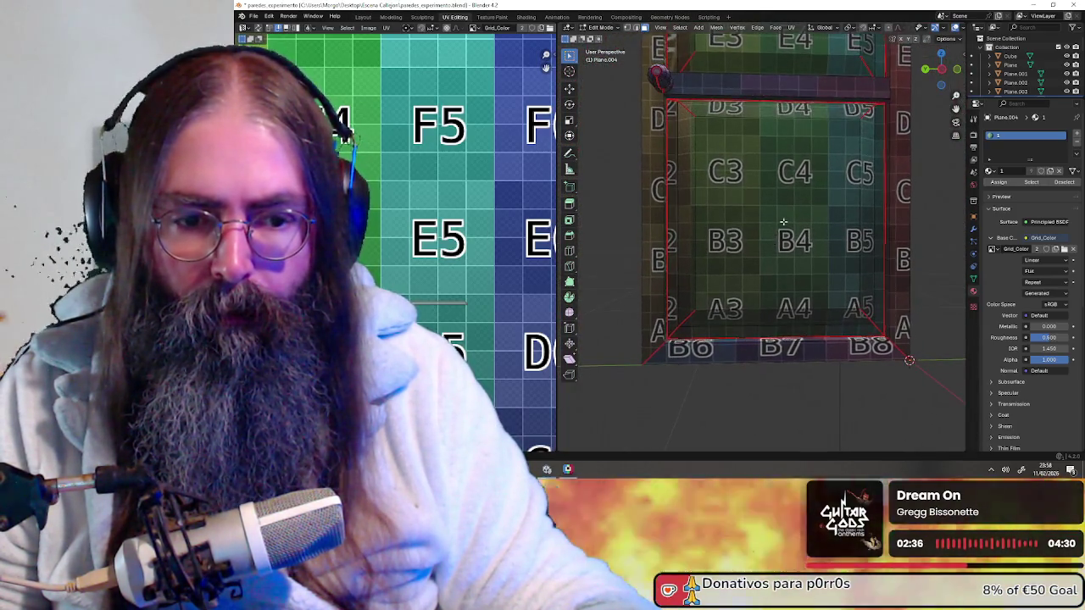
pyautogui.keyDown('shift'); pyautogui.scroll(3, 783, 226); pyautogui.keyUp('shift')
pyautogui.keyDown('shift'); pyautogui.scroll(2, 780, 246); pyautogui.keyUp('shift')
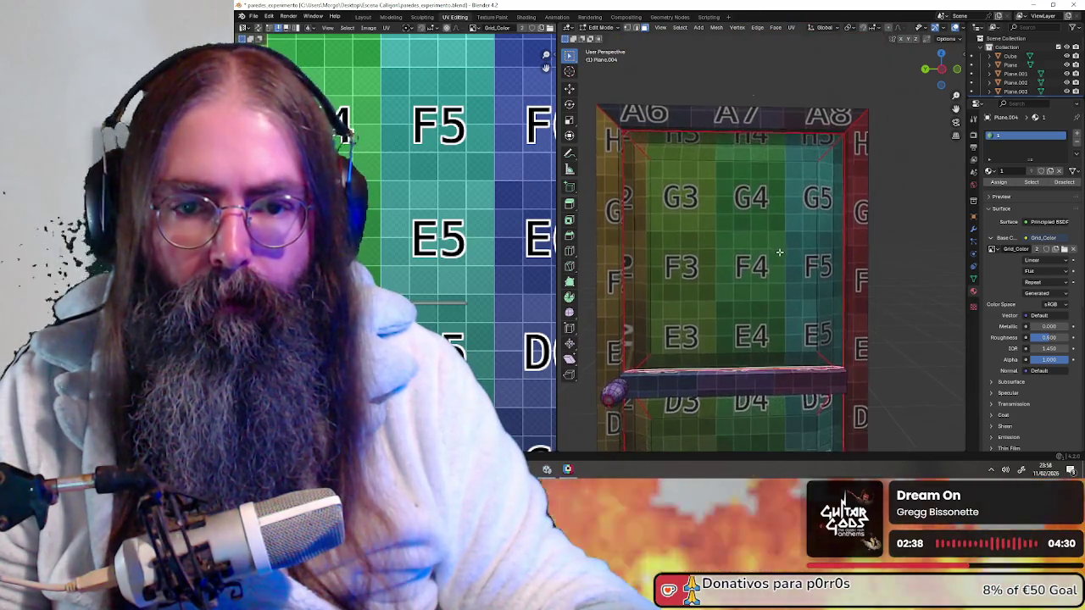
pyautogui.keyDown('shift'); pyautogui.scroll(-1, 779, 252); pyautogui.keyUp('shift')
pyautogui.moveTo(667, 259)
pyautogui.mouseDown(button='middle')
pyautogui.moveTo(821, 269)
pyautogui.moveTo(782, 262)
pyautogui.moveTo(747, 230)
pyautogui.mouseUp(button='middle')
pyautogui.scroll(3, 822, 267)
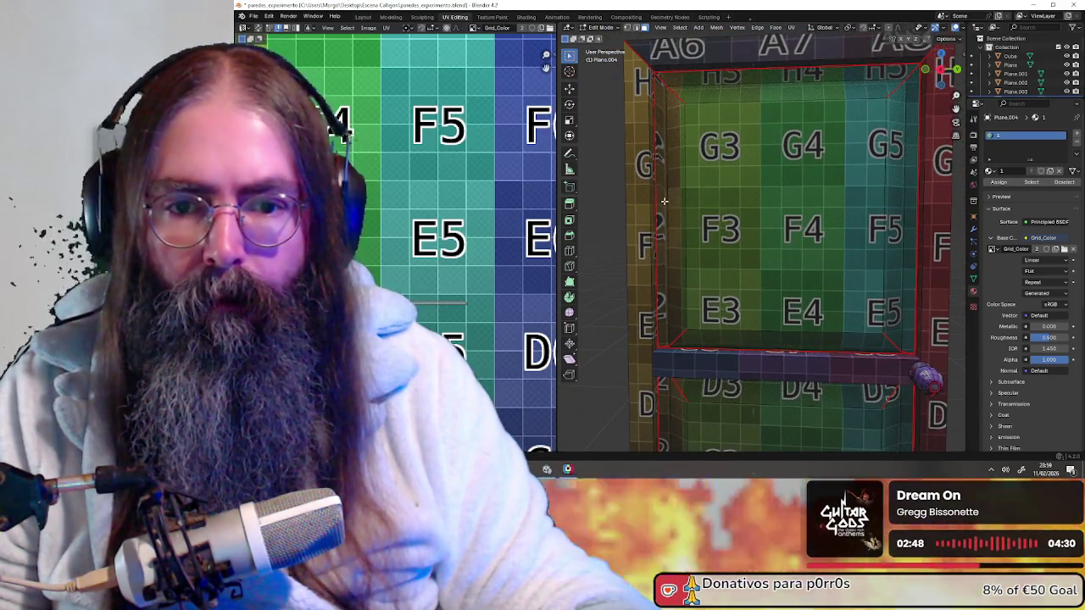
pyautogui.click(665, 201)
pyautogui.scroll(-3, 381, 260)
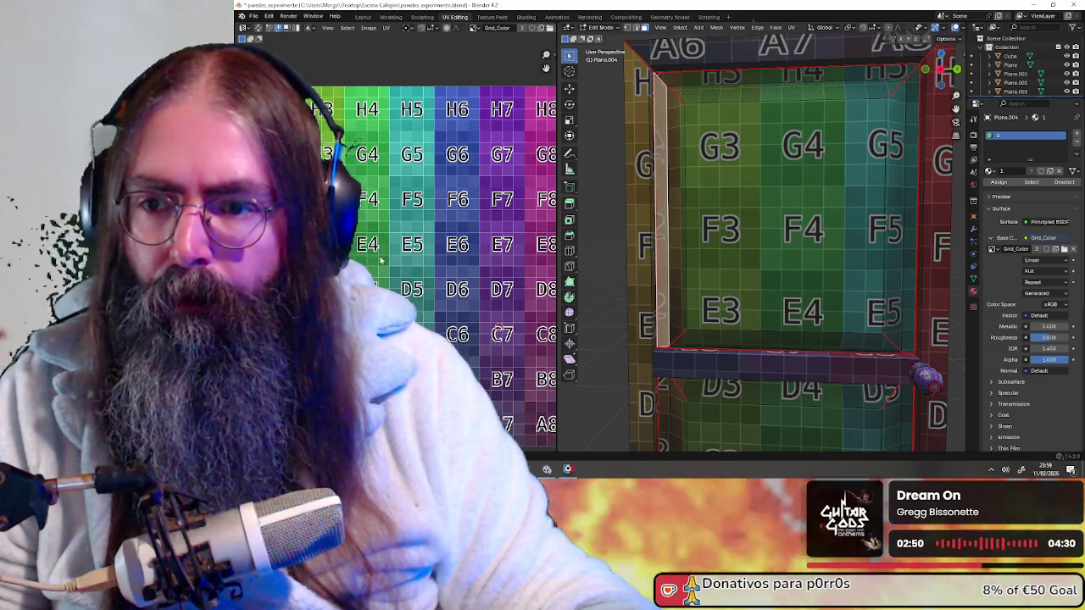
pyautogui.scroll(2, 671, 208)
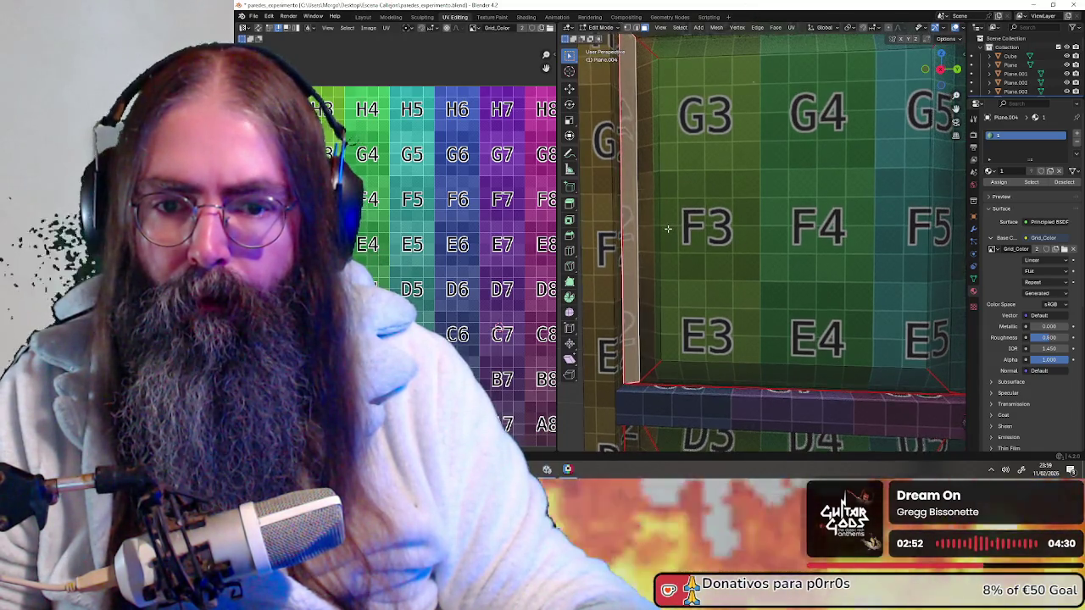
pyautogui.scroll(-2, 667, 228)
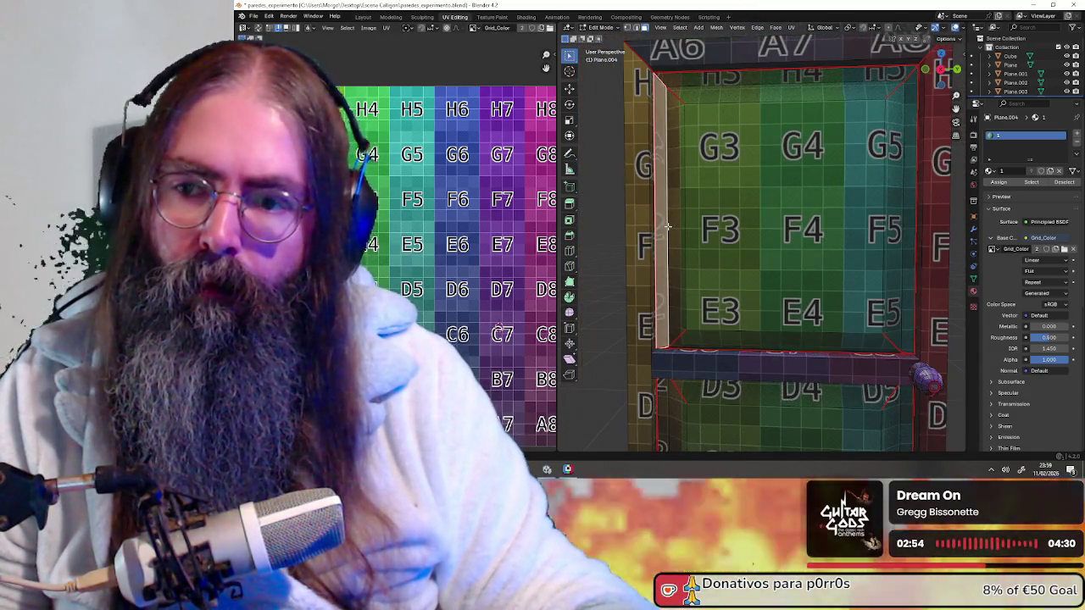
pyautogui.click(400, 263)
pyautogui.click(671, 253)
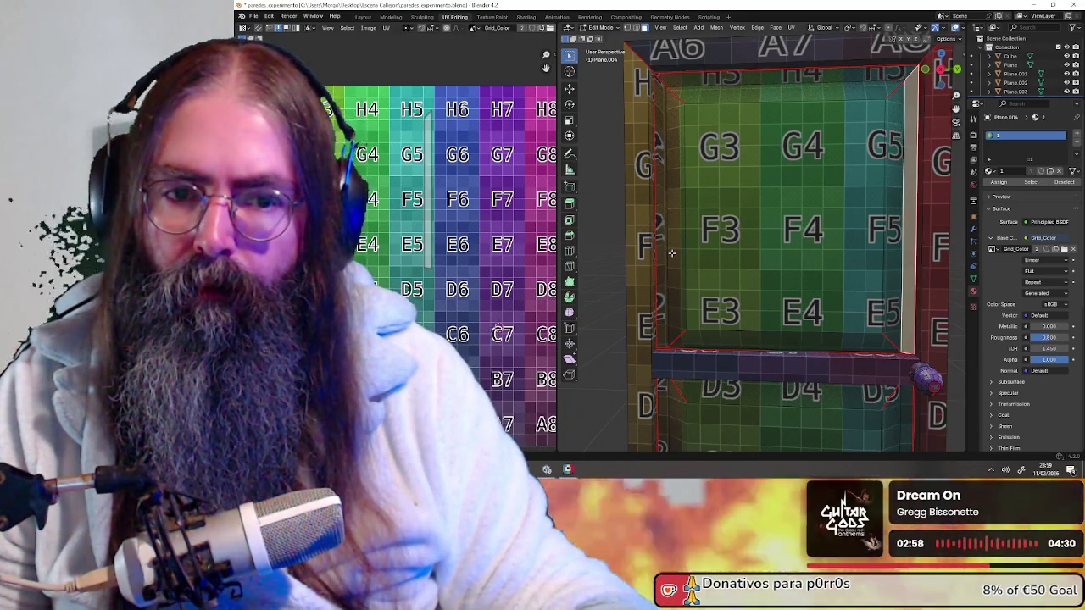
pyautogui.press('a')
pyautogui.click(671, 252)
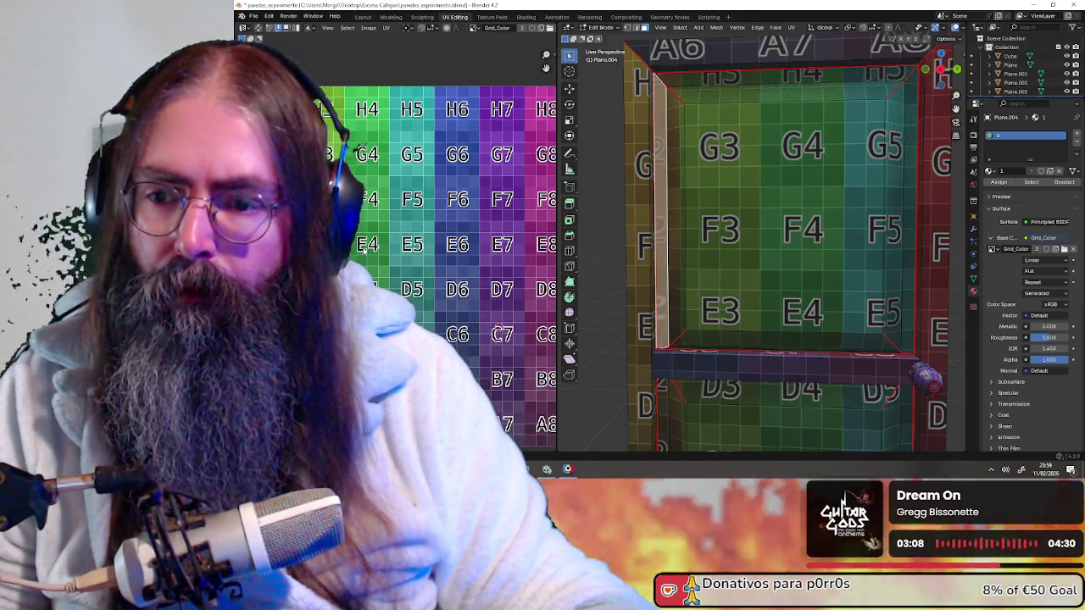
pyautogui.scroll(1, 727, 308)
pyautogui.scroll(1, 726, 308)
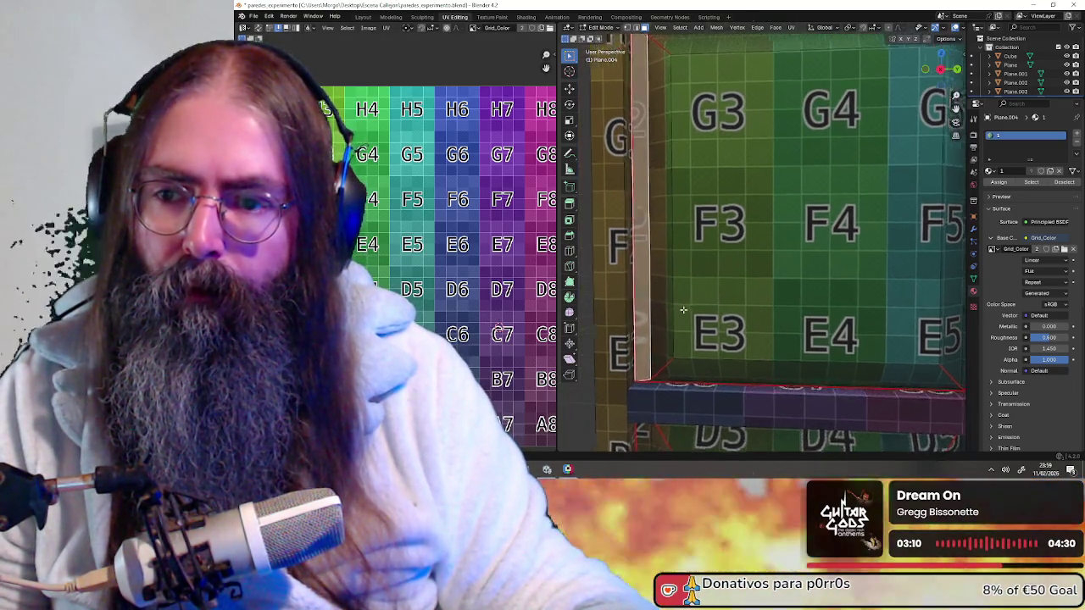
pyautogui.scroll(1, 727, 308)
pyautogui.scroll(1, 399, 255)
pyautogui.moveTo(254, 156); pyautogui.dragTo(367, 172, button='middle')
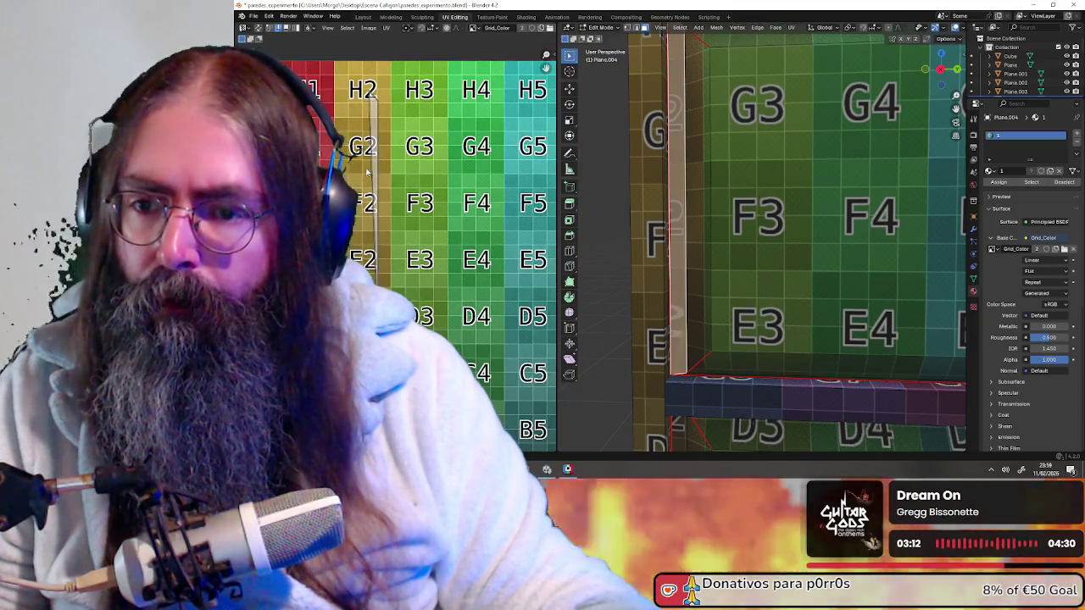
pyautogui.press('u')
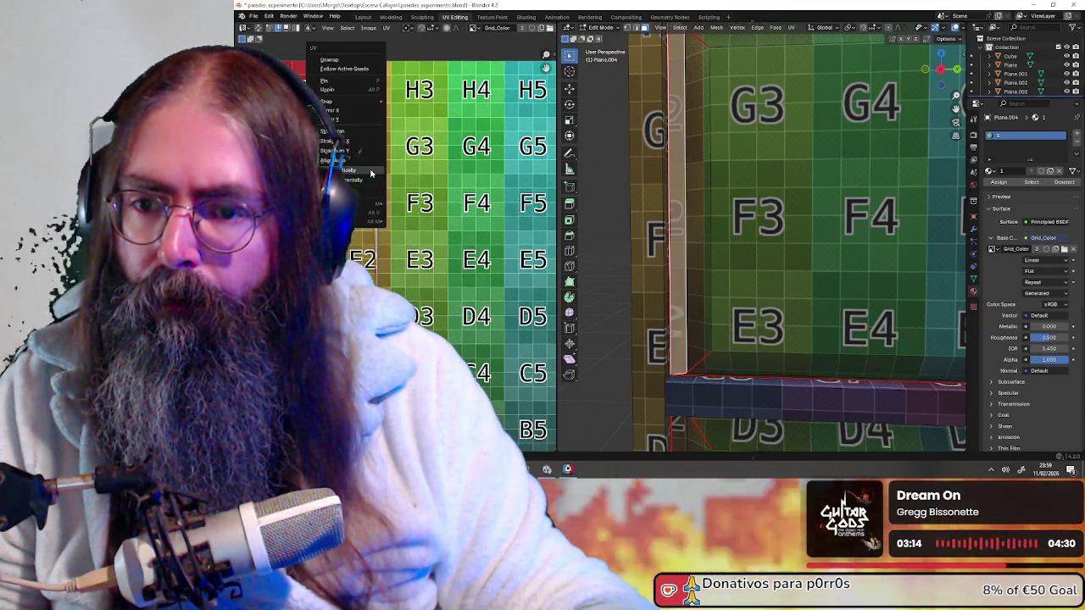
pyautogui.click(370, 173)
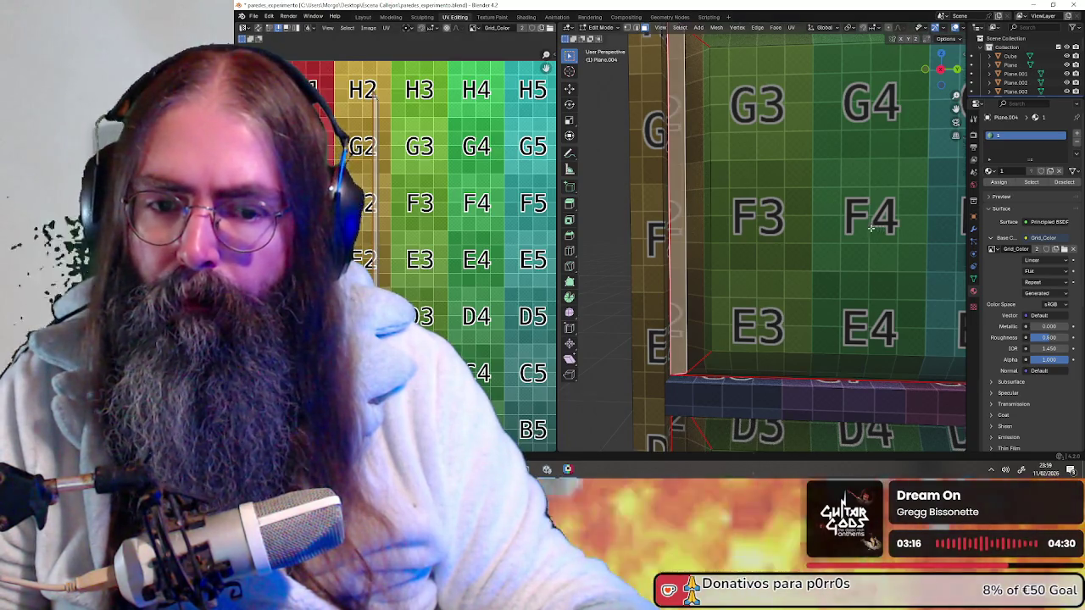
pyautogui.scroll(-3, 874, 227)
pyautogui.moveTo(873, 227)
pyautogui.keyDown('shift'); pyautogui.mouseDown(button='middle')
pyautogui.moveTo(759, 222)
pyautogui.moveTo(729, 158)
pyautogui.mouseUp(button='middle'); pyautogui.keyUp('shift')
pyautogui.scroll(1, 753, 240)
pyautogui.moveTo(718, 314)
pyautogui.keyDown('shift'); pyautogui.mouseDown(button='middle')
pyautogui.moveTo(718, 258)
pyautogui.moveTo(746, 254)
pyautogui.mouseUp(button='middle'); pyautogui.keyUp('shift')
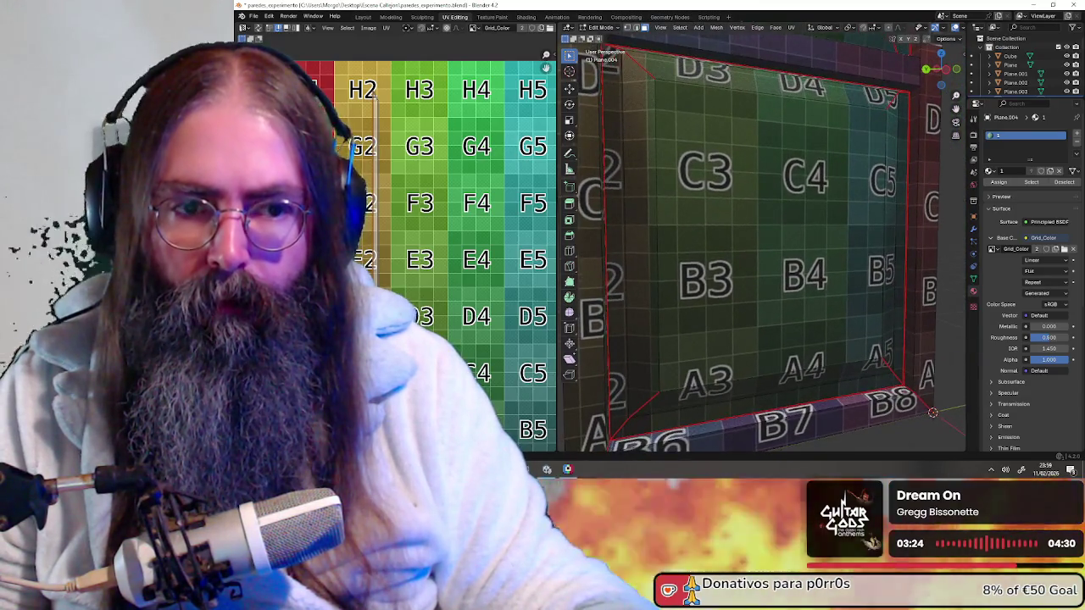
pyautogui.moveTo(744, 150)
pyautogui.mouseDown(button='middle')
pyautogui.moveTo(817, 367)
pyautogui.moveTo(786, 312)
pyautogui.moveTo(801, 309)
pyautogui.mouseUp(button='middle')
pyautogui.moveTo(777, 311); pyautogui.dragTo(763, 356, button='middle')
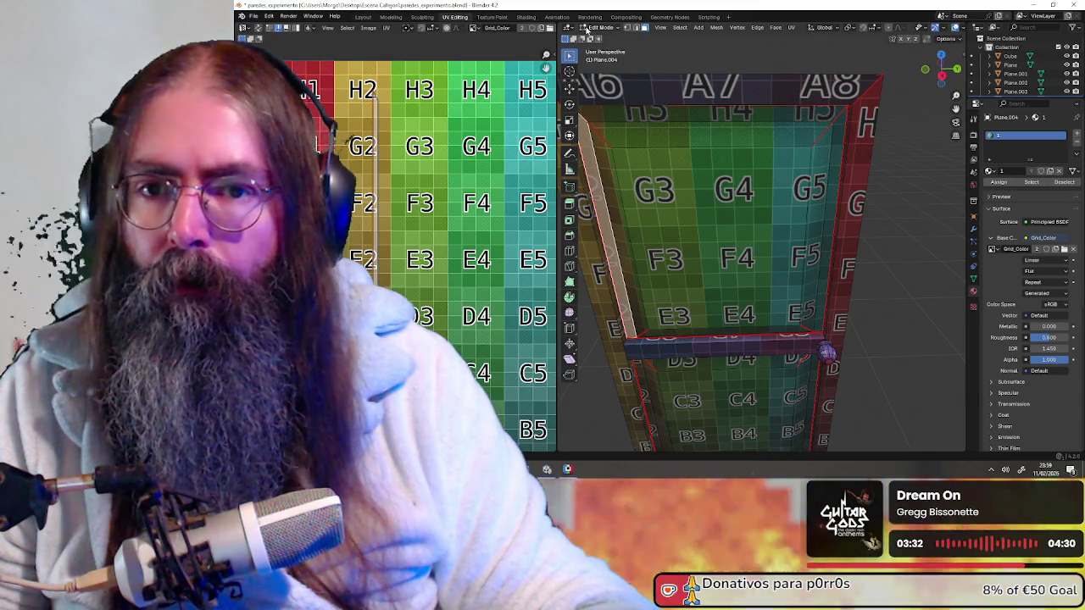
# - In Object Mode, assign wood material 1.009 to the door, then return to Edit Mode
pyautogui.click(602, 27)
pyautogui.click(598, 38)
pyautogui.scroll(-1, 872, 223)
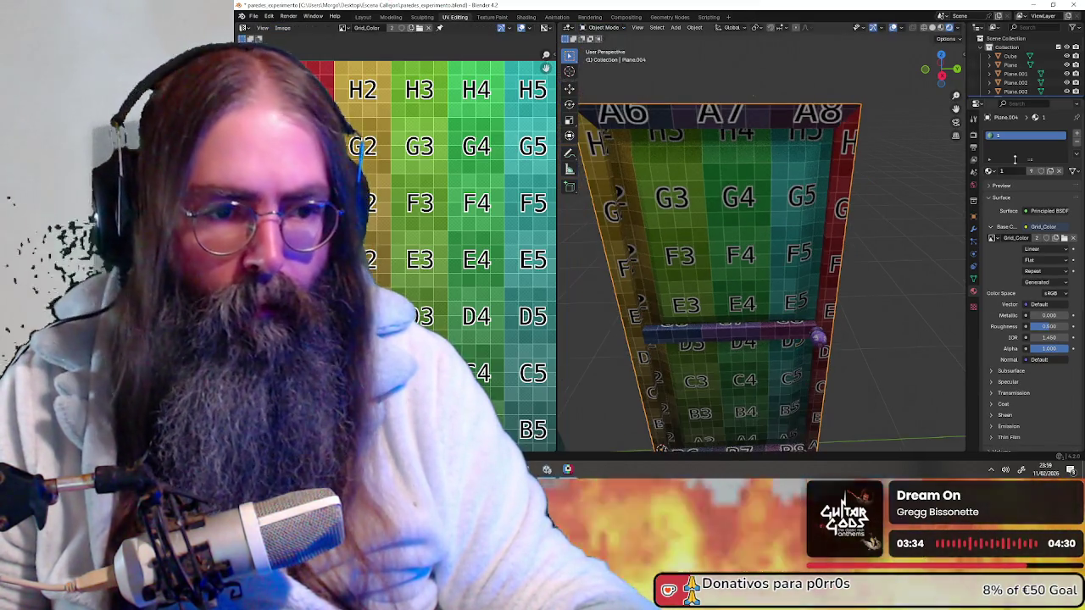
pyautogui.click(990, 170)
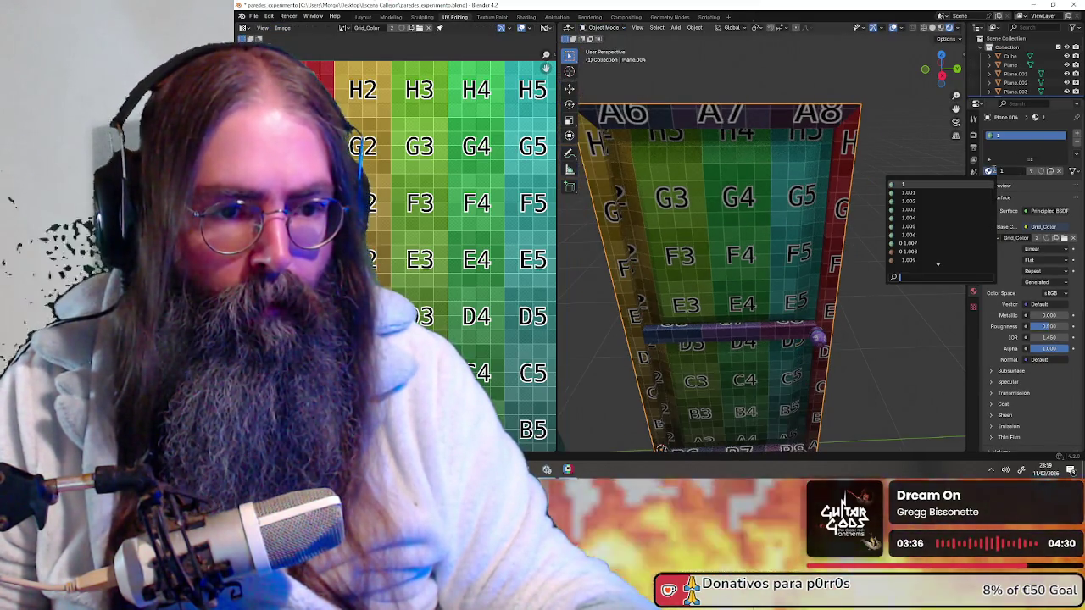
pyautogui.click(913, 226)
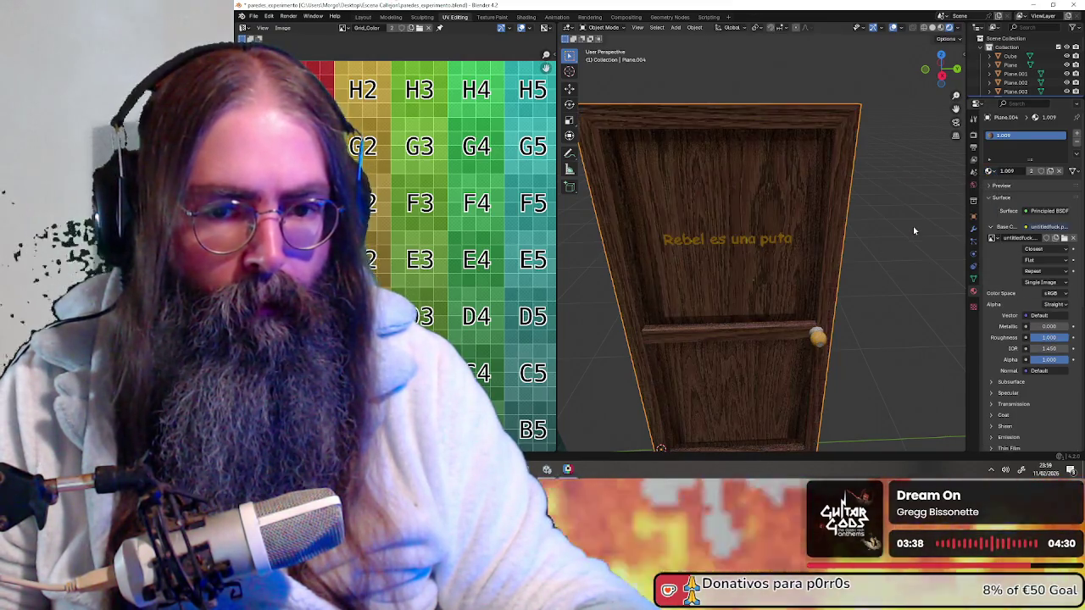
pyautogui.moveTo(761, 346)
pyautogui.mouseDown(button='middle')
pyautogui.moveTo(743, 316)
pyautogui.moveTo(751, 274)
pyautogui.mouseUp(button='middle')
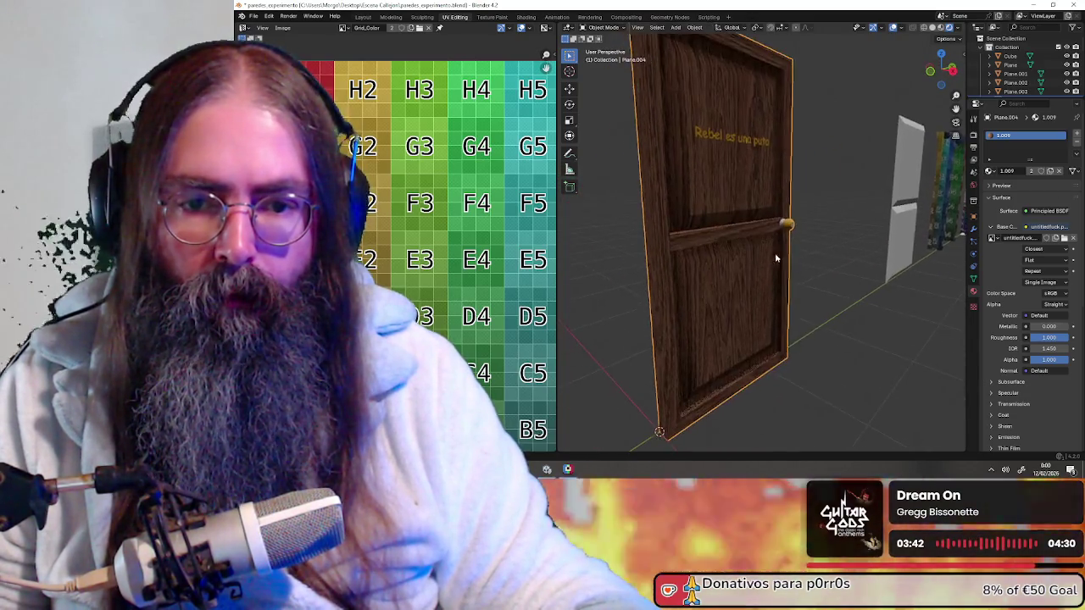
pyautogui.click(607, 28)
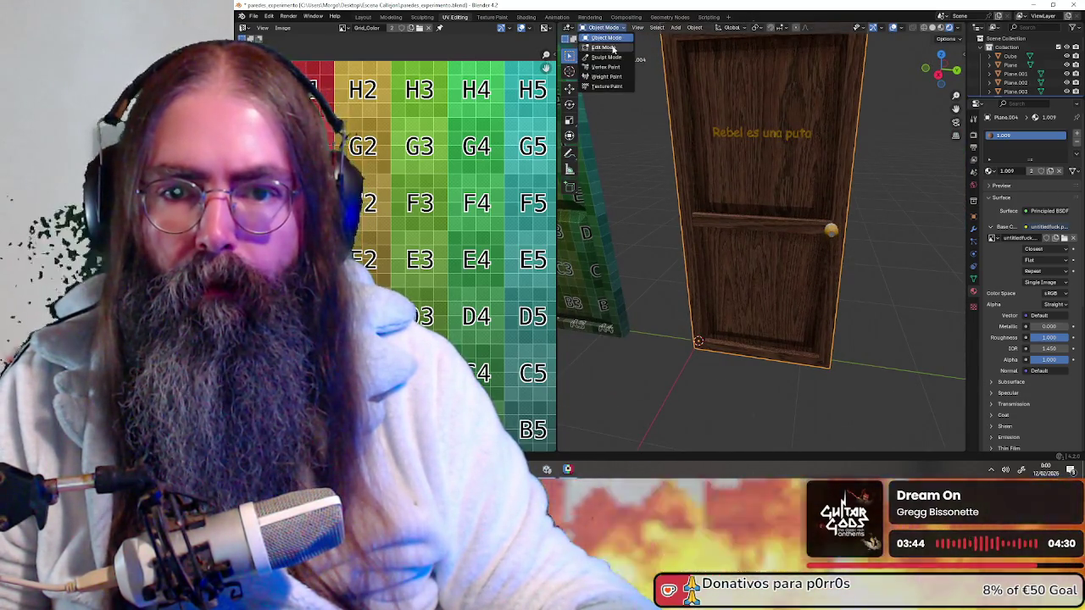
pyautogui.click(613, 48)
pyautogui.moveTo(653, 135); pyautogui.dragTo(678, 167, button='middle')
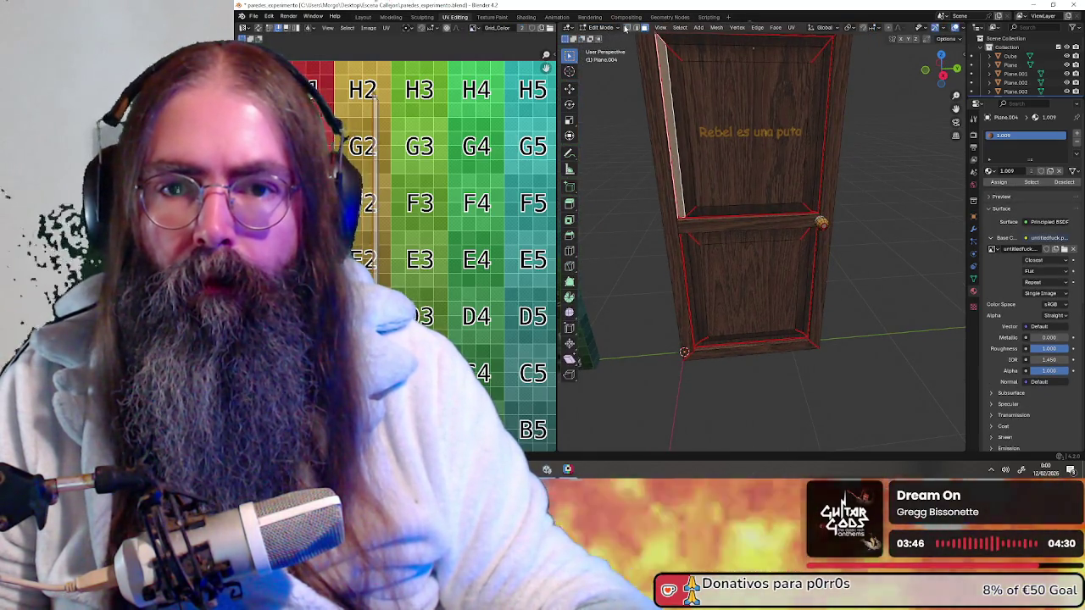
# - Select all vertices and merge them by distance at 0.0001 m
pyautogui.click(626, 28)
pyautogui.press('a')
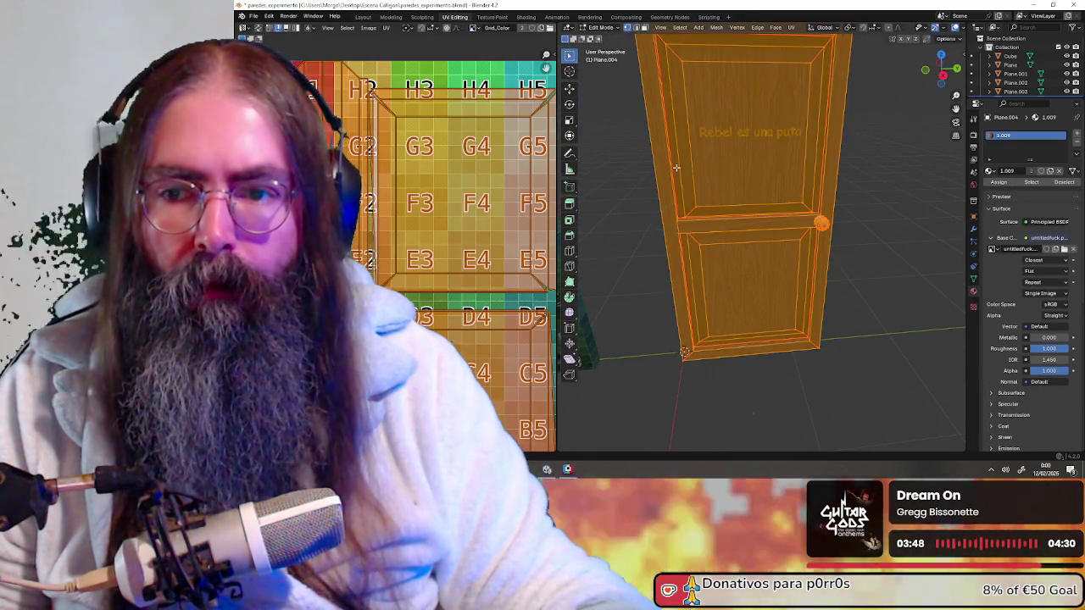
pyautogui.press('m')
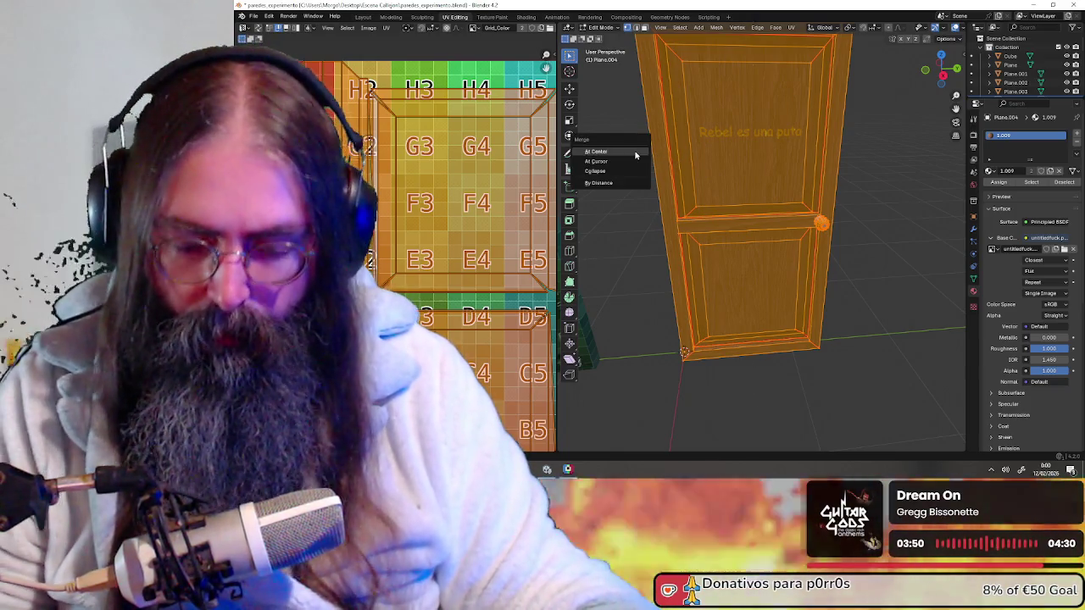
pyautogui.click(623, 183)
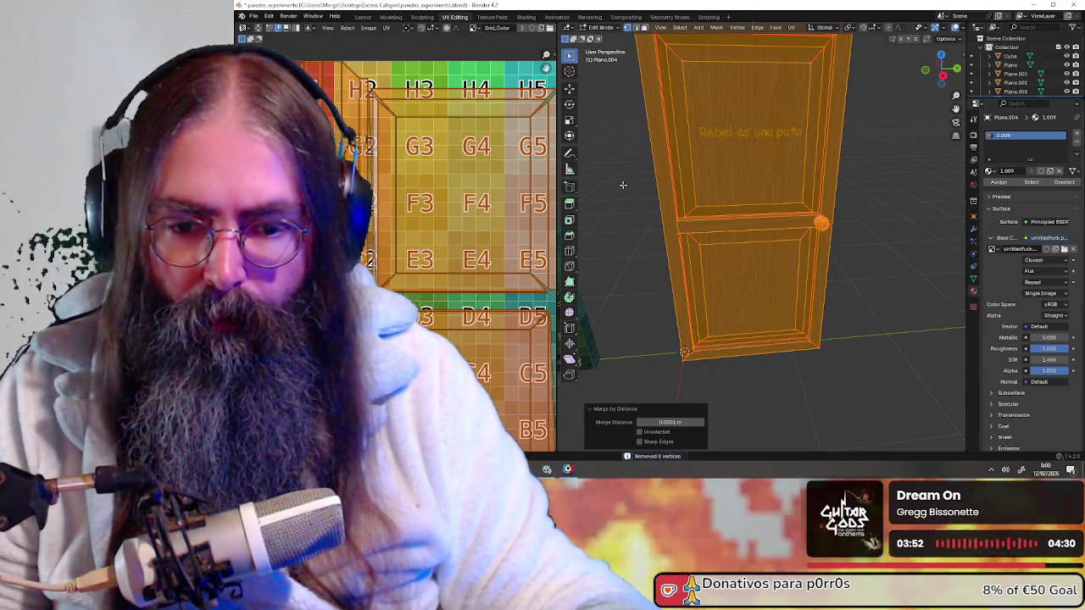
pyautogui.moveTo(655, 194); pyautogui.dragTo(695, 202, button='middle')
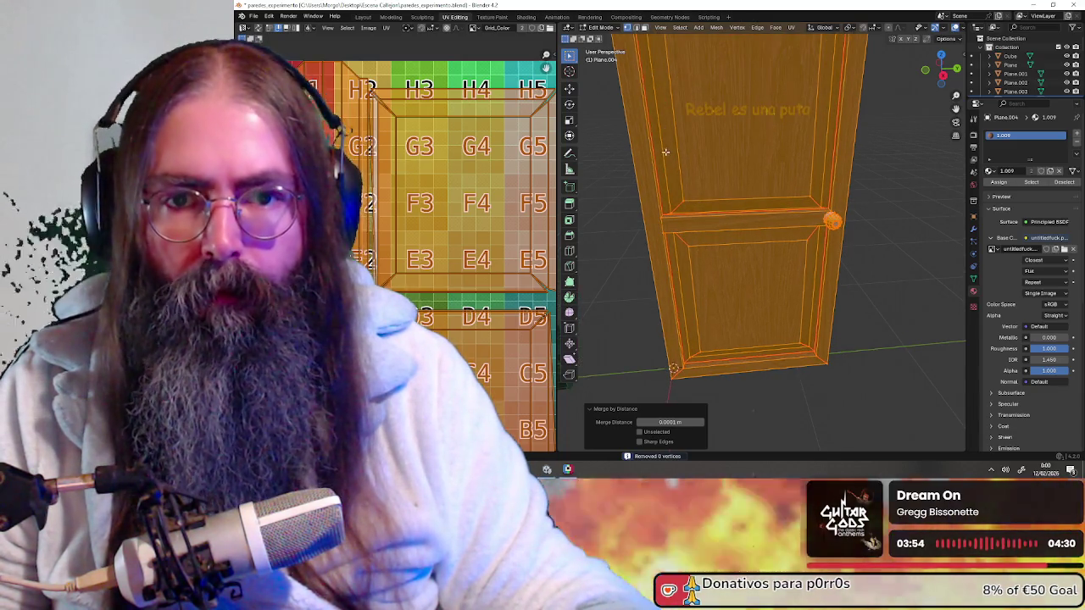
pyautogui.moveTo(665, 152); pyautogui.dragTo(664, 17, button='middle')
# - Select and grow the upper panel faces, test-moving them and cancelling twice
pyautogui.click(645, 28)
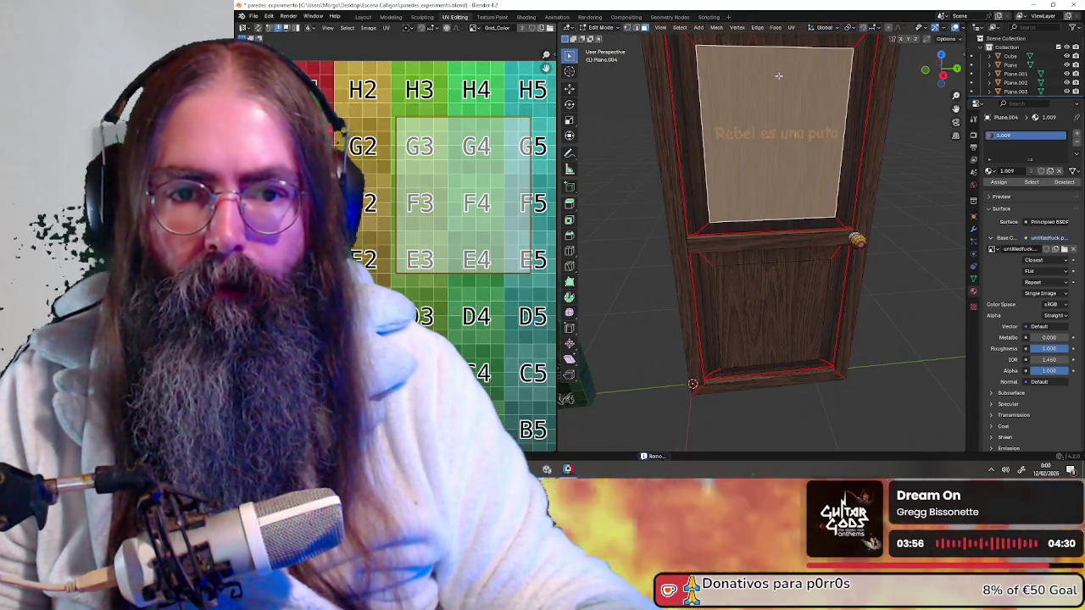
pyautogui.click(778, 76)
pyautogui.press('ctrl+KP_Add')
pyautogui.press('ctrl+KP_Add')
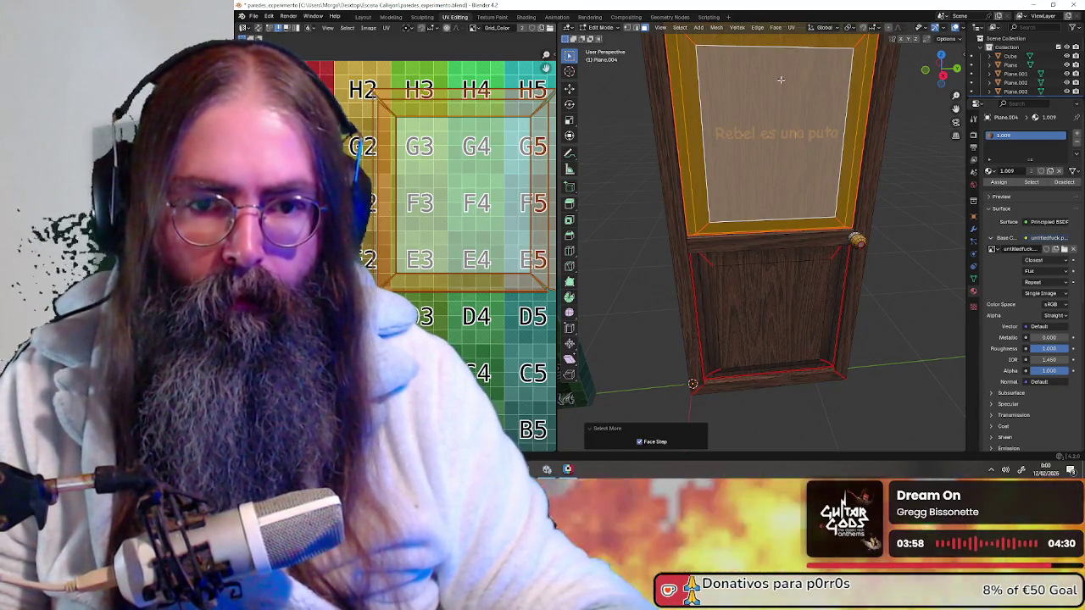
pyautogui.press('g')
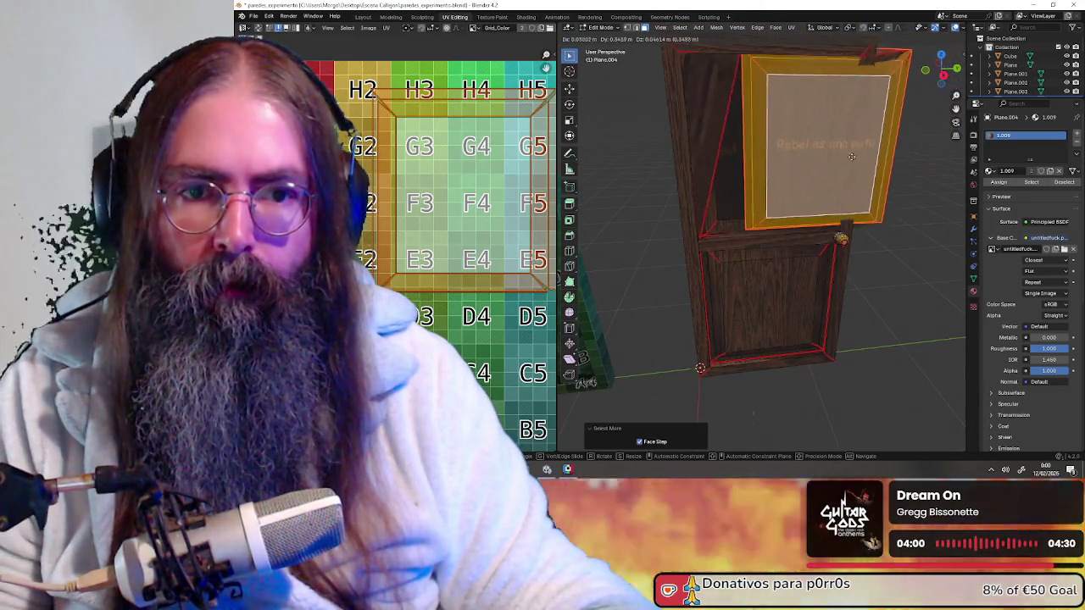
pyautogui.press('Escape')
pyautogui.moveTo(853, 153)
pyautogui.mouseDown(button='middle')
pyautogui.moveTo(753, 155)
pyautogui.moveTo(781, 217)
pyautogui.mouseUp(button='middle')
pyautogui.scroll(2, 754, 155)
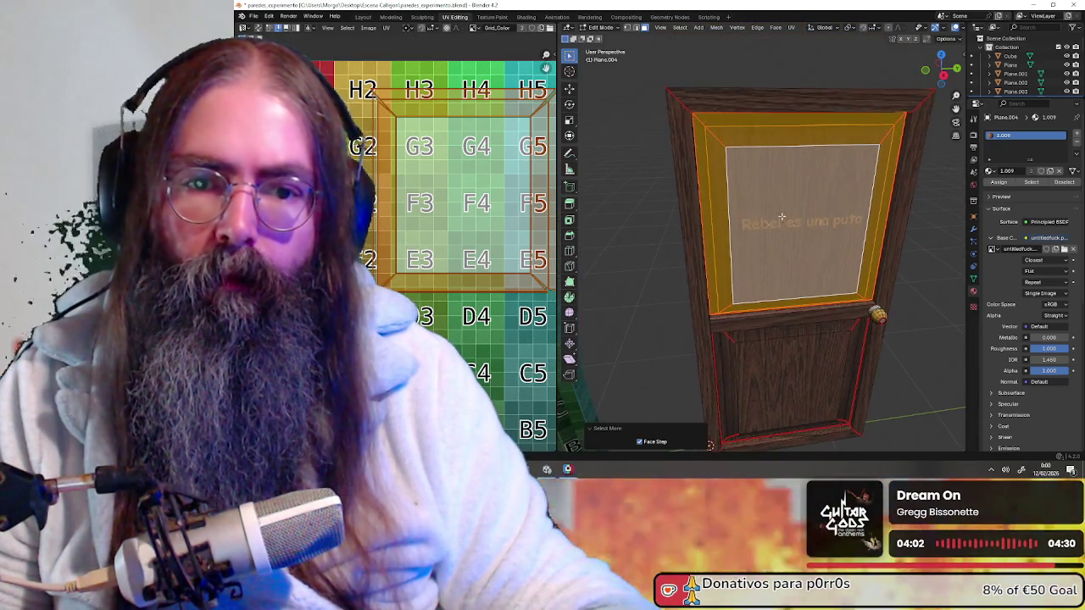
pyautogui.press('g')
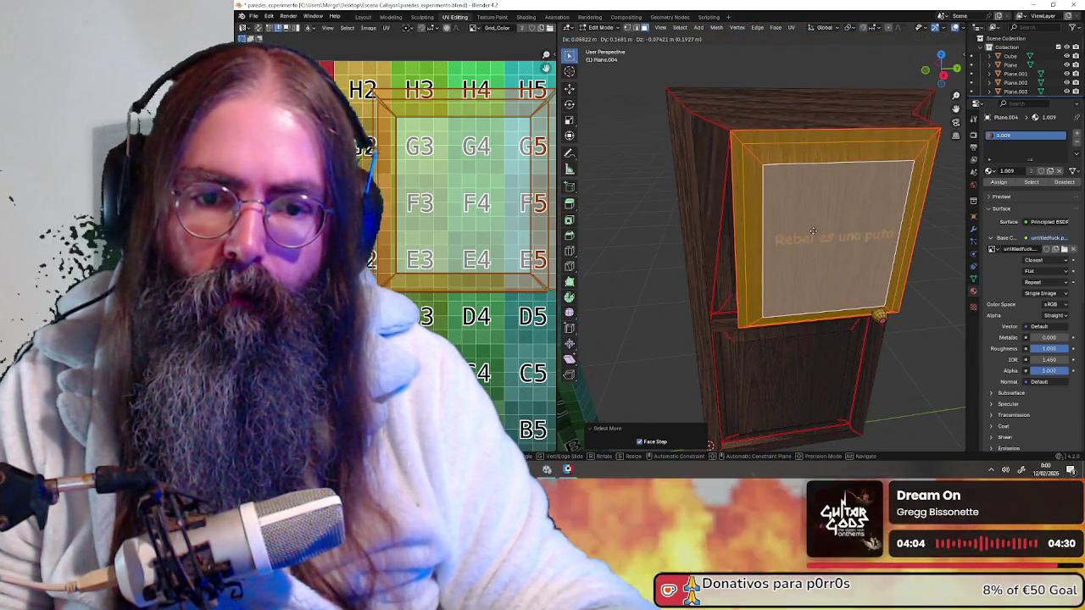
pyautogui.press('Escape')
pyautogui.scroll(1, 739, 210)
pyautogui.moveTo(812, 231)
pyautogui.mouseDown(button='middle')
pyautogui.moveTo(740, 210)
pyautogui.moveTo(757, 216)
pyautogui.mouseUp(button='middle')
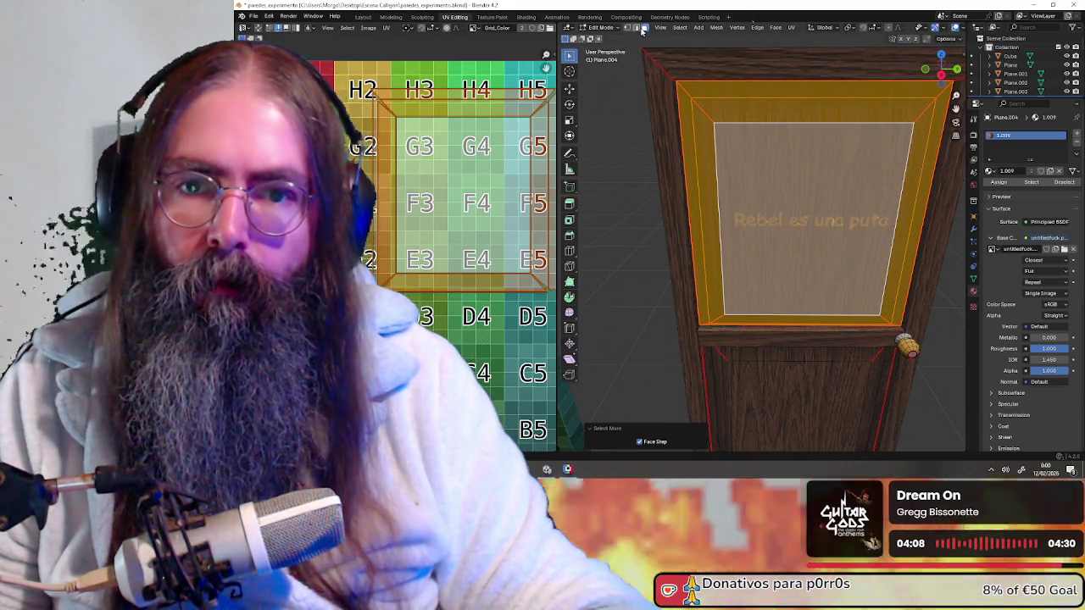
pyautogui.scroll(-3, 780, 196)
# - Merge the whole mesh by distance again, removing 0 vertices, then deselect everything
pyautogui.press('a')
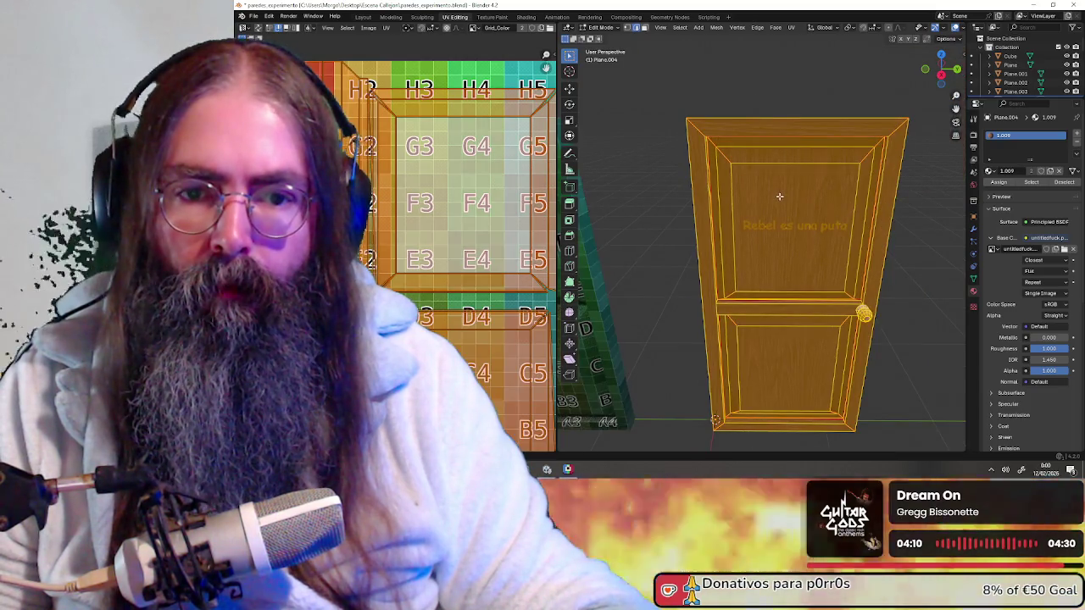
pyautogui.press('m')
pyautogui.click(756, 188)
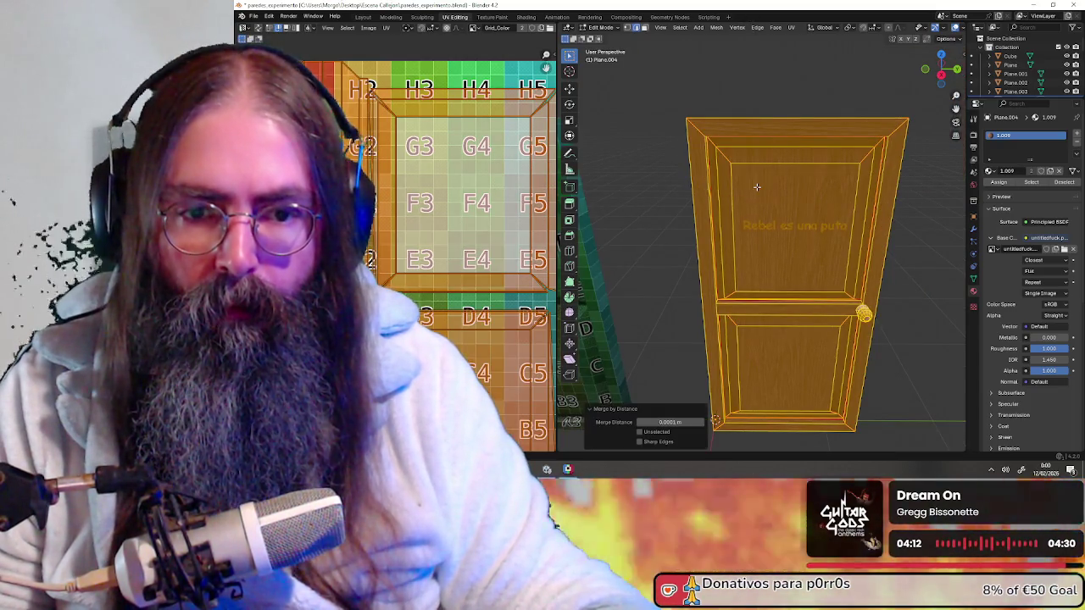
pyautogui.moveTo(756, 191)
pyautogui.mouseDown(button='middle')
pyautogui.moveTo(922, 273)
pyautogui.moveTo(729, 242)
pyautogui.mouseUp(button='middle')
pyautogui.scroll(2, 729, 242)
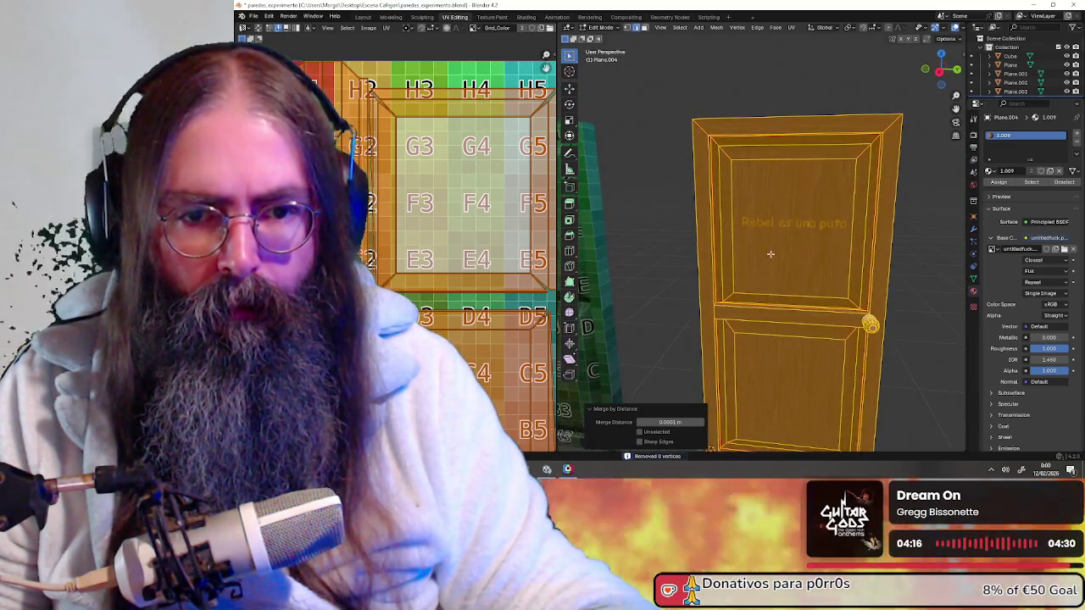
pyautogui.scroll(2, 729, 242)
pyautogui.scroll(2, 727, 242)
pyautogui.click(632, 264)
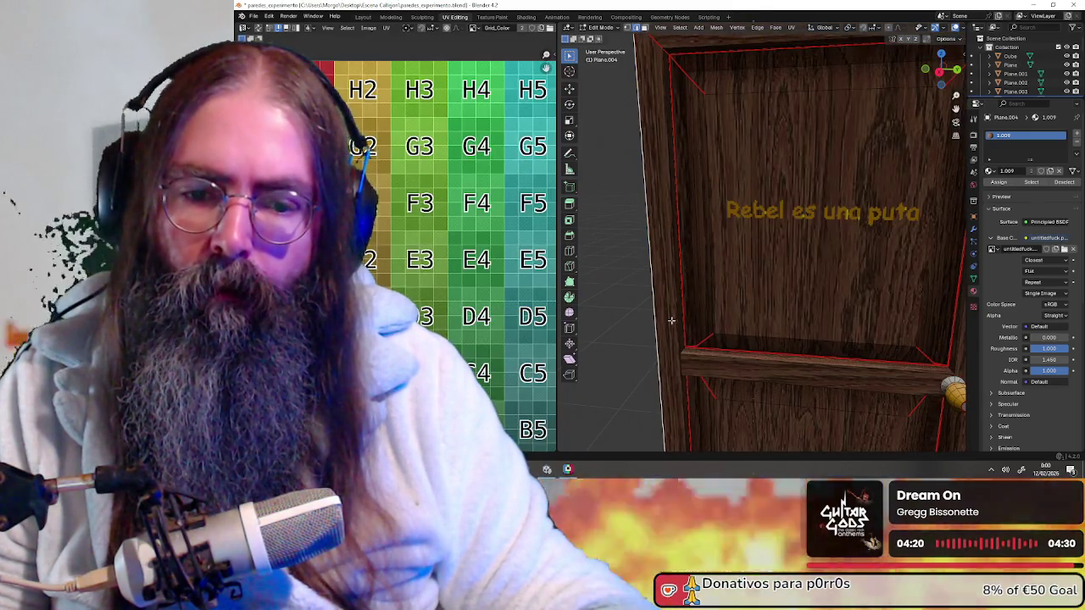
# - In face select, pick the thin side face and the door's left side edge
pyautogui.click(643, 28)
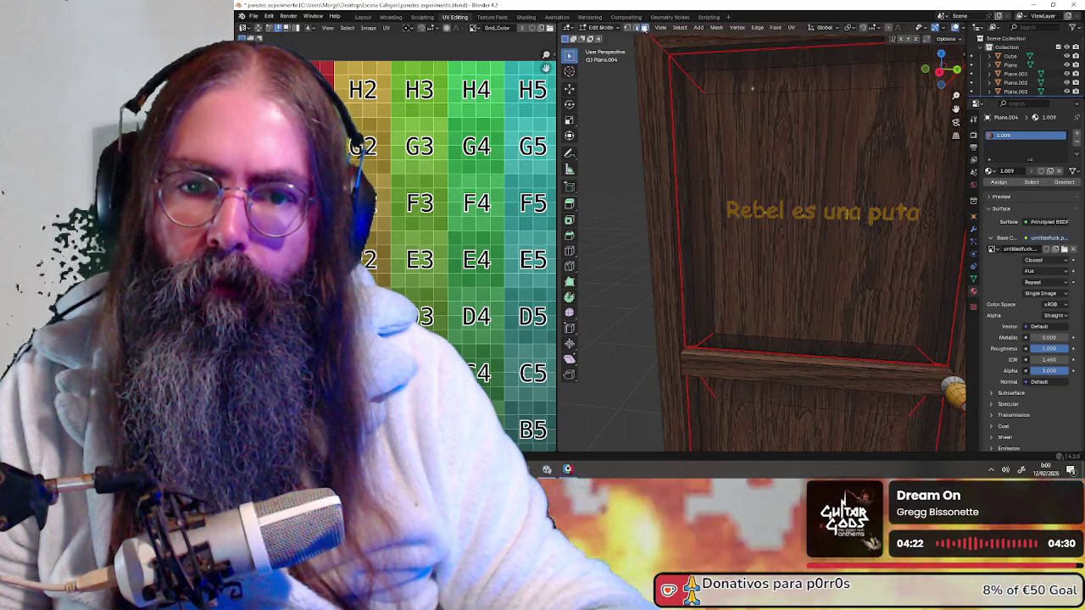
pyautogui.moveTo(763, 372); pyautogui.dragTo(770, 246, button='middle')
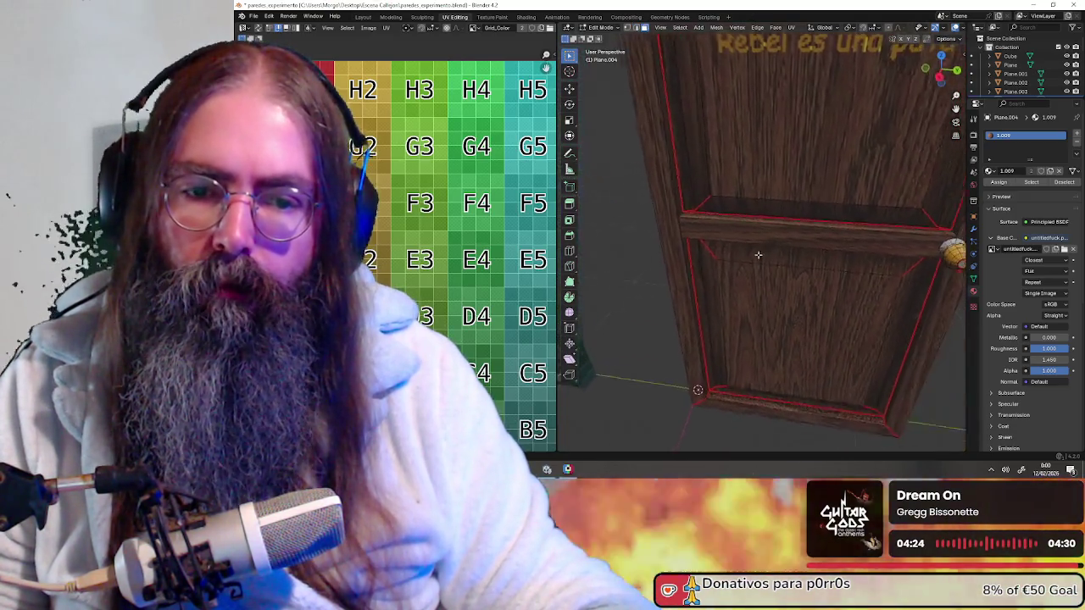
pyautogui.scroll(2, 770, 246)
pyautogui.moveTo(684, 199); pyautogui.dragTo(732, 224, button='middle')
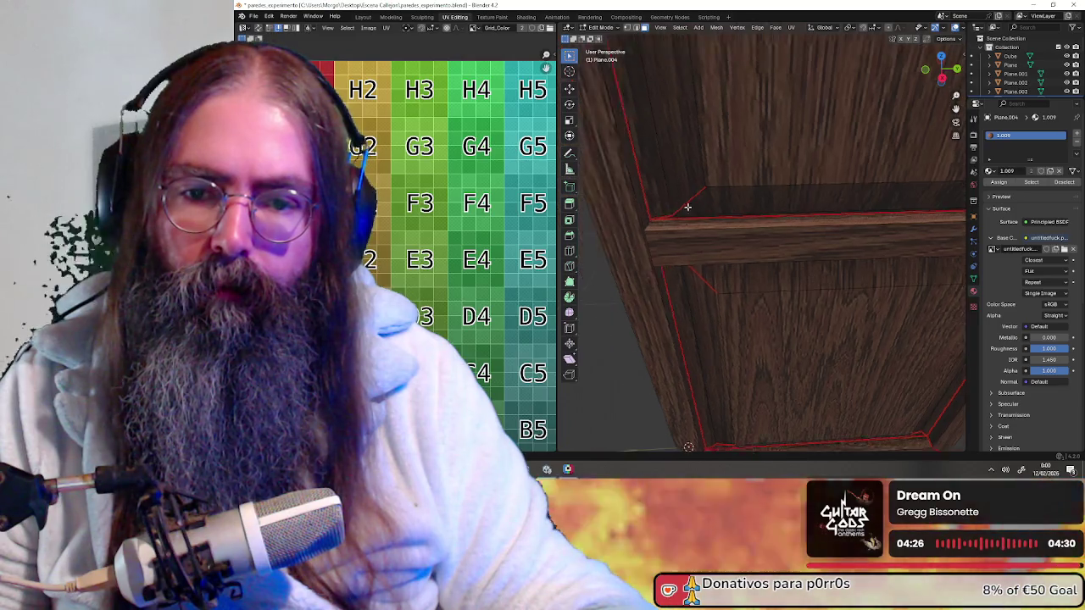
pyautogui.click(710, 208)
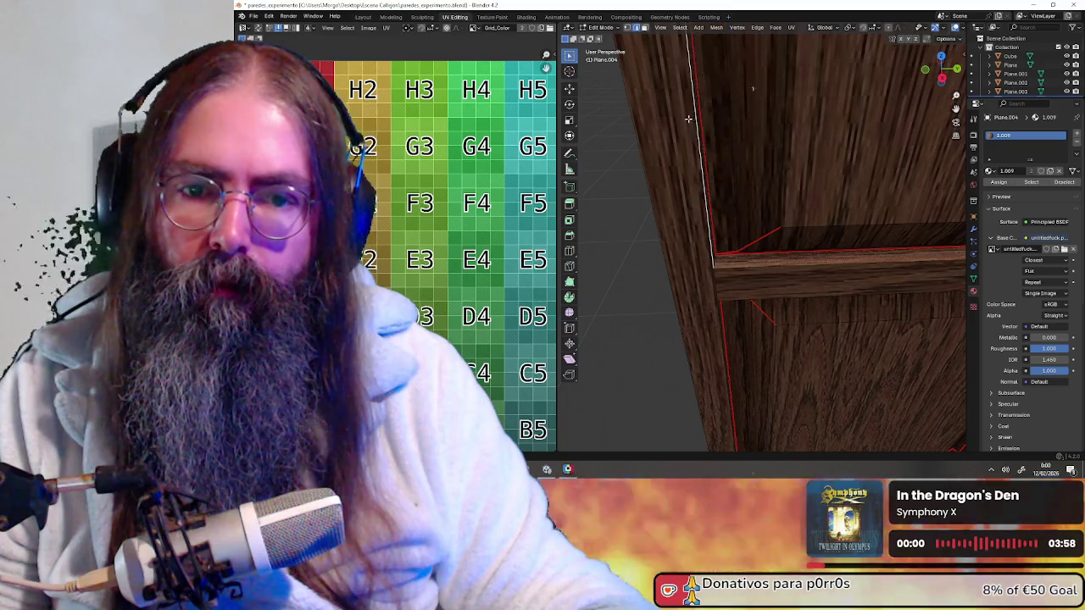
pyautogui.moveTo(695, 144)
pyautogui.mouseDown(button='middle')
pyautogui.moveTo(720, 138)
pyautogui.moveTo(690, 156)
pyautogui.mouseUp(button='middle')
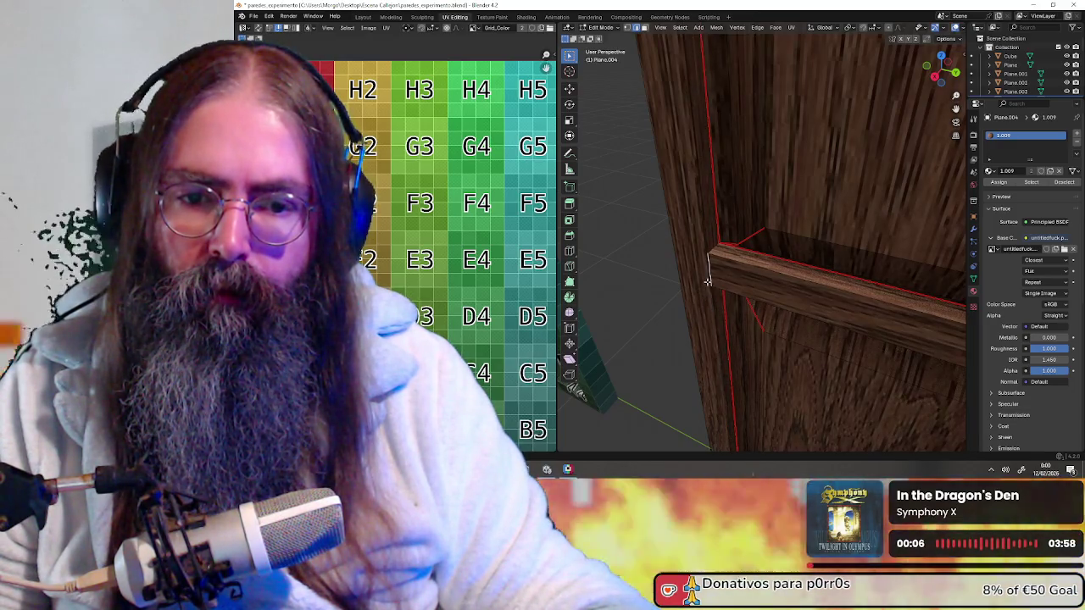
pyautogui.keyDown('shift'); pyautogui.click(705, 241); pyautogui.keyUp('shift')
# - Move the selected left-side edges twice to reposition that side of the frame
pyautogui.press('g')
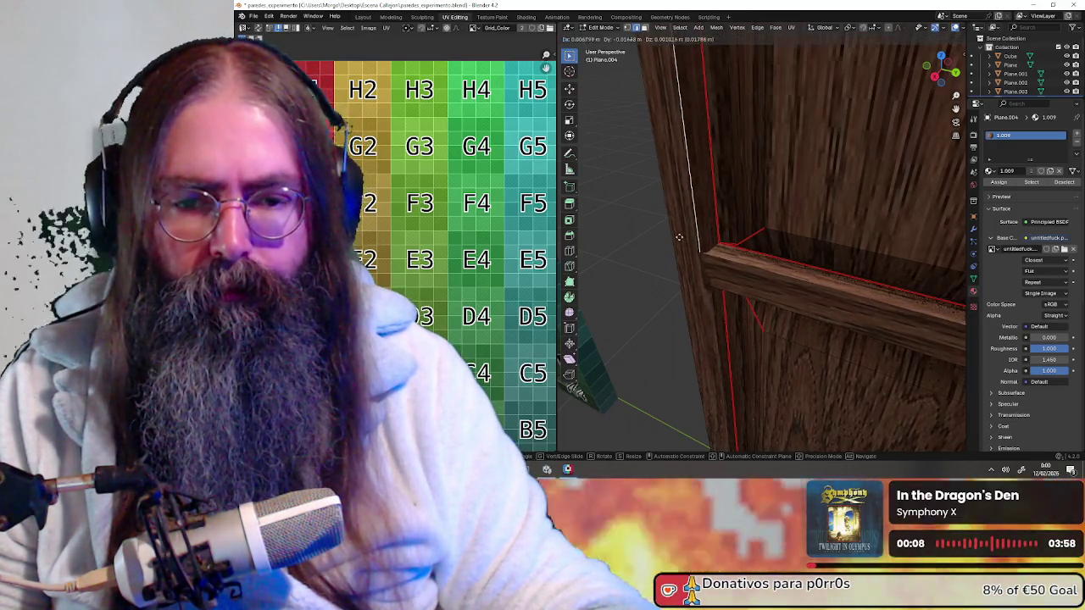
pyautogui.moveTo(684, 239); pyautogui.dragTo(723, 220, button='middle')
pyautogui.click(723, 220)
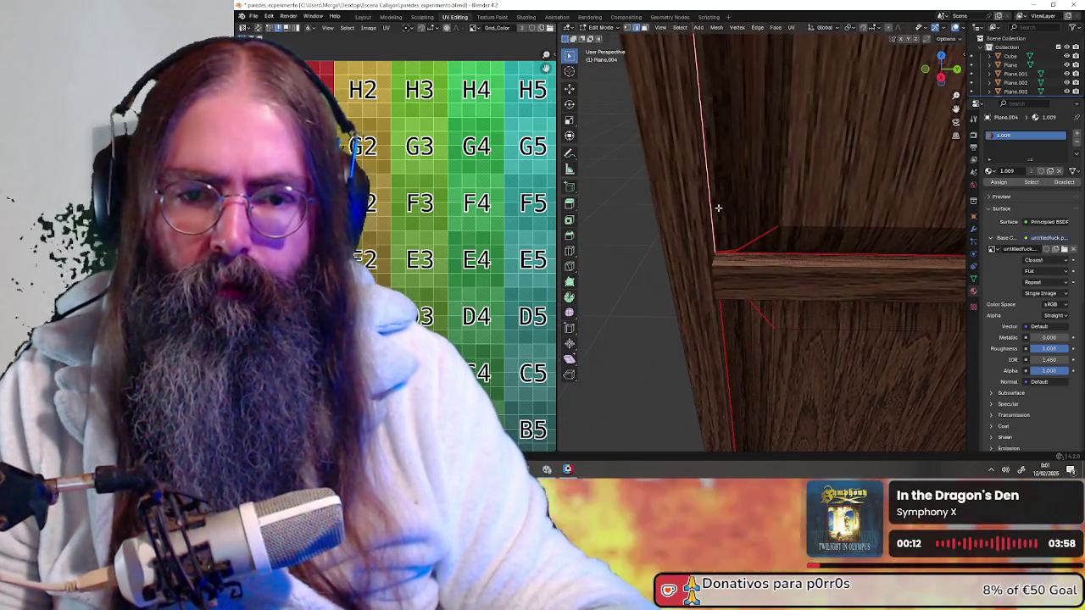
pyautogui.press('g')
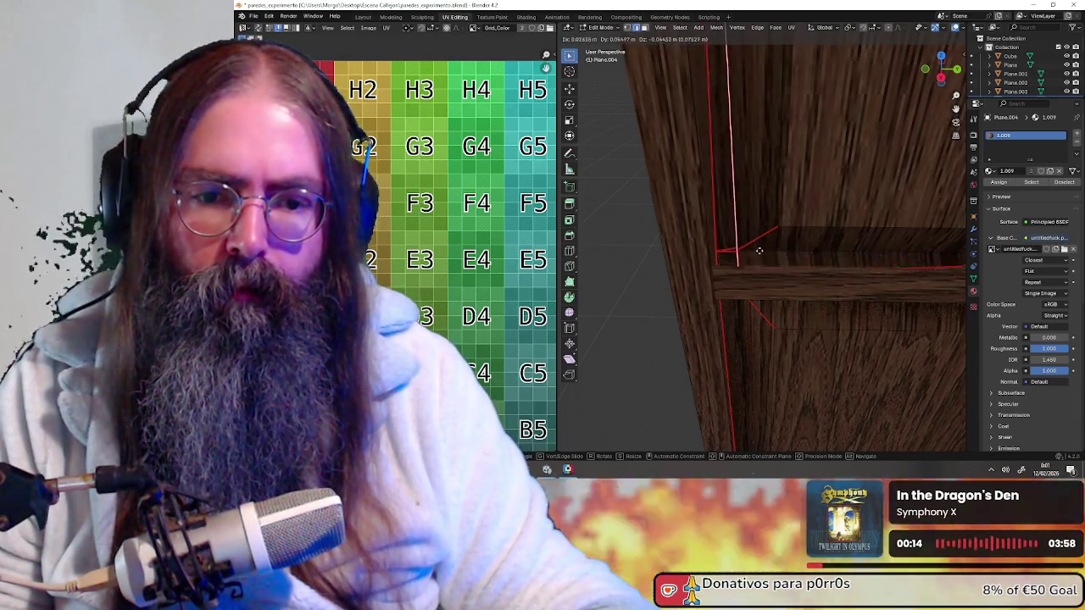
pyautogui.click(759, 246)
pyautogui.moveTo(758, 245)
pyautogui.mouseDown(button='middle')
pyautogui.moveTo(774, 268)
pyautogui.moveTo(699, 185)
pyautogui.moveTo(722, 210)
pyautogui.moveTo(732, 197)
pyautogui.mouseUp(button='middle')
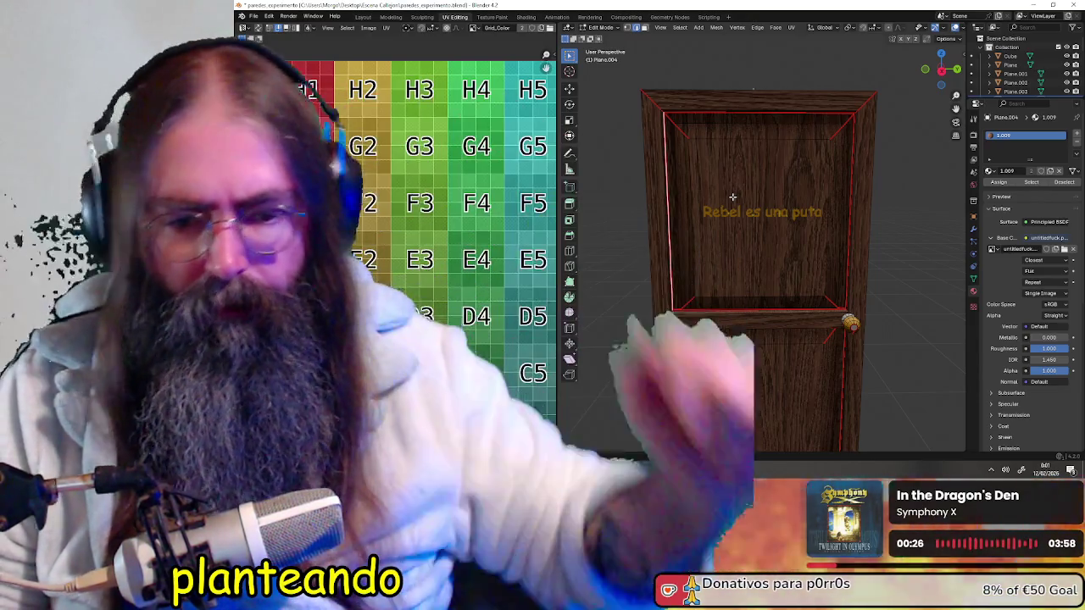
# - Put the door in Object Mode, frame it head-on, then switch over to OBS
pyautogui.moveTo(732, 197)
pyautogui.mouseDown(button='middle')
pyautogui.moveTo(715, 172)
pyautogui.moveTo(746, 269)
pyautogui.mouseUp(button='middle')
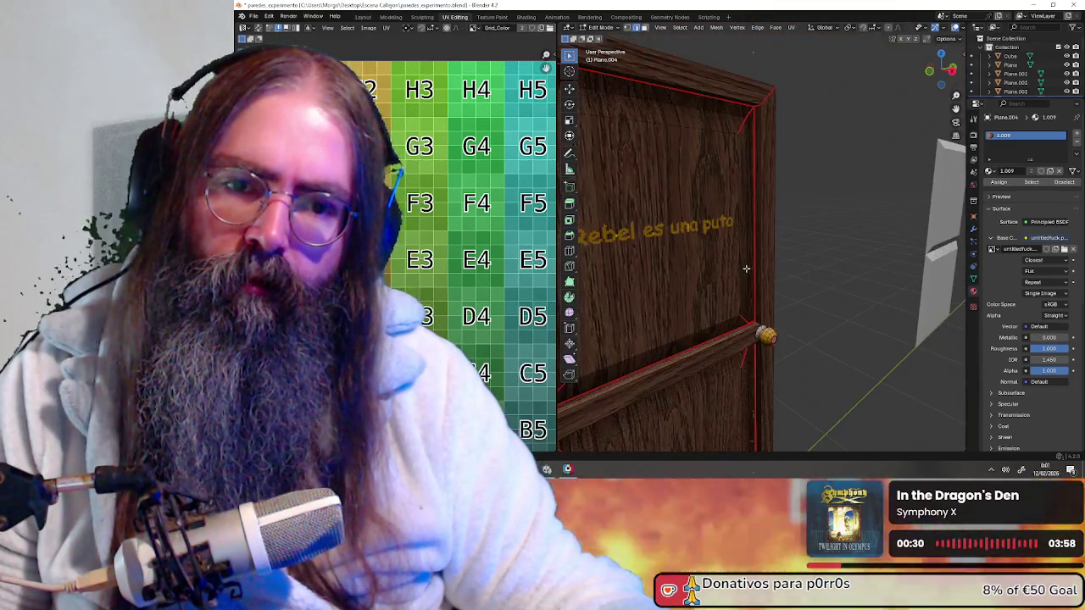
pyautogui.scroll(-4, 855, 149)
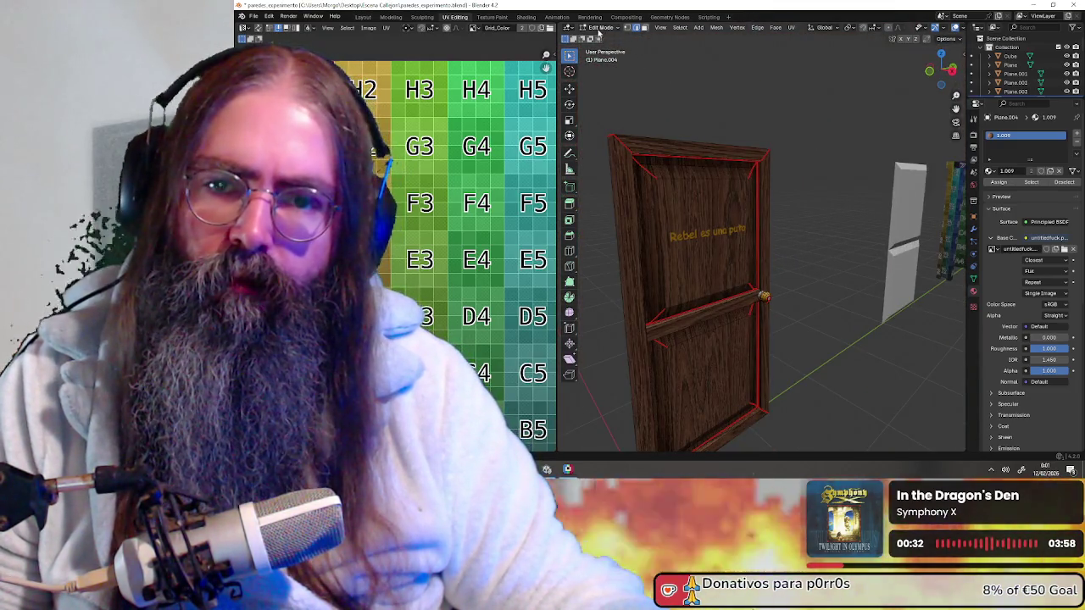
pyautogui.click(604, 27)
pyautogui.click(603, 38)
pyautogui.moveTo(809, 143)
pyautogui.mouseDown(button='middle')
pyautogui.moveTo(751, 150)
pyautogui.moveTo(954, 158)
pyautogui.moveTo(753, 150)
pyautogui.moveTo(766, 150)
pyautogui.mouseUp(button='middle')
pyautogui.scroll(4, 757, 176)
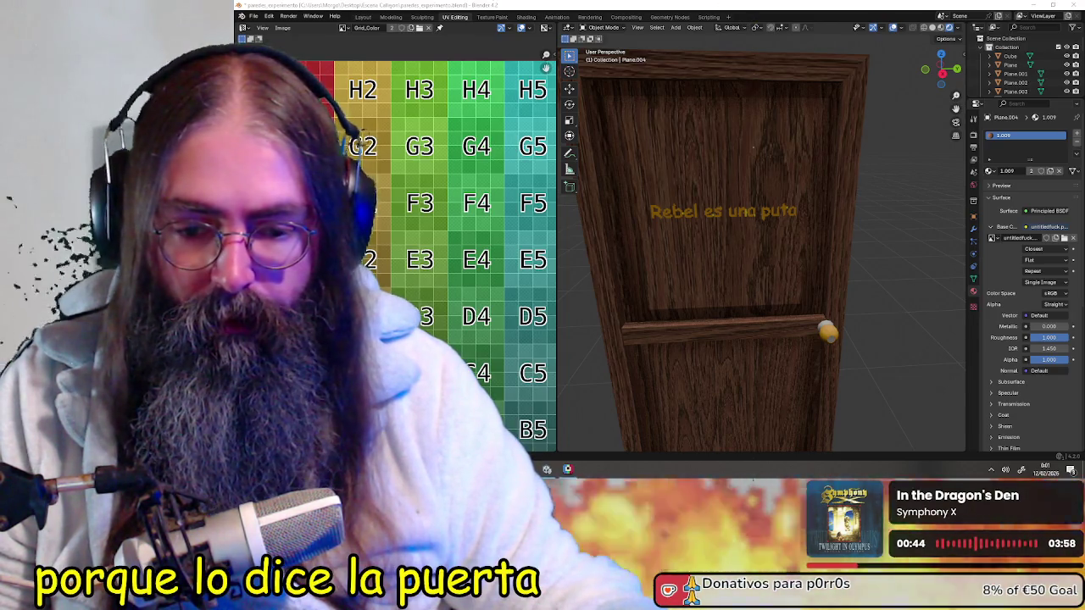
pyautogui.hotkey('alt', 'Tab')
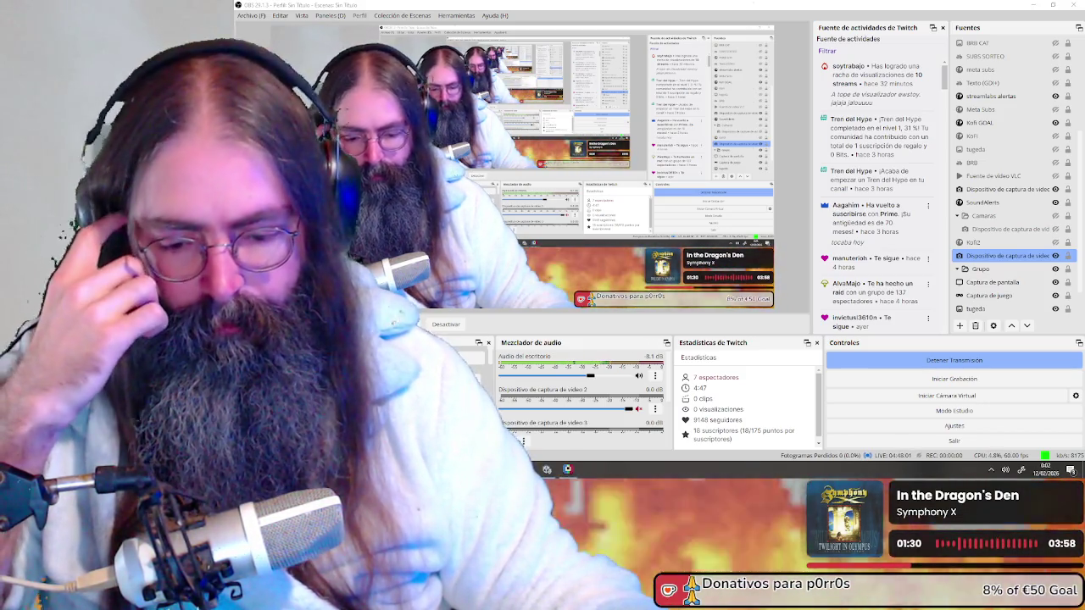
# - Alt-Tab to the Blender window showing the wood-textured door in UV Editing
pyautogui.hotkey('alt', 'Tab')
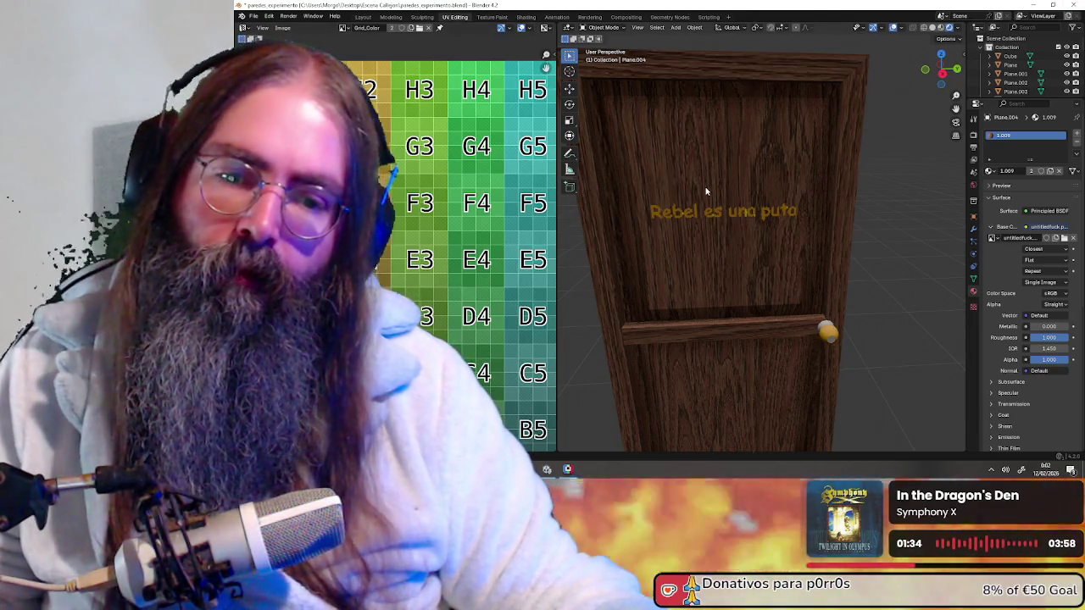
# - Put the door into Edit Mode with Face select and pick its thin left side face
pyautogui.moveTo(706, 192); pyautogui.dragTo(622, 74, button='middle')
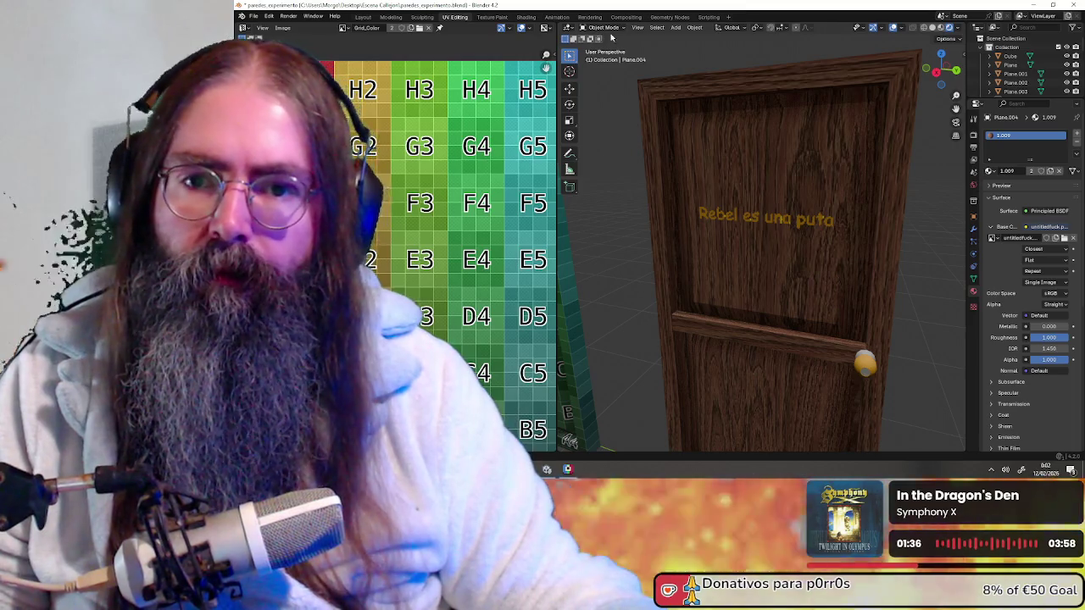
pyautogui.click(604, 27)
pyautogui.click(702, 86)
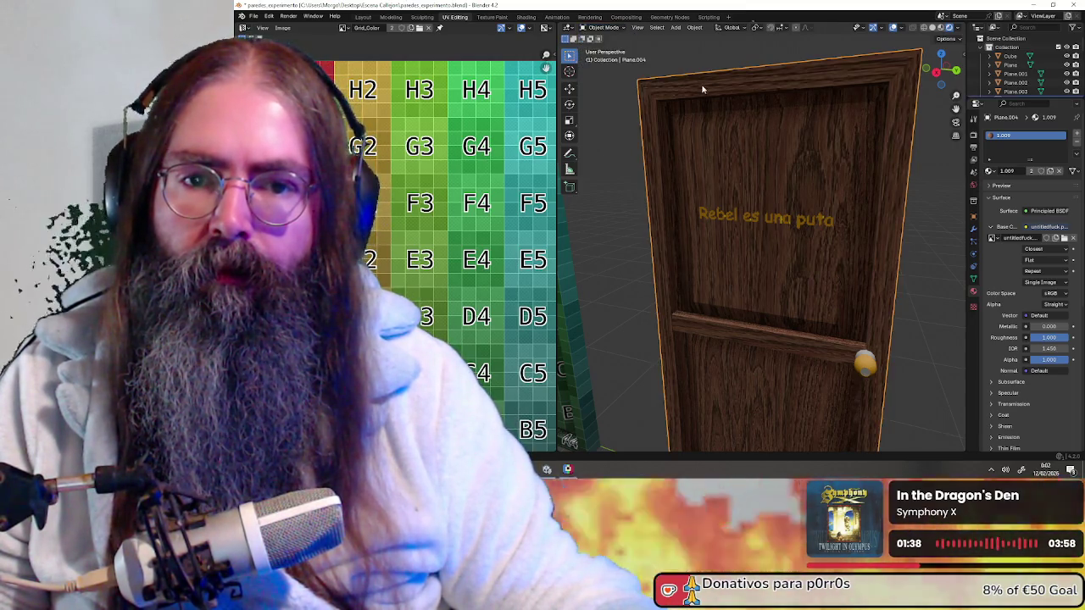
pyautogui.click(609, 32)
pyautogui.click(604, 48)
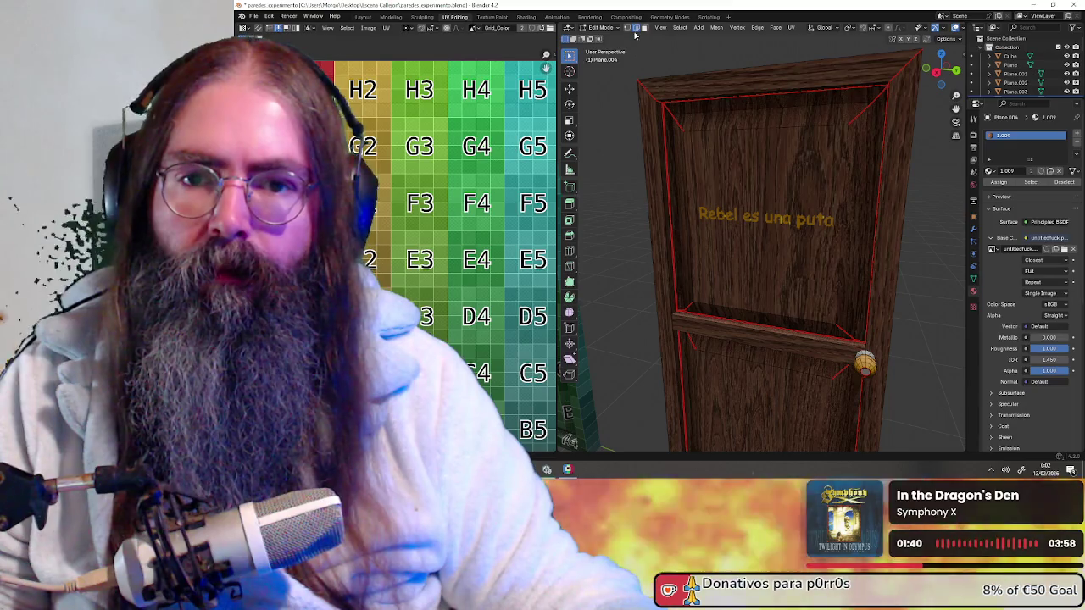
pyautogui.click(644, 28)
pyautogui.click(660, 145)
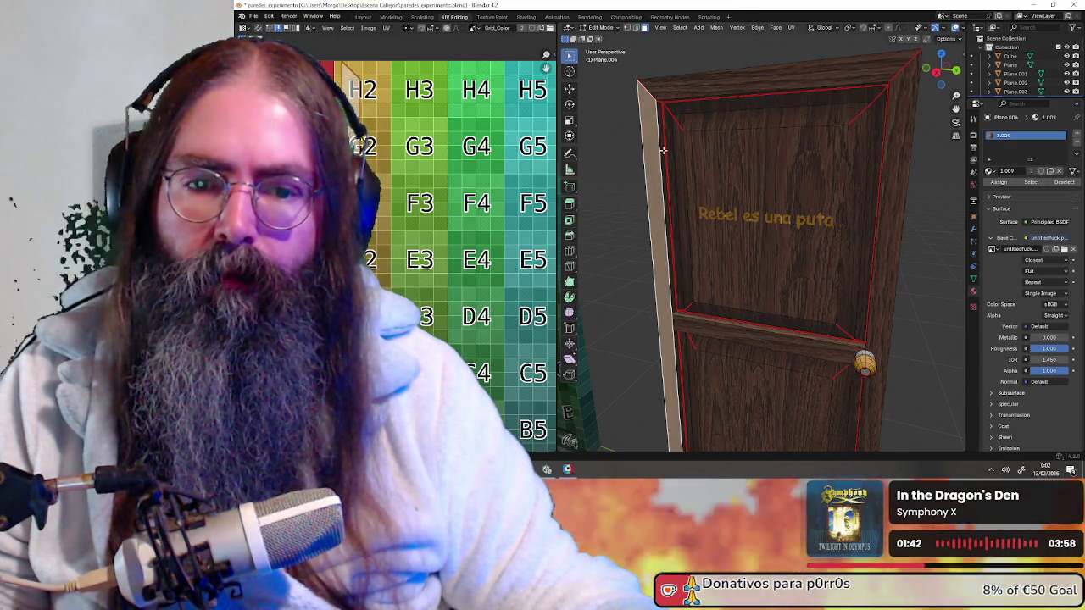
# - Select the front face of the door's middle rail, then view the door at an angle
pyautogui.moveTo(687, 305)
pyautogui.mouseDown(button='middle')
pyautogui.moveTo(812, 281)
pyautogui.moveTo(749, 258)
pyautogui.mouseUp(button='middle')
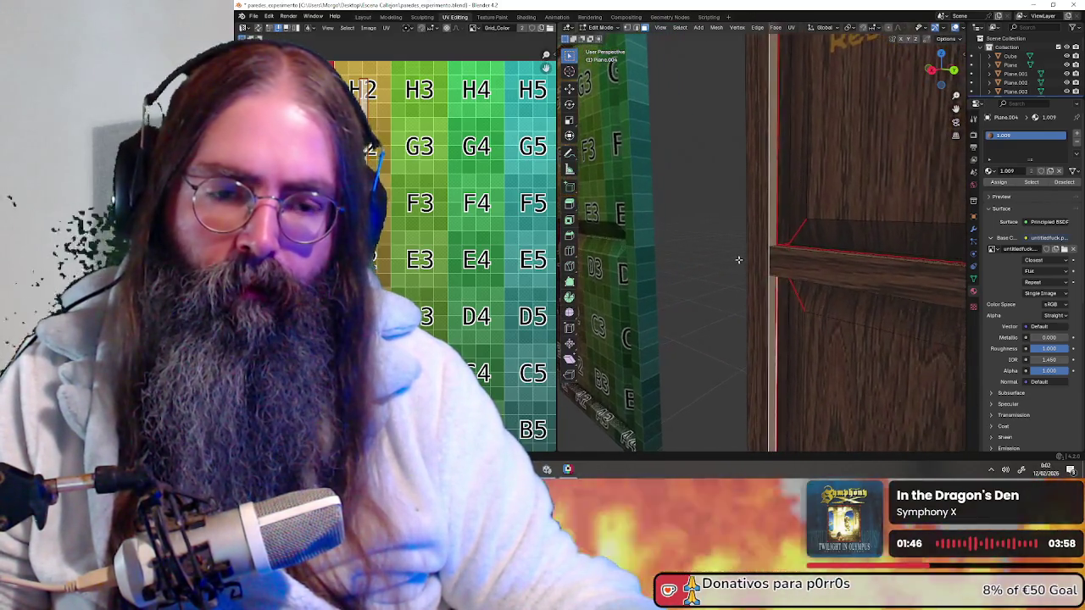
pyautogui.scroll(-5, 749, 258)
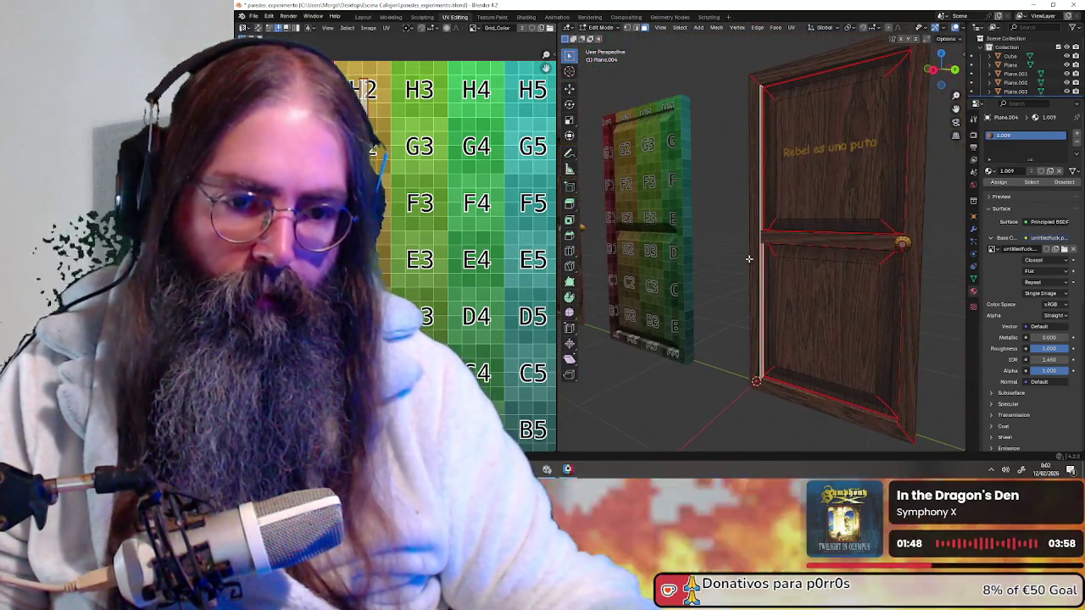
pyautogui.moveTo(749, 258)
pyautogui.mouseDown(button='middle')
pyautogui.moveTo(805, 252)
pyautogui.moveTo(836, 321)
pyautogui.moveTo(809, 337)
pyautogui.mouseUp(button='middle')
pyautogui.scroll(5, 805, 253)
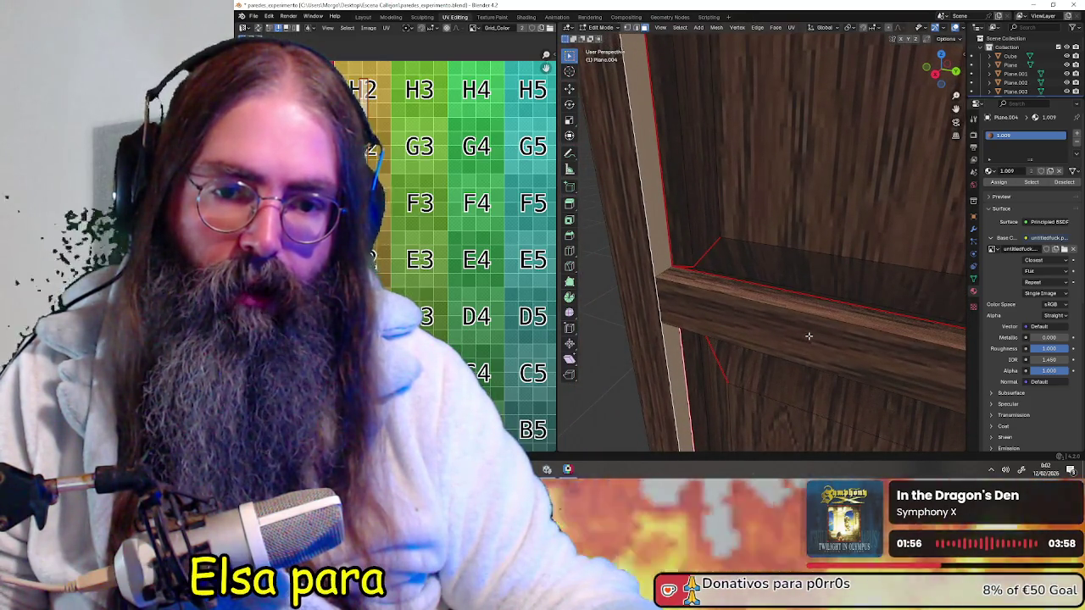
pyautogui.moveTo(809, 336); pyautogui.dragTo(758, 322, button='middle')
pyautogui.click(727, 283)
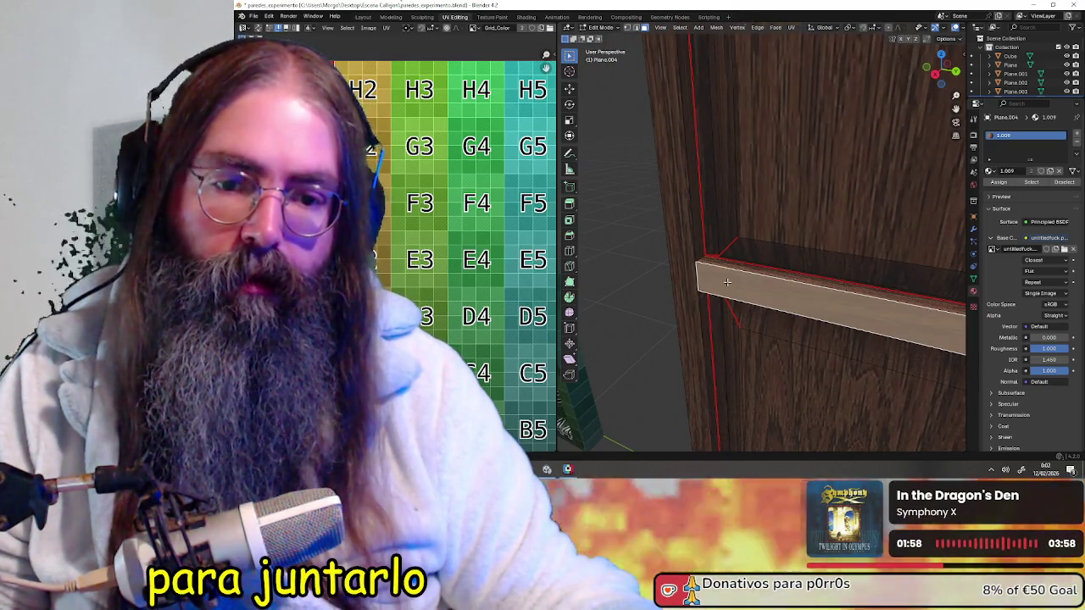
pyautogui.scroll(-8, 660, 279)
pyautogui.moveTo(660, 280); pyautogui.dragTo(806, 274, button='middle')
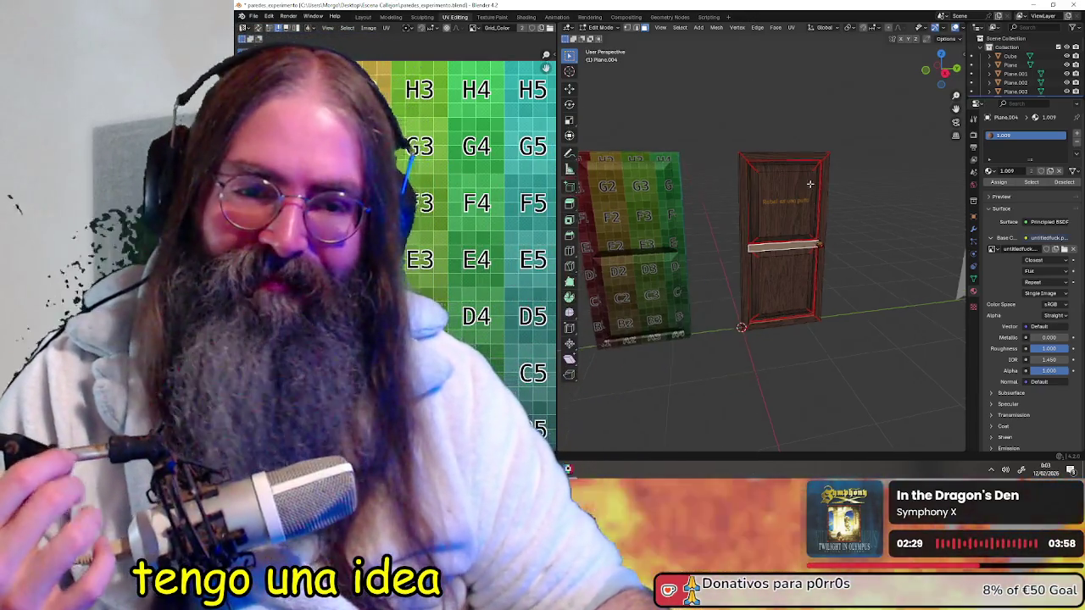
pyautogui.moveTo(806, 274); pyautogui.dragTo(725, 191, button='middle')
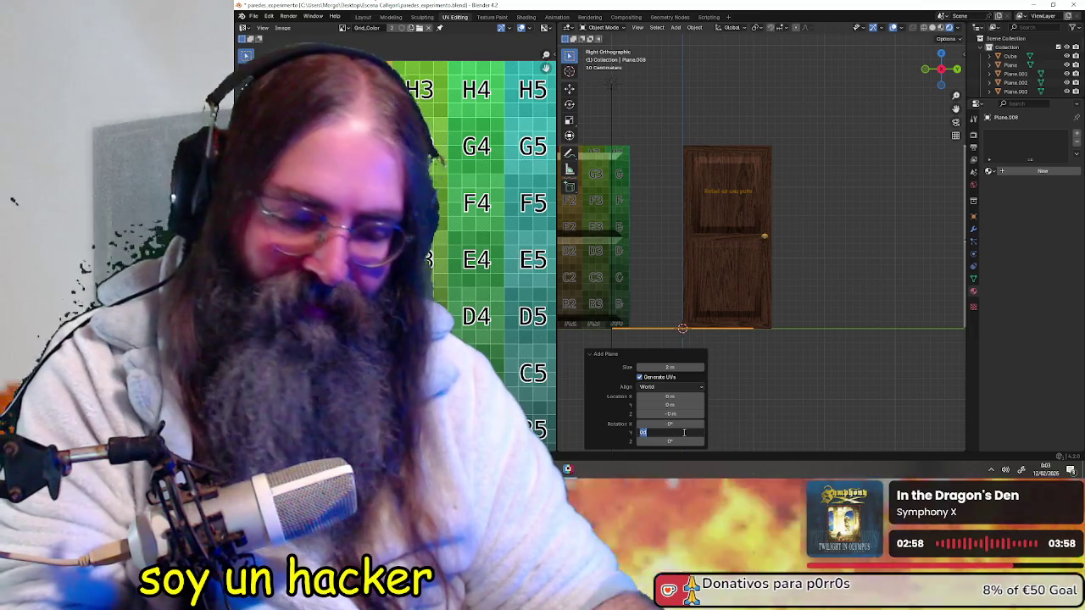
pyautogui.write('90')
# - Confirm the new plane at 90° on Y and move it over the door
pyautogui.press('Return')
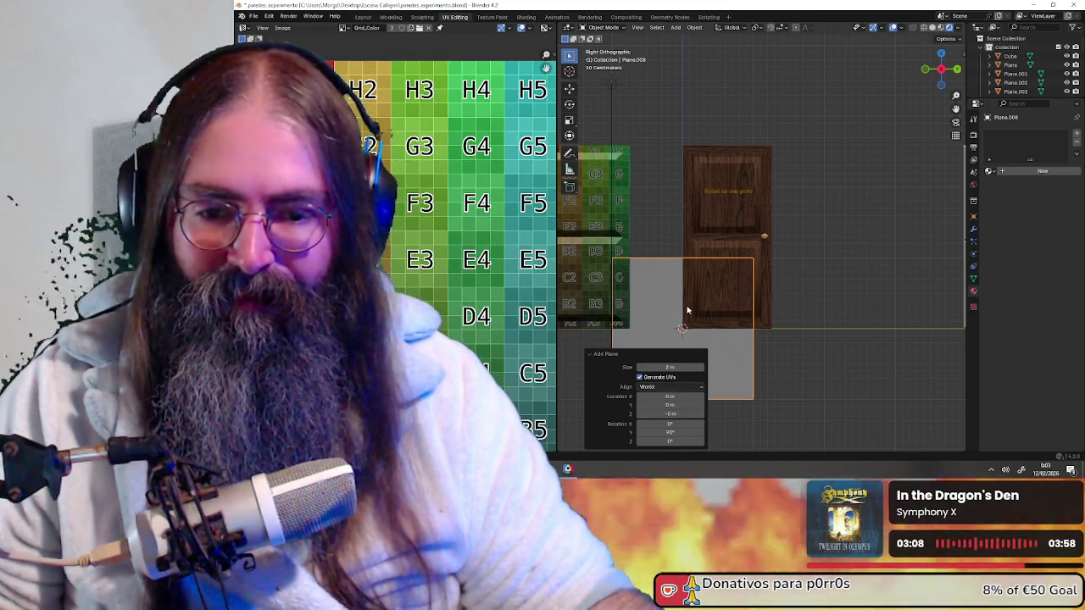
pyautogui.press('g')
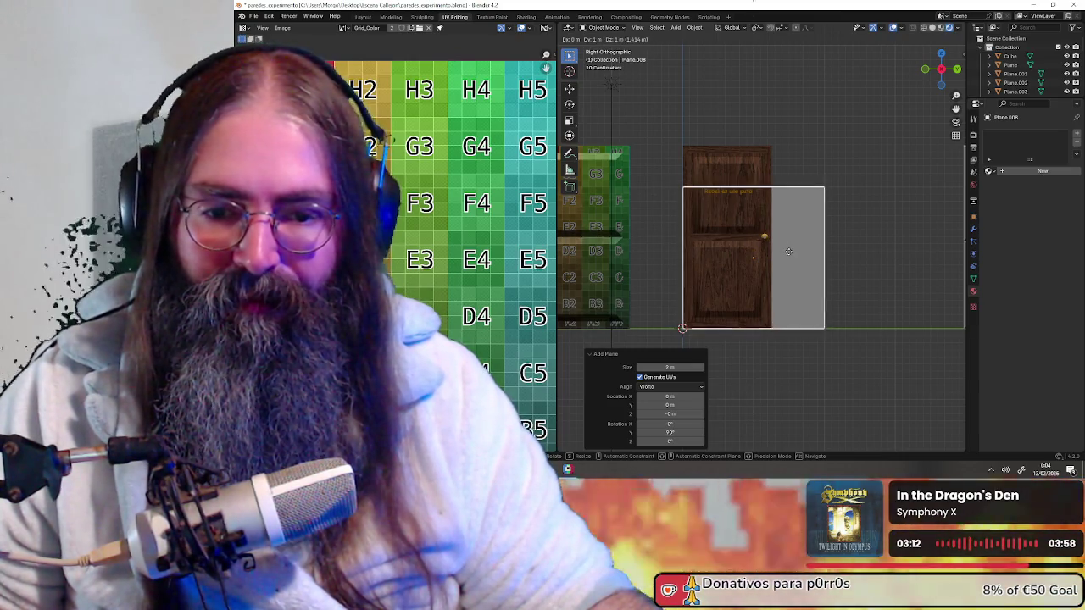
pyautogui.click(788, 252)
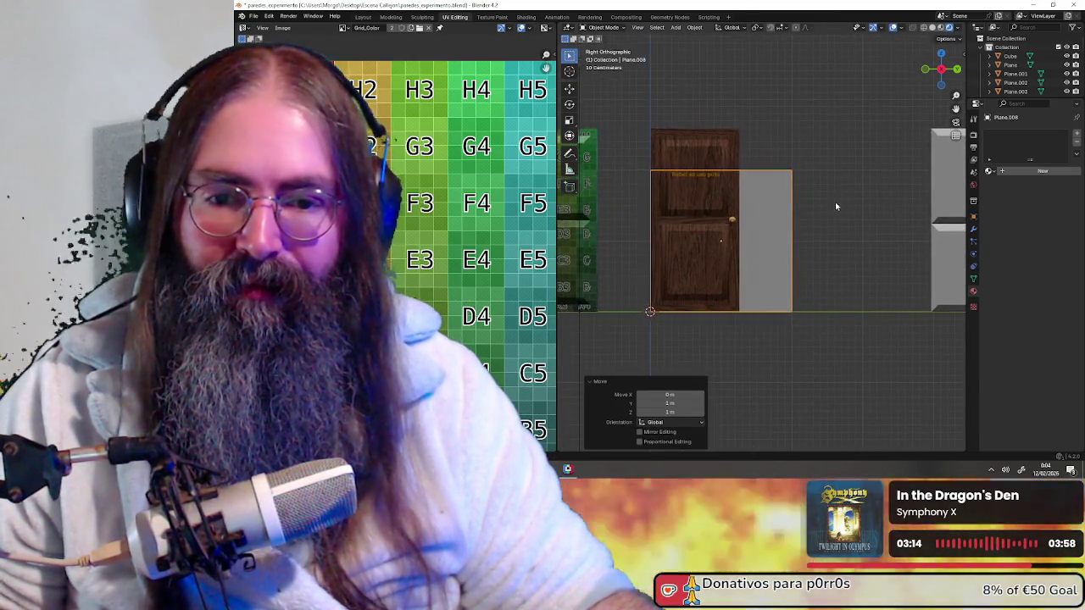
pyautogui.scroll(2, 763, 232)
pyautogui.keyDown('shift'); pyautogui.moveTo(736, 231); pyautogui.dragTo(736, 241, button='middle'); pyautogui.keyUp('shift')
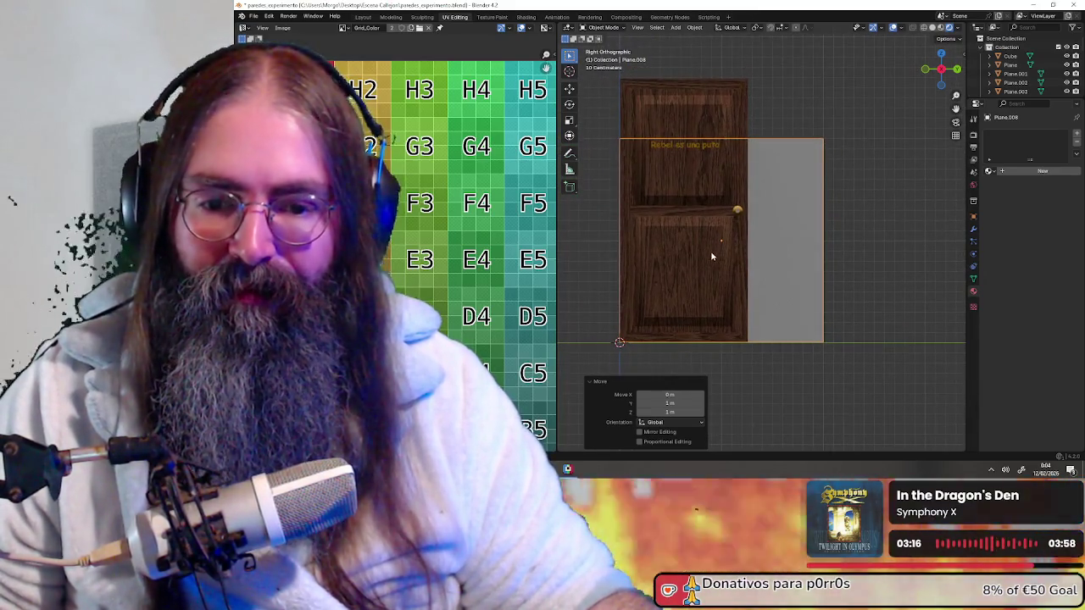
pyautogui.scroll(2, 713, 254)
pyautogui.keyDown('shift'); pyautogui.moveTo(671, 314); pyautogui.dragTo(686, 274, button='middle'); pyautogui.keyUp('shift')
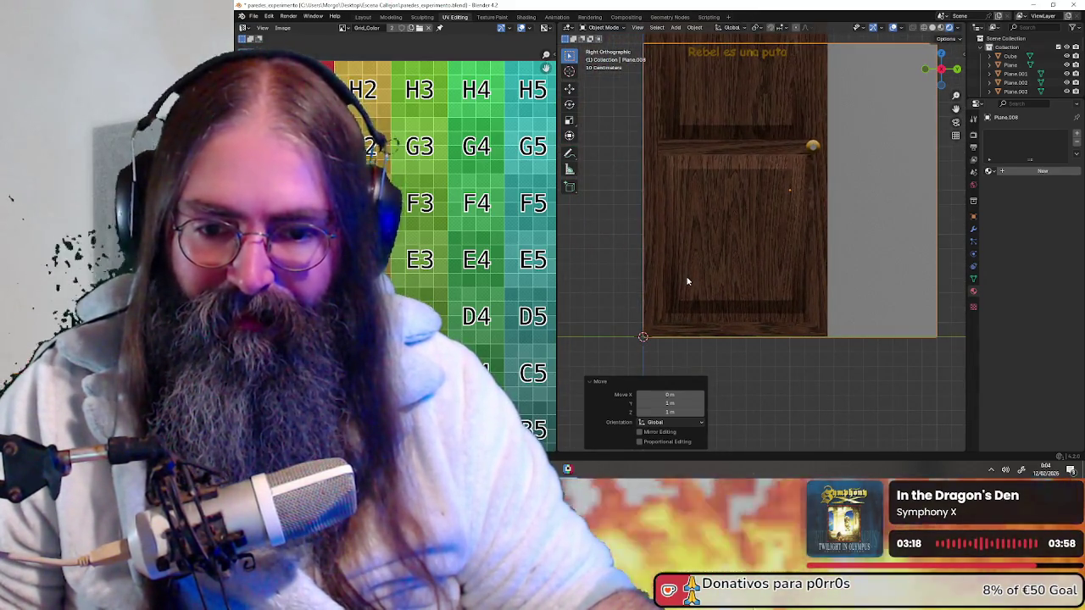
# - Nudge the upright plane 0.04 m to line it up with the door
pyautogui.press('g')
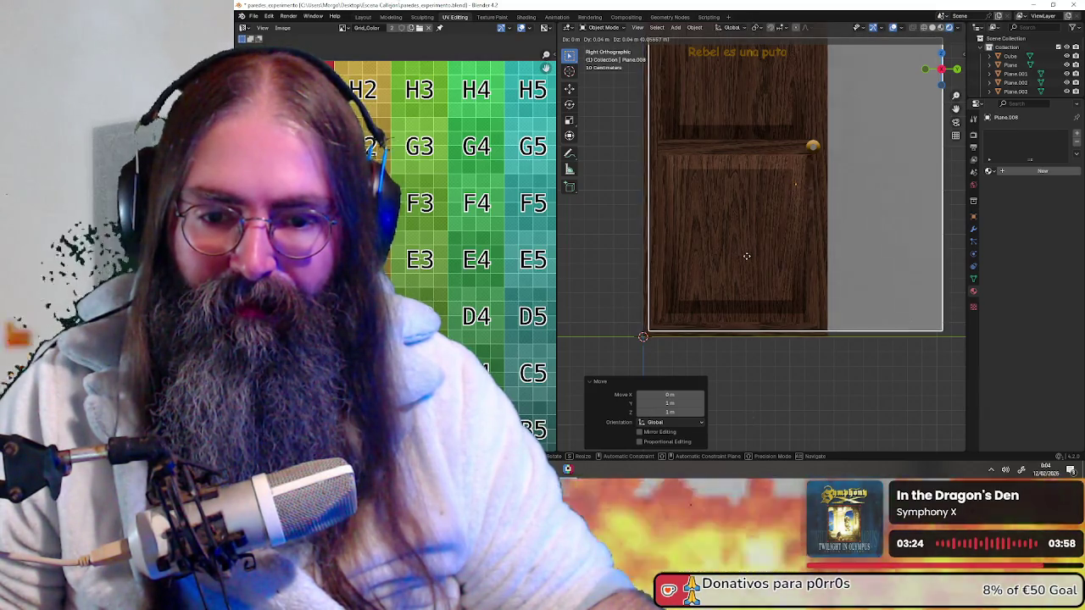
pyautogui.click(745, 256)
pyautogui.scroll(-4, 746, 256)
pyautogui.scroll(2, 743, 225)
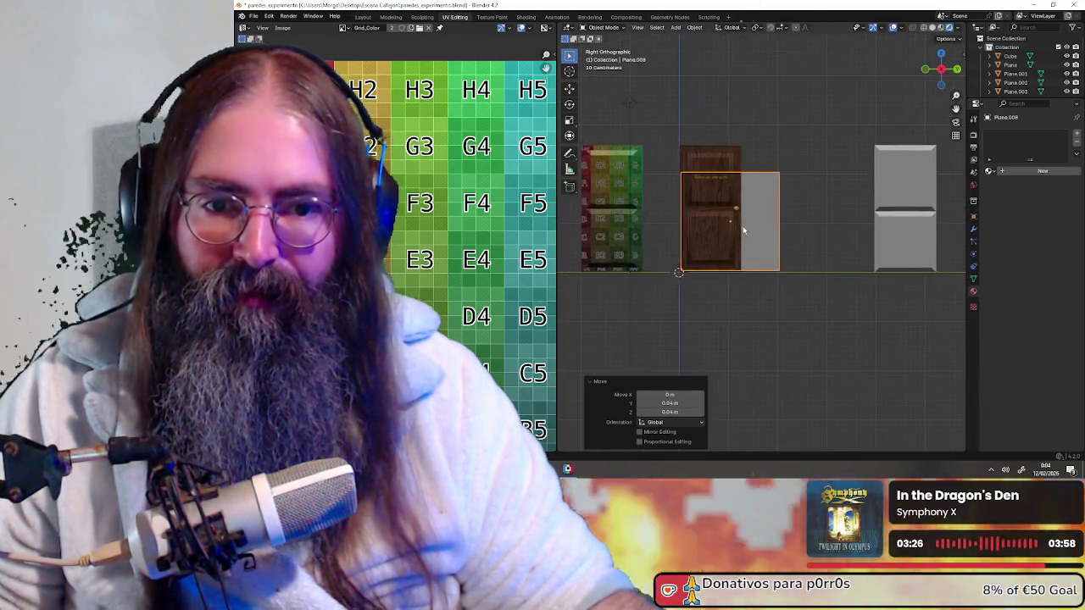
pyautogui.scroll(2, 703, 117)
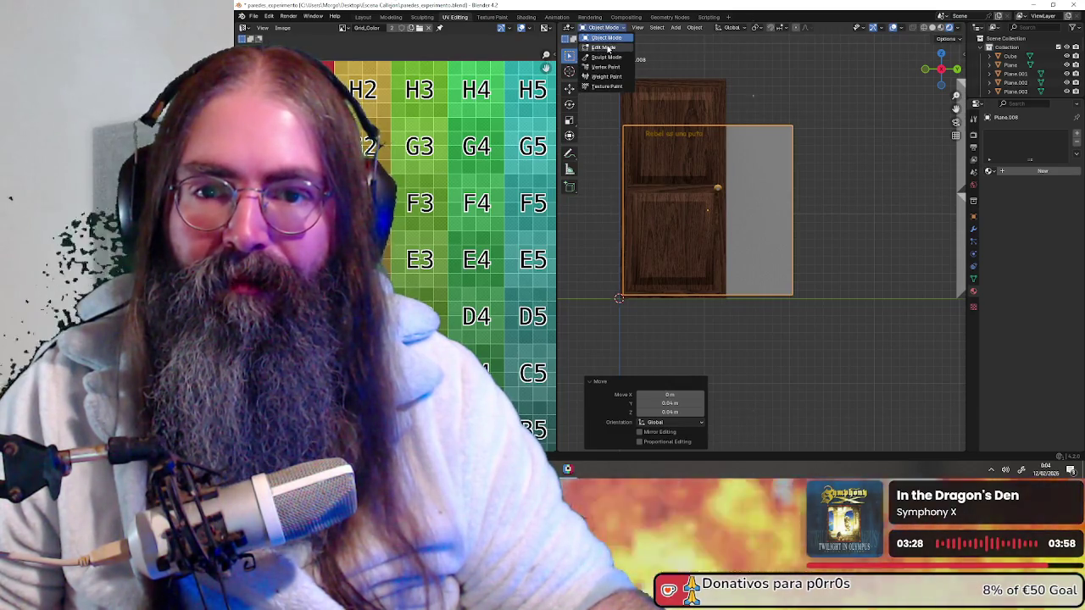
# - In the plane's Edit Mode and Right view, select all geometry and raise it along Z
pyautogui.click(609, 48)
pyautogui.moveTo(751, 87)
pyautogui.mouseDown(button='middle')
pyautogui.moveTo(727, 122)
pyautogui.moveTo(676, 105)
pyautogui.moveTo(944, 78)
pyautogui.mouseUp(button='middle')
pyautogui.scroll(5, 676, 105)
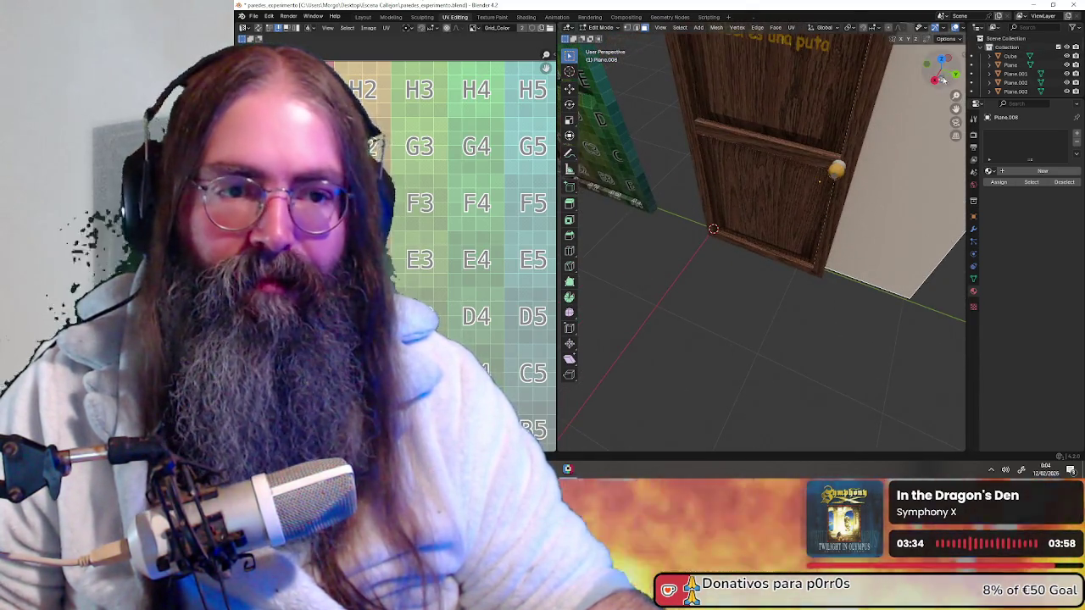
pyautogui.click(936, 81)
pyautogui.keyDown('shift'); pyautogui.moveTo(801, 142); pyautogui.dragTo(784, 227, button='middle'); pyautogui.keyUp('shift')
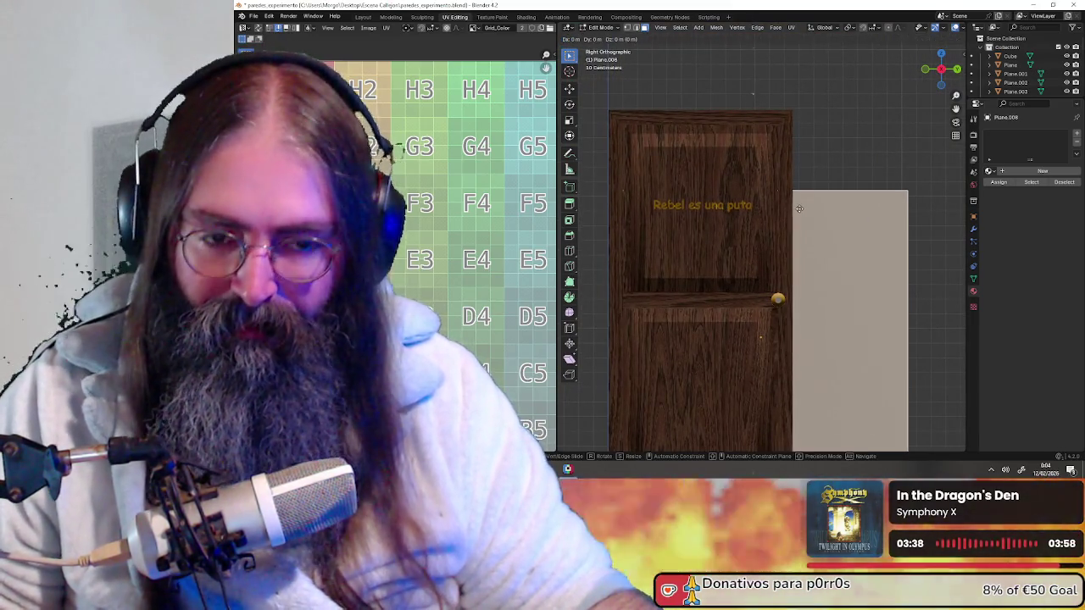
pyautogui.press('g')
pyautogui.press('z')
pyautogui.rightClick(823, 143)
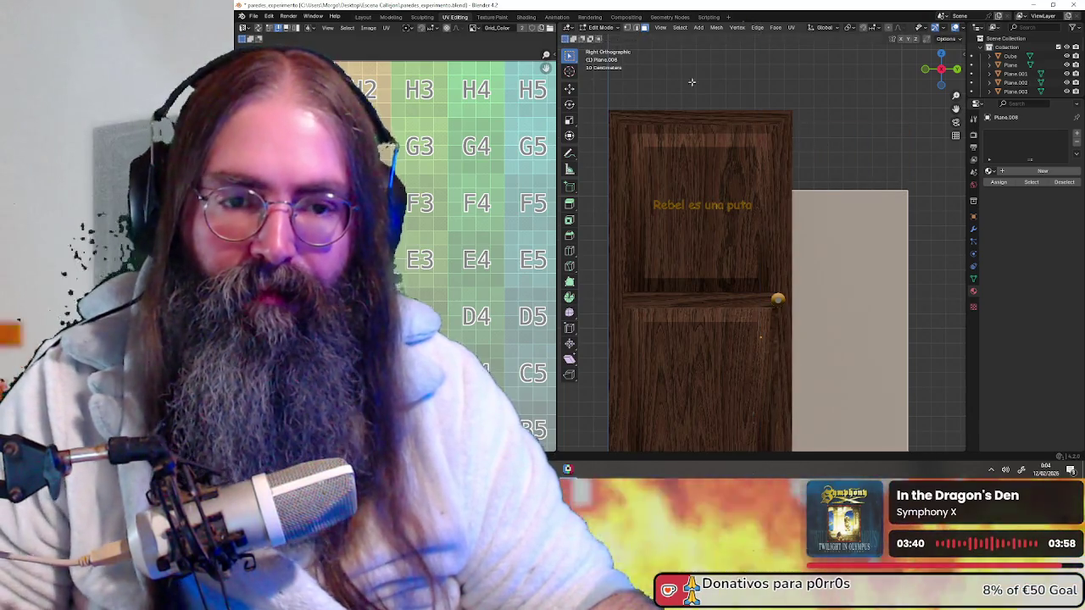
pyautogui.click(643, 31)
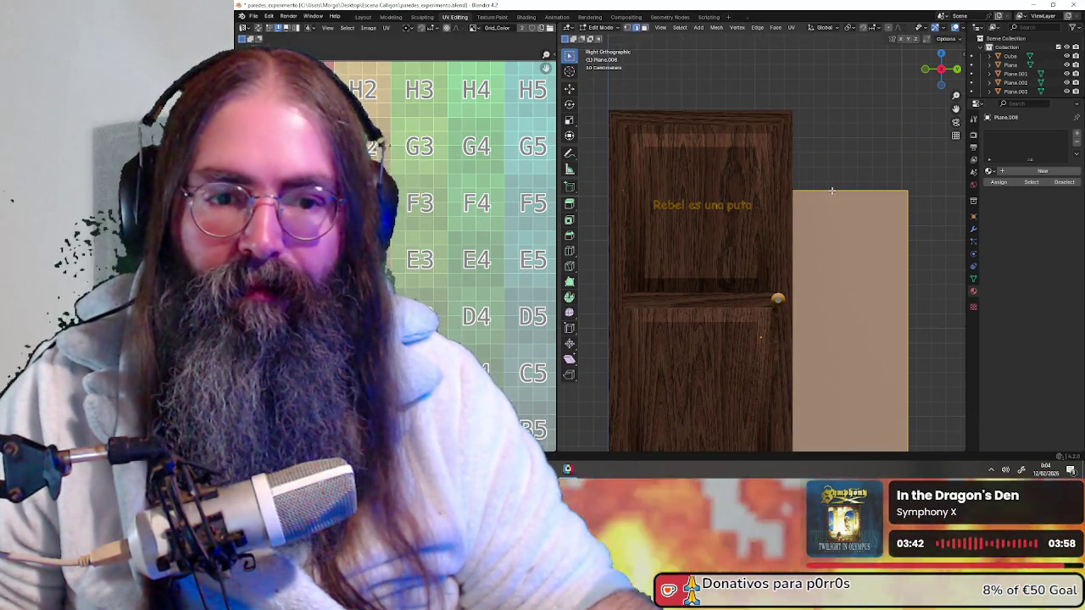
pyautogui.press('g')
pyautogui.press('z')
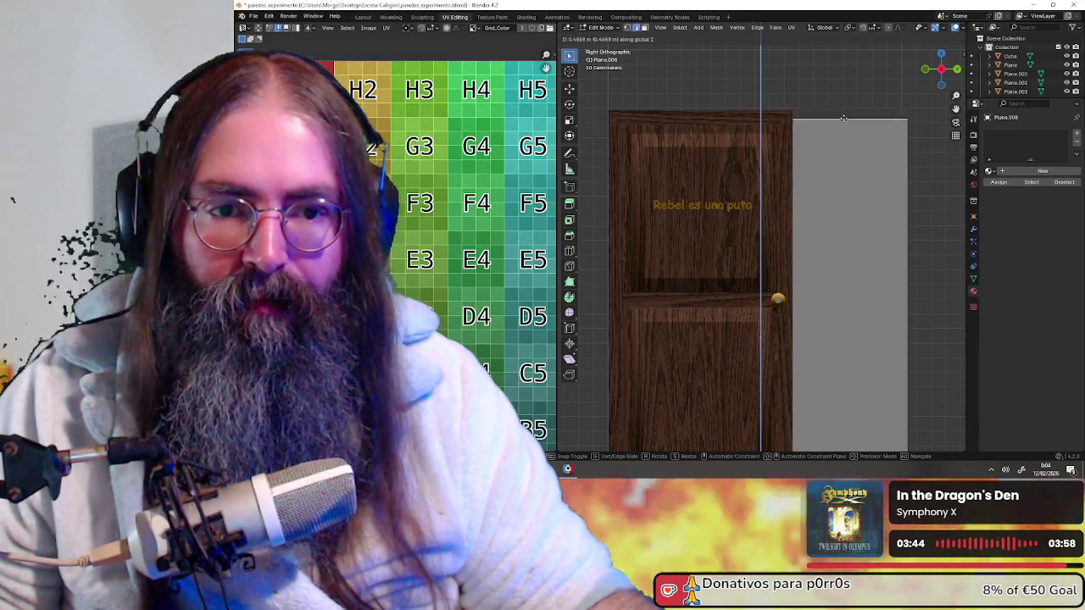
pyautogui.click(844, 115)
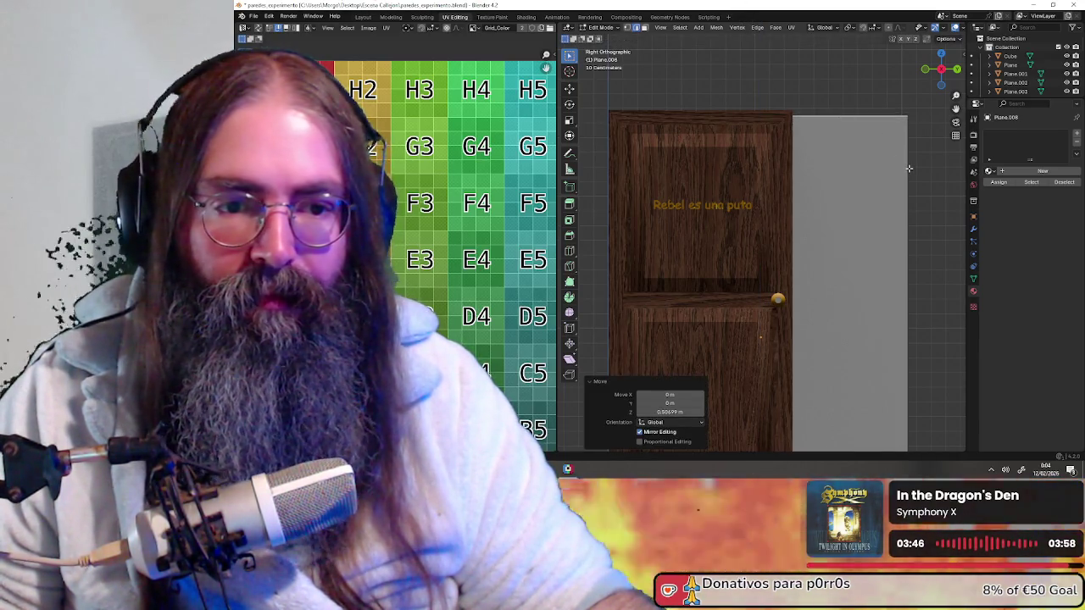
# - Slide the plane's mesh about 0.8 m along Y to sit behind the door
pyautogui.press('g')
pyautogui.press('x')
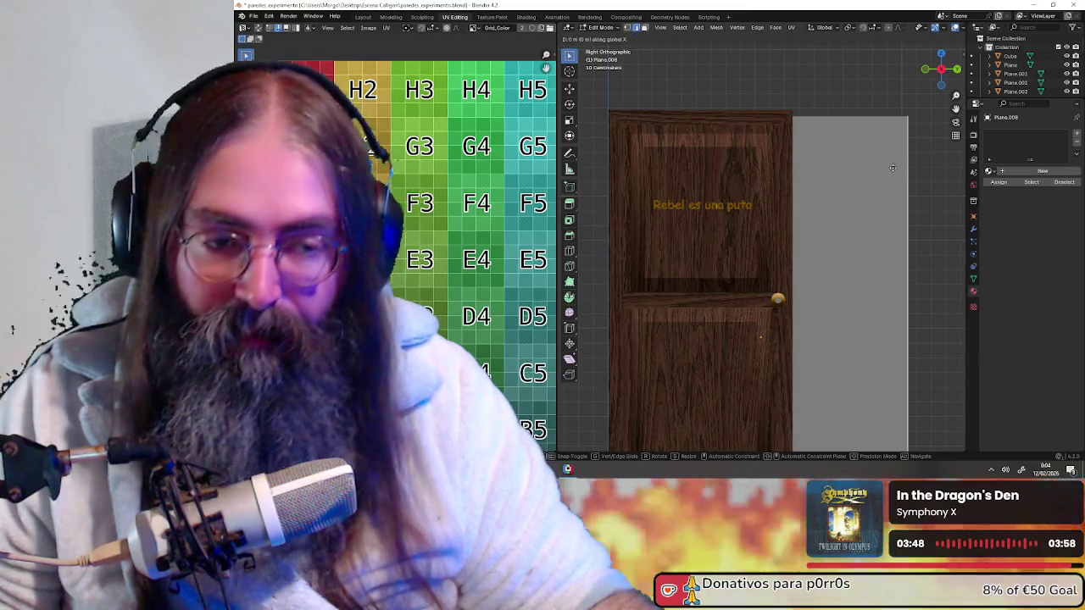
pyautogui.press('y')
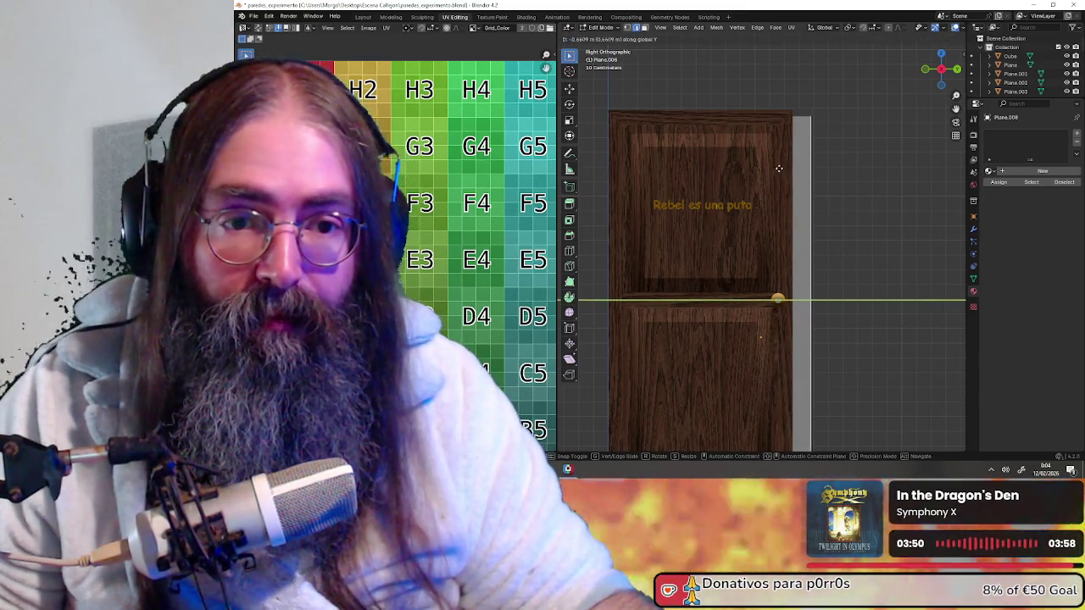
pyautogui.click(759, 167)
pyautogui.moveTo(759, 167)
pyautogui.mouseDown(button='middle')
pyautogui.moveTo(723, 187)
pyautogui.moveTo(751, 189)
pyautogui.moveTo(710, 189)
pyautogui.moveTo(820, 192)
pyautogui.moveTo(780, 165)
pyautogui.moveTo(820, 178)
pyautogui.mouseUp(button='middle')
# - Return to Object Mode and move the back plane along the X axis
pyautogui.click(605, 37)
pyautogui.press('g')
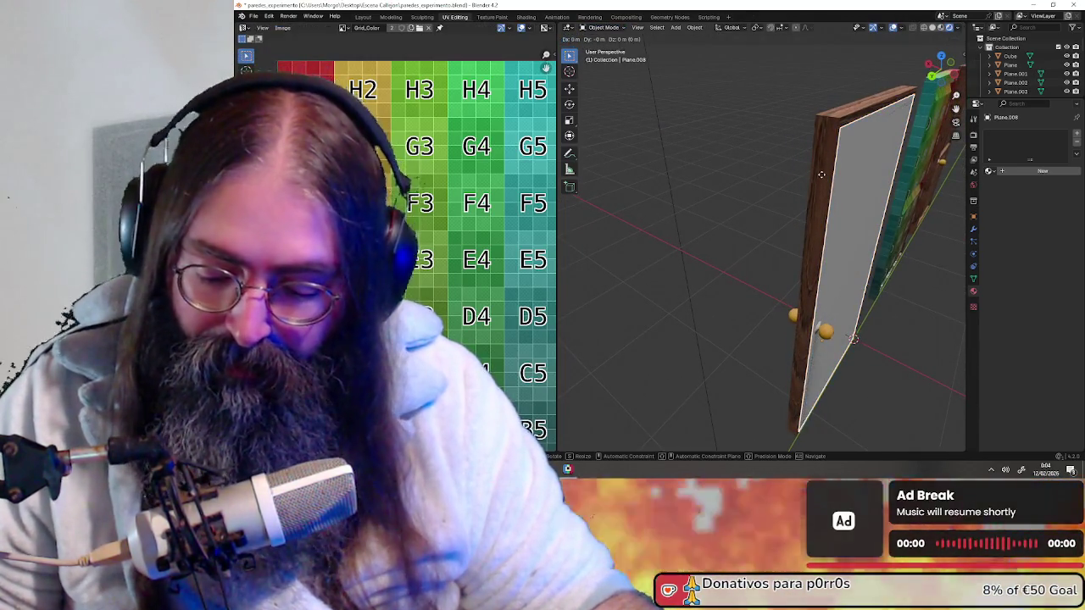
pyautogui.press('x')
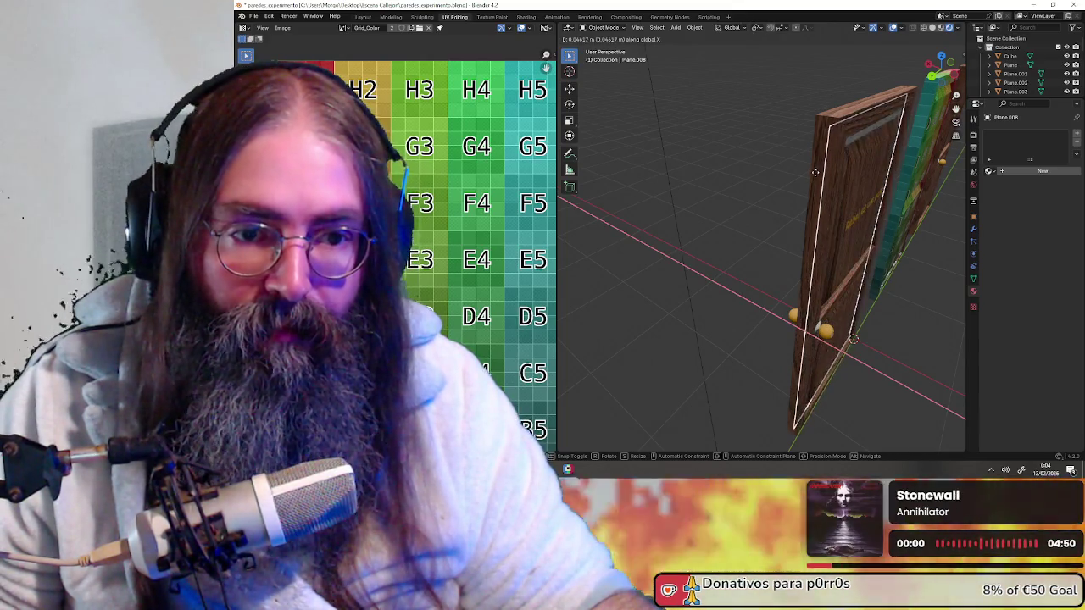
pyautogui.click(812, 172)
pyautogui.moveTo(734, 167)
pyautogui.mouseDown(button='middle')
pyautogui.moveTo(893, 151)
pyautogui.moveTo(845, 127)
pyautogui.moveTo(806, 167)
pyautogui.moveTo(838, 202)
pyautogui.moveTo(818, 235)
pyautogui.mouseUp(button='middle')
pyautogui.scroll(3, 806, 167)
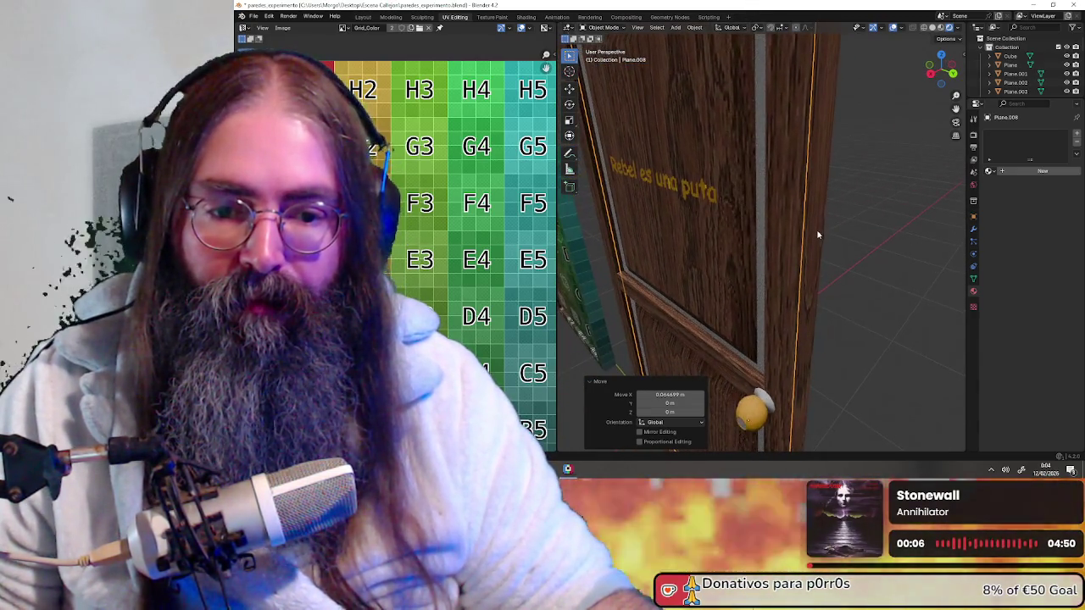
# - Nudge the back plane about -0.01 m along global X and inspect its fit from the side
pyautogui.press('g')
pyautogui.press('x')
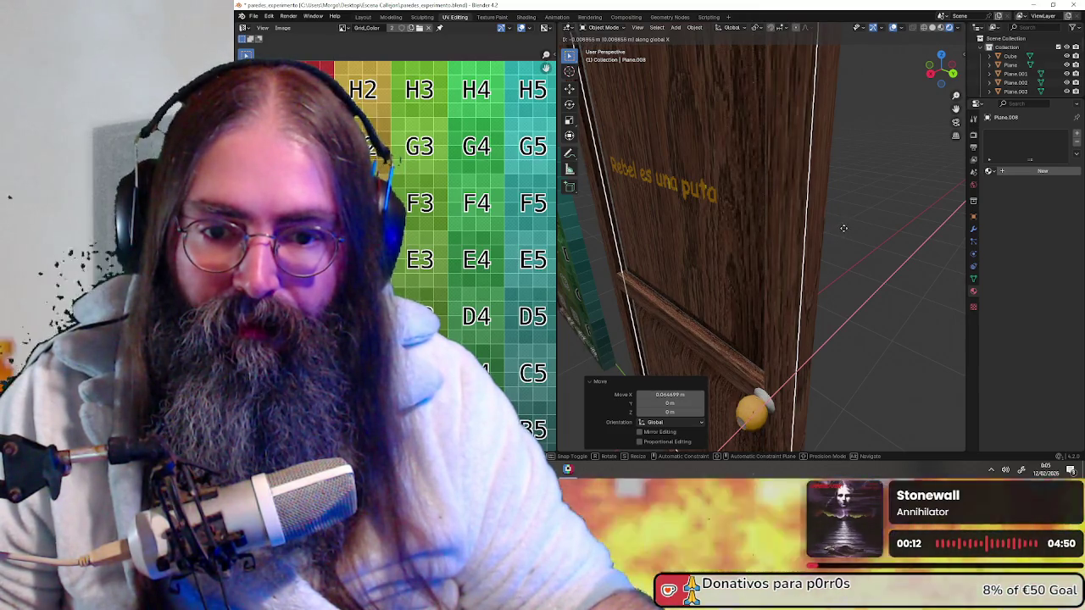
pyautogui.click(846, 227)
pyautogui.moveTo(846, 227)
pyautogui.mouseDown(button='middle')
pyautogui.moveTo(831, 214)
pyautogui.moveTo(696, 208)
pyautogui.mouseUp(button='middle')
pyautogui.scroll(-3, 795, 215)
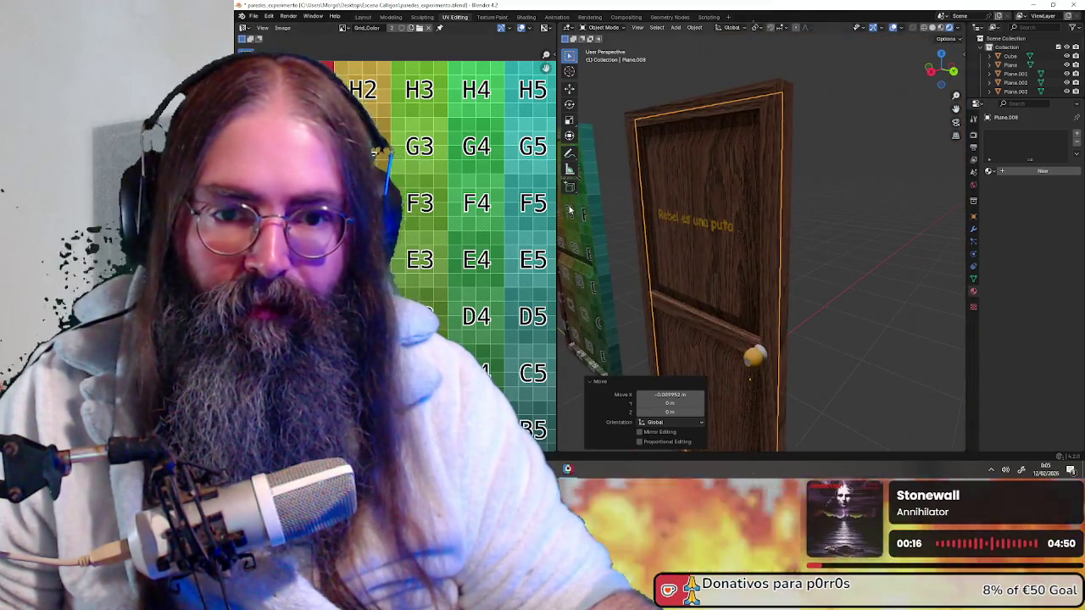
pyautogui.scroll(4, 678, 204)
pyautogui.scroll(-3, 677, 204)
pyautogui.moveTo(683, 291)
pyautogui.mouseDown(button='middle')
pyautogui.moveTo(797, 169)
pyautogui.moveTo(732, 225)
pyautogui.moveTo(780, 230)
pyautogui.moveTo(683, 232)
pyautogui.moveTo(712, 249)
pyautogui.moveTo(709, 116)
pyautogui.moveTo(898, 130)
pyautogui.moveTo(869, 88)
pyautogui.moveTo(720, 119)
pyautogui.moveTo(727, 127)
pyautogui.moveTo(645, 136)
pyautogui.moveTo(643, 121)
pyautogui.moveTo(780, 131)
pyautogui.mouseUp(button='middle')
pyautogui.scroll(3, 781, 231)
pyautogui.scroll(-5, 727, 127)
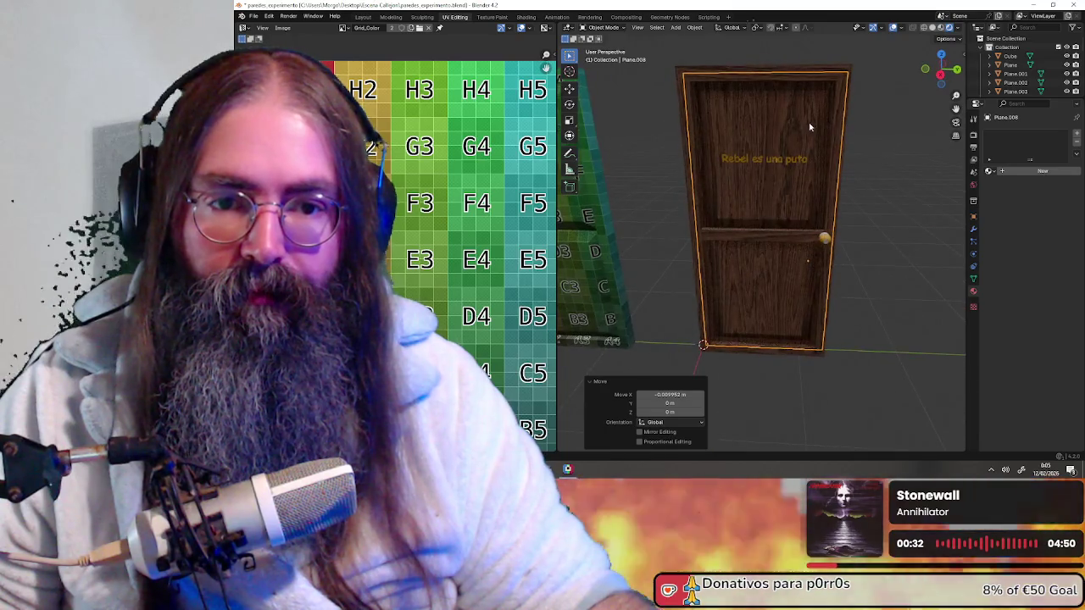
# - Select the door and its back plane together, with the door active
pyautogui.click(806, 119)
pyautogui.moveTo(868, 122); pyautogui.dragTo(821, 112, button='middle')
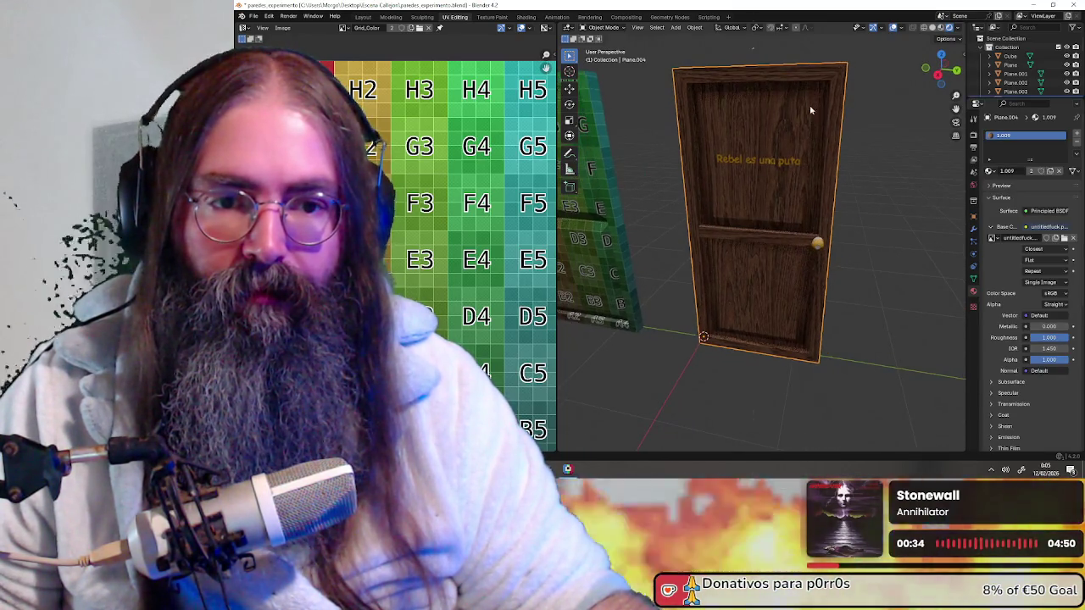
pyautogui.moveTo(807, 198); pyautogui.dragTo(812, 199)
pyautogui.moveTo(859, 173)
pyautogui.mouseDown(button='middle')
pyautogui.moveTo(833, 172)
pyautogui.moveTo(852, 171)
pyautogui.moveTo(841, 177)
pyautogui.mouseUp(button='middle')
pyautogui.hotkey('ctrl', 'z')
pyautogui.click(806, 121)
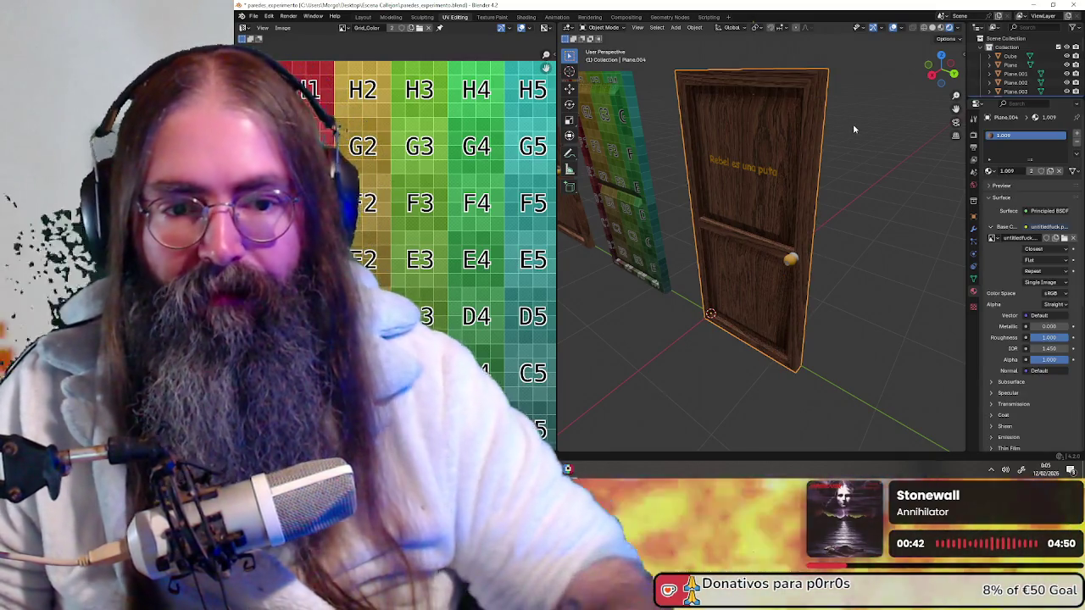
pyautogui.moveTo(802, 136); pyautogui.dragTo(797, 145, button='middle')
pyautogui.hotkey('alt', 'a')
pyautogui.moveTo(711, 175); pyautogui.dragTo(756, 164, button='middle')
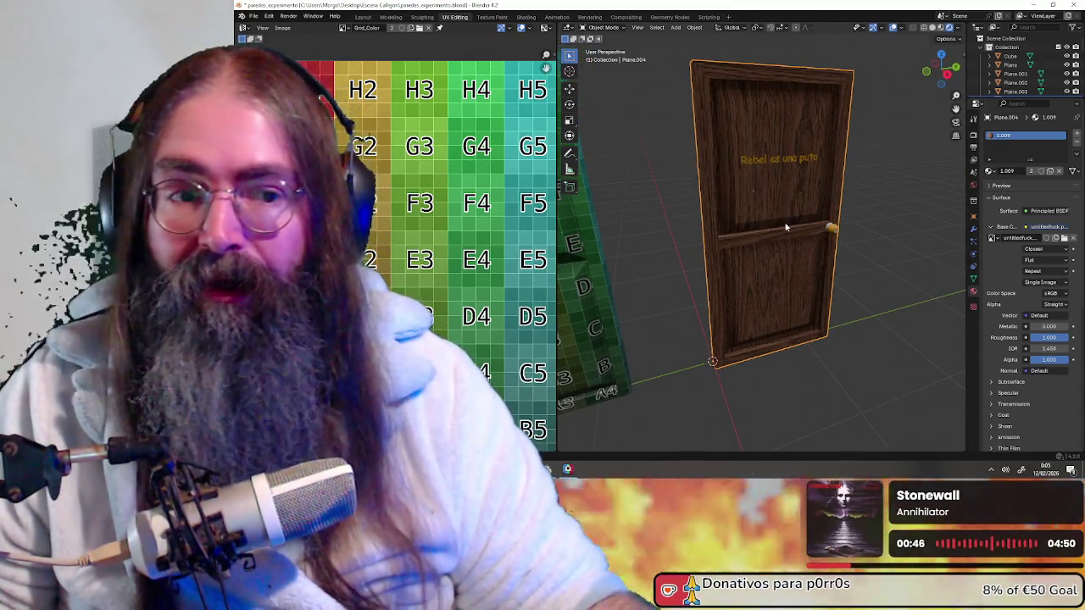
# - Export the selection as a Wavefront OBJ and minimize Blender
pyautogui.click(254, 16)
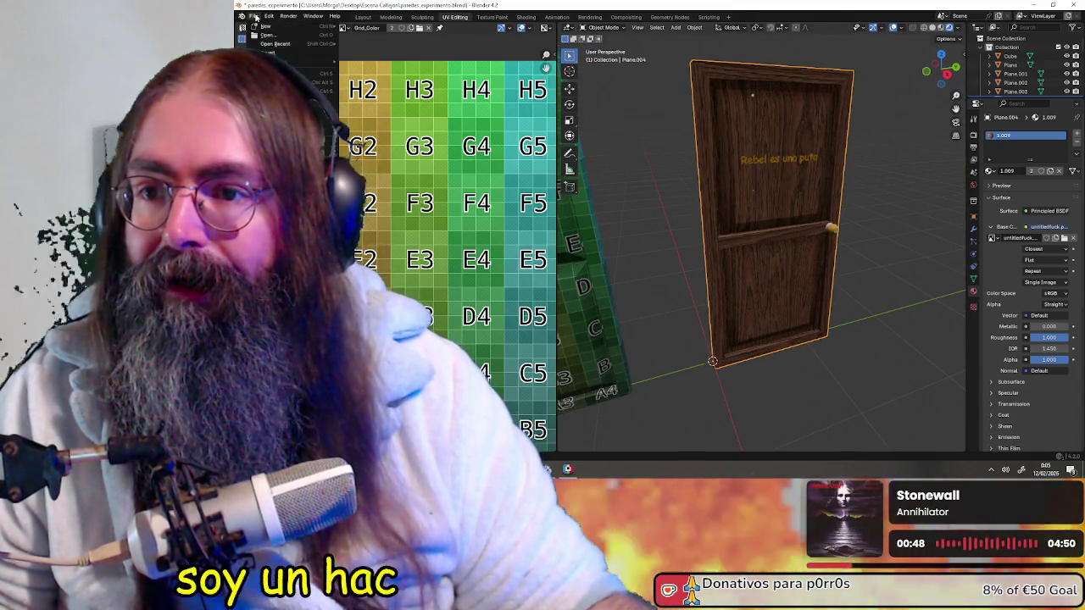
pyautogui.moveTo(280, 148)
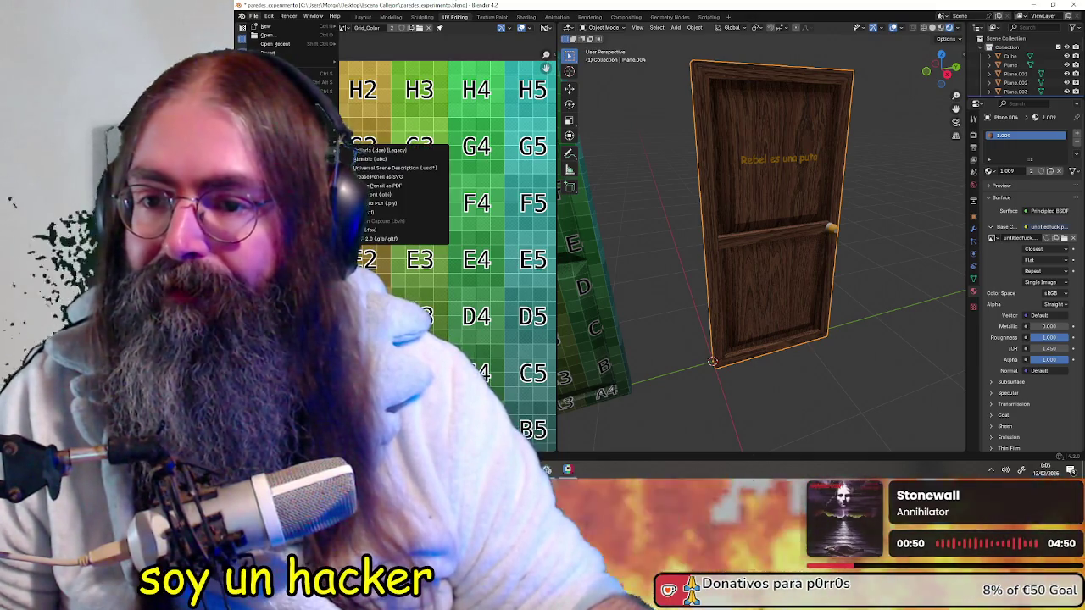
pyautogui.click(399, 198)
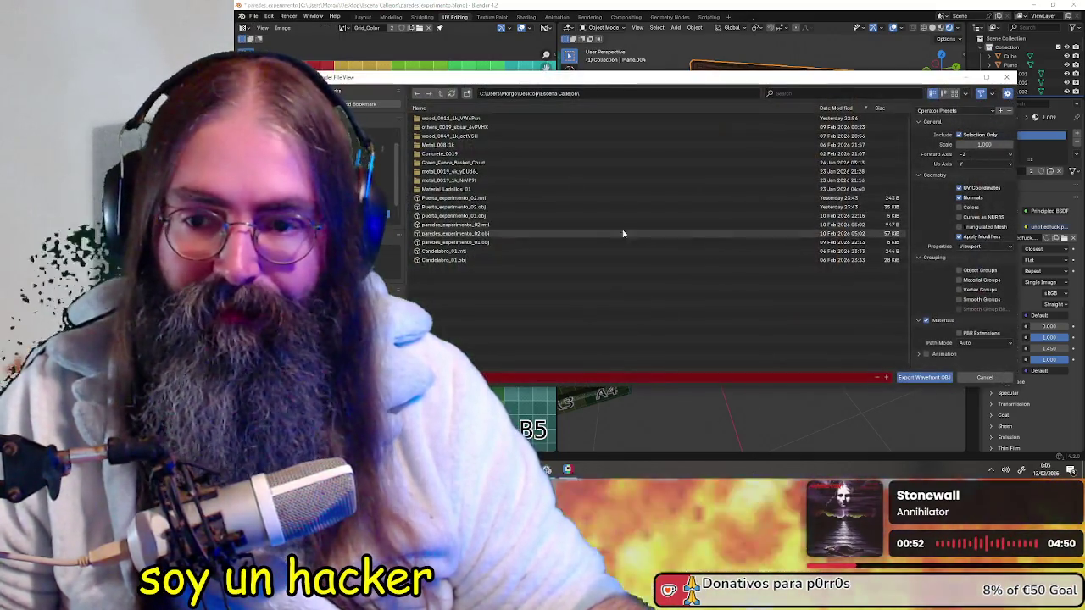
pyautogui.click(928, 379)
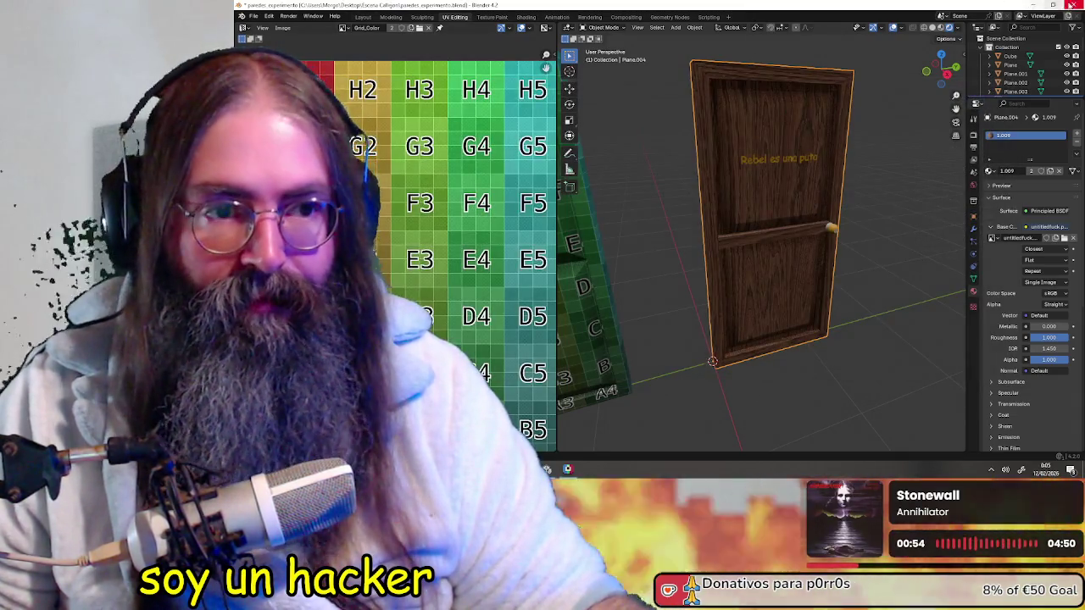
pyautogui.click(1041, 6)
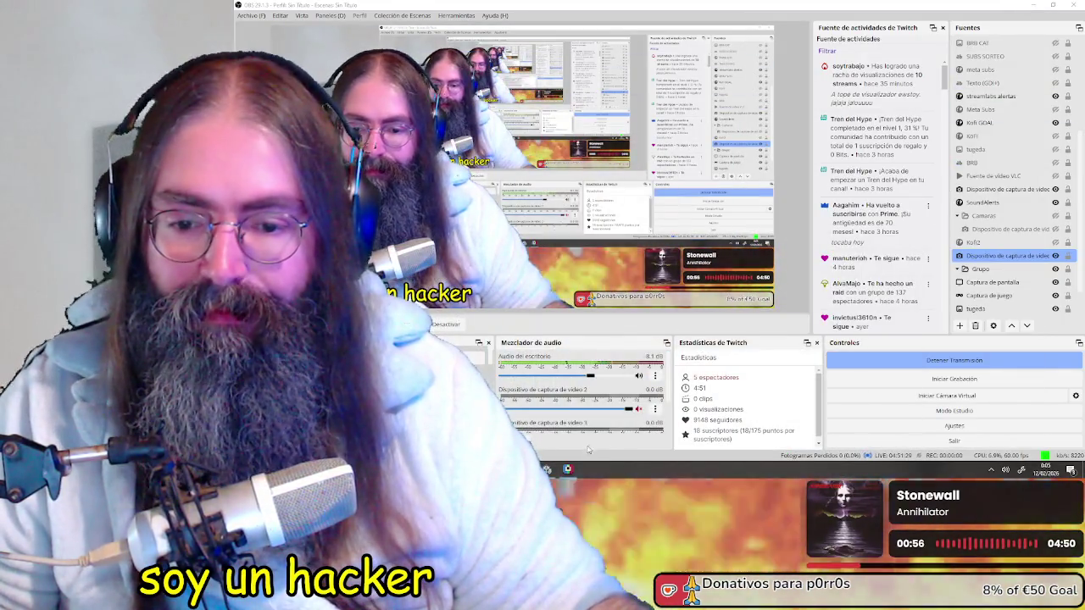
# - Delete the Puerta_experimento_02 asset from Unity's Project panel and bring up the Escena Callejon folder
pyautogui.click(548, 469)
pyautogui.scroll(-3, 864, 378)
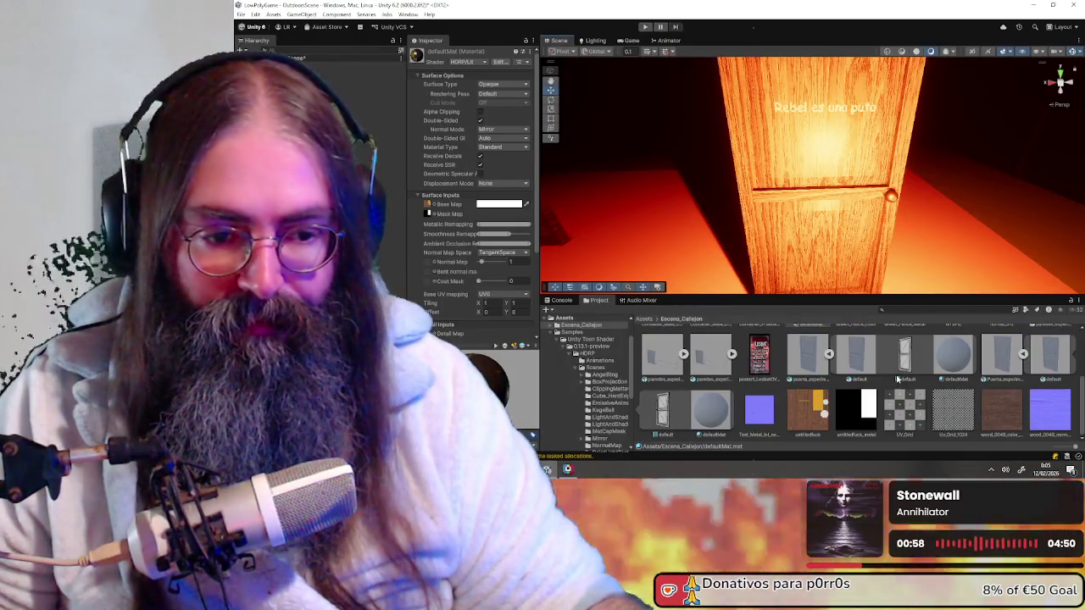
pyautogui.click(1023, 355)
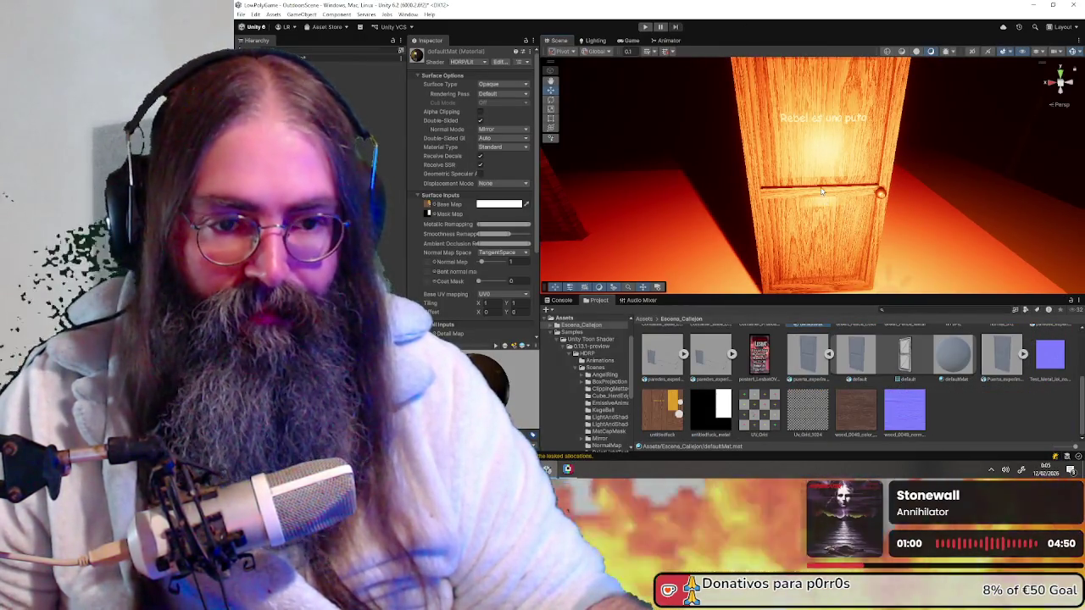
pyautogui.click(871, 202)
pyautogui.press('Delete')
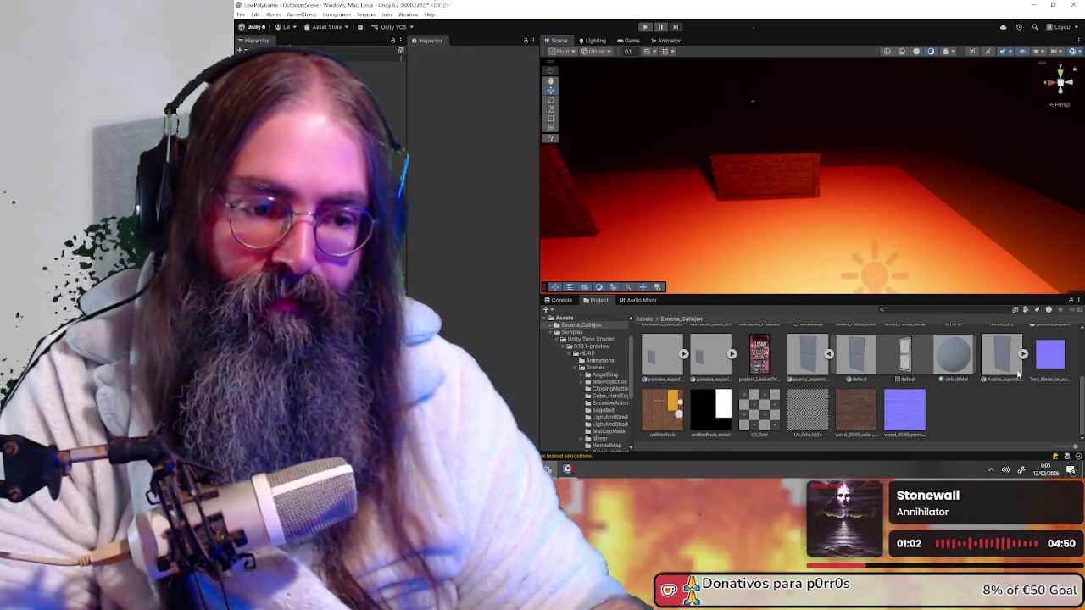
pyautogui.click(1003, 354)
pyautogui.press('Delete')
pyautogui.click(683, 250)
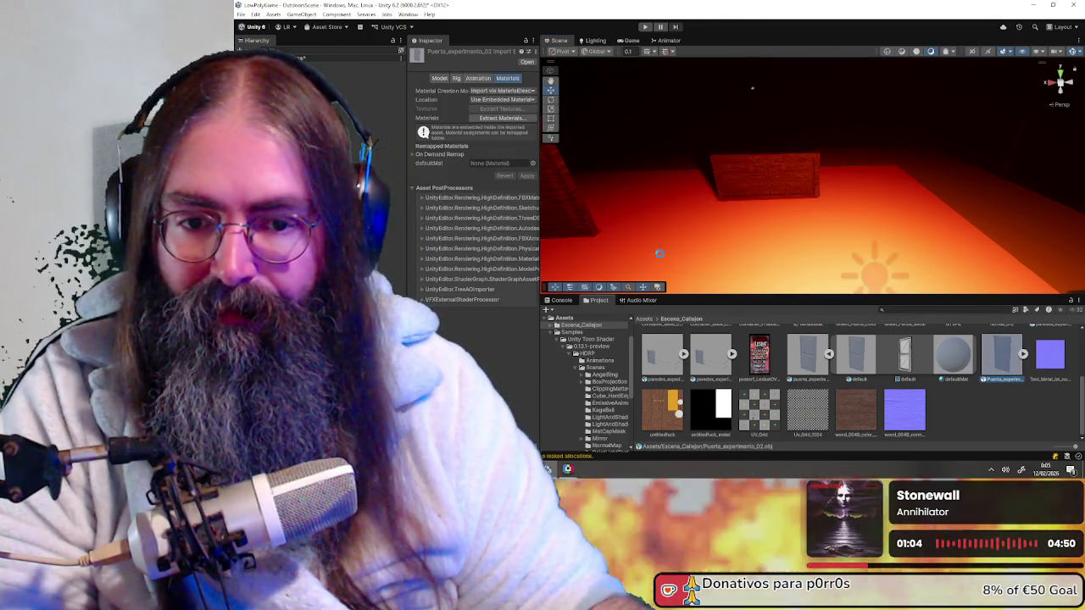
pyautogui.click(651, 434)
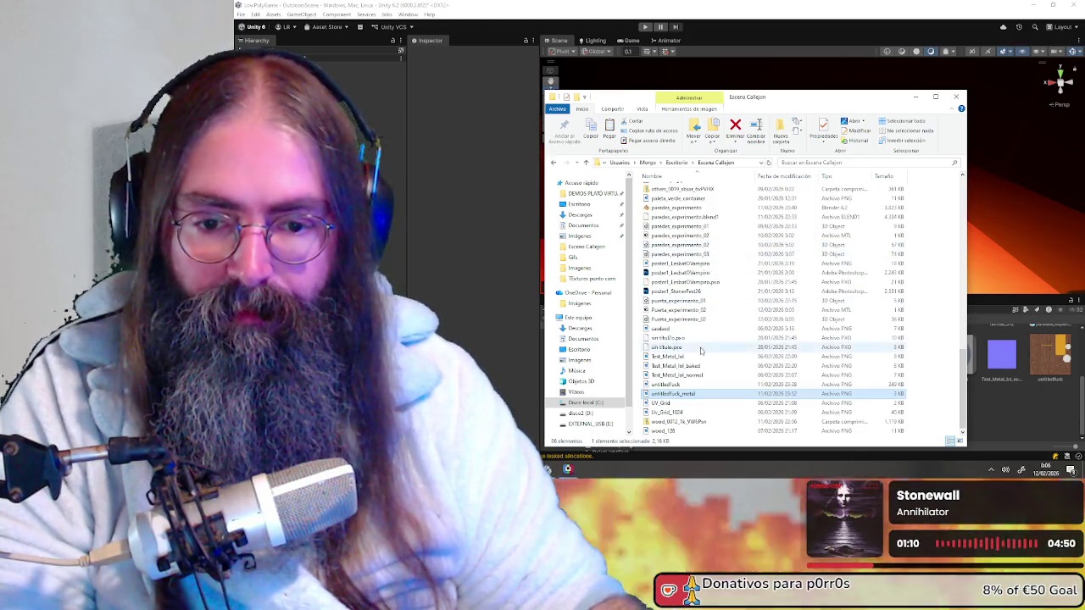
# - Minimize the Escena Callejon folder and select the newly placed Puerta_experimento_02 door in Unity
pyautogui.scroll(4, 701, 346)
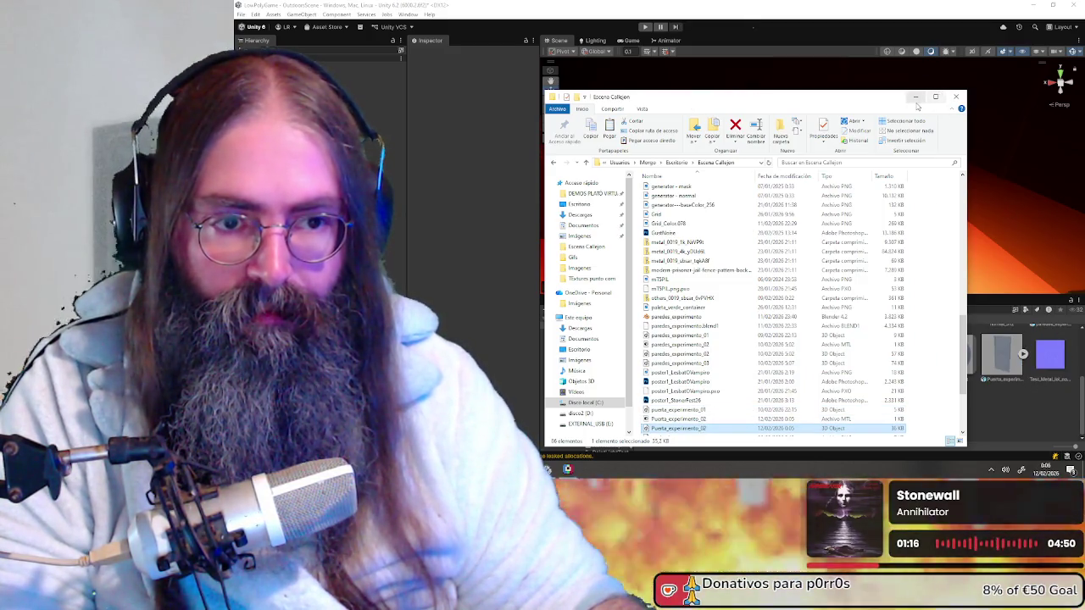
pyautogui.click(916, 98)
pyautogui.click(813, 242)
pyautogui.keyDown('alt'); pyautogui.moveTo(813, 243); pyautogui.dragTo(884, 234); pyautogui.keyUp('alt')
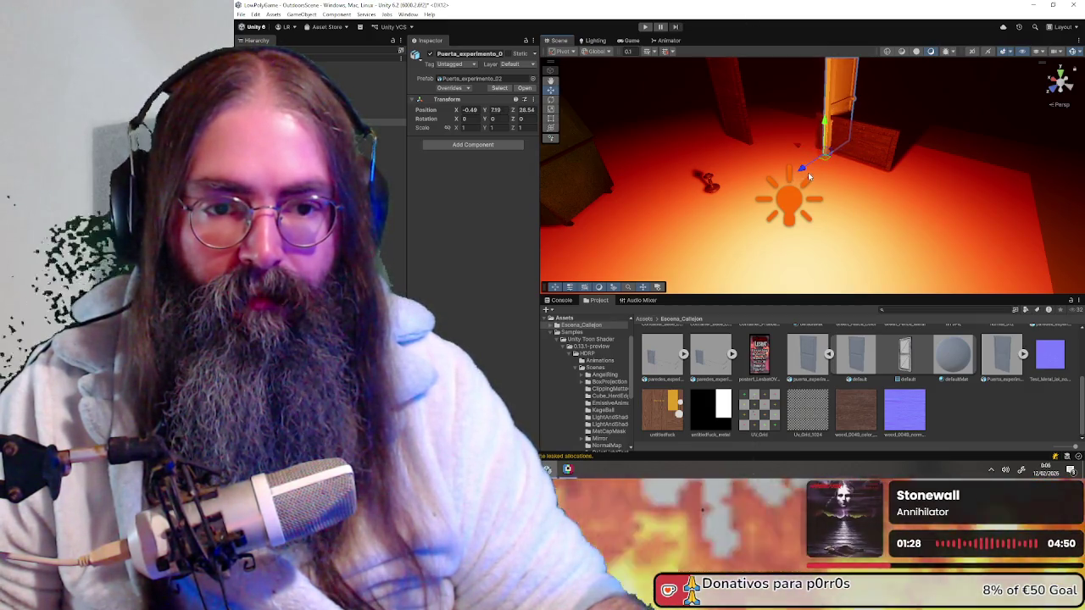
# - Move the door toward the camera, set its Y rotation to 90, and push it back into the alley
pyautogui.moveTo(803, 170); pyautogui.dragTo(666, 263)
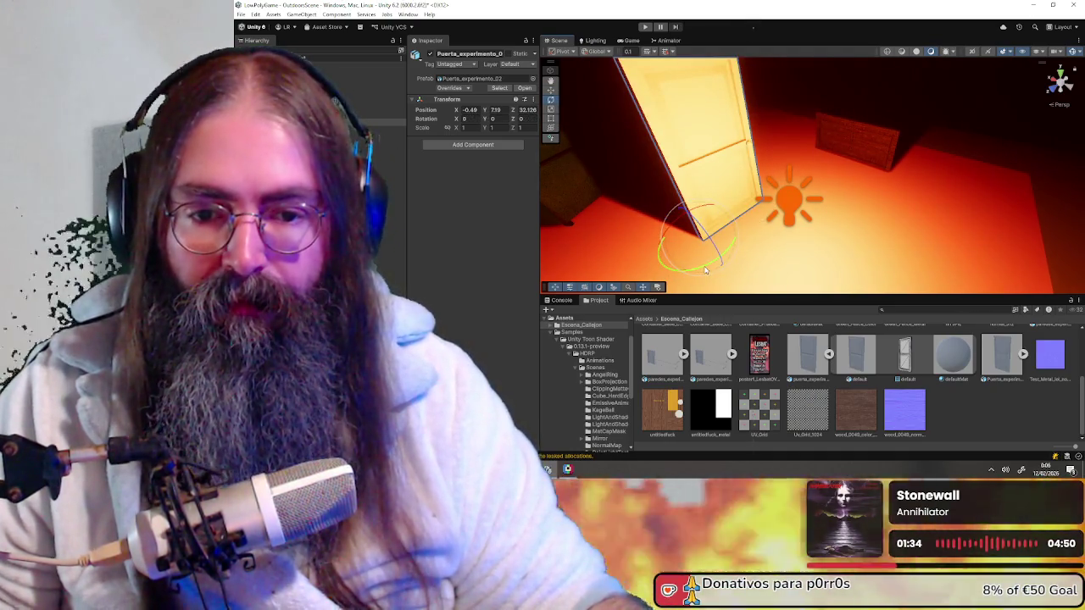
pyautogui.moveTo(705, 270); pyautogui.dragTo(601, 288)
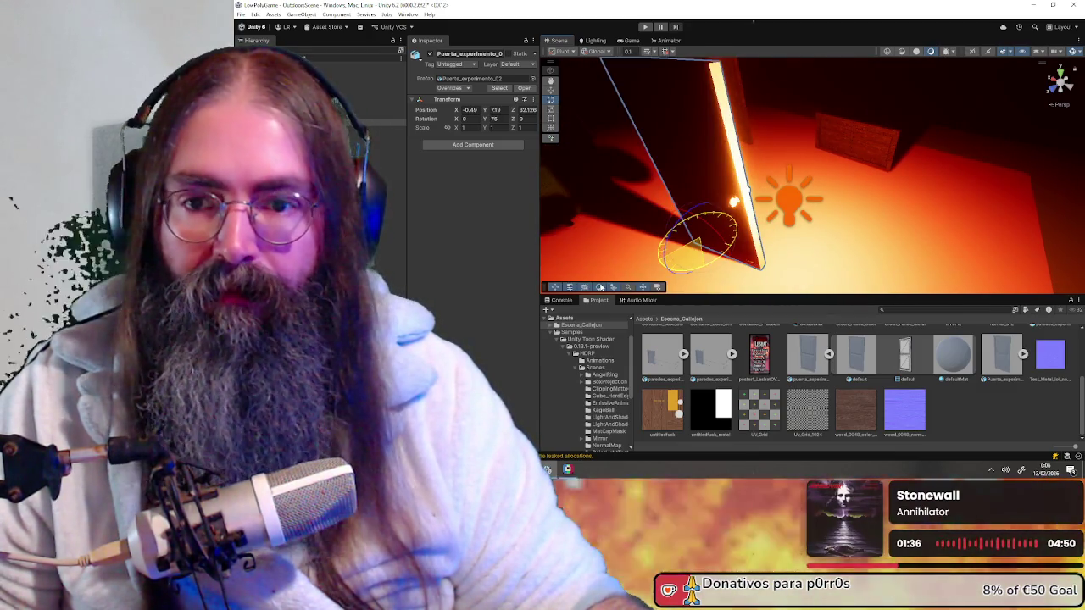
pyautogui.moveTo(610, 254); pyautogui.dragTo(560, 169, button='right')
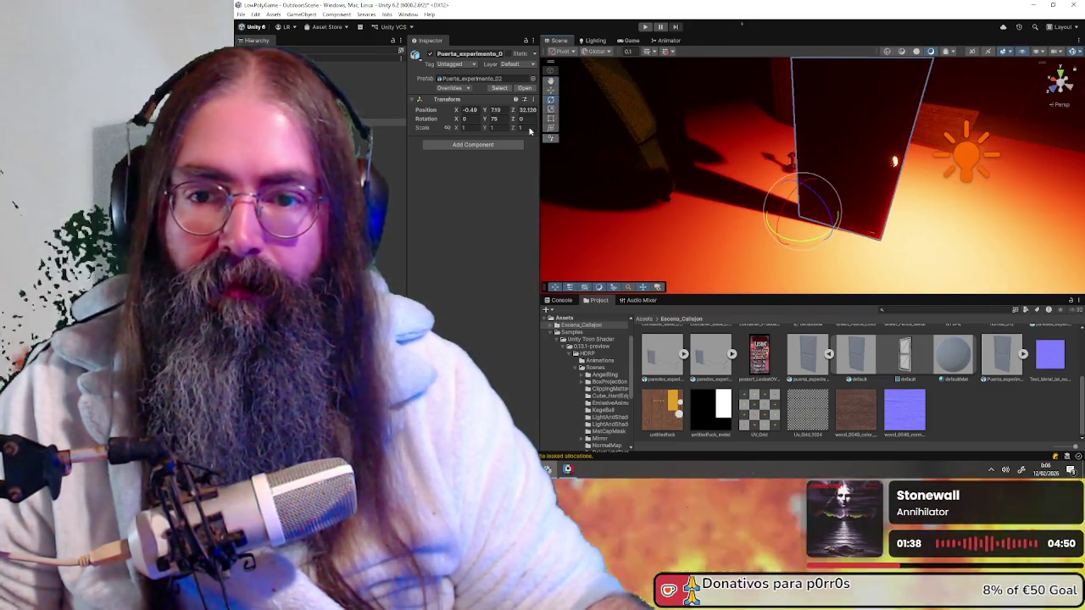
pyautogui.doubleClick(496, 119)
pyautogui.write('90')
pyautogui.moveTo(842, 175)
pyautogui.mouseDown(button='right')
pyautogui.moveTo(900, 220)
pyautogui.moveTo(933, 195)
pyautogui.moveTo(966, 197)
pyautogui.mouseUp(button='right')
pyautogui.moveTo(869, 196); pyautogui.dragTo(810, 217, button='right')
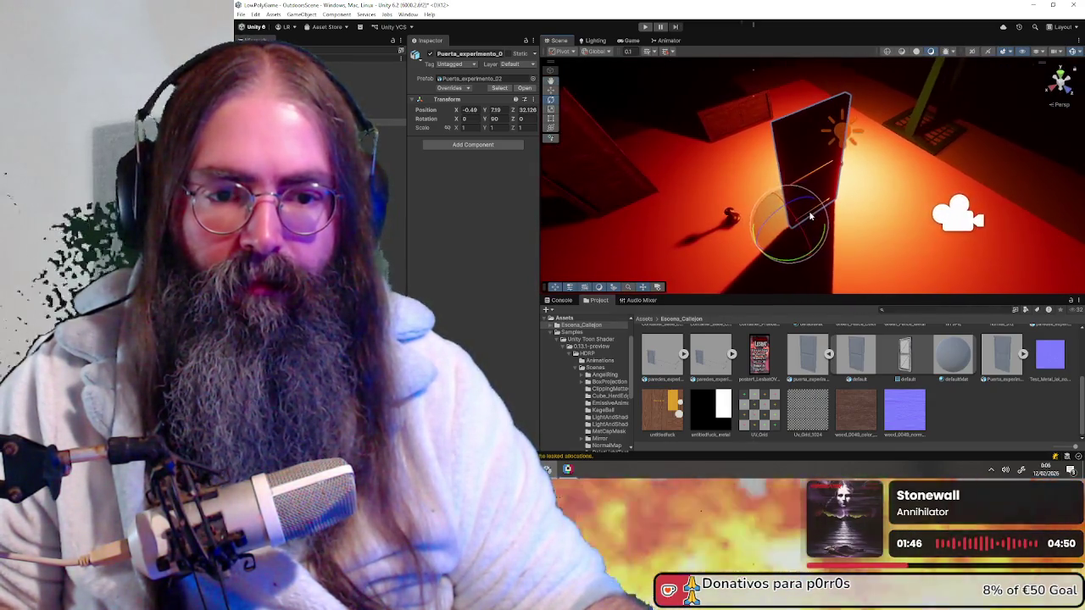
pyautogui.moveTo(814, 254); pyautogui.dragTo(784, 218)
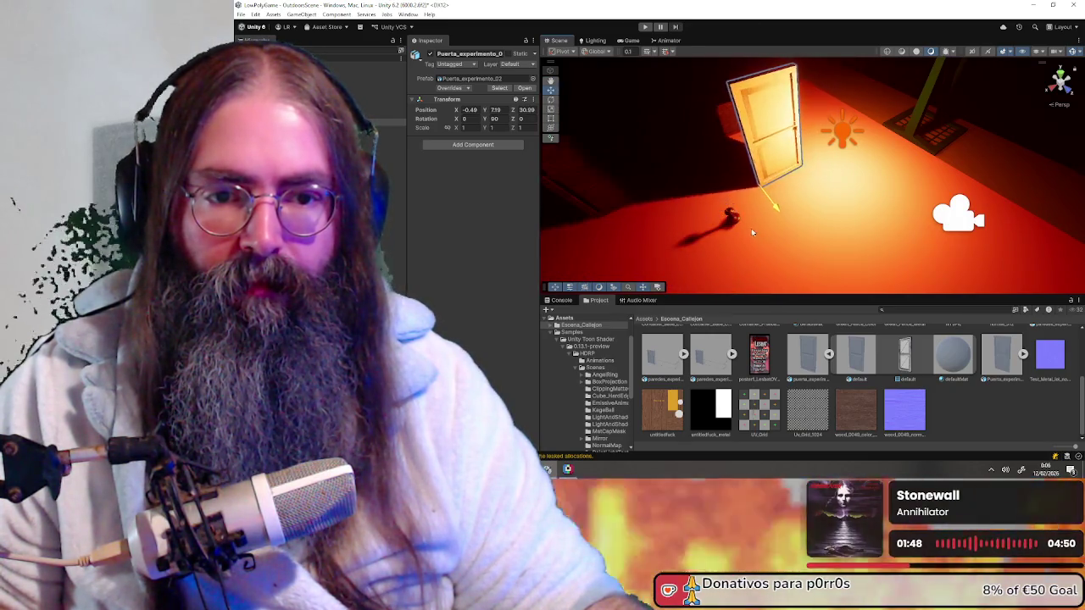
pyautogui.scroll(5, 797, 386)
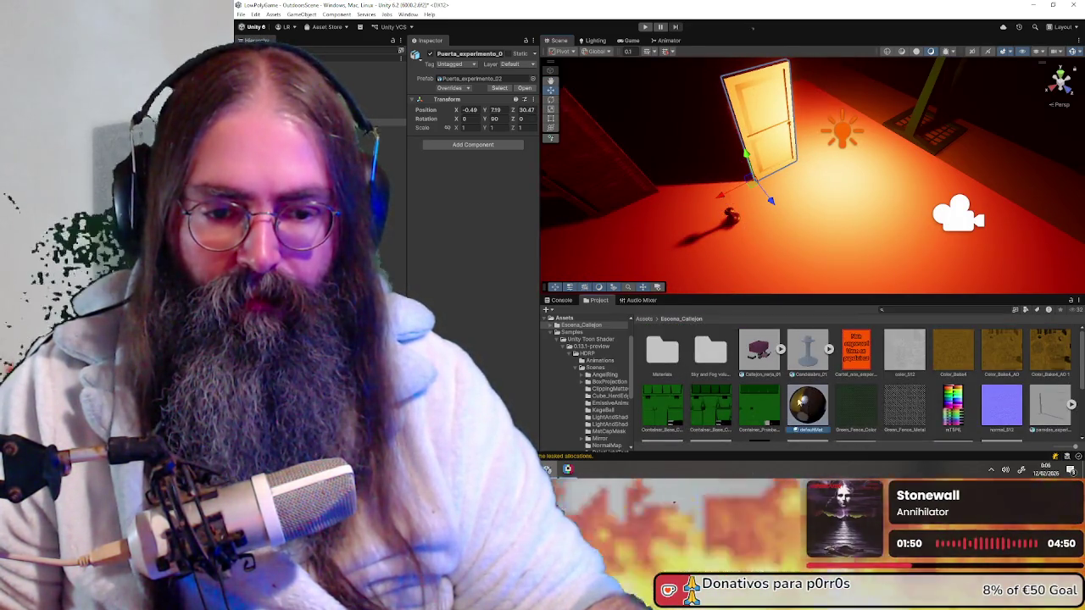
# - Apply the defaultMat material to the door and open its material settings
pyautogui.moveTo(806, 407); pyautogui.dragTo(755, 161)
pyautogui.moveTo(895, 175)
pyautogui.mouseDown(button='right')
pyautogui.moveTo(678, 100)
pyautogui.moveTo(748, 182)
pyautogui.moveTo(801, 215)
pyautogui.mouseUp(button='right')
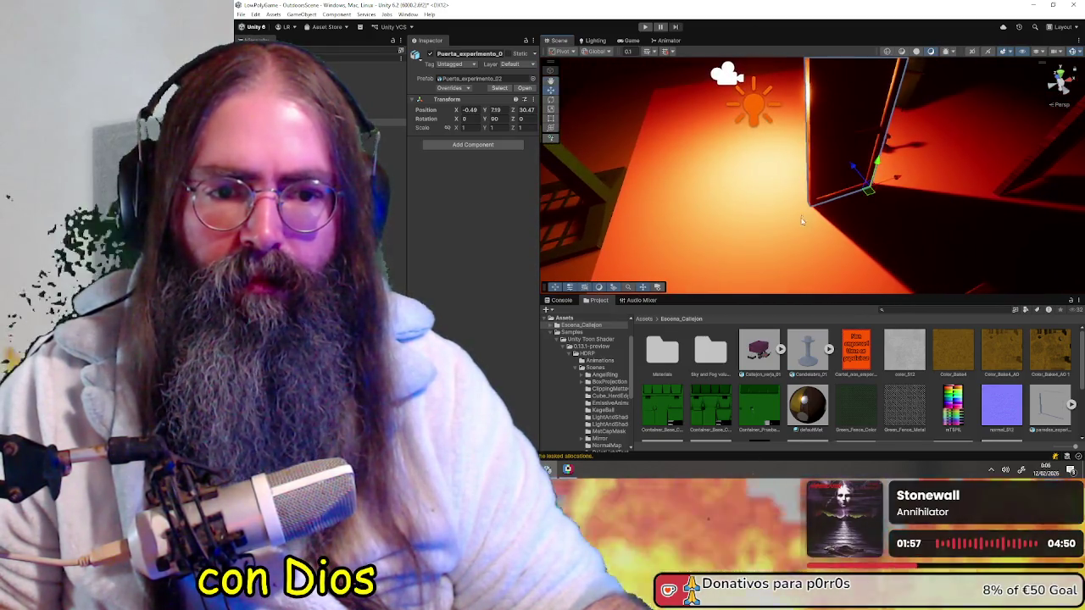
pyautogui.rightClick(804, 218)
pyautogui.click(816, 408)
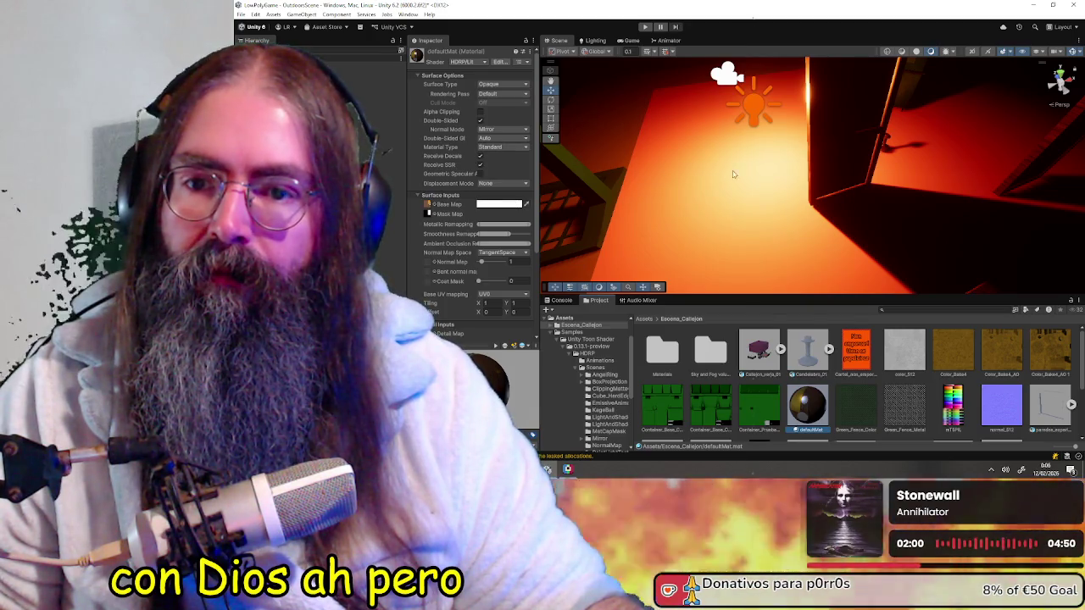
pyautogui.moveTo(867, 185); pyautogui.dragTo(876, 116, button='right')
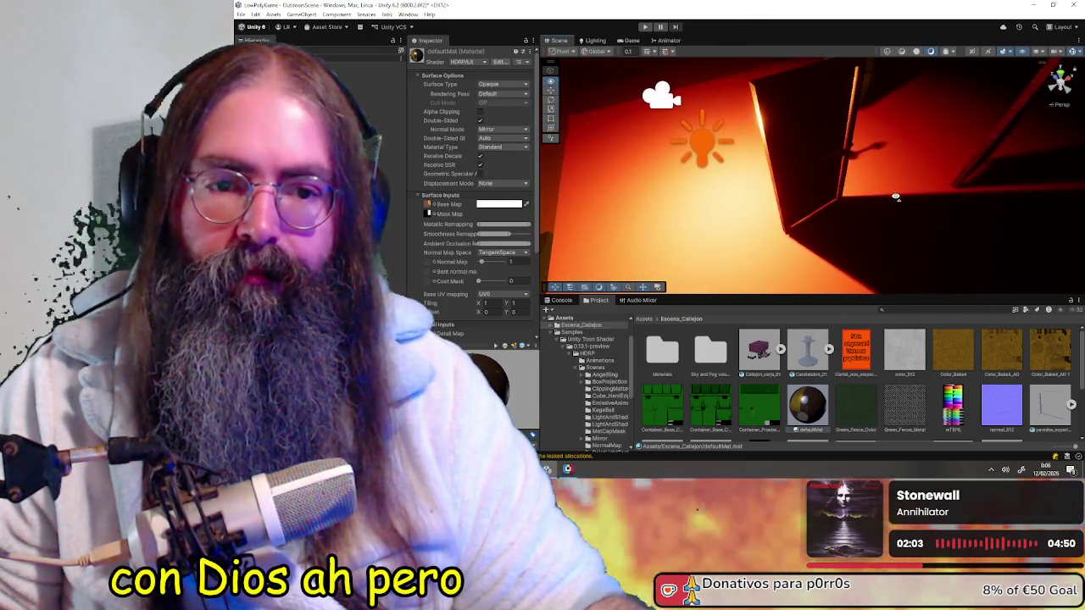
pyautogui.moveTo(884, 193); pyautogui.dragTo(792, 140, button='right')
# - Slide the door along X to -1.965 and adjust its rotation about the vertical axis
pyautogui.click(792, 140)
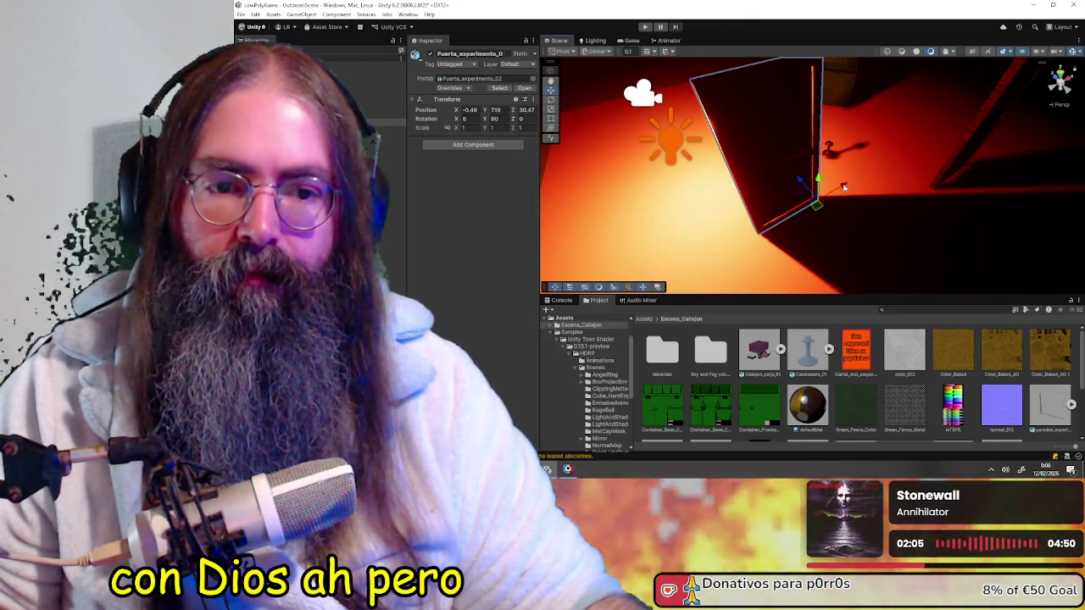
pyautogui.moveTo(843, 187); pyautogui.dragTo(790, 195)
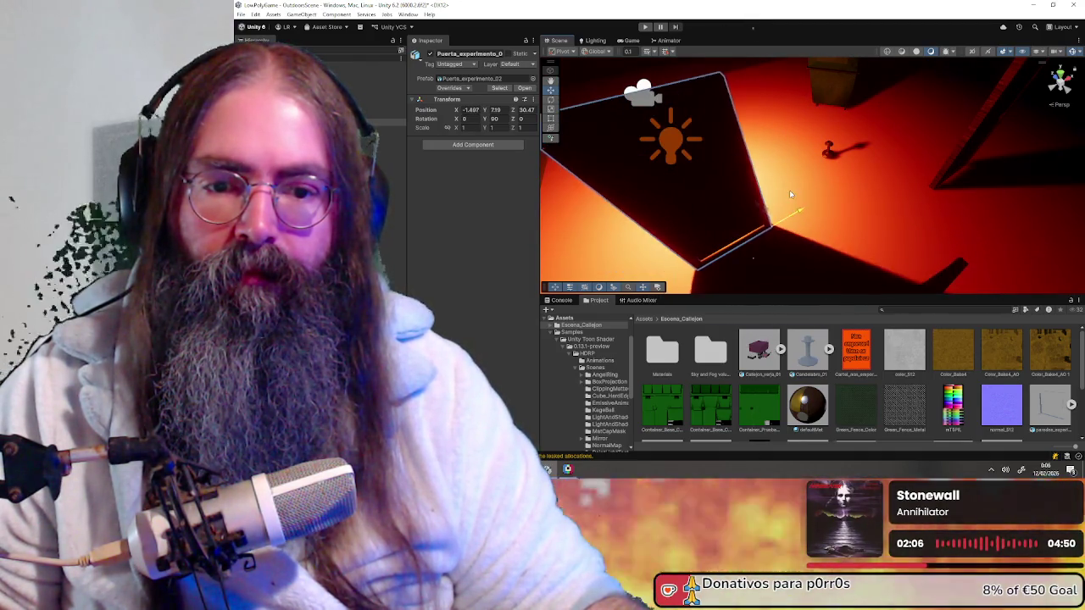
pyautogui.moveTo(725, 227)
pyautogui.keyDown('alt'); pyautogui.mouseDown()
pyautogui.moveTo(796, 212)
pyautogui.moveTo(780, 223)
pyautogui.moveTo(889, 249)
pyautogui.mouseUp(); pyautogui.keyUp('alt')
pyautogui.press('e')
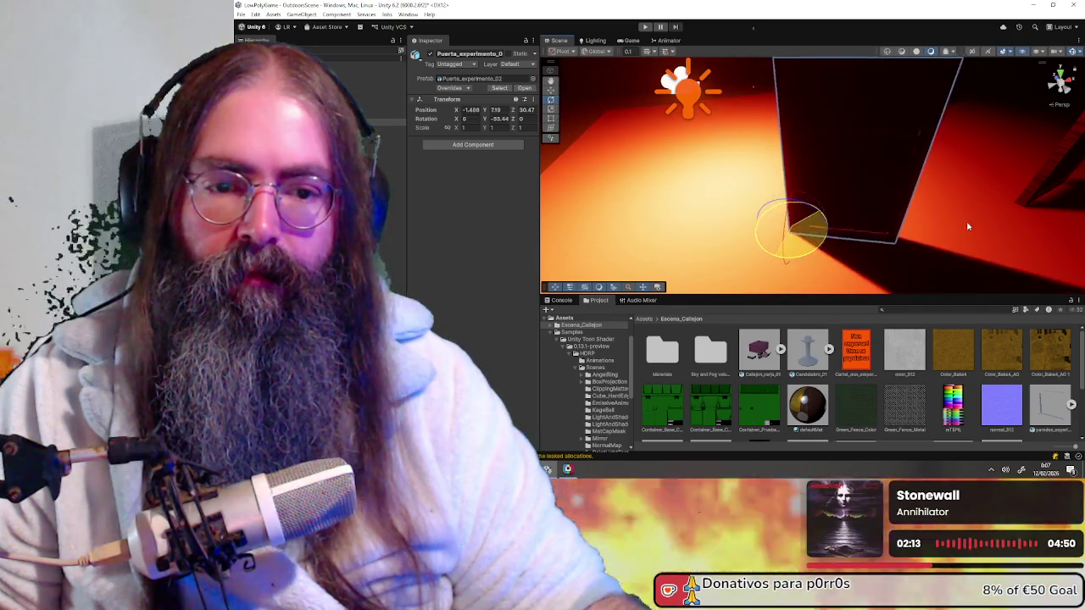
pyautogui.hotkey('ctrl', 'z')
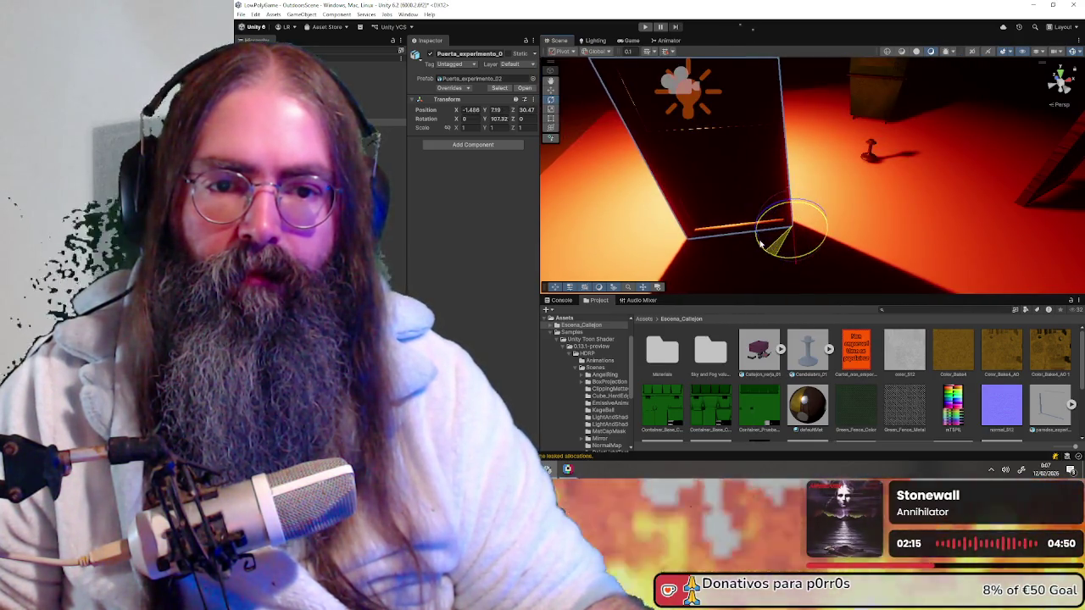
pyautogui.moveTo(840, 167)
pyautogui.keyDown('alt'); pyautogui.mouseDown()
pyautogui.moveTo(801, 58)
pyautogui.moveTo(882, 178)
pyautogui.moveTo(848, 199)
pyautogui.mouseUp(); pyautogui.keyUp('alt')
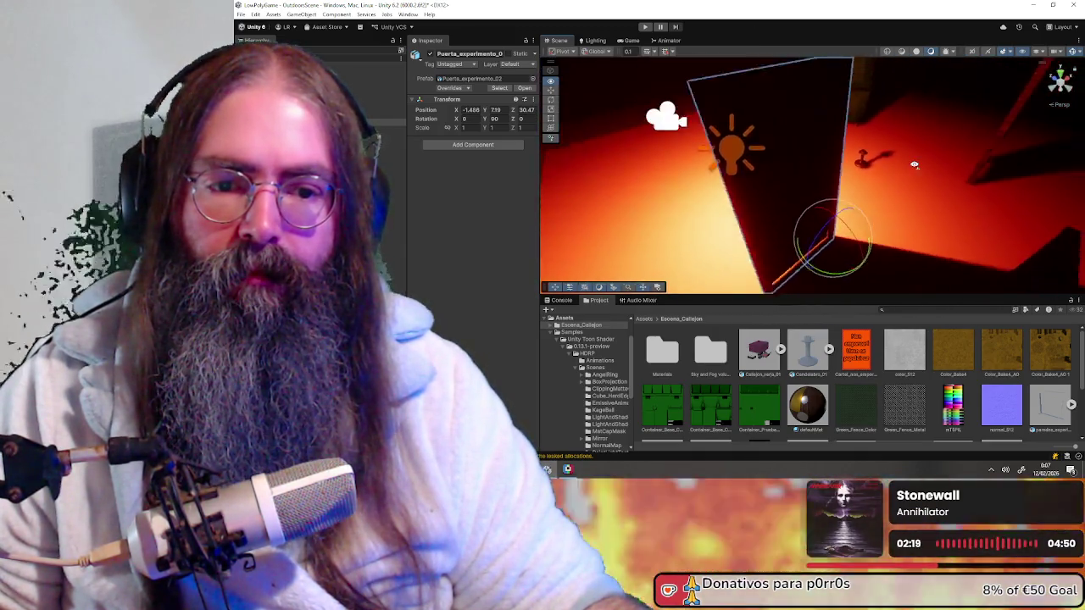
# - Raise the door slightly along its vertical axis with the Move tool
pyautogui.press('w')
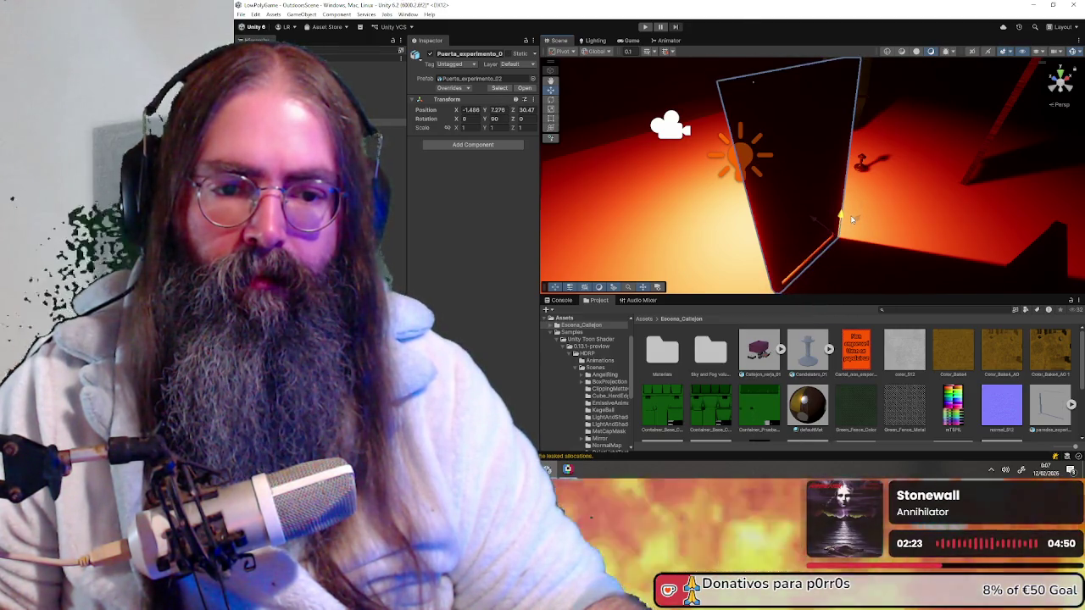
pyautogui.moveTo(854, 222); pyautogui.dragTo(845, 190)
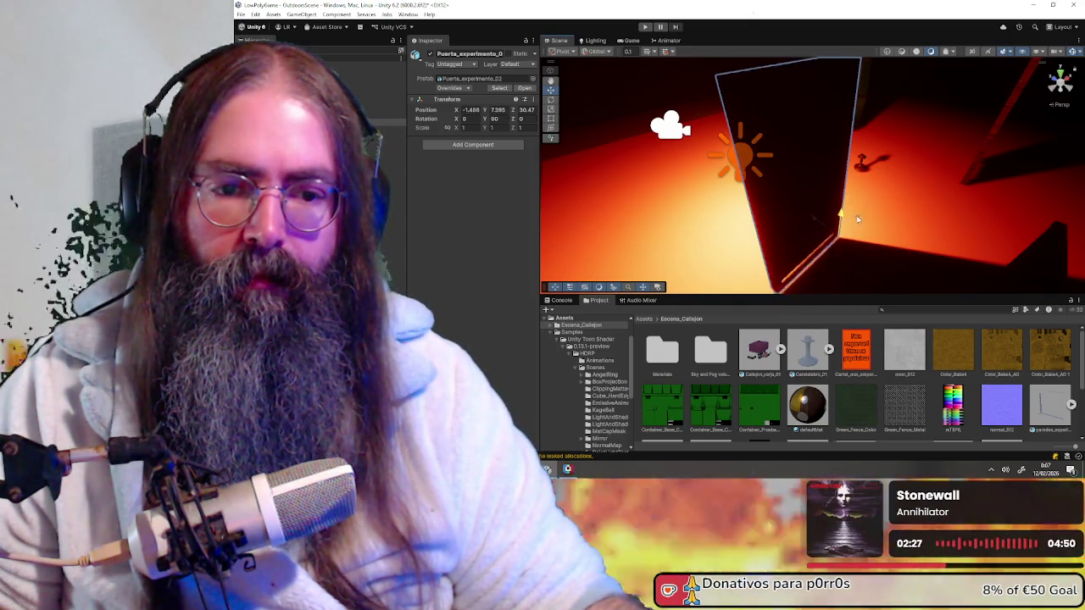
pyautogui.moveTo(845, 210)
pyautogui.keyDown('alt'); pyautogui.mouseDown()
pyautogui.moveTo(820, 141)
pyautogui.moveTo(994, 185)
pyautogui.moveTo(904, 206)
pyautogui.mouseUp(); pyautogui.keyUp('alt')
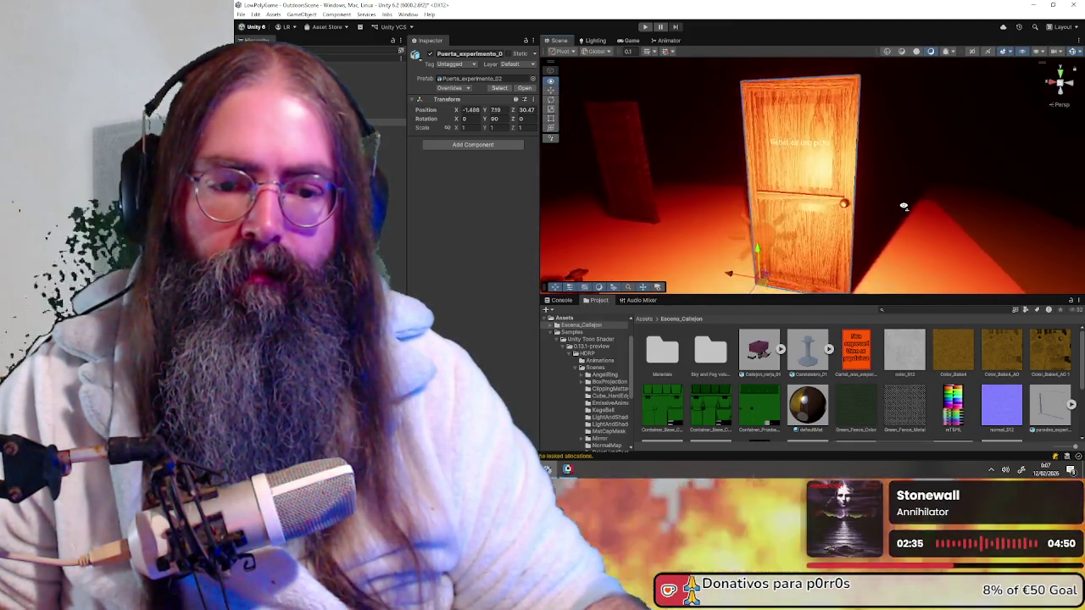
# - Trace defaultMat's base-map wood texture and open its import settings to check Point filtering
pyautogui.keyDown('alt'); pyautogui.moveTo(903, 206); pyautogui.dragTo(904, 209); pyautogui.keyUp('alt')
pyautogui.scroll(3, 904, 210)
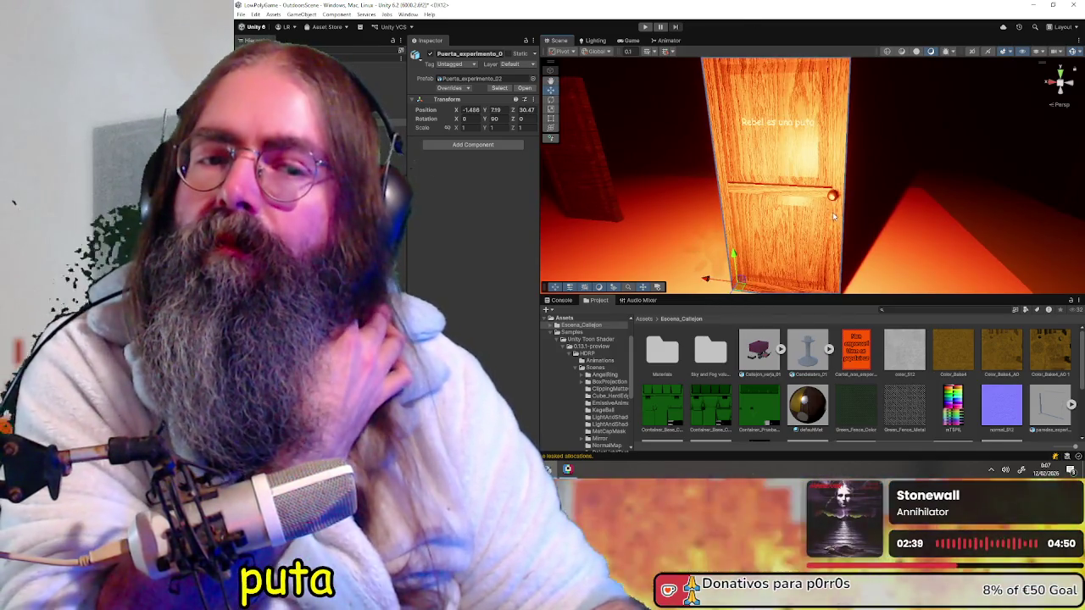
pyautogui.moveTo(818, 206)
pyautogui.keyDown('alt'); pyautogui.mouseDown()
pyautogui.moveTo(898, 194)
pyautogui.moveTo(845, 224)
pyautogui.mouseUp(); pyautogui.keyUp('alt')
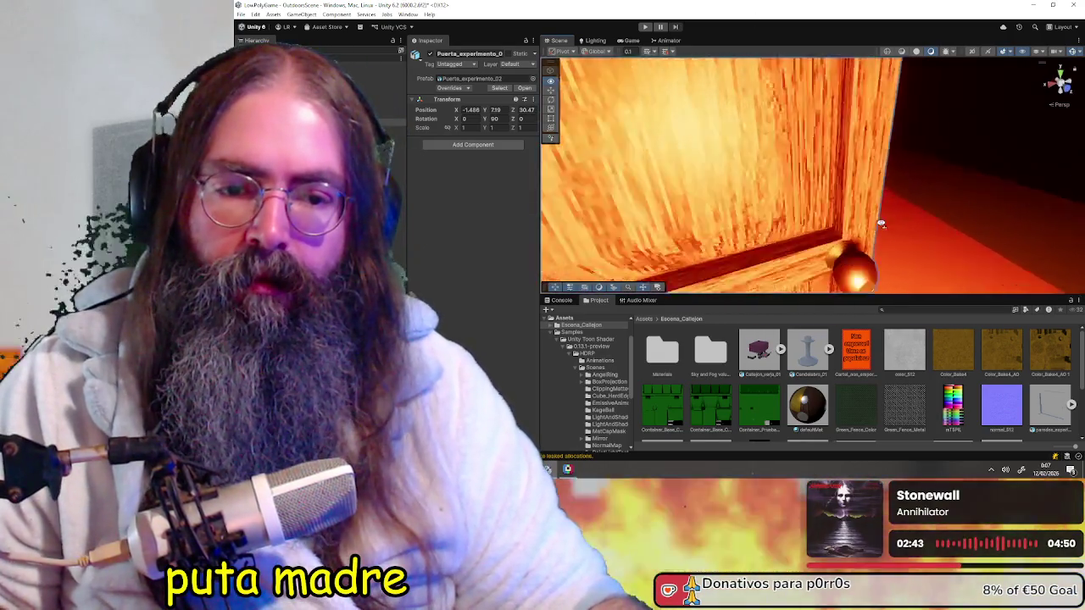
pyautogui.scroll(3, 845, 224)
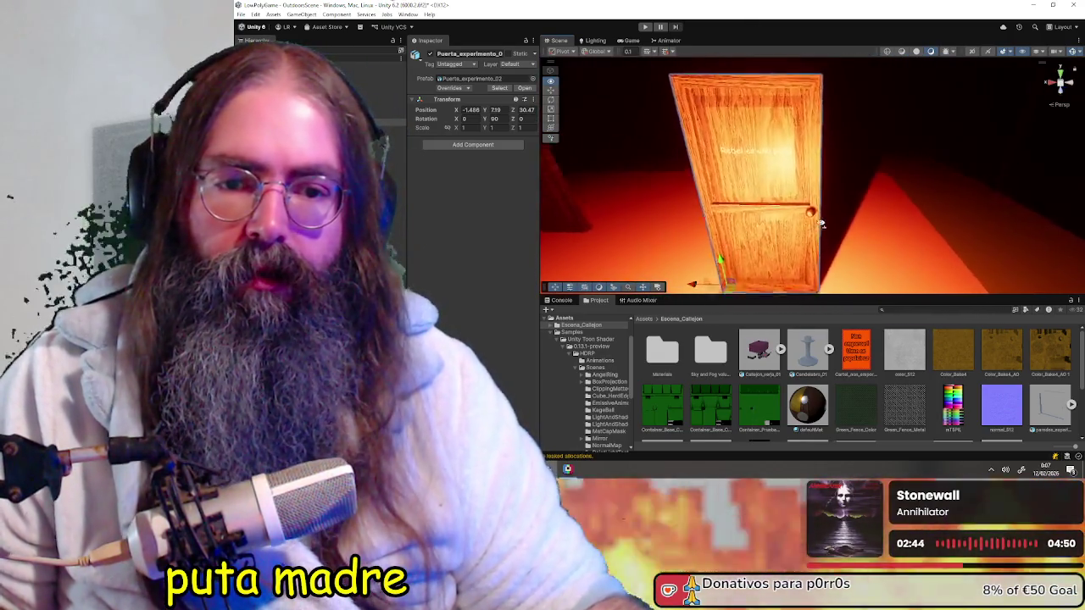
pyautogui.scroll(3, 847, 220)
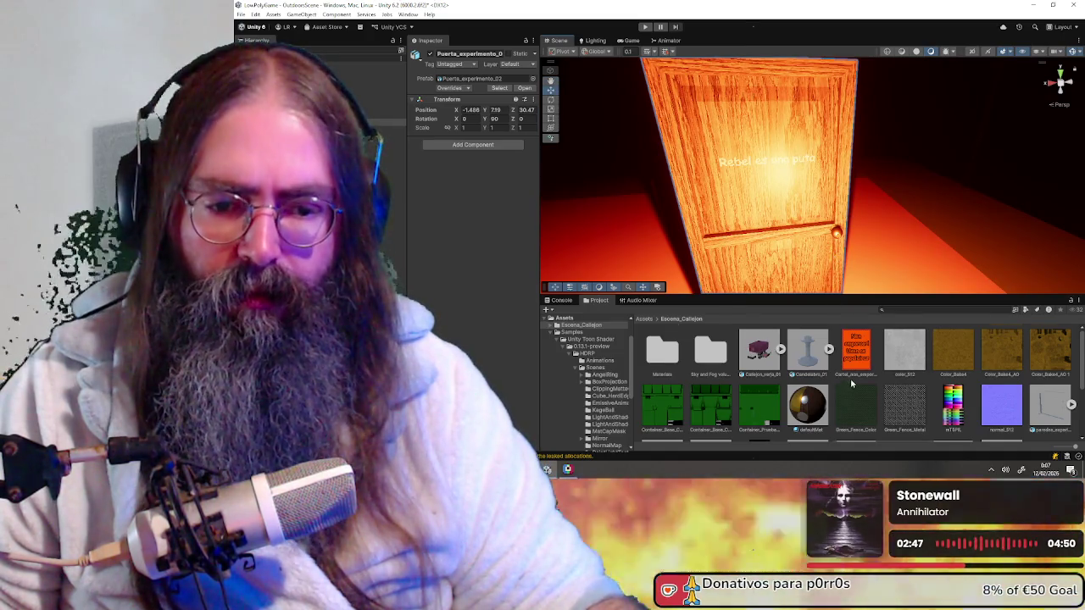
pyautogui.scroll(-3, 852, 384)
pyautogui.scroll(3, 857, 413)
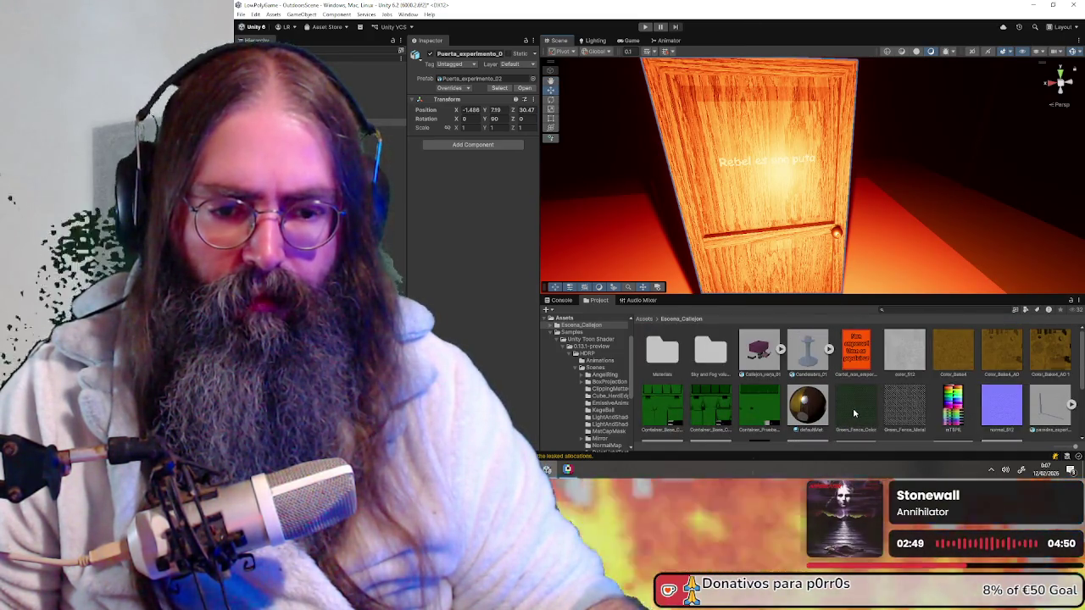
pyautogui.click(816, 410)
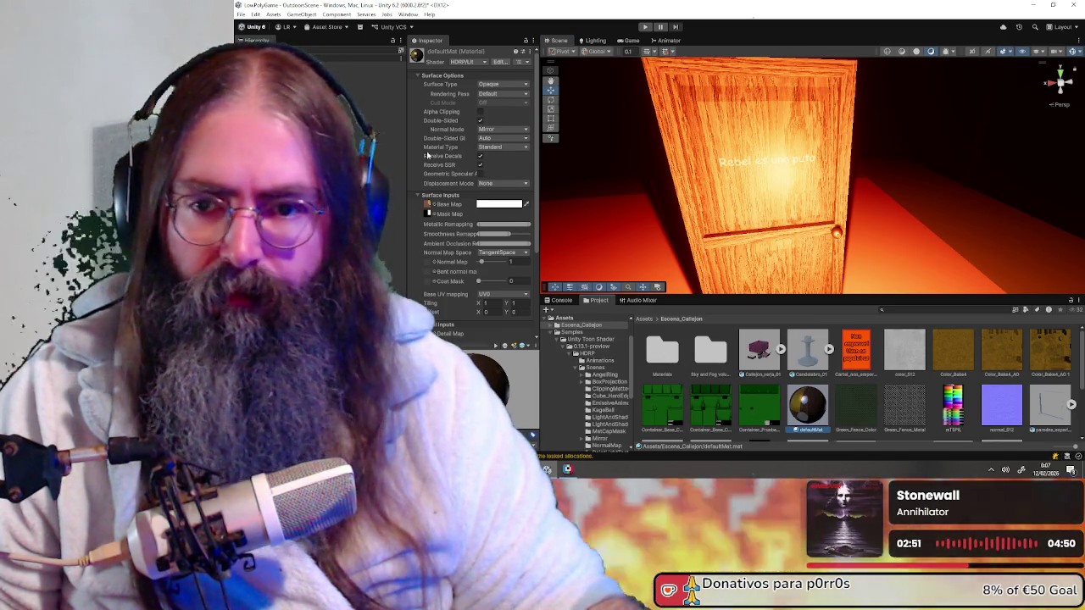
pyautogui.click(428, 204)
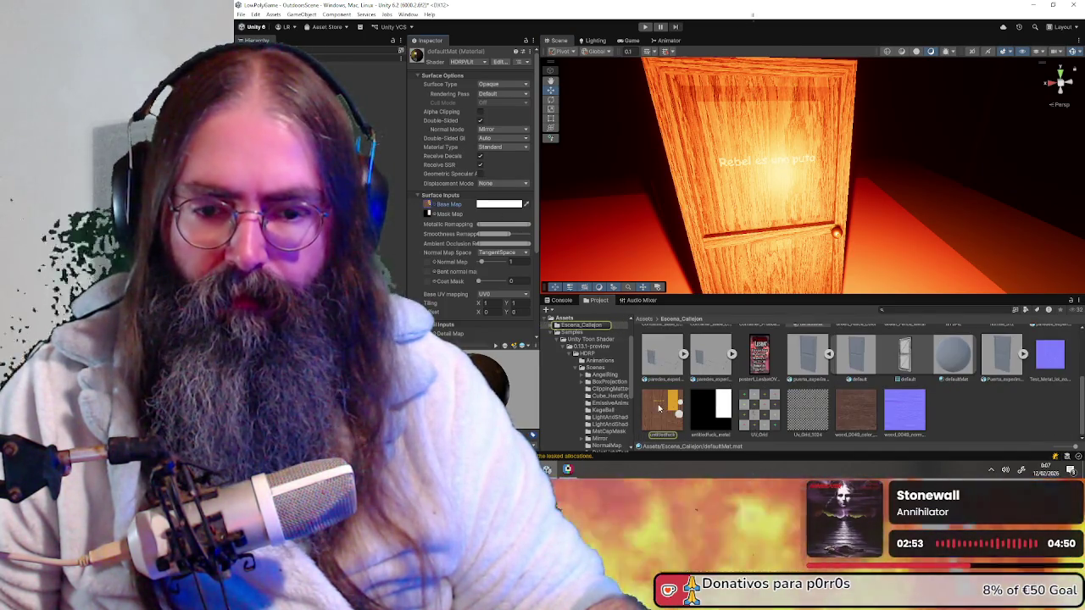
pyautogui.click(659, 409)
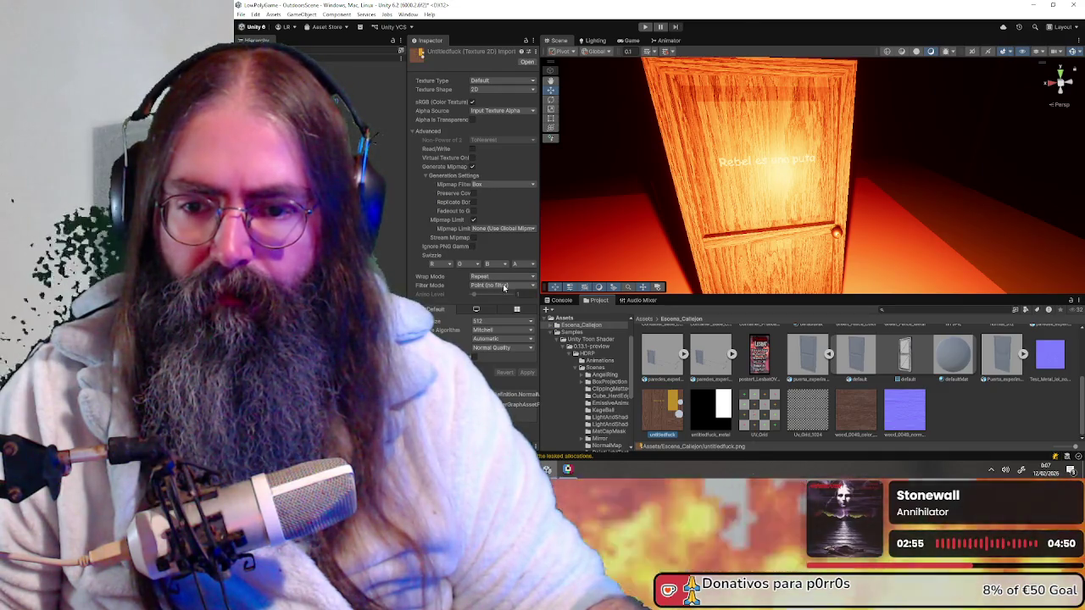
pyautogui.moveTo(712, 186)
pyautogui.mouseDown(button='right')
pyautogui.moveTo(735, 181)
pyautogui.moveTo(484, 308)
pyautogui.mouseUp(button='right')
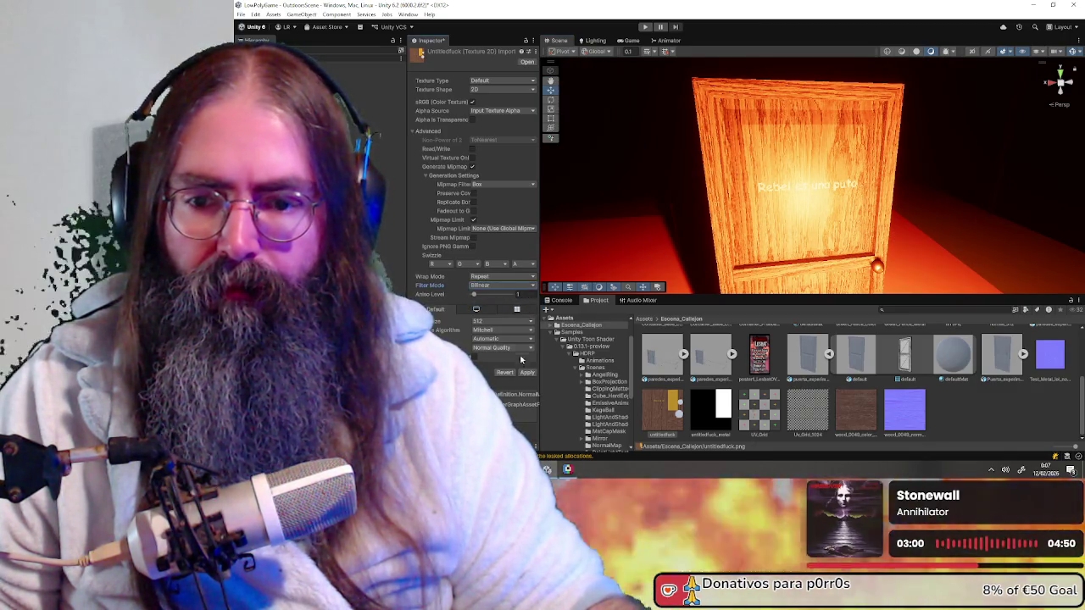
pyautogui.moveTo(790, 204); pyautogui.dragTo(632, 260, button='right')
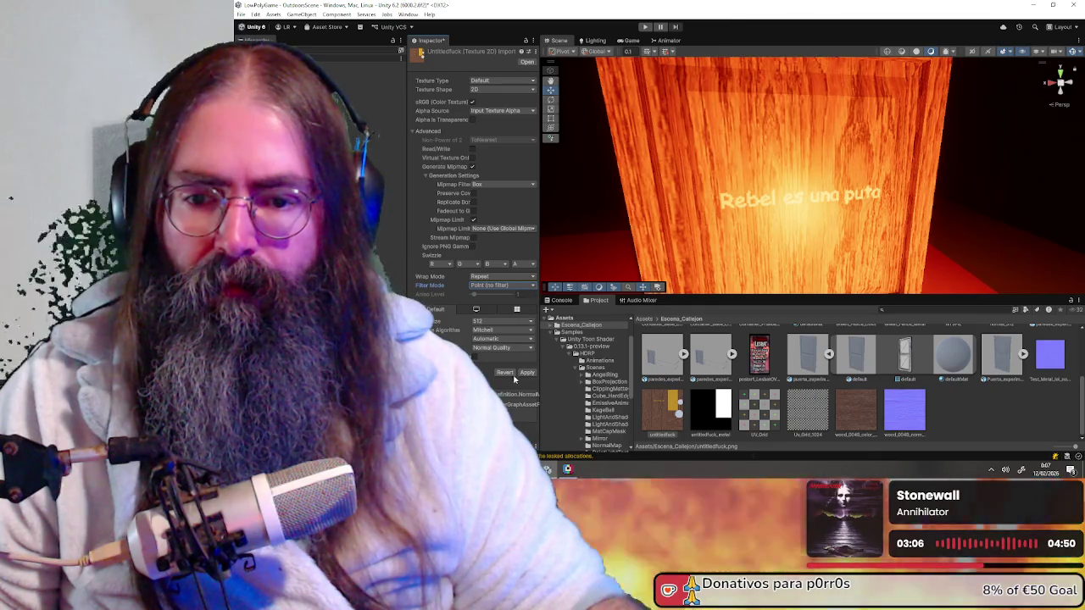
pyautogui.moveTo(695, 212)
pyautogui.mouseDown(button='right')
pyautogui.moveTo(746, 198)
pyautogui.moveTo(680, 170)
pyautogui.moveTo(713, 159)
pyautogui.mouseUp(button='right')
# - Move the point light to a new spot on the floor beside the door
pyautogui.click(689, 181)
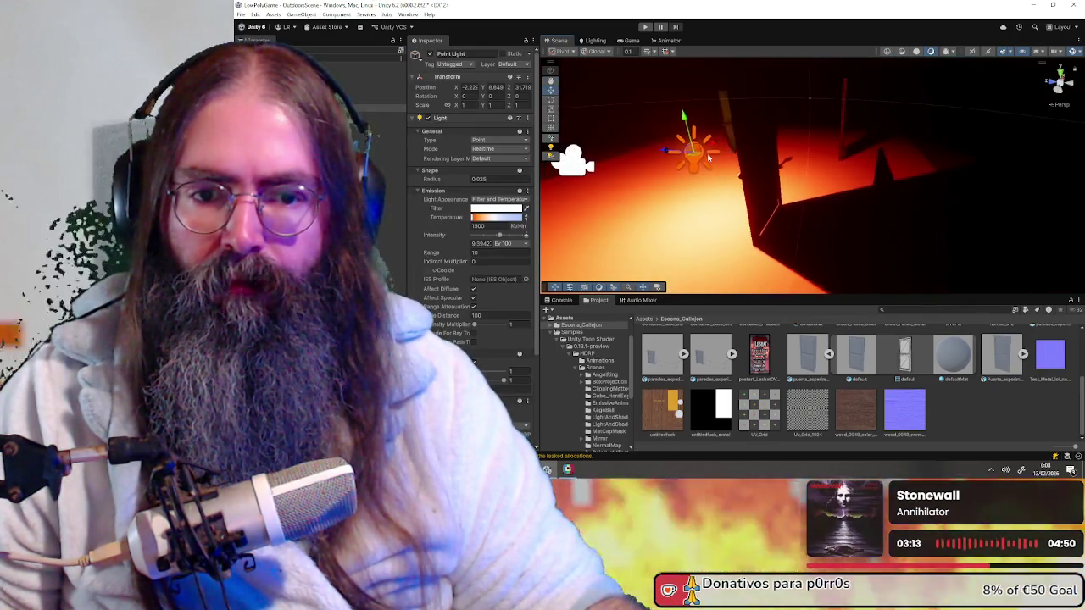
pyautogui.moveTo(666, 159)
pyautogui.mouseDown()
pyautogui.moveTo(695, 129)
pyautogui.moveTo(723, 132)
pyautogui.moveTo(620, 137)
pyautogui.mouseUp()
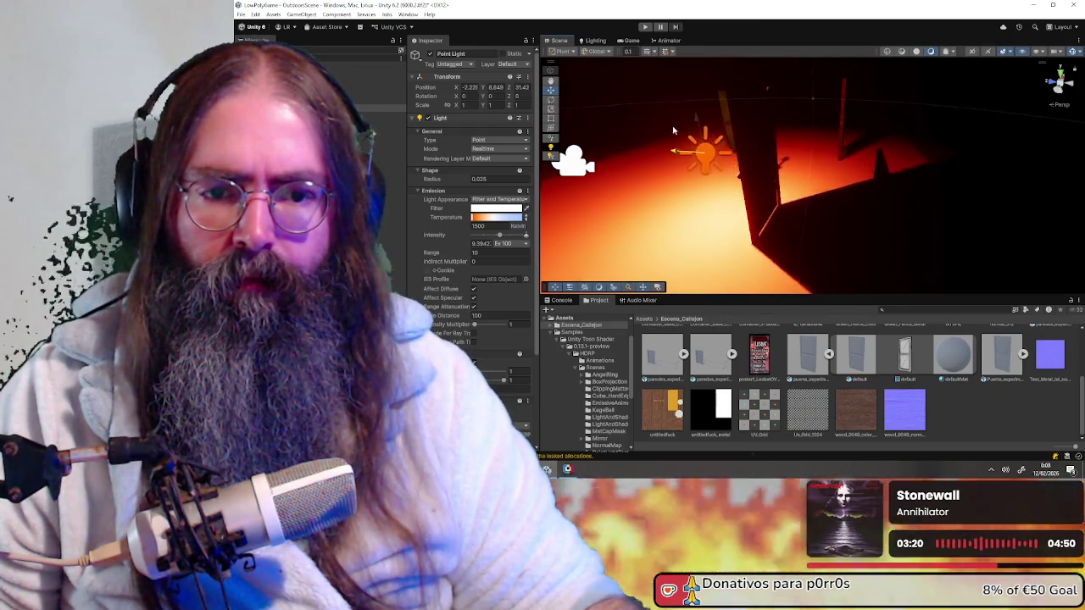
pyautogui.moveTo(620, 137); pyautogui.dragTo(615, 135)
pyautogui.moveTo(919, 166)
pyautogui.mouseDown(button='right')
pyautogui.moveTo(643, 161)
pyautogui.moveTo(639, 267)
pyautogui.mouseUp(button='right')
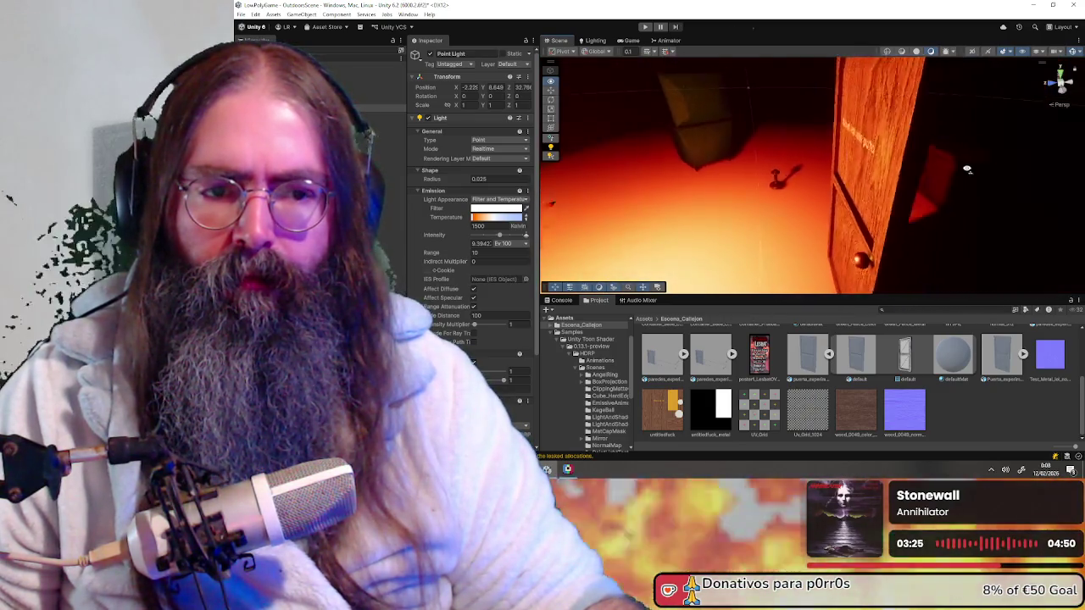
pyautogui.moveTo(865, 202)
pyautogui.mouseDown(button='right')
pyautogui.moveTo(923, 214)
pyautogui.moveTo(866, 201)
pyautogui.mouseUp(button='right')
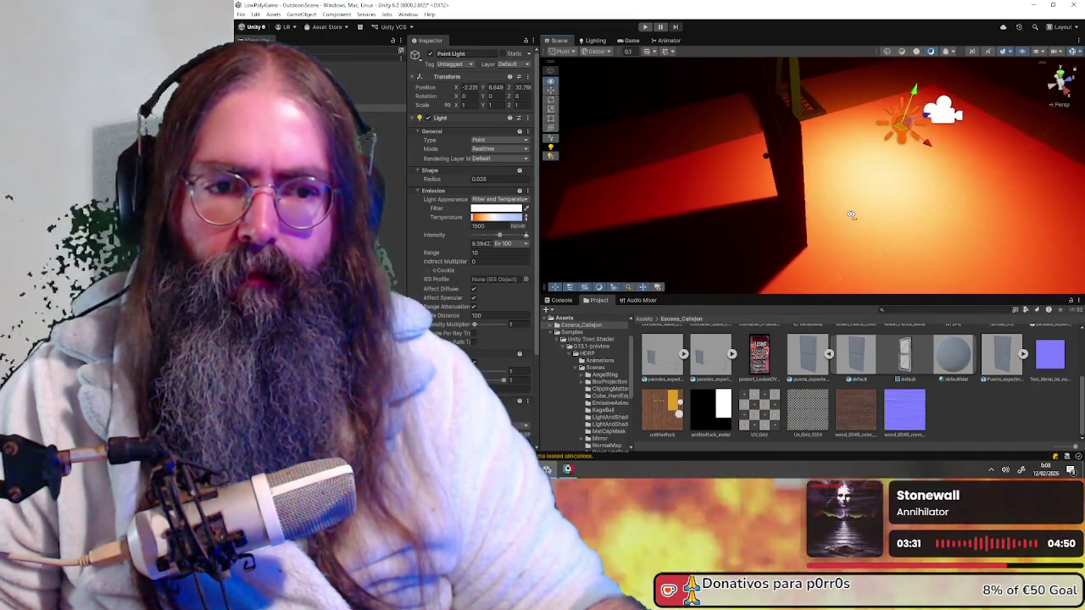
pyautogui.moveTo(866, 202); pyautogui.dragTo(871, 144, button='right')
pyautogui.moveTo(885, 130); pyautogui.dragTo(884, 243)
pyautogui.moveTo(885, 243)
pyautogui.mouseDown(button='right')
pyautogui.moveTo(893, 180)
pyautogui.moveTo(865, 193)
pyautogui.mouseUp(button='right')
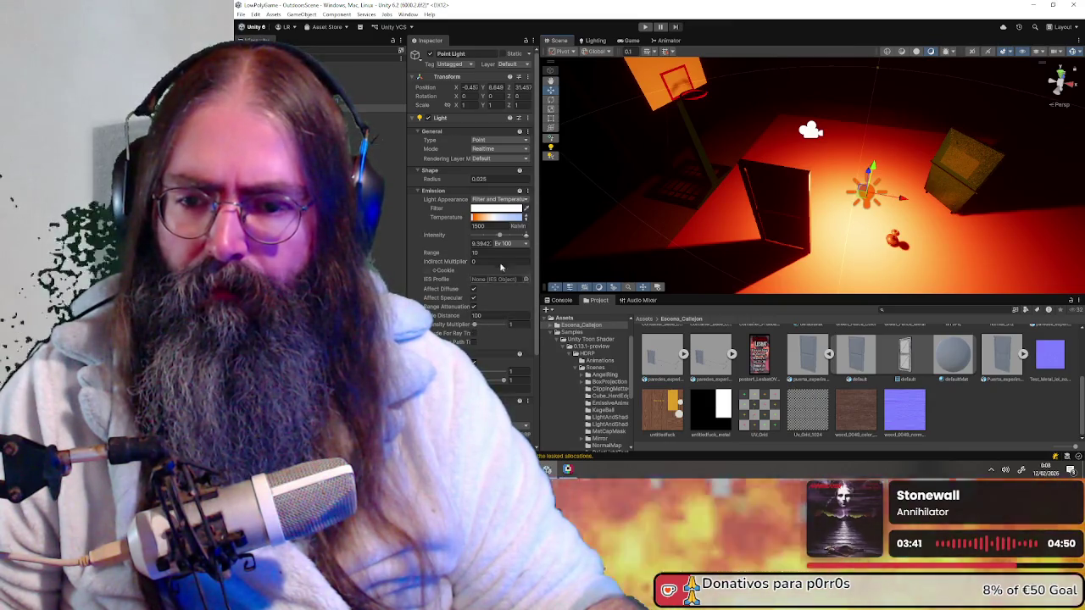
# - Set the light's intensity to about 9.39 EV100 and its shadow near plane to 0.1
pyautogui.moveTo(501, 238); pyautogui.dragTo(521, 234)
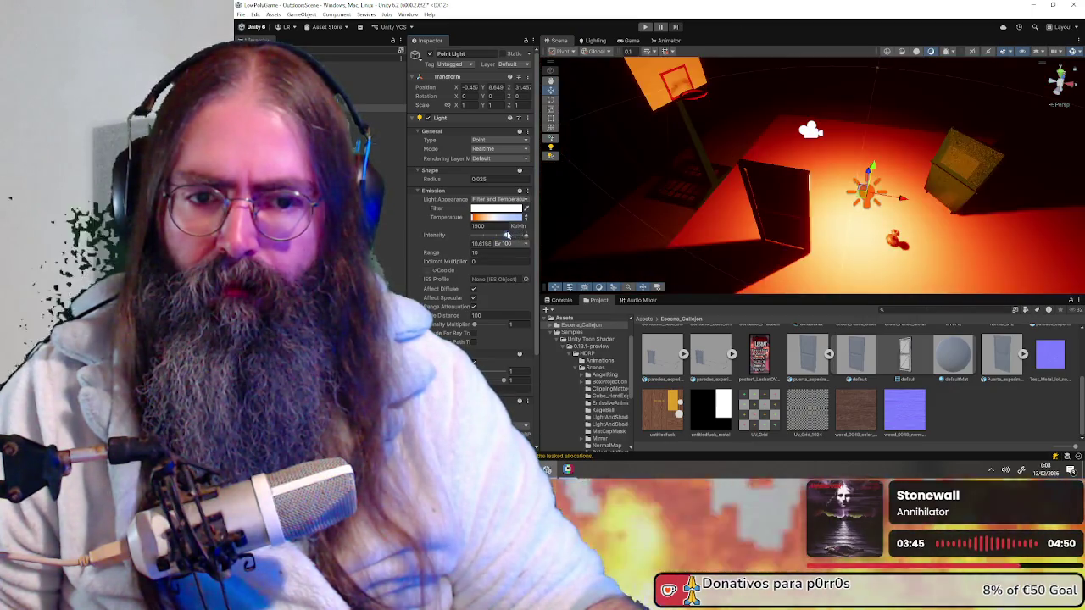
pyautogui.moveTo(523, 234); pyautogui.dragTo(501, 236)
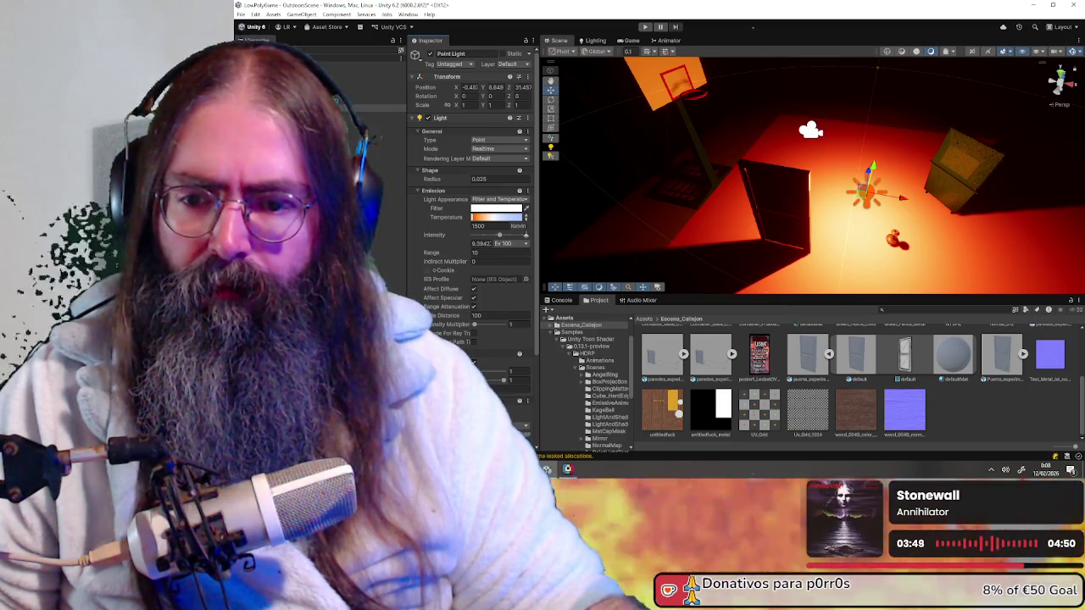
pyautogui.scroll(-3, 441, 309)
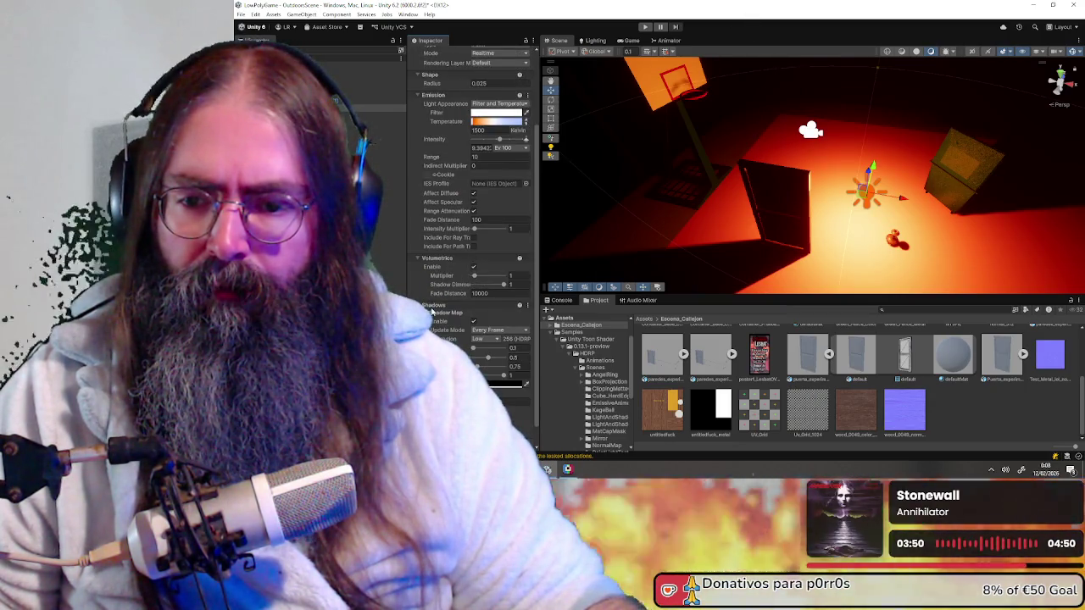
pyautogui.scroll(-1, 432, 310)
pyautogui.moveTo(474, 330); pyautogui.dragTo(465, 329)
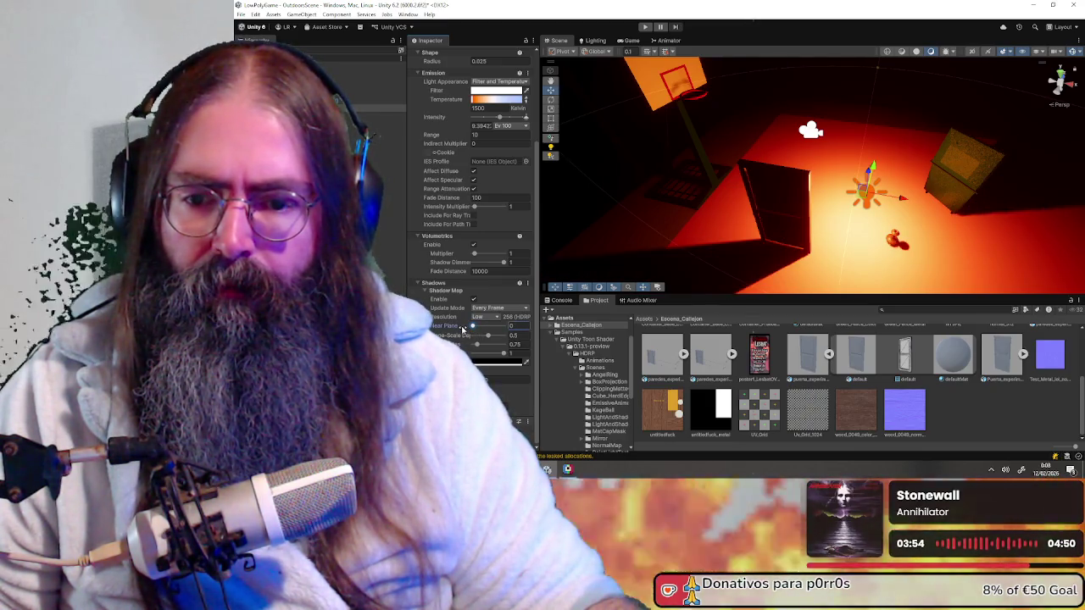
pyautogui.moveTo(469, 339); pyautogui.dragTo(502, 336)
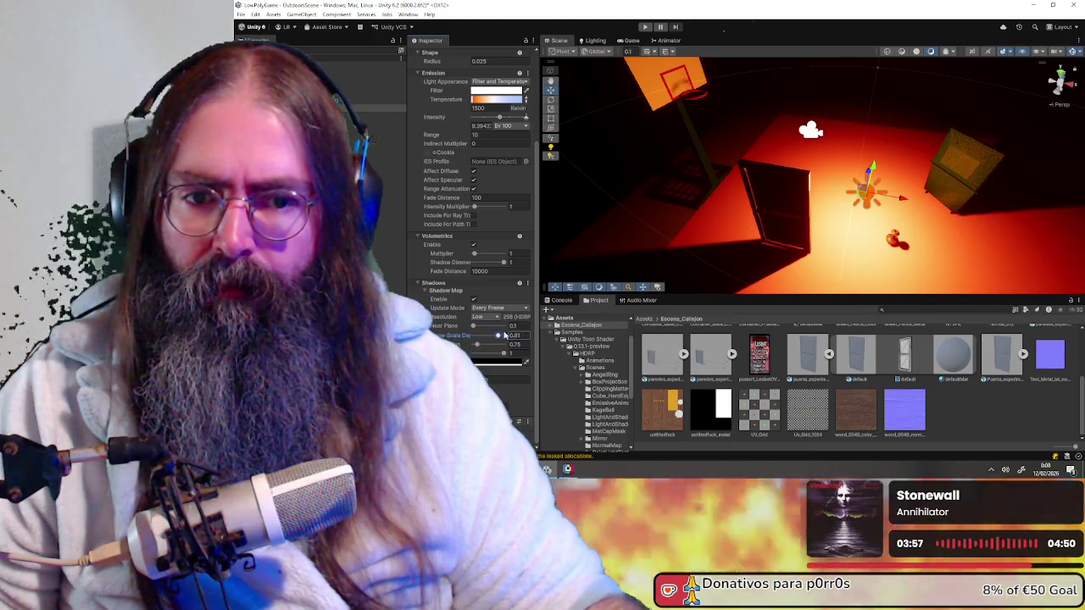
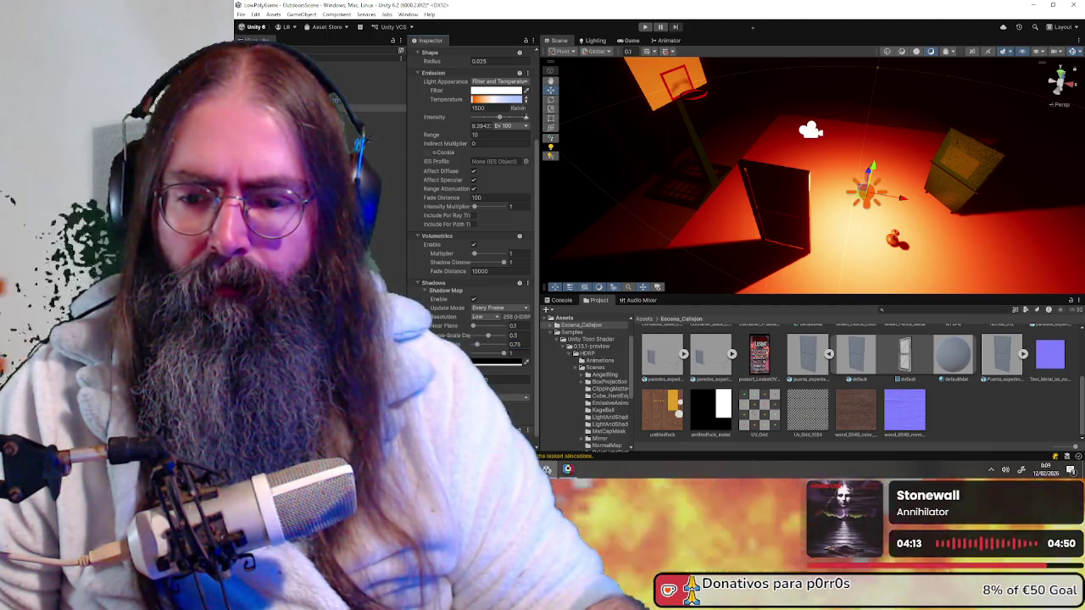
# - Fly around the lit alley scene, then minimize Unity and switch to Blender
pyautogui.moveTo(804, 178)
pyautogui.mouseDown(button='right')
pyautogui.moveTo(653, 197)
pyautogui.moveTo(913, 211)
pyautogui.moveTo(870, 107)
pyautogui.mouseUp(button='right')
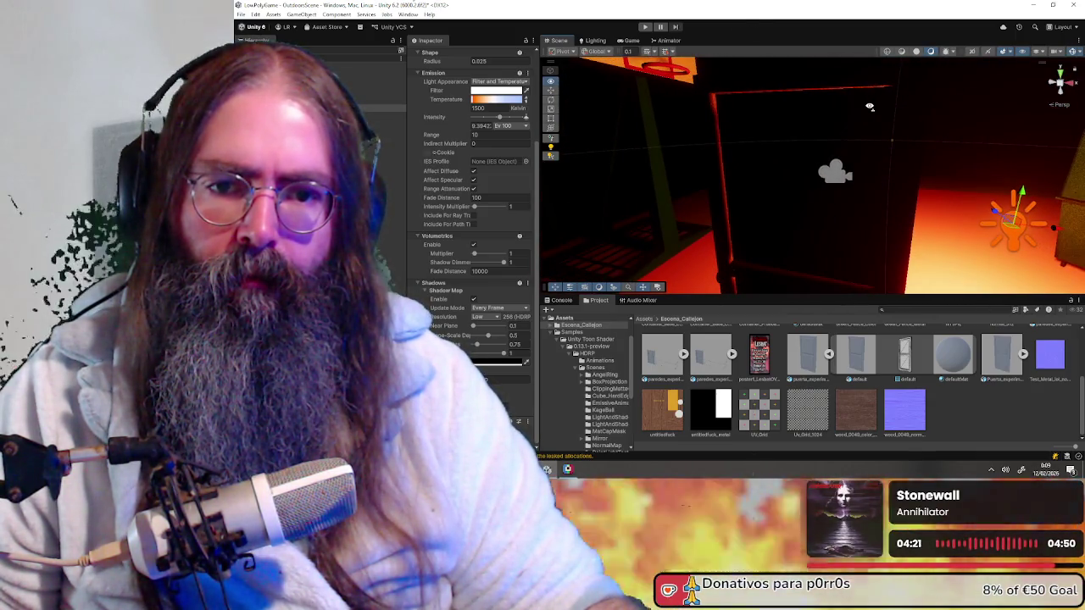
pyautogui.moveTo(869, 107); pyautogui.dragTo(677, 148, button='right')
pyautogui.click(1034, 9)
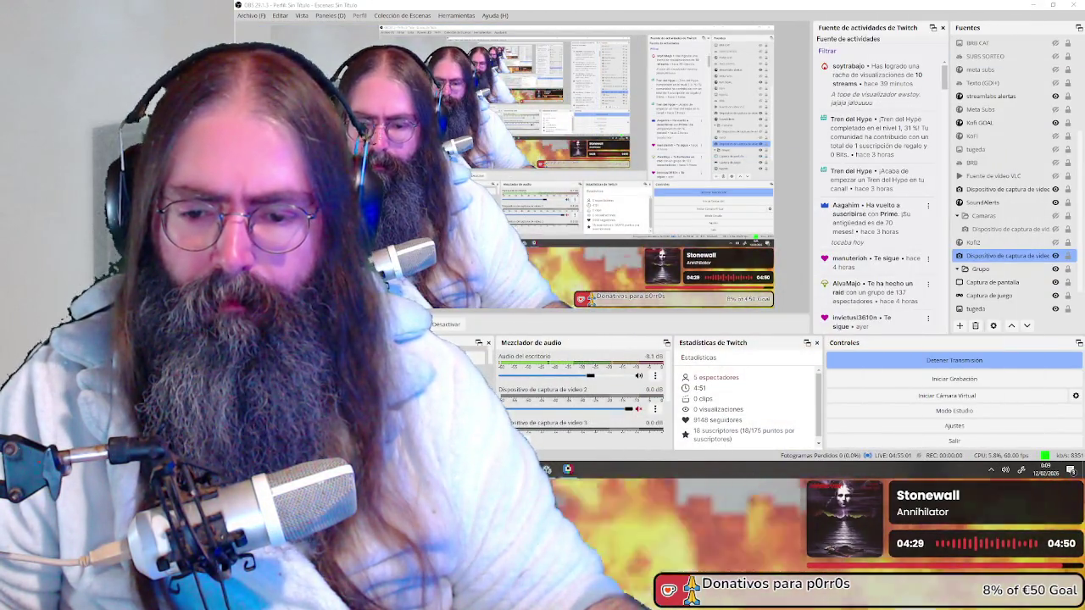
pyautogui.hotkey('alt', 'Tab')
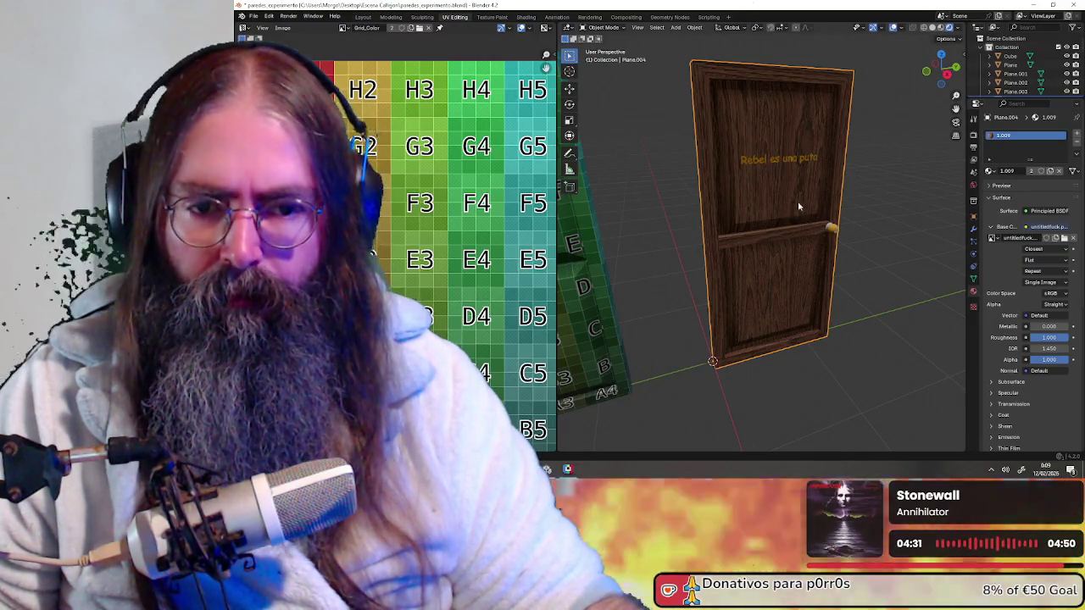
# - Put the door in Edit Mode and widen the 3D view by narrowing the side panels
pyautogui.scroll(-2, 797, 174)
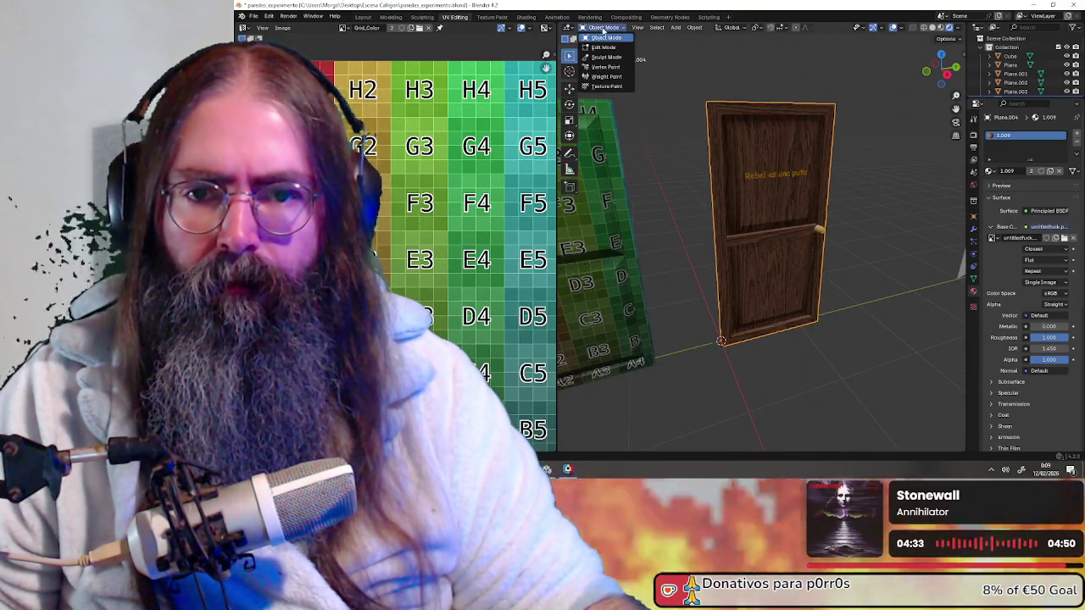
pyautogui.click(607, 49)
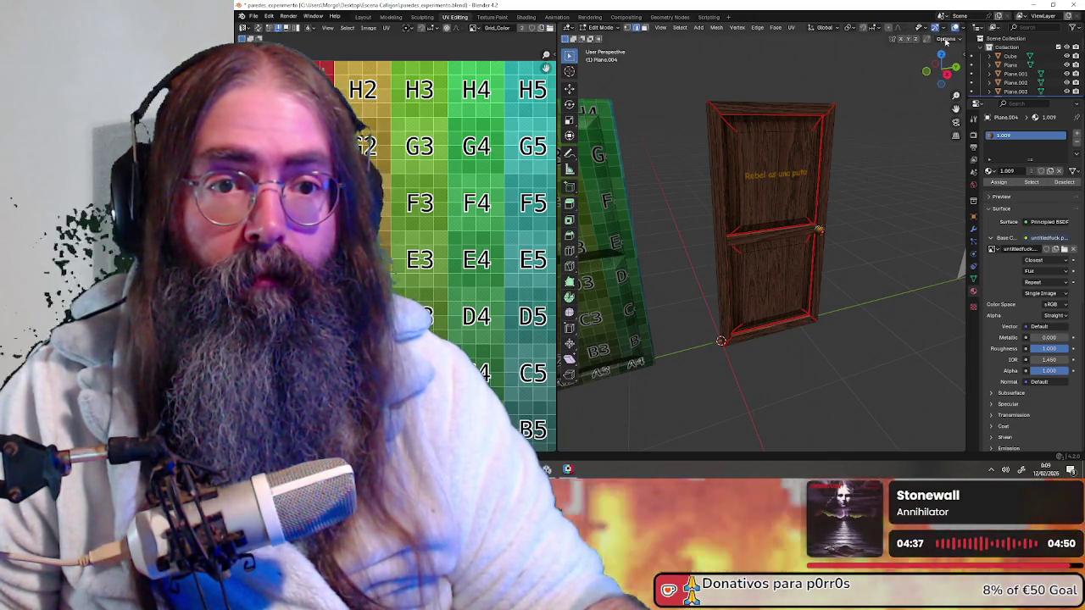
pyautogui.moveTo(965, 59); pyautogui.dragTo(991, 54)
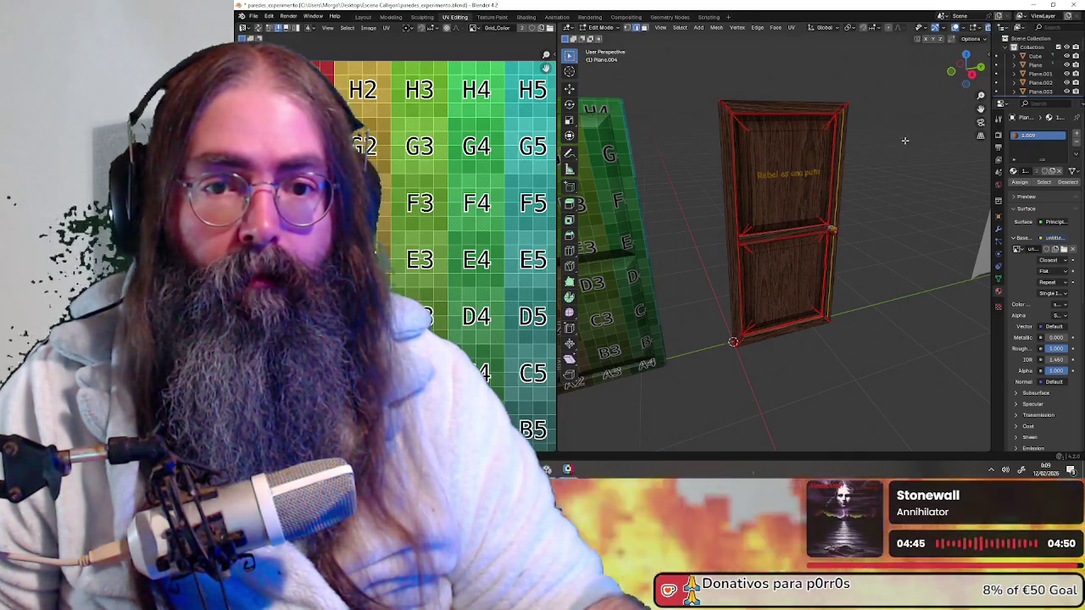
pyautogui.scroll(3, 904, 142)
pyautogui.moveTo(905, 141)
pyautogui.mouseDown(button='middle')
pyautogui.moveTo(747, 270)
pyautogui.moveTo(856, 272)
pyautogui.mouseUp(button='middle')
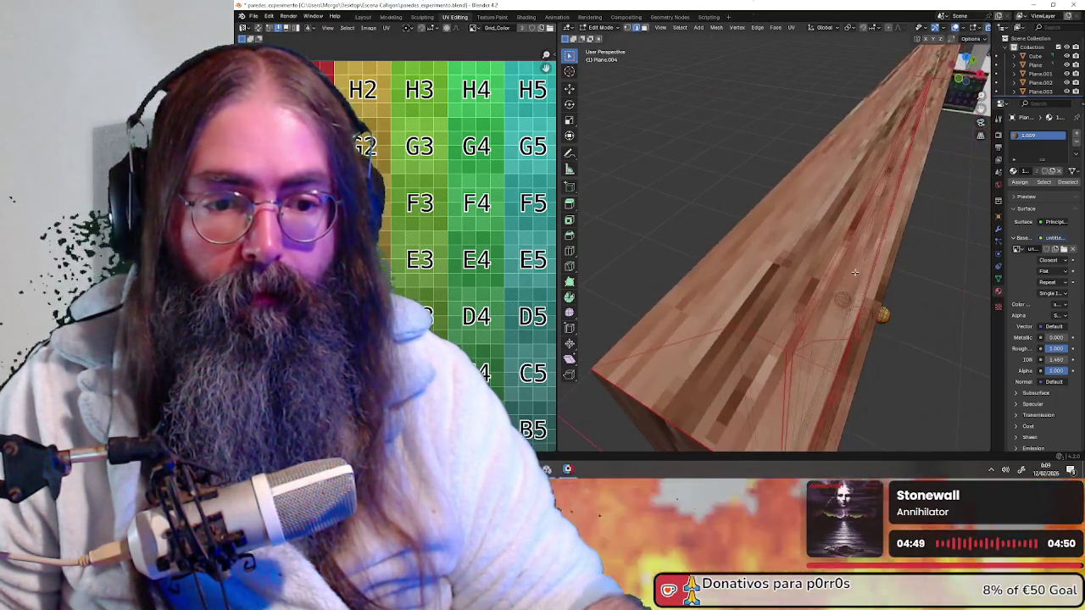
pyautogui.scroll(5, 856, 272)
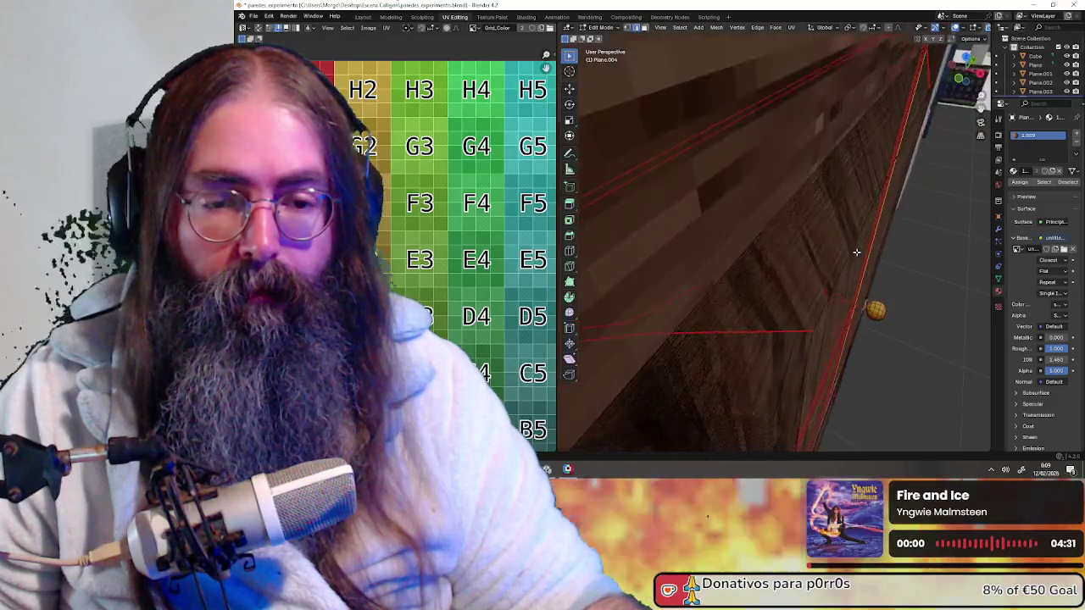
pyautogui.scroll(5, 856, 253)
pyautogui.moveTo(889, 244); pyautogui.dragTo(895, 242, button='middle')
pyautogui.scroll(-3, 895, 243)
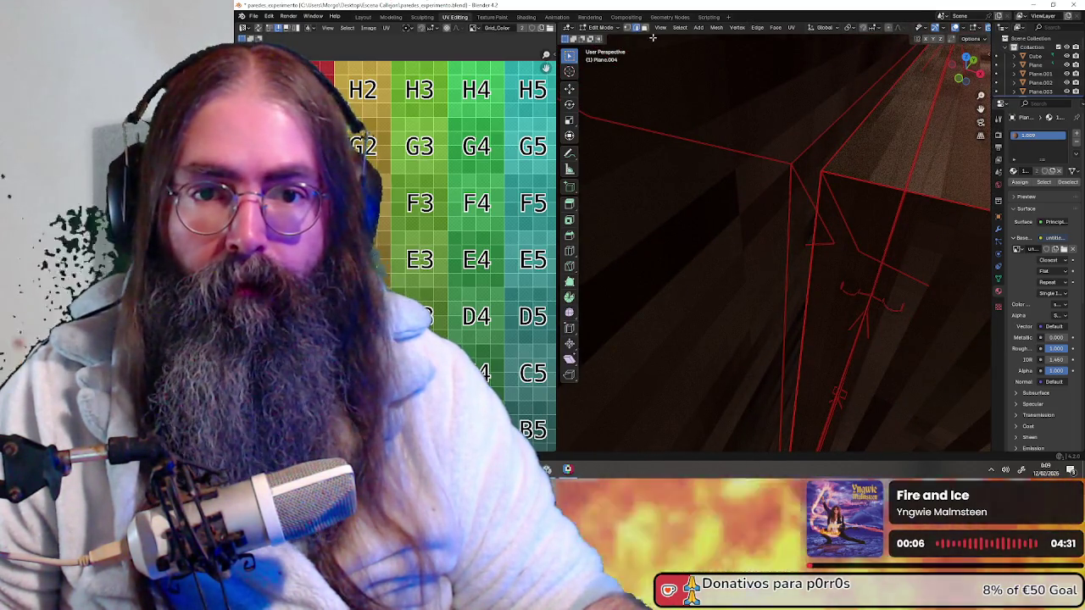
# - In face select mode, select the long thin face on the door
pyautogui.click(645, 28)
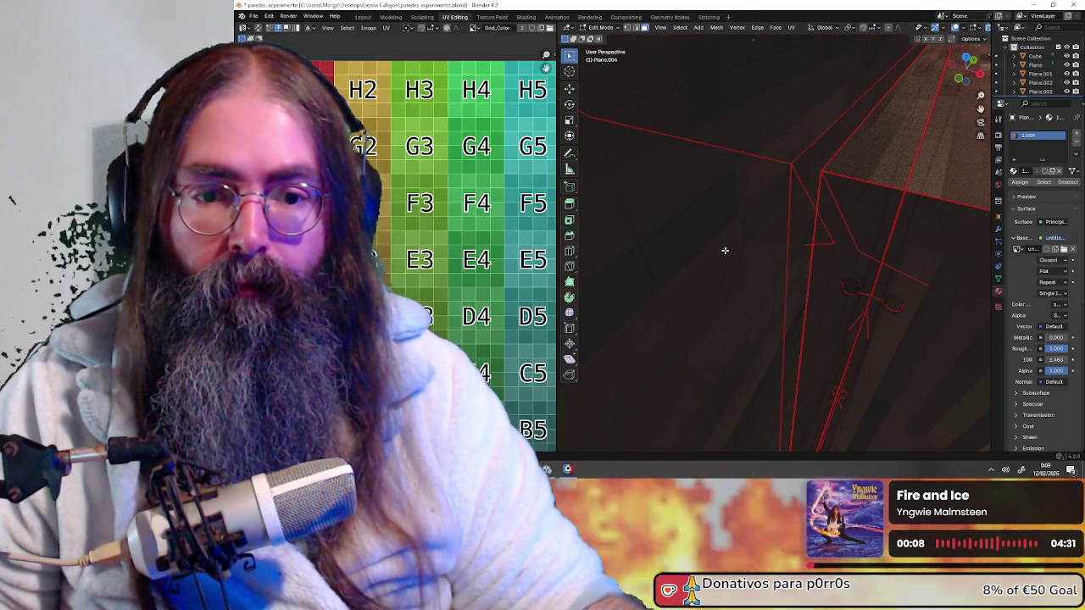
pyautogui.click(916, 217)
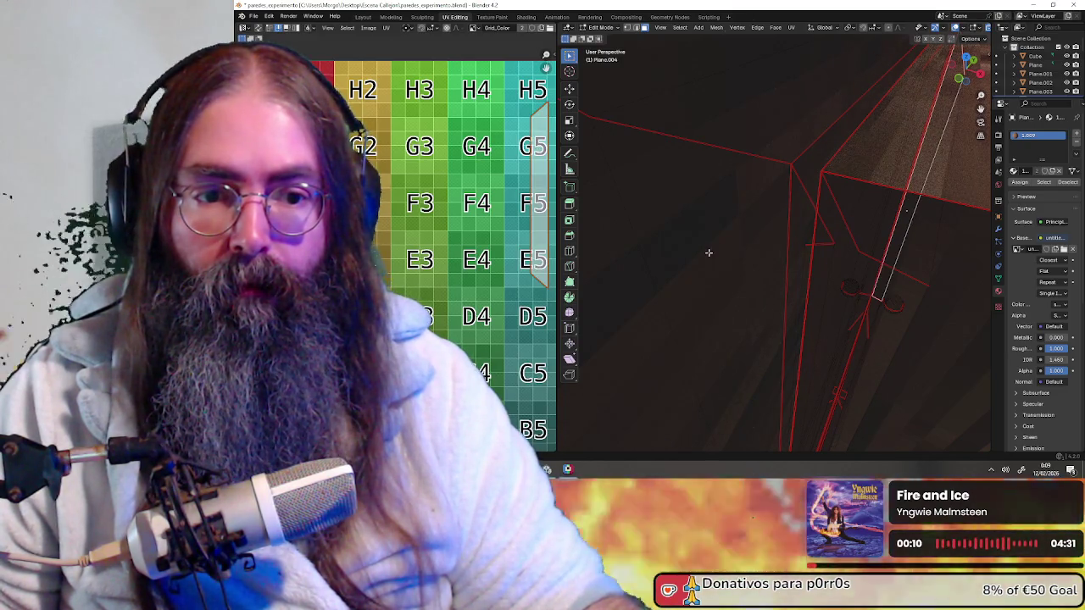
pyautogui.scroll(-10, 729, 254)
pyautogui.moveTo(858, 216)
pyautogui.mouseDown(button='middle')
pyautogui.moveTo(746, 228)
pyautogui.moveTo(967, 226)
pyautogui.mouseUp(button='middle')
pyautogui.scroll(3, 735, 225)
pyautogui.scroll(3, 735, 225)
# - Select the whole door mesh, check the wood texture, and return to Object Mode
pyautogui.press('a')
pyautogui.scroll(4, 788, 227)
pyautogui.scroll(-4, 784, 240)
pyautogui.hotkey('alt', 'a')
pyautogui.press('a')
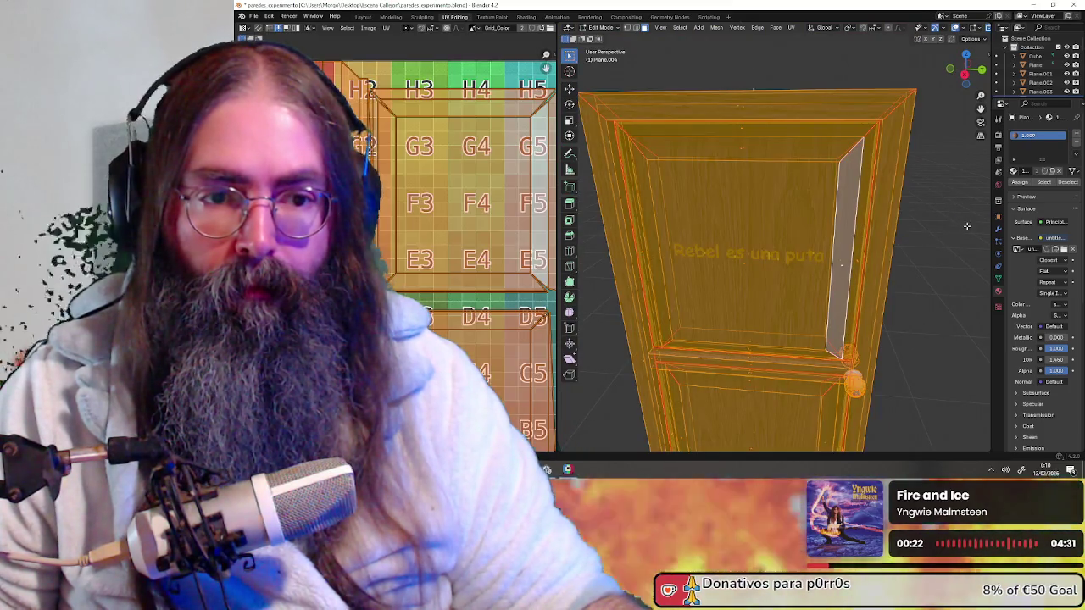
pyautogui.scroll(-3, 967, 226)
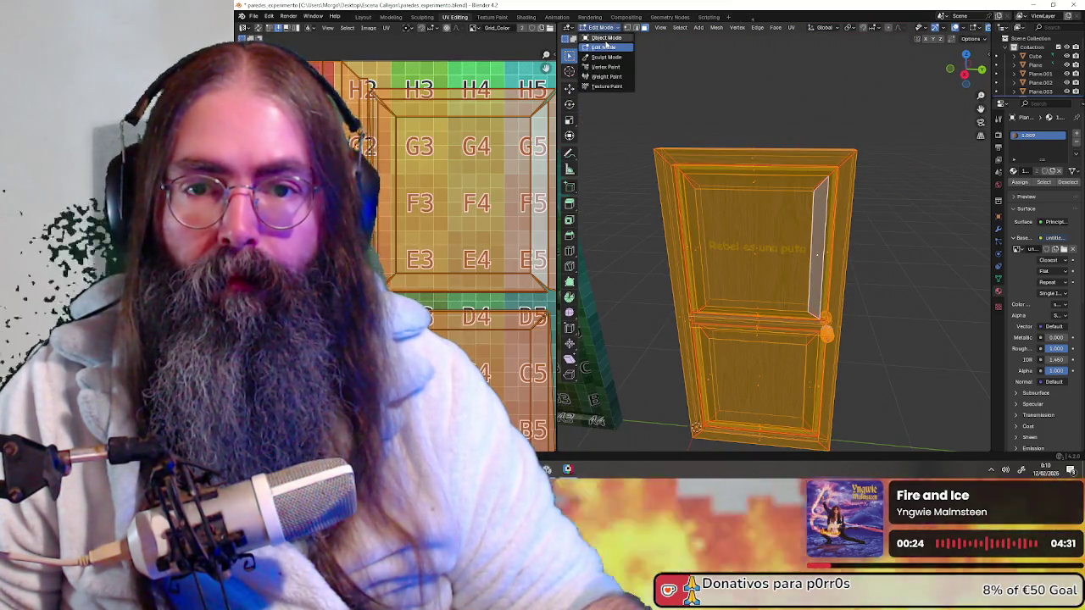
pyautogui.click(605, 39)
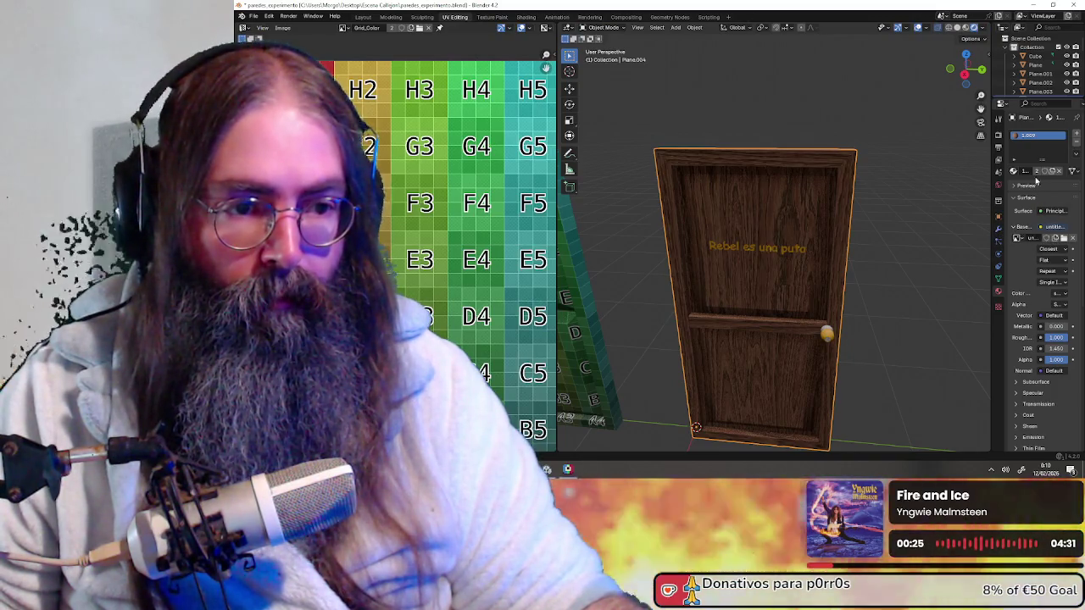
pyautogui.click(1014, 171)
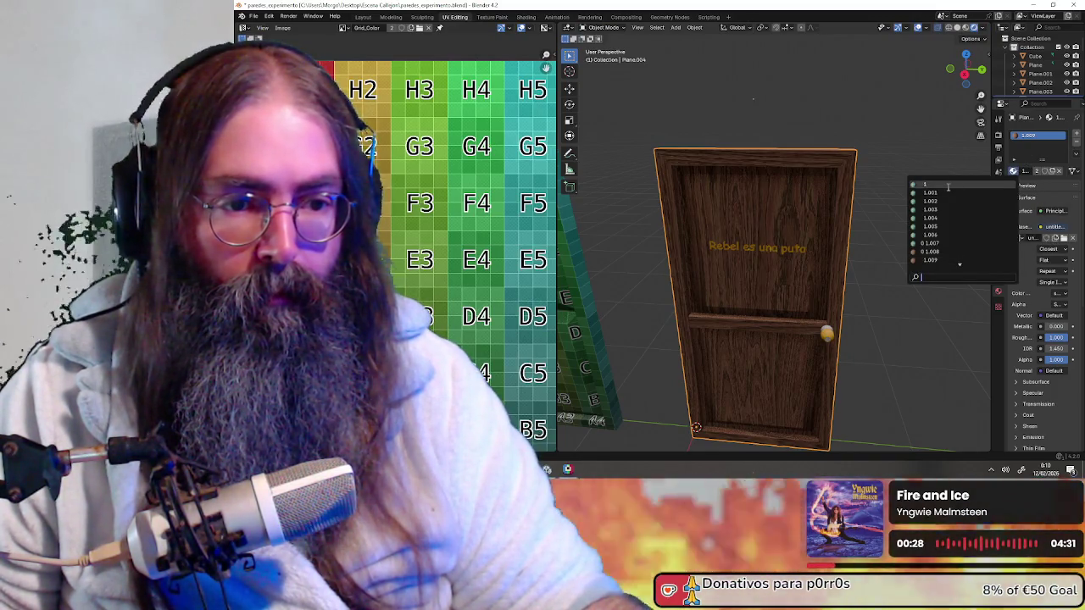
# - Assign the UV grid material '1' to the door
pyautogui.click(949, 187)
pyautogui.moveTo(763, 210); pyautogui.dragTo(802, 219, button='middle')
pyautogui.scroll(3, 763, 208)
pyautogui.scroll(2, 805, 220)
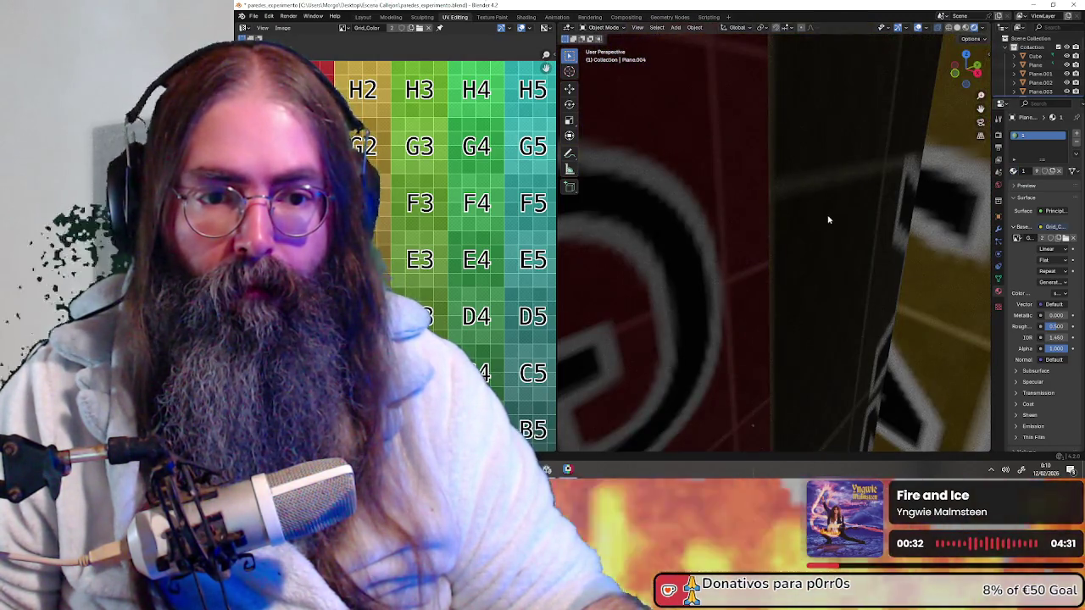
pyautogui.scroll(1, 826, 220)
pyautogui.scroll(1, 847, 220)
pyautogui.scroll(1, 853, 213)
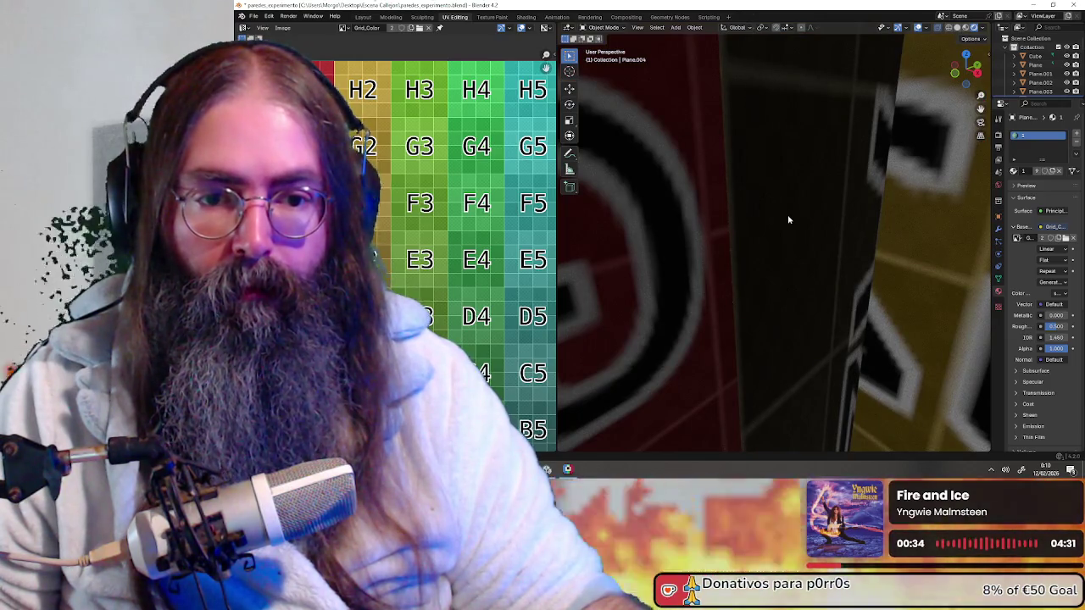
# - Put the door in Edit Mode and clear the mesh selection
pyautogui.click(607, 49)
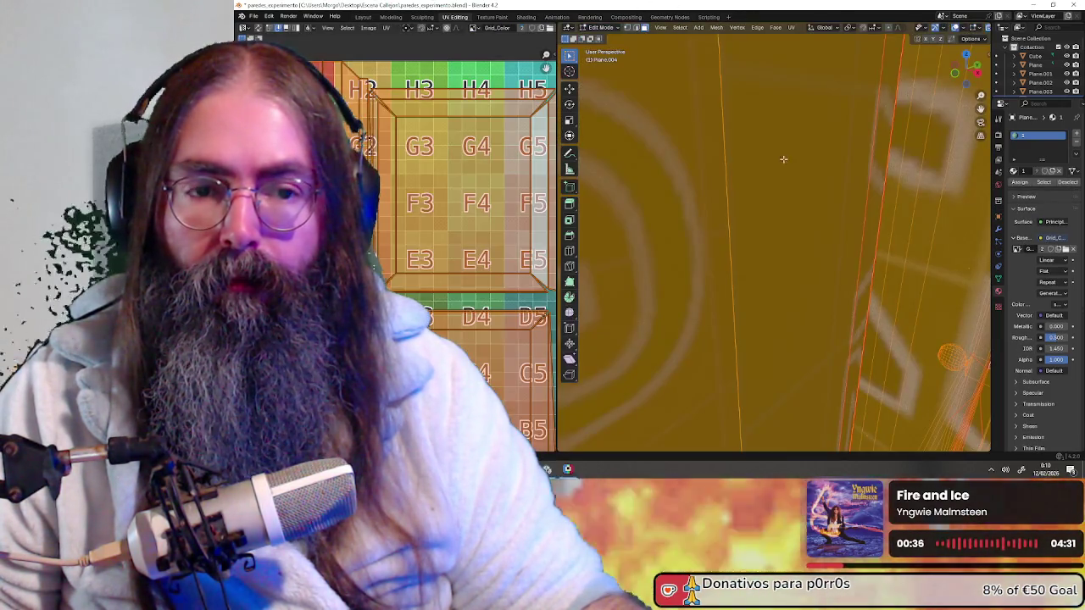
pyautogui.hotkey('alt', 'a')
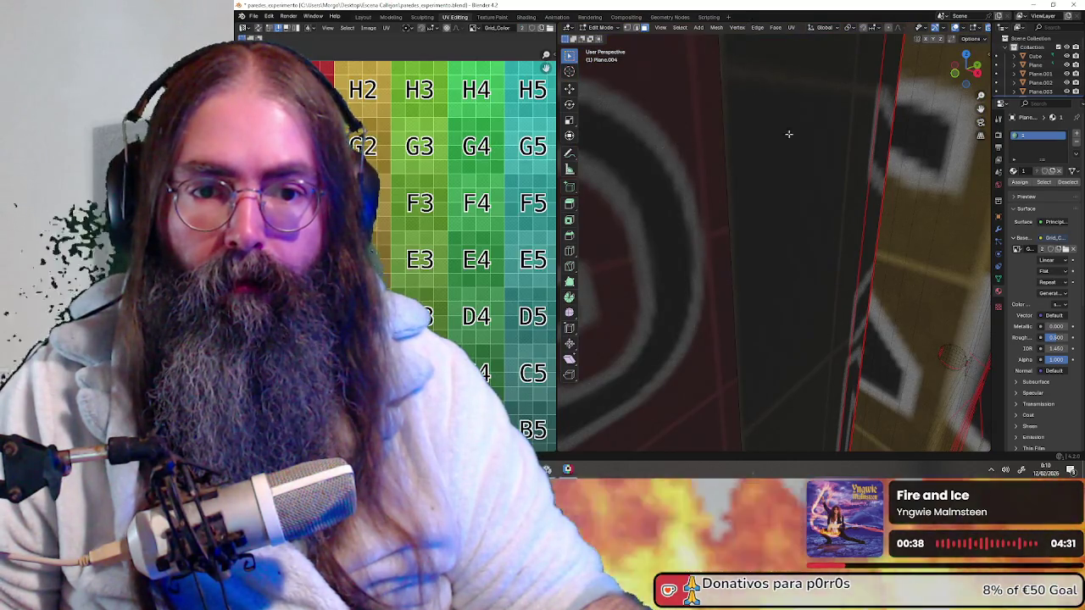
pyautogui.scroll(-3, 780, 135)
pyautogui.moveTo(830, 162)
pyautogui.mouseDown(button='middle')
pyautogui.moveTo(900, 175)
pyautogui.moveTo(794, 193)
pyautogui.mouseUp(button='middle')
pyautogui.scroll(3, 793, 193)
pyautogui.scroll(4, 793, 193)
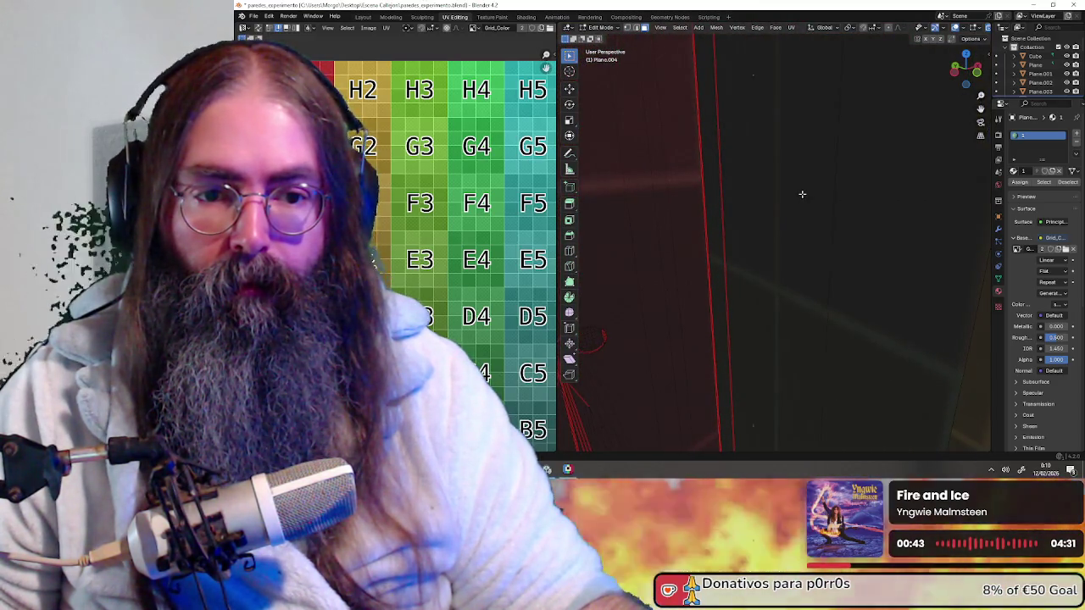
pyautogui.scroll(-3, 802, 194)
pyautogui.scroll(2, 855, 209)
pyautogui.scroll(2, 851, 211)
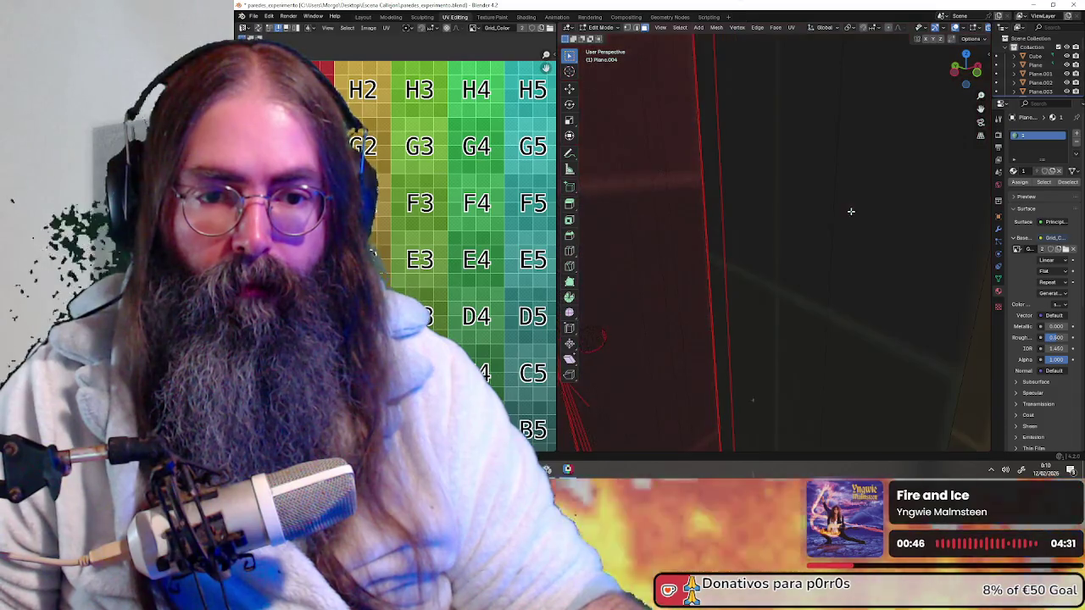
# - Box-select the wall's edge geometry and start moving it
pyautogui.moveTo(665, 192); pyautogui.dragTo(782, 271)
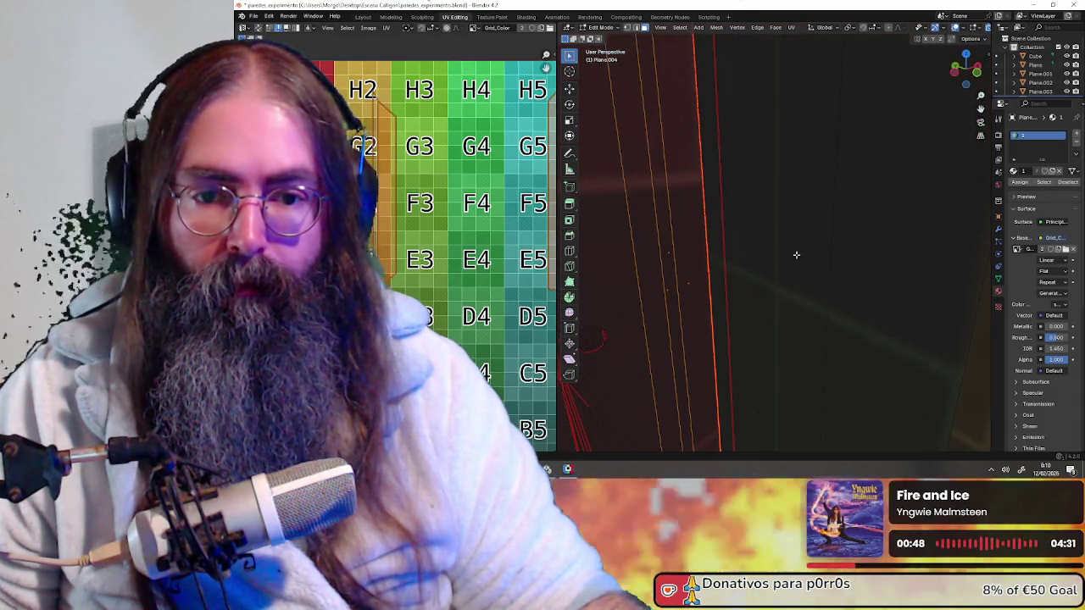
pyautogui.scroll(2, 882, 288)
pyautogui.scroll(-2, 897, 296)
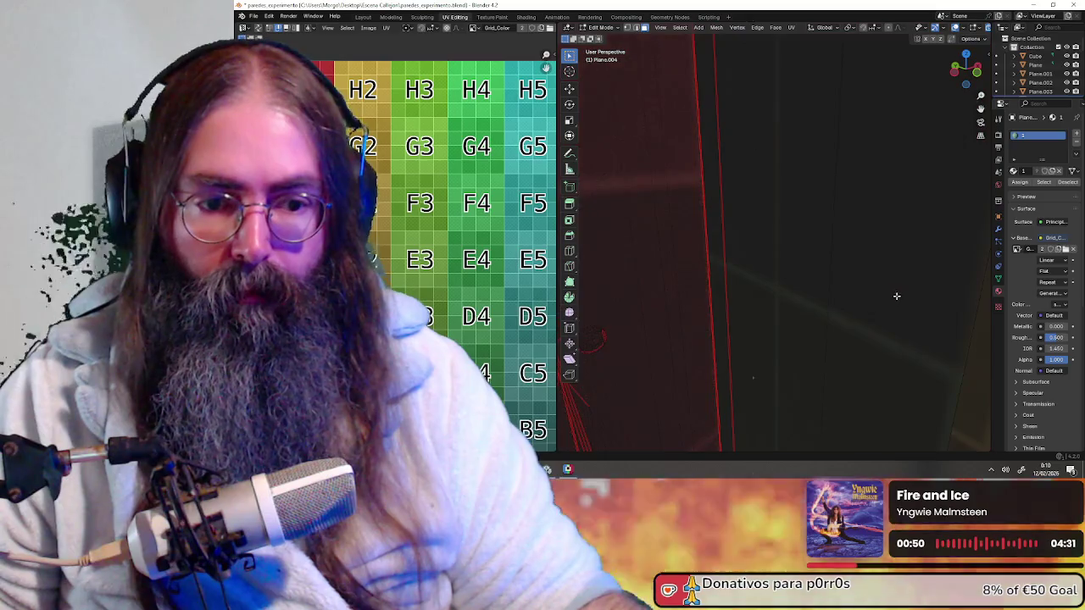
pyautogui.scroll(-1, 886, 292)
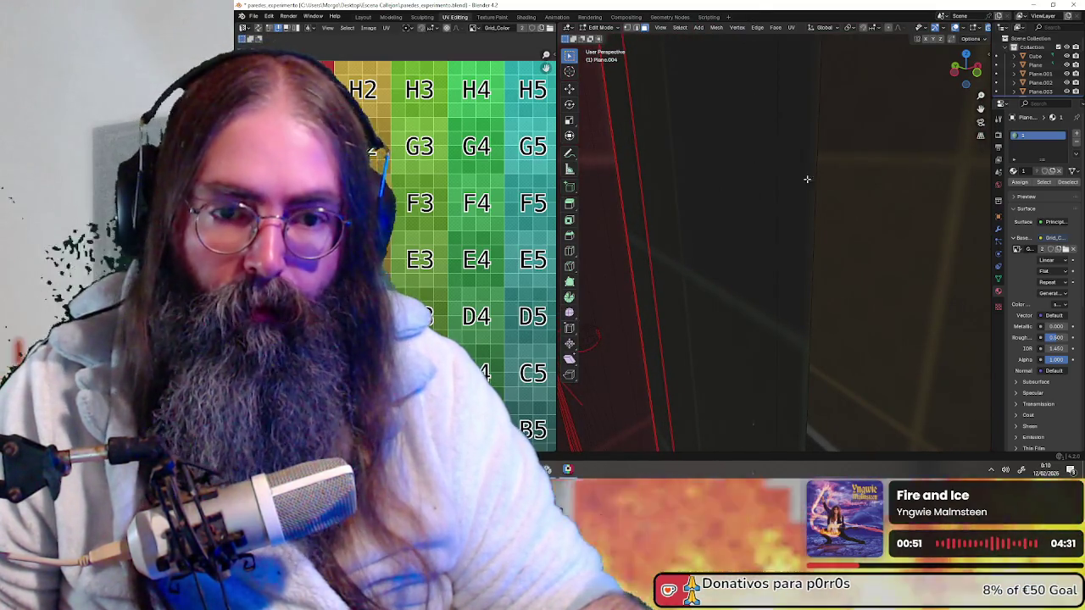
pyautogui.click(813, 149)
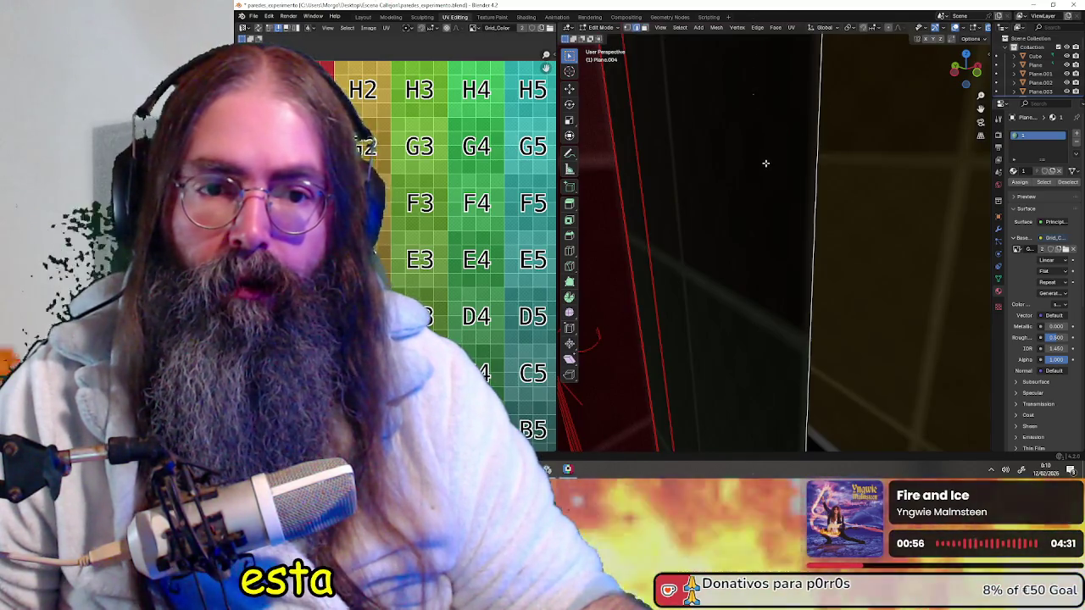
pyautogui.scroll(-5, 765, 163)
pyautogui.moveTo(766, 163); pyautogui.dragTo(753, 184, button='middle')
pyautogui.press('g')
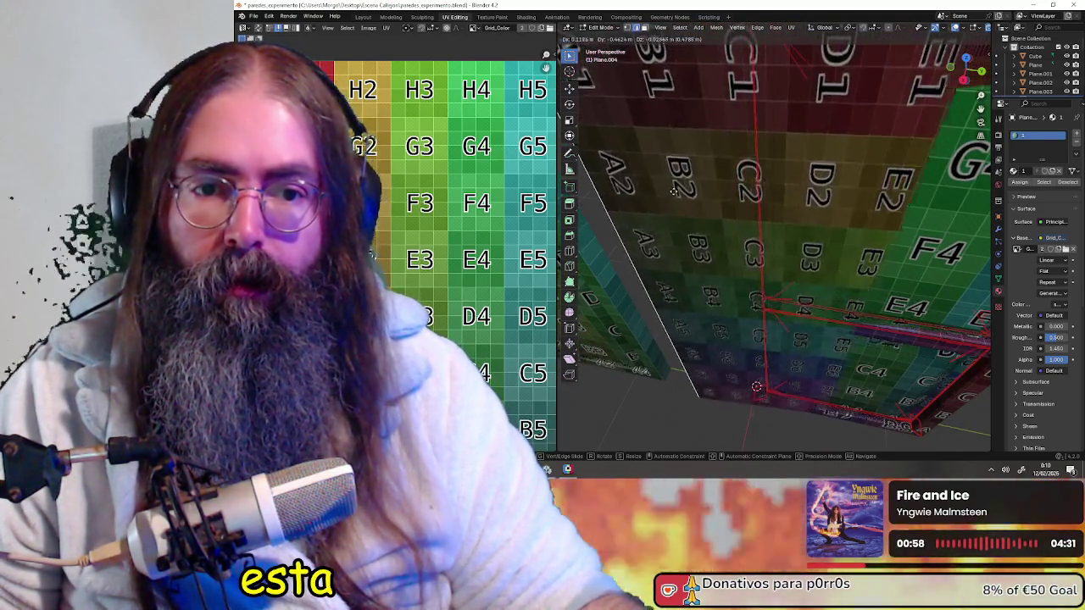
pyautogui.click(738, 254)
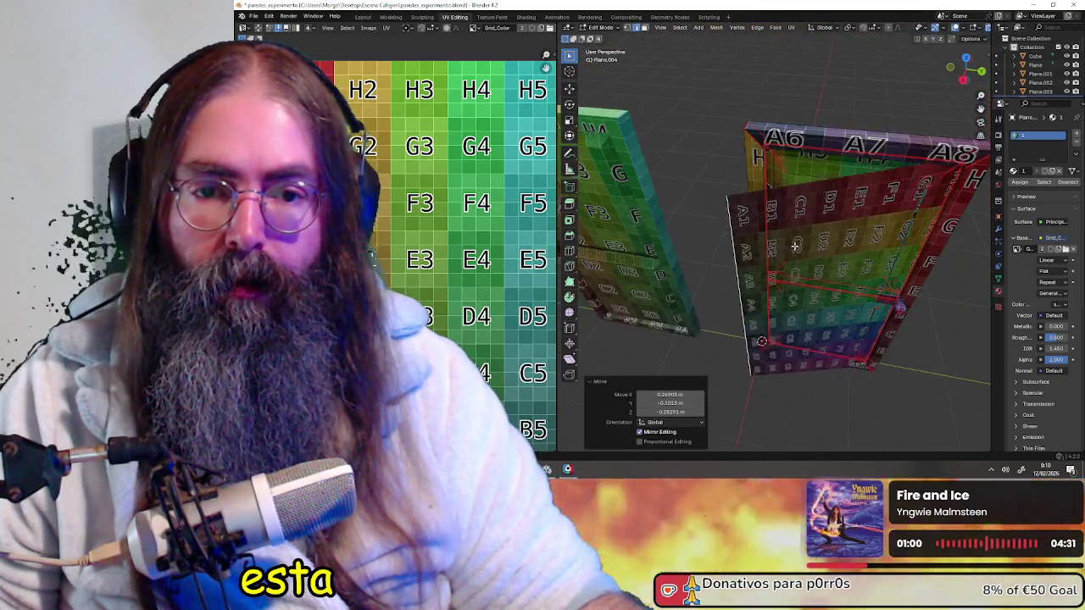
pyautogui.scroll(-5, 738, 255)
pyautogui.moveTo(739, 255)
pyautogui.mouseDown(button='middle')
pyautogui.moveTo(854, 260)
pyautogui.moveTo(808, 268)
pyautogui.mouseUp(button='middle')
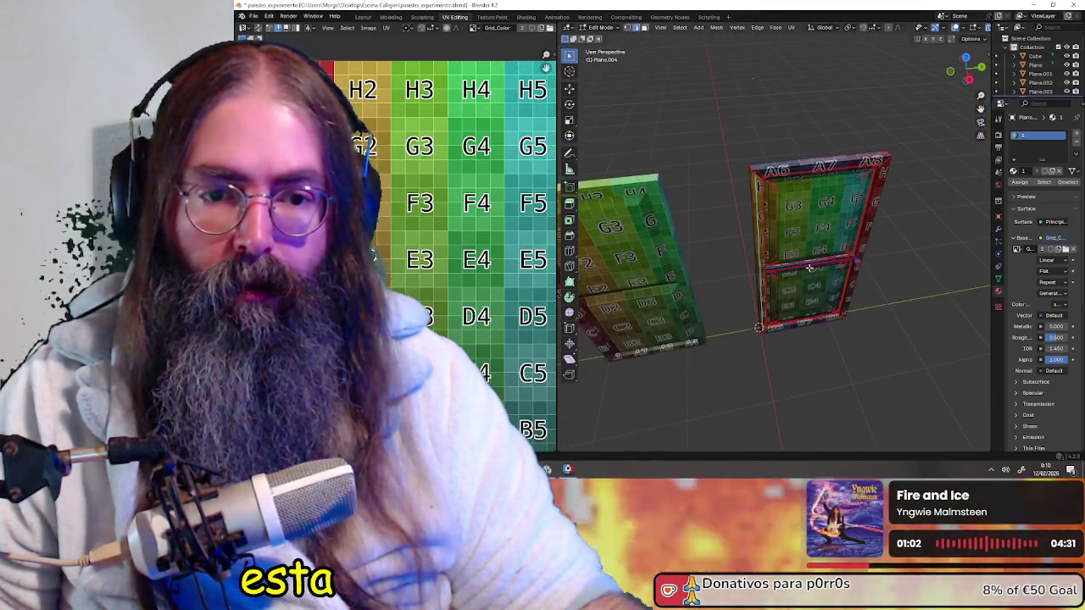
pyautogui.press('a')
pyautogui.hotkey('alt', 'a')
pyautogui.scroll(5, 778, 241)
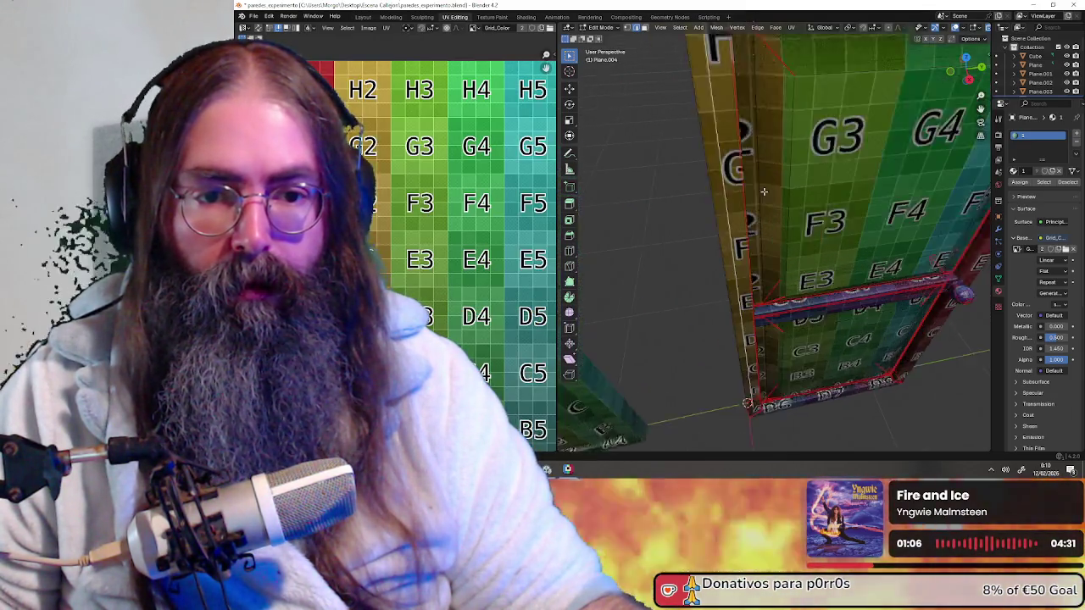
pyautogui.moveTo(777, 242); pyautogui.dragTo(774, 184, button='middle')
pyautogui.scroll(1, 693, 191)
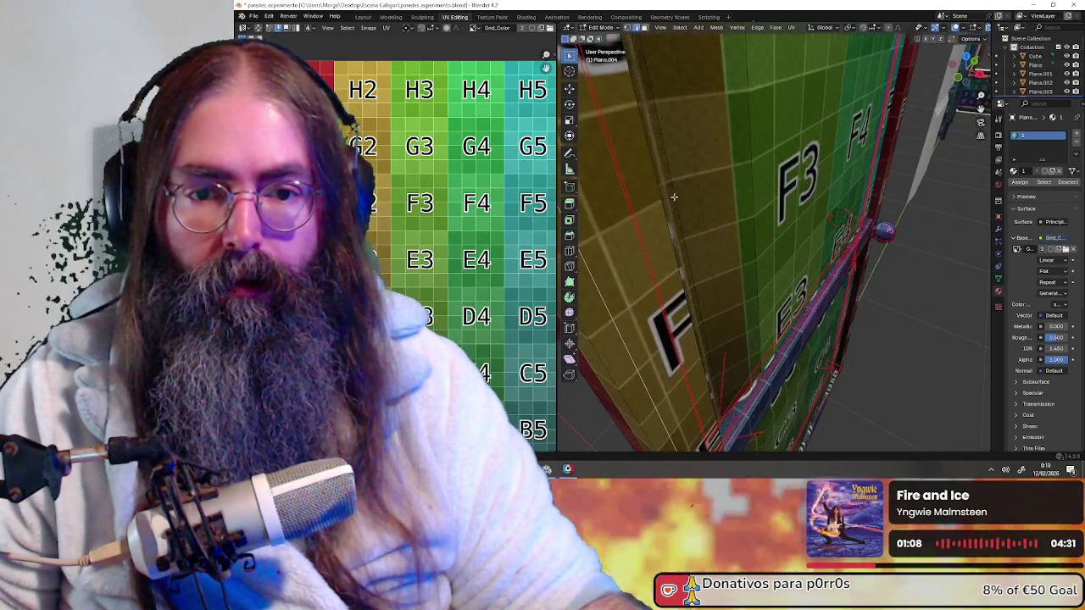
pyautogui.scroll(2, 760, 203)
pyautogui.scroll(1, 760, 203)
pyautogui.scroll(1, 761, 203)
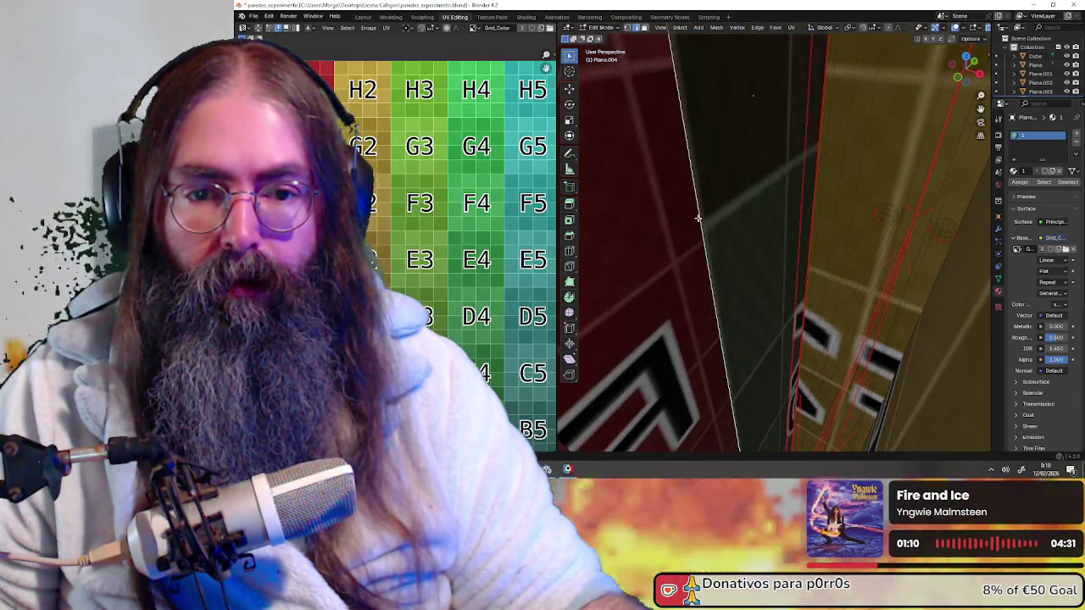
pyautogui.scroll(-3, 729, 215)
pyautogui.scroll(-2, 729, 215)
pyautogui.scroll(-4, 729, 214)
pyautogui.press('g')
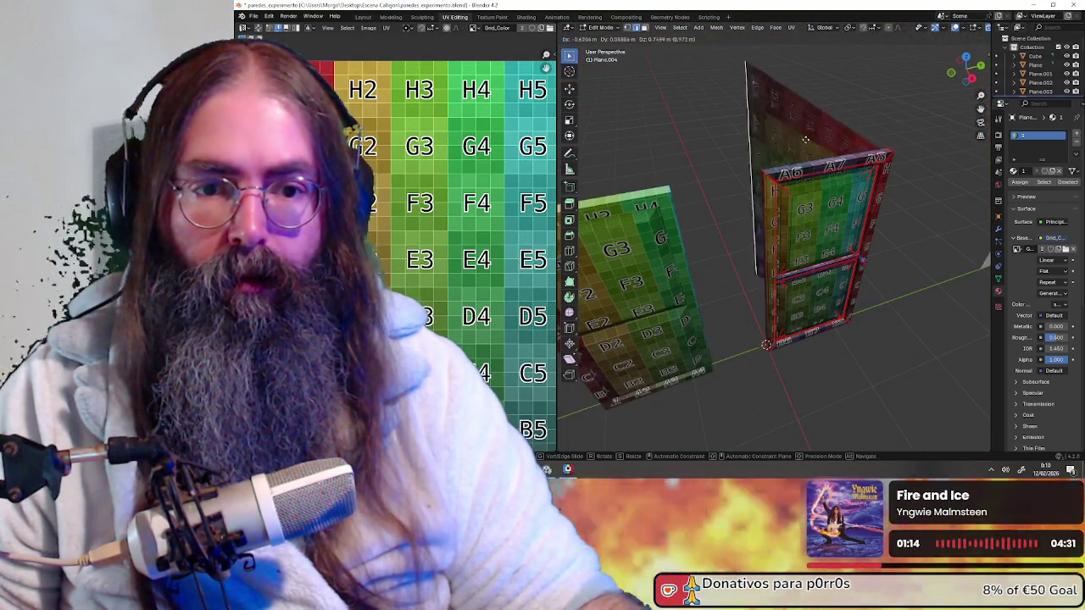
pyautogui.press('Escape')
pyautogui.scroll(4, 780, 193)
pyautogui.scroll(2, 780, 193)
pyautogui.scroll(2, 814, 238)
pyautogui.scroll(2, 827, 339)
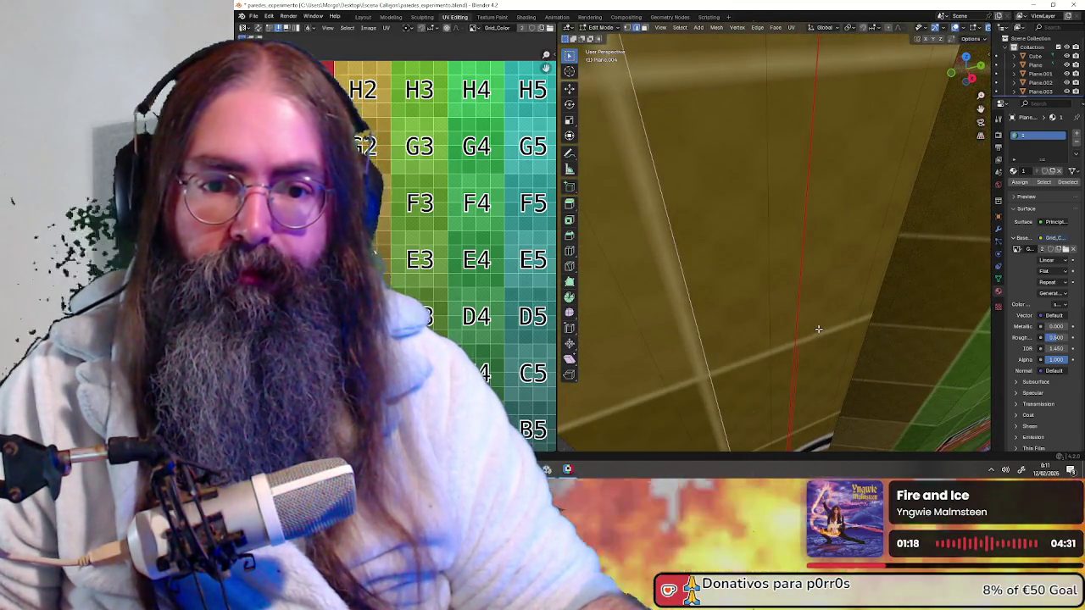
pyautogui.scroll(1, 818, 329)
pyautogui.scroll(-1, 820, 318)
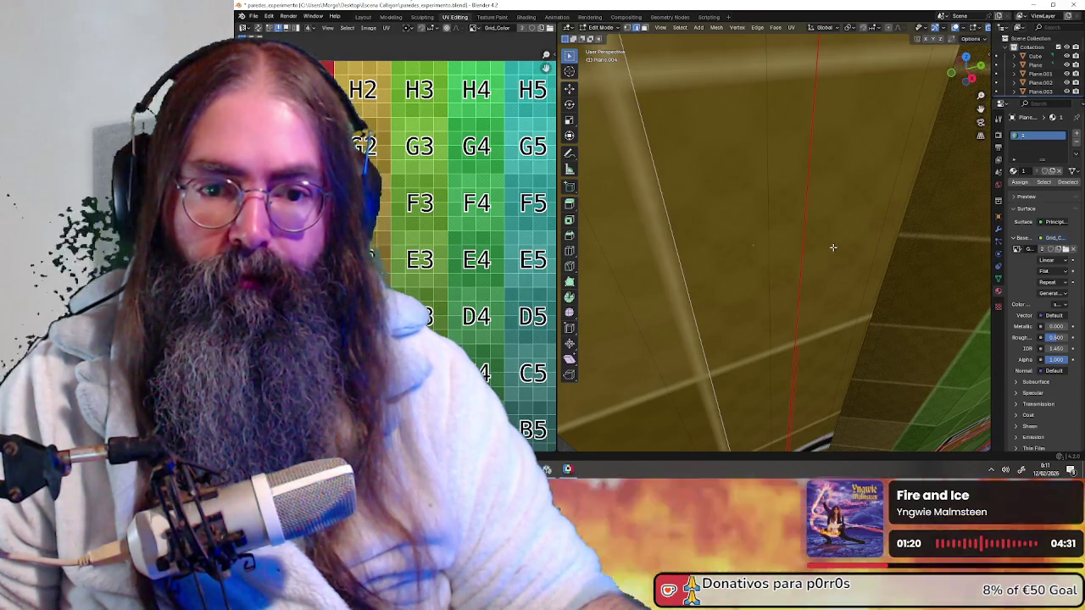
pyautogui.scroll(1, 832, 247)
pyautogui.scroll(-1, 848, 237)
pyautogui.scroll(1, 814, 198)
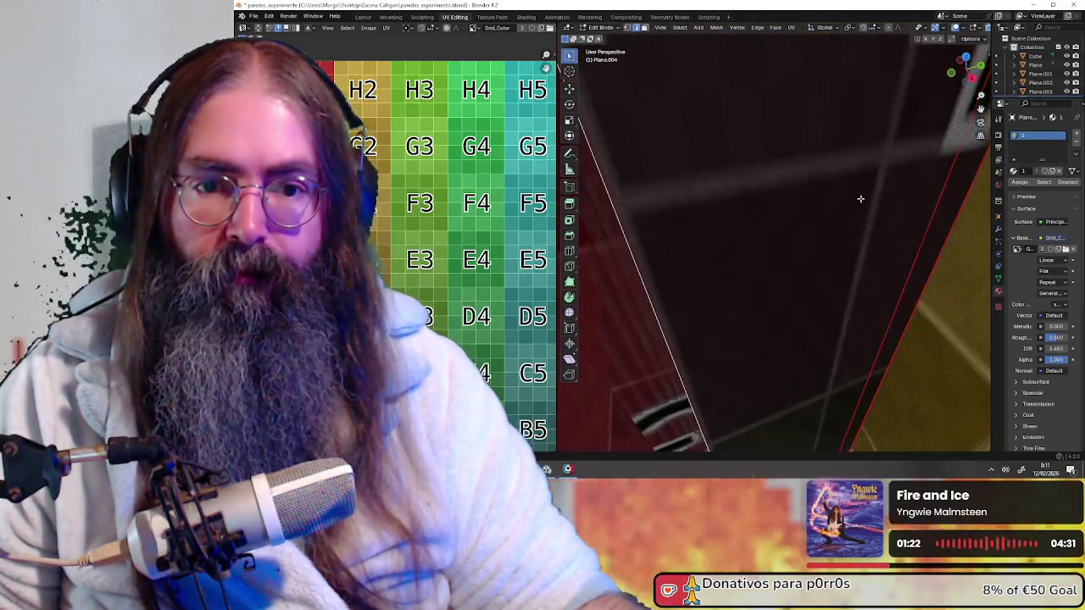
pyautogui.scroll(1, 860, 198)
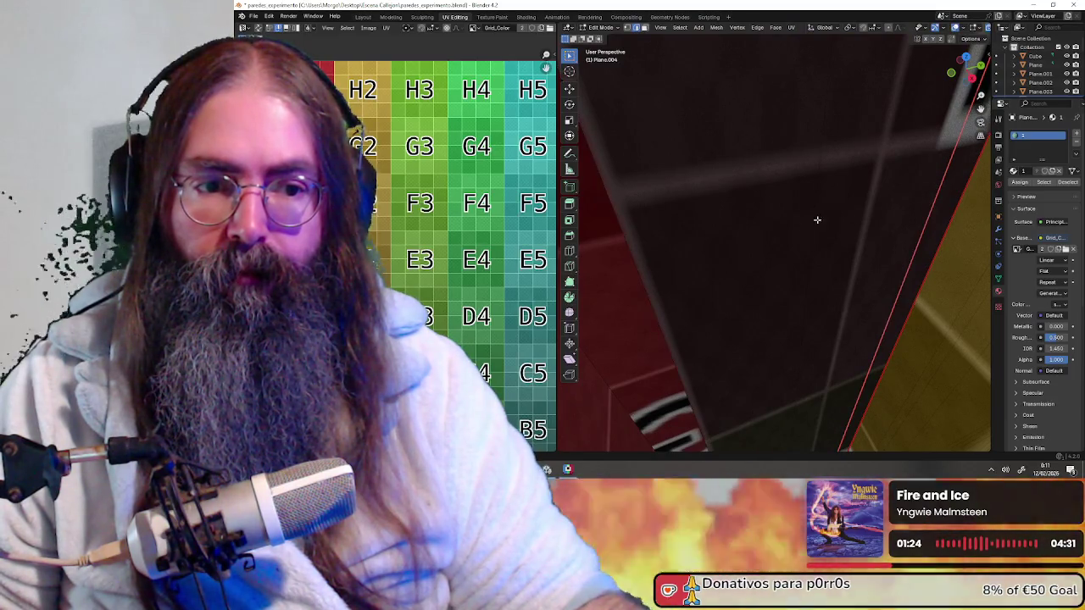
pyautogui.moveTo(657, 263)
pyautogui.mouseDown(button='middle')
pyautogui.moveTo(717, 252)
pyautogui.moveTo(697, 269)
pyautogui.mouseUp(button='middle')
pyautogui.scroll(-1, 792, 247)
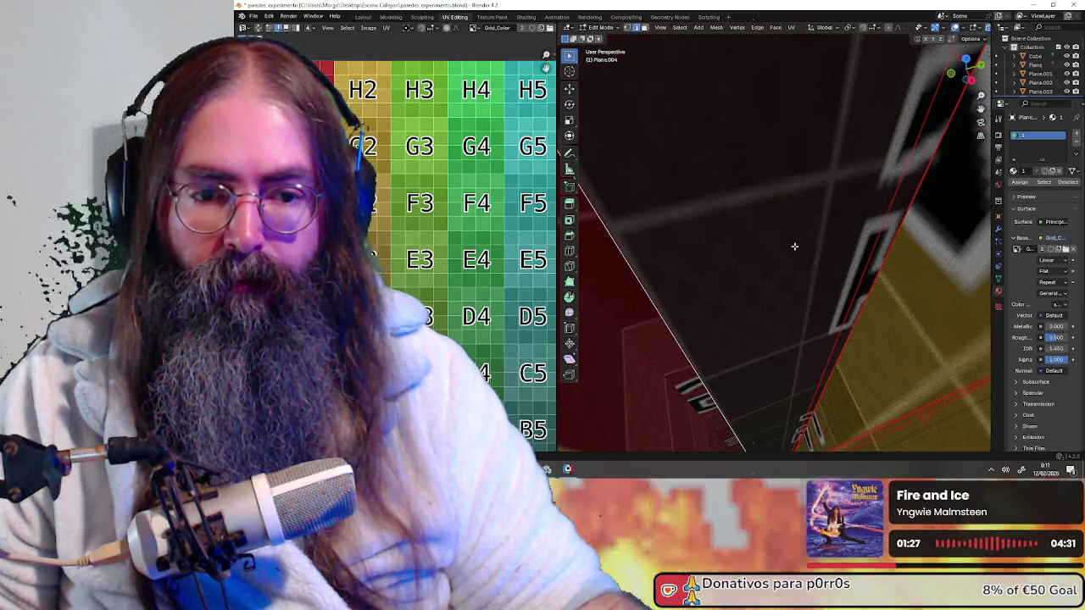
pyautogui.scroll(-1, 795, 242)
pyautogui.scroll(-1, 796, 171)
pyautogui.scroll(-1, 797, 225)
pyautogui.scroll(-1, 799, 222)
pyautogui.scroll(-1, 801, 227)
pyautogui.scroll(-1, 803, 233)
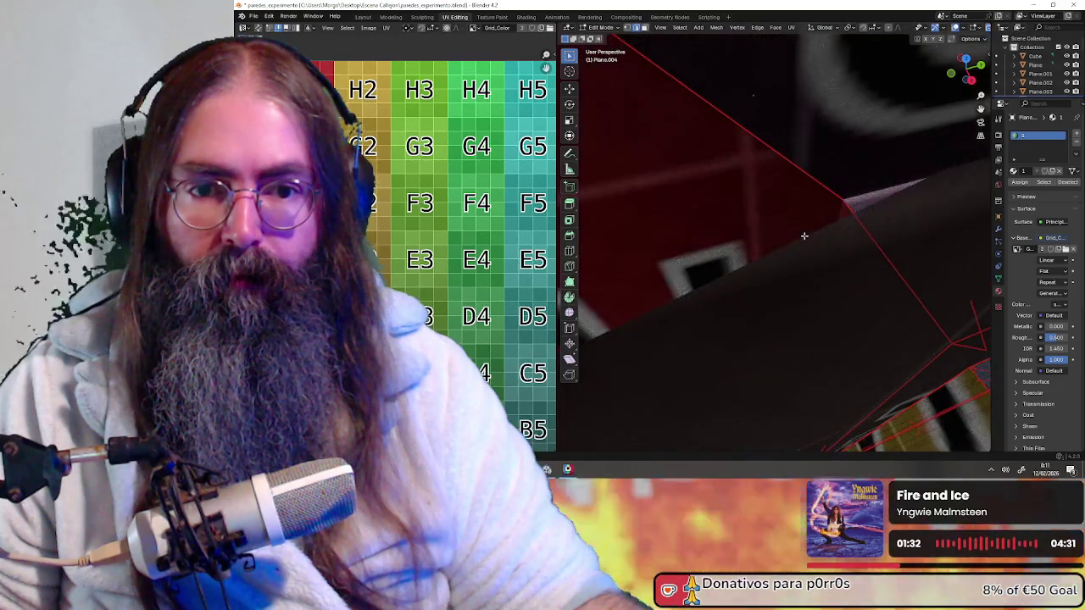
pyautogui.scroll(-1, 814, 231)
pyautogui.scroll(-1, 844, 219)
pyautogui.scroll(-2, 843, 221)
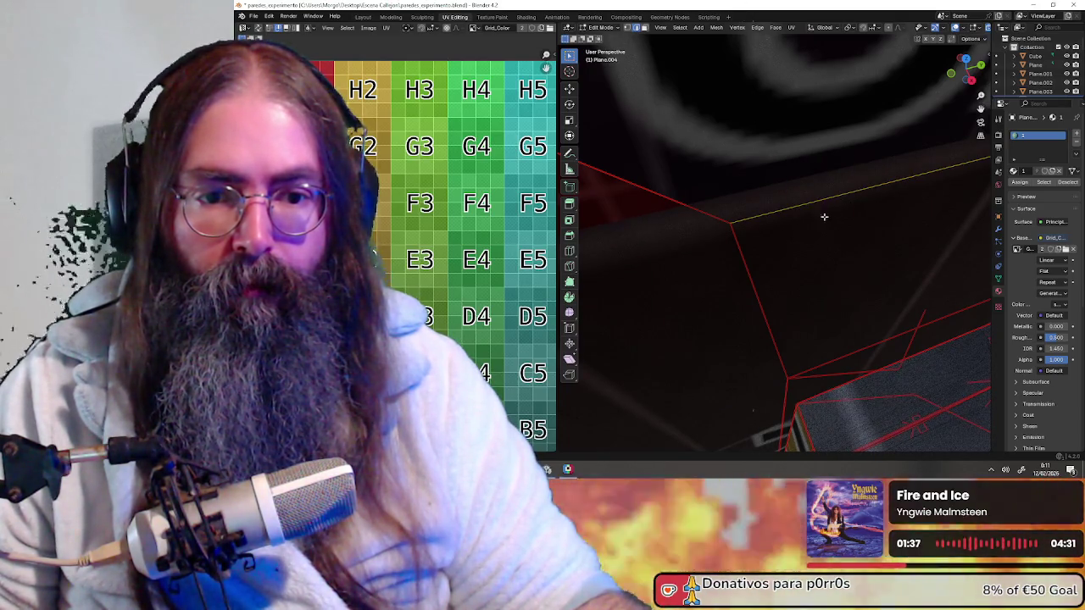
pyautogui.scroll(-1, 825, 220)
pyautogui.scroll(-1, 839, 229)
pyautogui.scroll(-1, 856, 203)
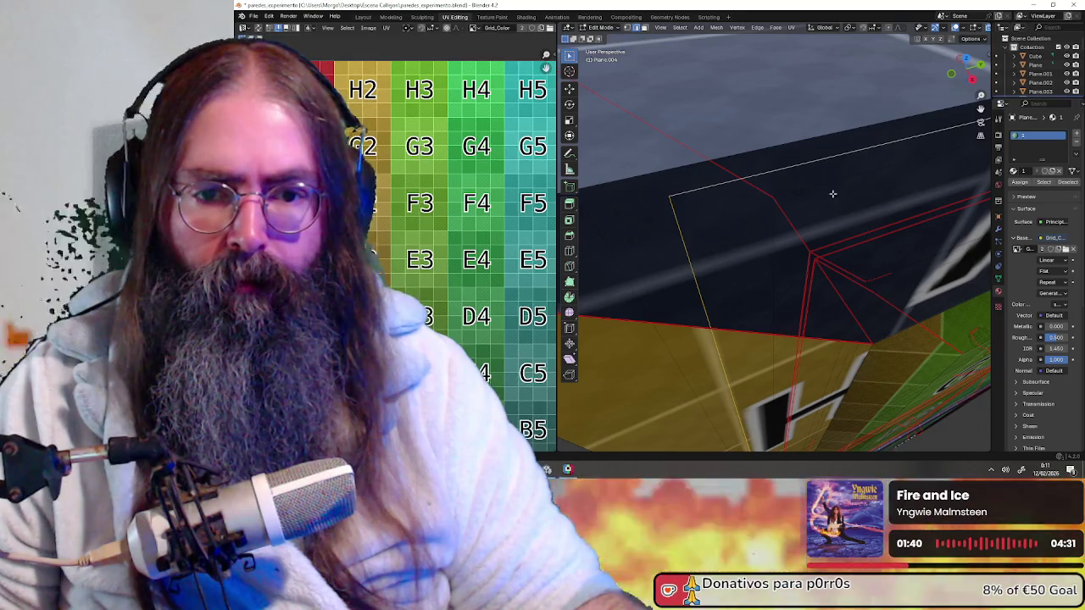
pyautogui.scroll(1, 825, 193)
pyautogui.scroll(1, 835, 179)
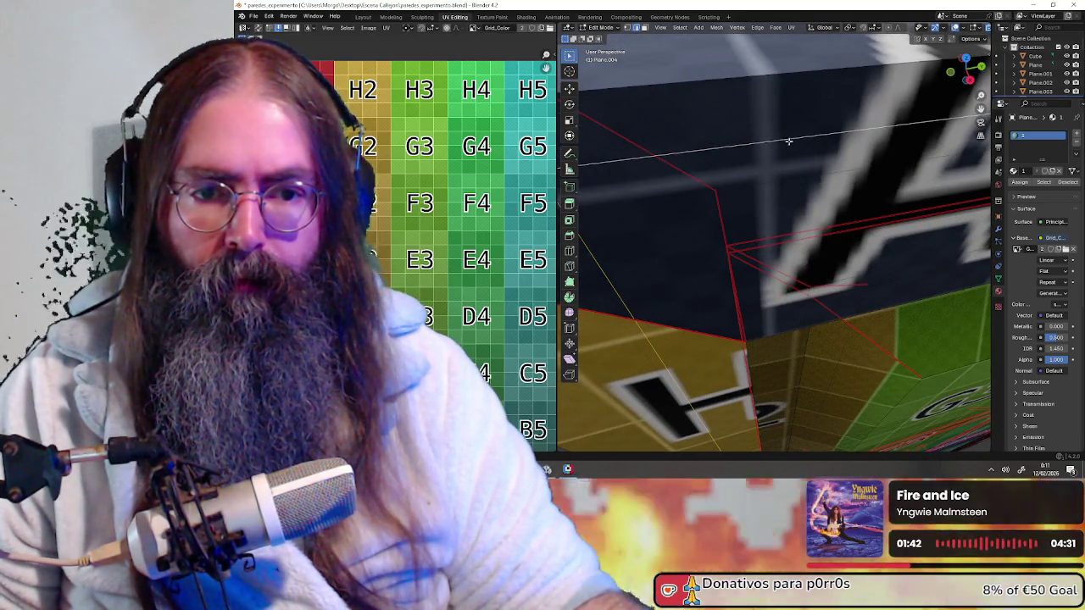
pyautogui.scroll(-4, 798, 149)
pyautogui.moveTo(798, 150)
pyautogui.mouseDown(button='middle')
pyautogui.moveTo(855, 152)
pyautogui.moveTo(826, 142)
pyautogui.mouseUp(button='middle')
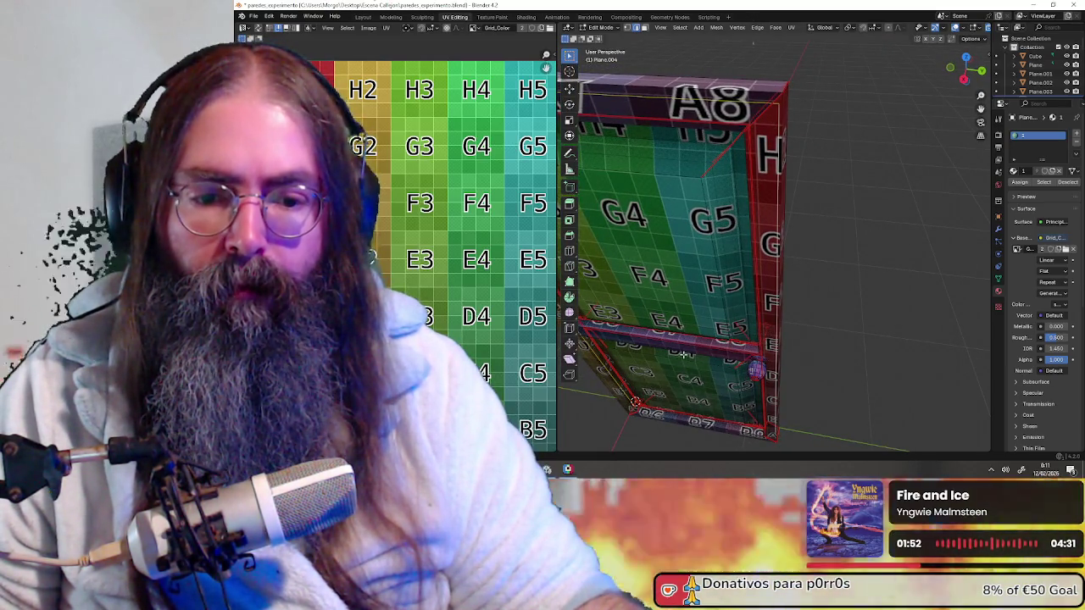
pyautogui.scroll(3, 684, 354)
pyautogui.moveTo(684, 354)
pyautogui.mouseDown(button='middle')
pyautogui.moveTo(808, 329)
pyautogui.moveTo(775, 209)
pyautogui.mouseUp(button='middle')
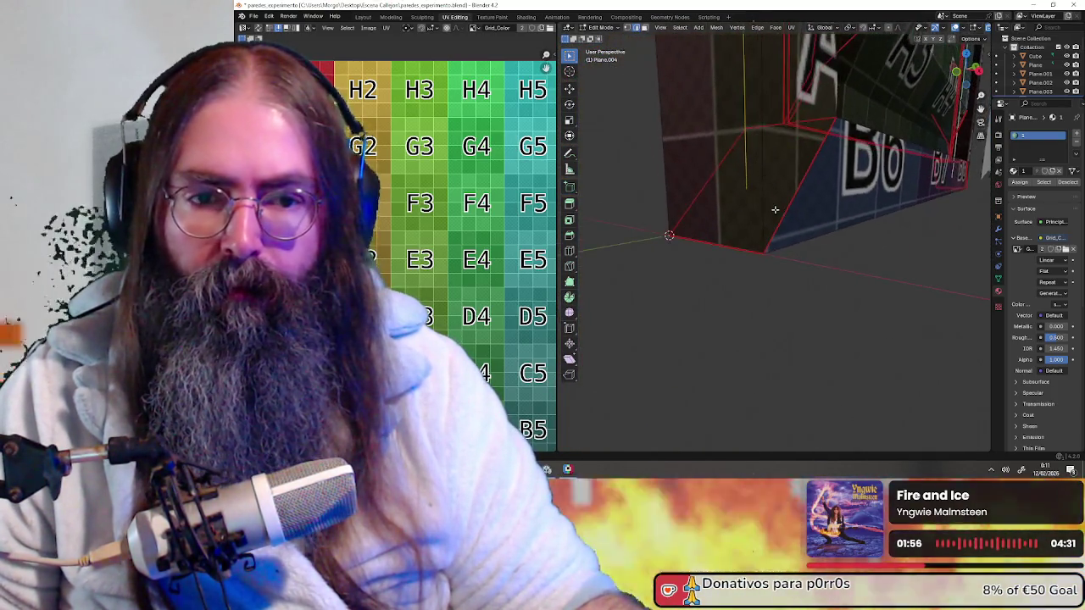
pyautogui.scroll(3, 775, 209)
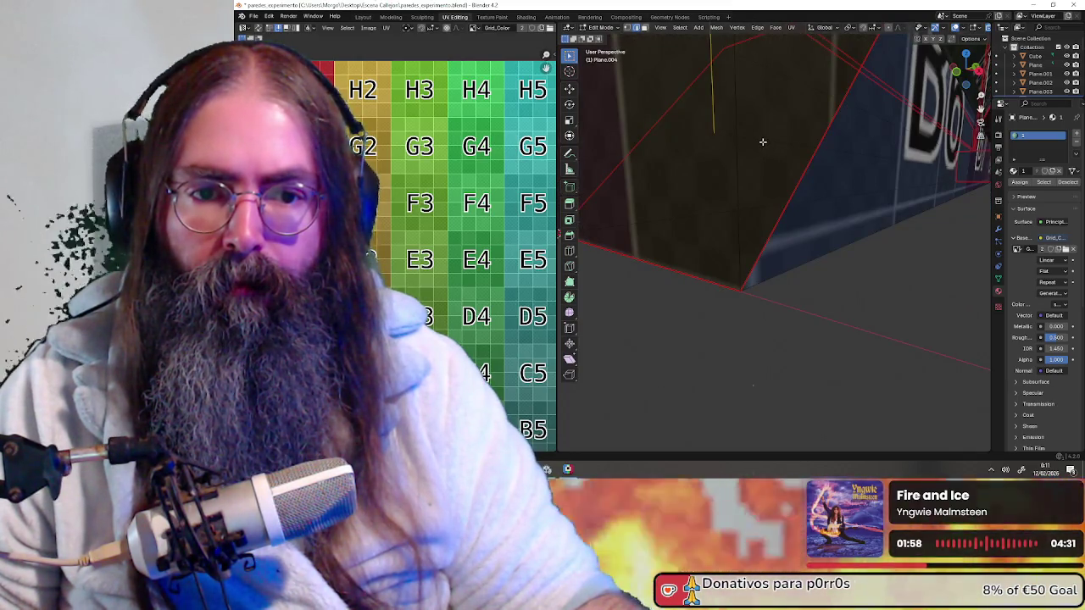
pyautogui.scroll(-2, 768, 148)
pyautogui.scroll(-3, 784, 165)
pyautogui.scroll(-3, 801, 182)
pyautogui.scroll(-3, 813, 197)
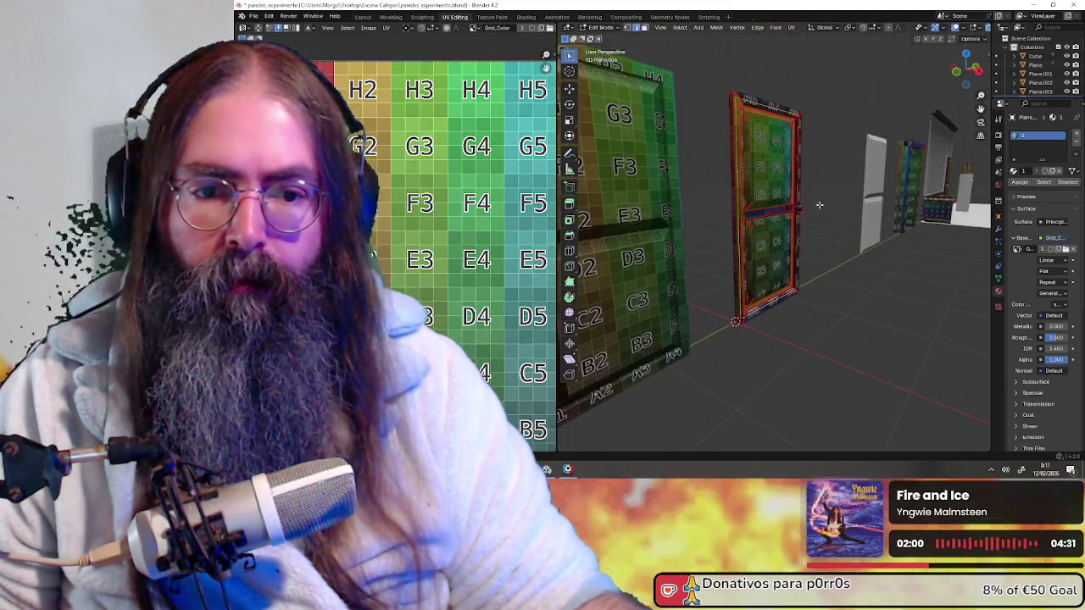
pyautogui.moveTo(844, 276); pyautogui.dragTo(773, 284, button='middle')
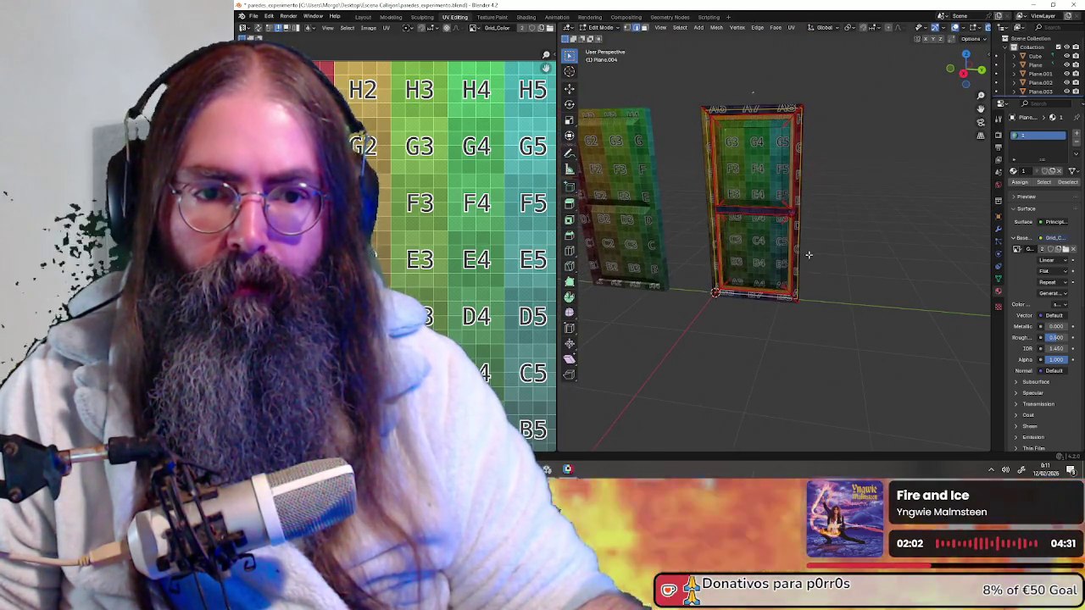
pyautogui.scroll(3, 859, 141)
pyautogui.scroll(-3, 860, 141)
pyautogui.moveTo(831, 242)
pyautogui.mouseDown(button='middle')
pyautogui.moveTo(880, 234)
pyautogui.moveTo(774, 267)
pyautogui.moveTo(801, 255)
pyautogui.moveTo(749, 242)
pyautogui.moveTo(857, 283)
pyautogui.moveTo(884, 278)
pyautogui.moveTo(838, 281)
pyautogui.moveTo(768, 317)
pyautogui.mouseUp(button='middle')
pyautogui.scroll(3, 880, 234)
pyautogui.scroll(3, 843, 243)
# - Try moving the selected face, undo it, then separate the face into its own object
pyautogui.press('g')
pyautogui.click(793, 254)
pyautogui.hotkey('ctrl', 'z')
pyautogui.click(782, 312)
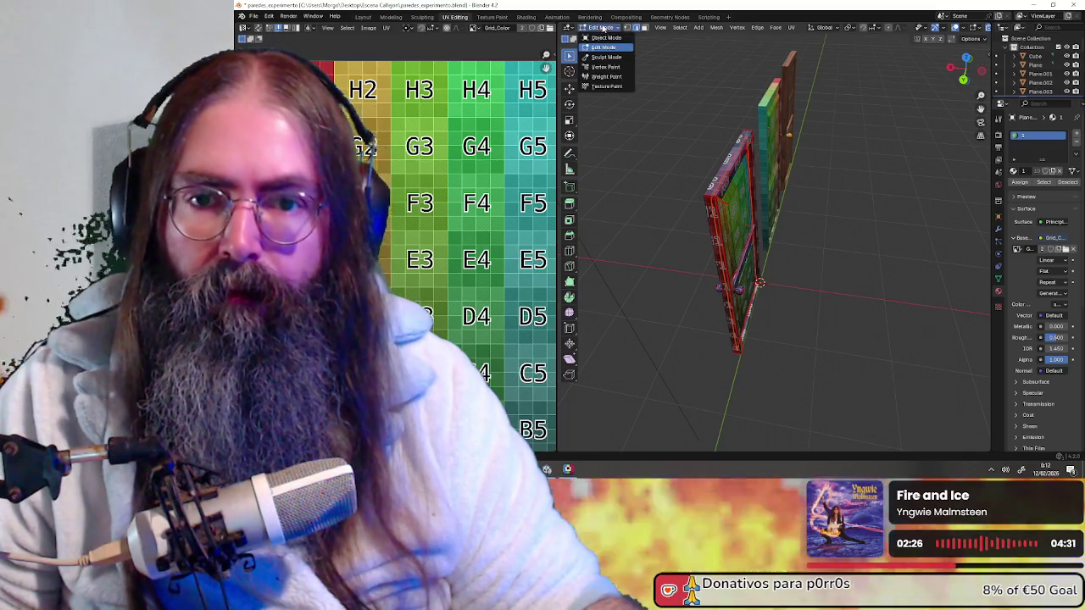
# - In Object Mode, move the new plane 1 m along negative X
pyautogui.click(605, 39)
pyautogui.press('g')
pyautogui.rightClick(824, 284)
pyautogui.press('g')
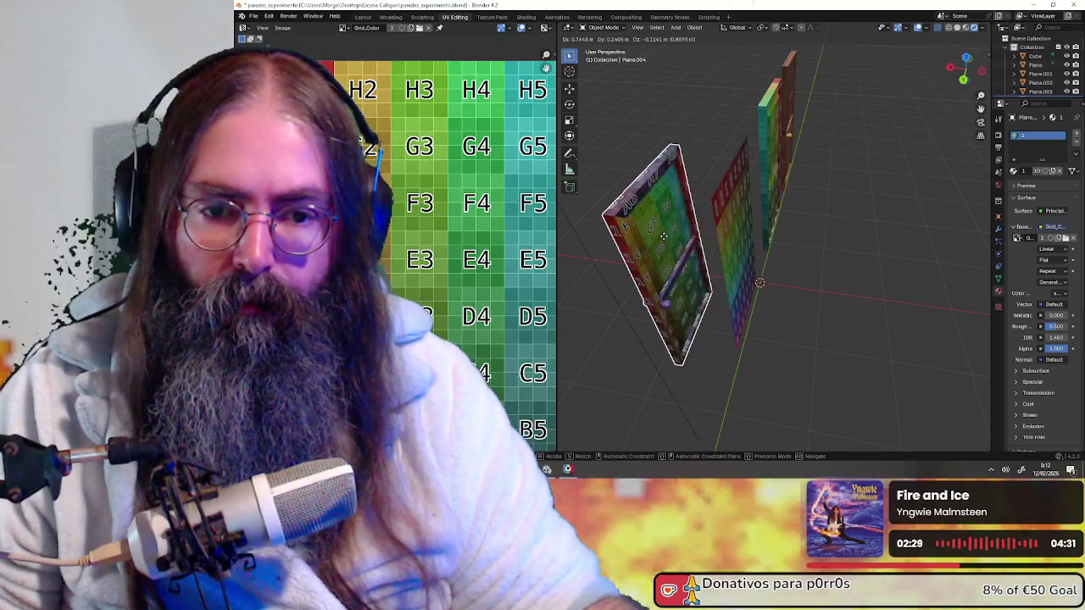
pyautogui.rightClick(665, 240)
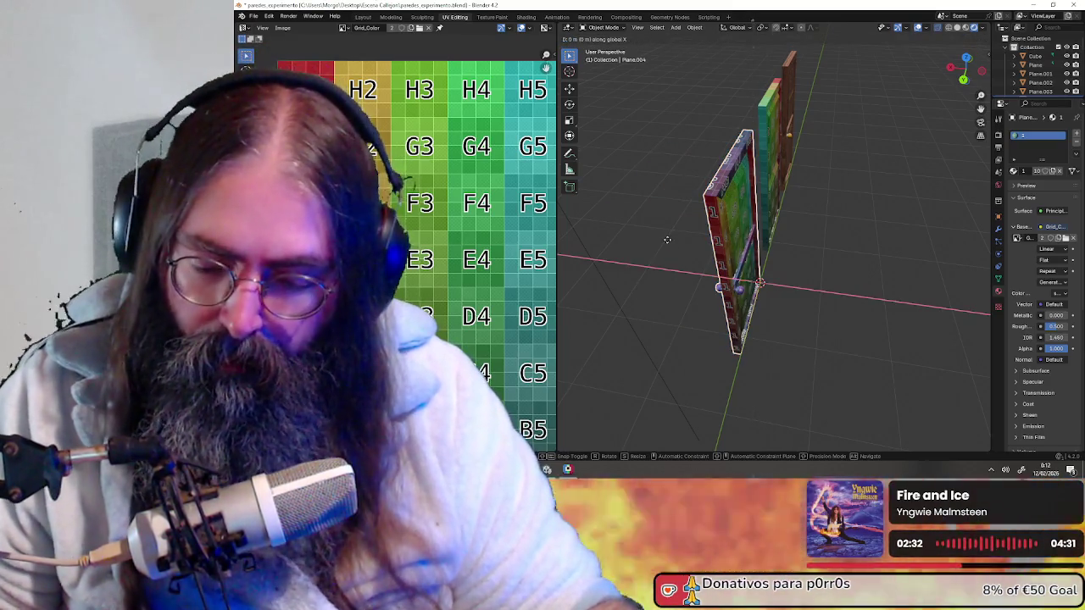
pyautogui.write('gx-1')
pyautogui.press('Return')
# - Move the middle plane 1 m along X and Plane.004 1 m along negative X
pyautogui.click(738, 228)
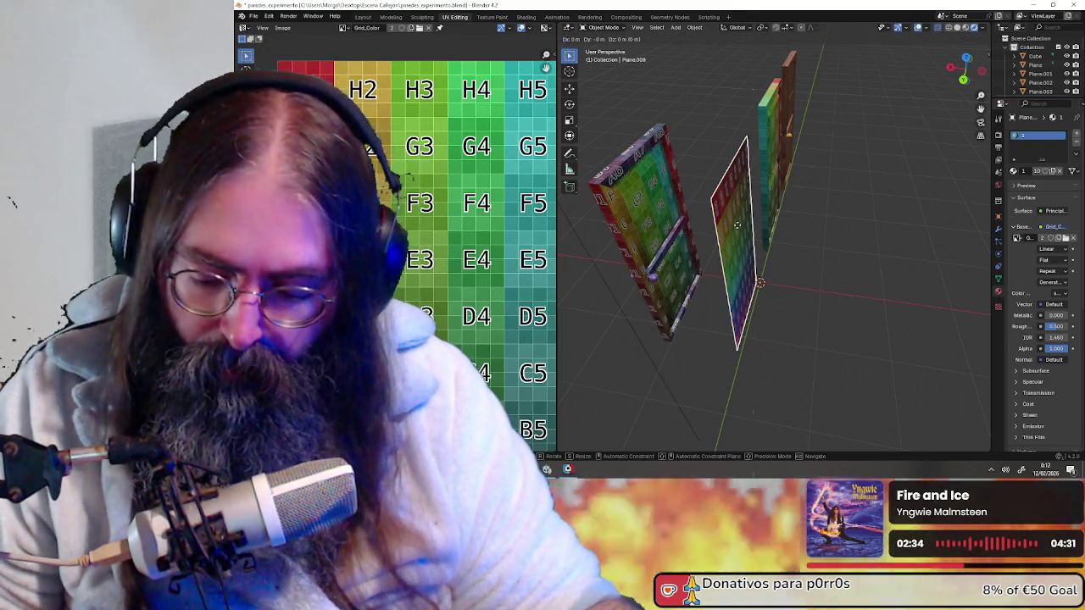
pyautogui.write('x1')
pyautogui.press('Return')
pyautogui.click(654, 267)
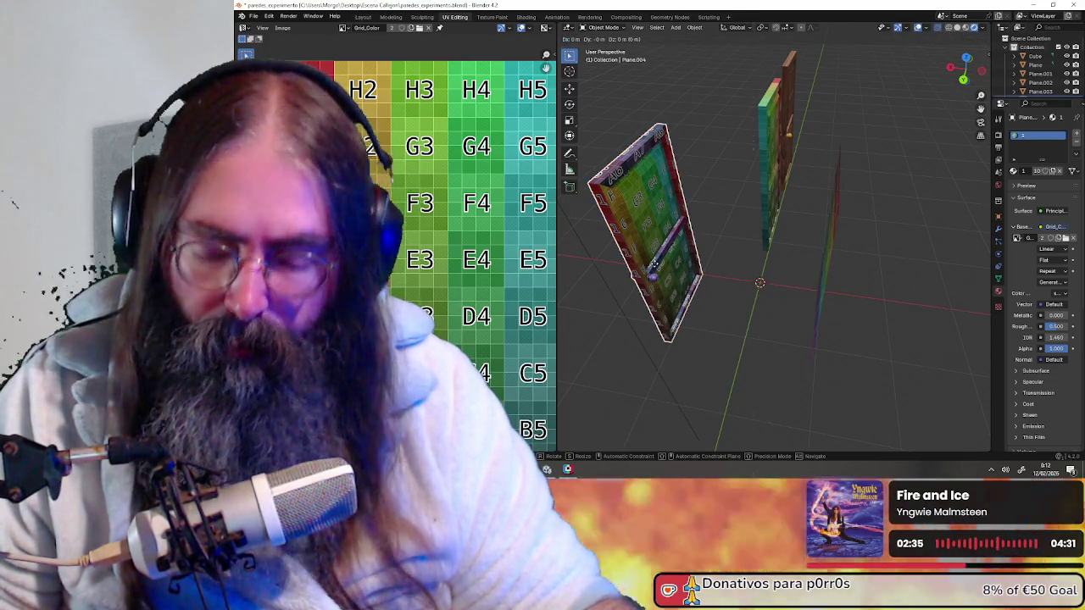
pyautogui.write('x-1')
pyautogui.press('Return')
pyautogui.moveTo(654, 267)
pyautogui.mouseDown(button='middle')
pyautogui.moveTo(834, 238)
pyautogui.moveTo(862, 215)
pyautogui.moveTo(890, 275)
pyautogui.moveTo(780, 190)
pyautogui.mouseUp(button='middle')
pyautogui.click(836, 235)
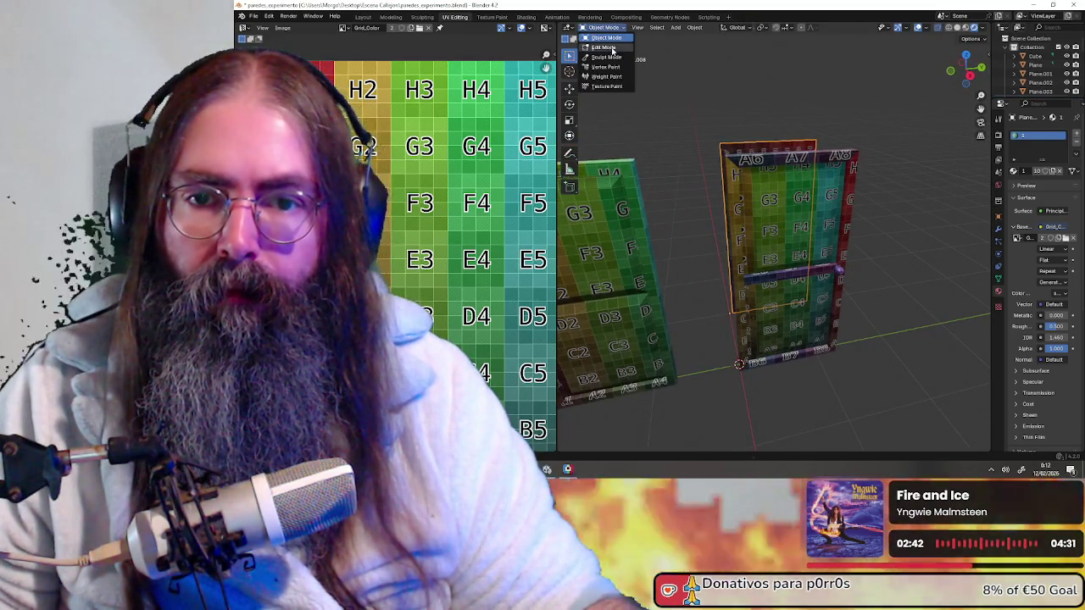
# - In Edit Mode, select the detached plane's face to view its UVs on the grid texture
pyautogui.click(612, 48)
pyautogui.moveTo(644, 127); pyautogui.dragTo(737, 161, button='middle')
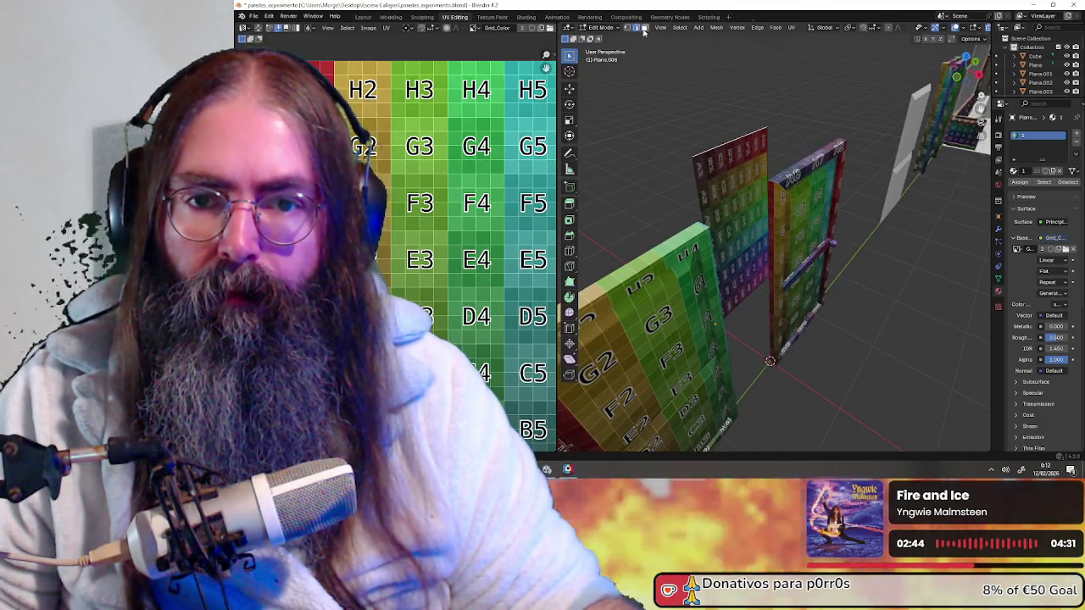
pyautogui.moveTo(665, 127); pyautogui.dragTo(730, 226, button='middle')
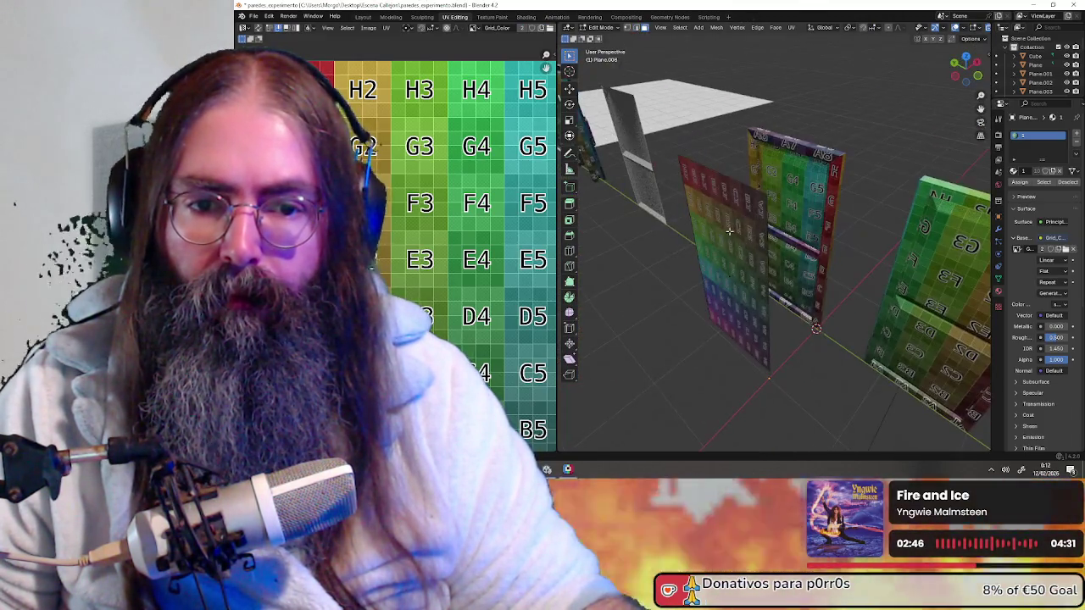
pyautogui.moveTo(712, 293)
pyautogui.mouseDown(button='middle')
pyautogui.moveTo(720, 220)
pyautogui.moveTo(695, 212)
pyautogui.moveTo(781, 140)
pyautogui.moveTo(883, 159)
pyautogui.mouseUp(button='middle')
pyautogui.click(720, 220)
pyautogui.hotkey('alt', 'a')
pyautogui.click(729, 257)
pyautogui.scroll(-4, 473, 276)
pyautogui.scroll(2, 472, 271)
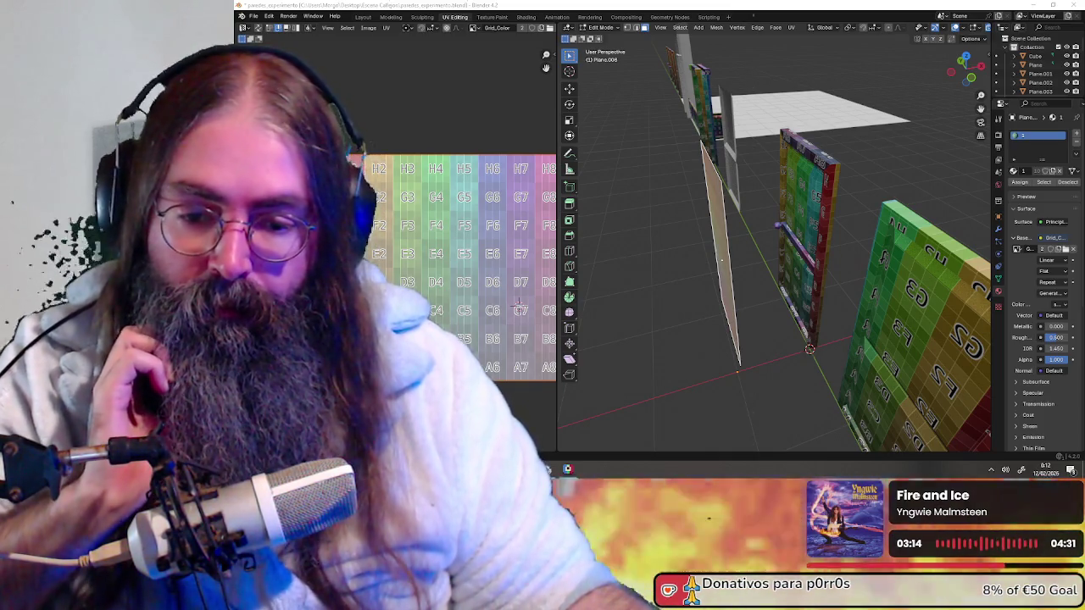
# - Orbit around the wall planes, then switch over to Unity
pyautogui.moveTo(850, 198)
pyautogui.mouseDown(button='middle')
pyautogui.moveTo(839, 254)
pyautogui.moveTo(860, 264)
pyautogui.mouseUp(button='middle')
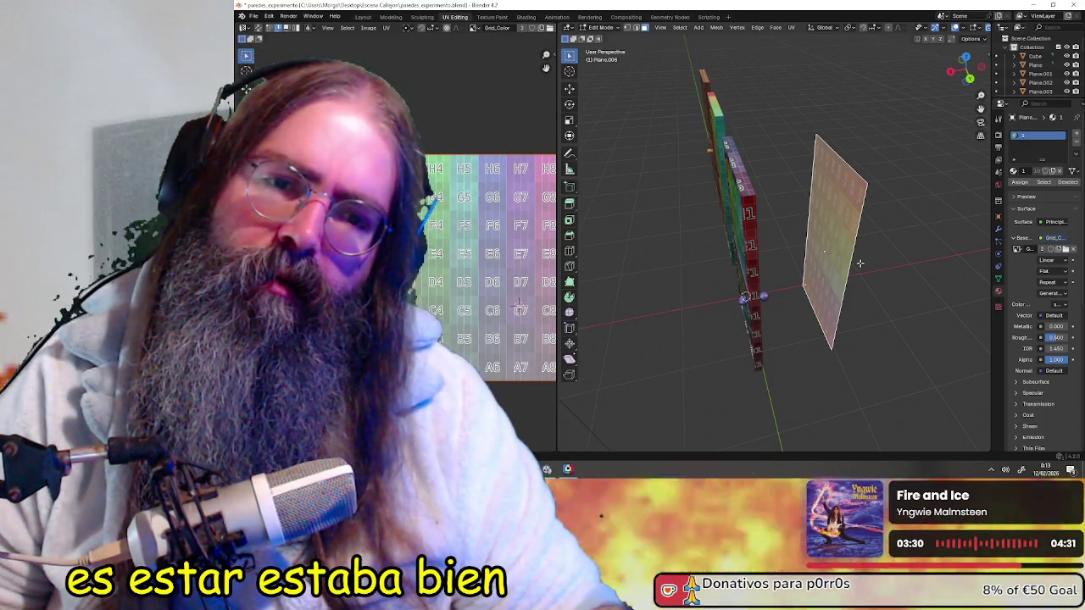
pyautogui.moveTo(863, 263); pyautogui.dragTo(596, 451, button='middle')
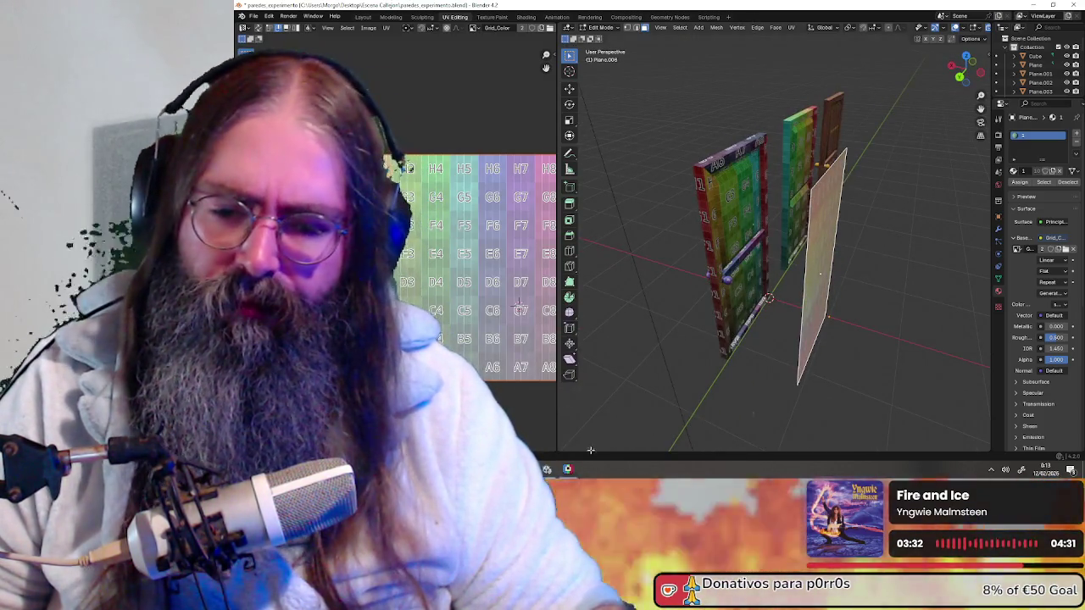
pyautogui.hotkey('alt', 'Tab')
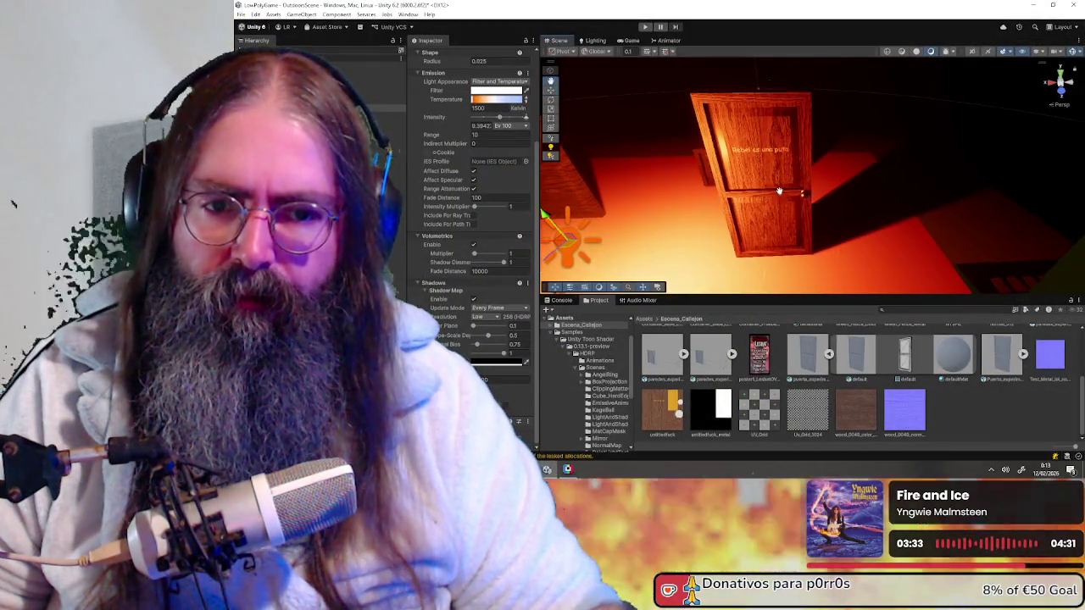
# - Orbit around the lit alley to inspect the door, wall and floor
pyautogui.moveTo(763, 212); pyautogui.dragTo(799, 254, button='right')
pyautogui.moveTo(895, 179)
pyautogui.mouseDown(button='right')
pyautogui.moveTo(637, 165)
pyautogui.moveTo(800, 157)
pyautogui.mouseUp(button='right')
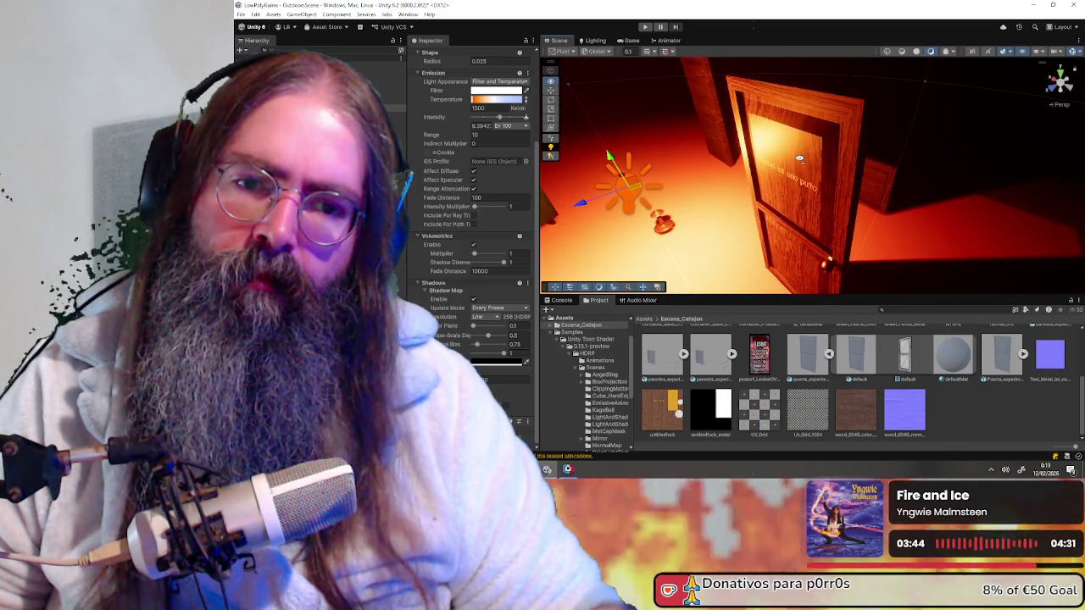
pyautogui.moveTo(800, 158); pyautogui.dragTo(573, 173, button='right')
pyautogui.moveTo(575, 172); pyautogui.dragTo(616, 180, button='right')
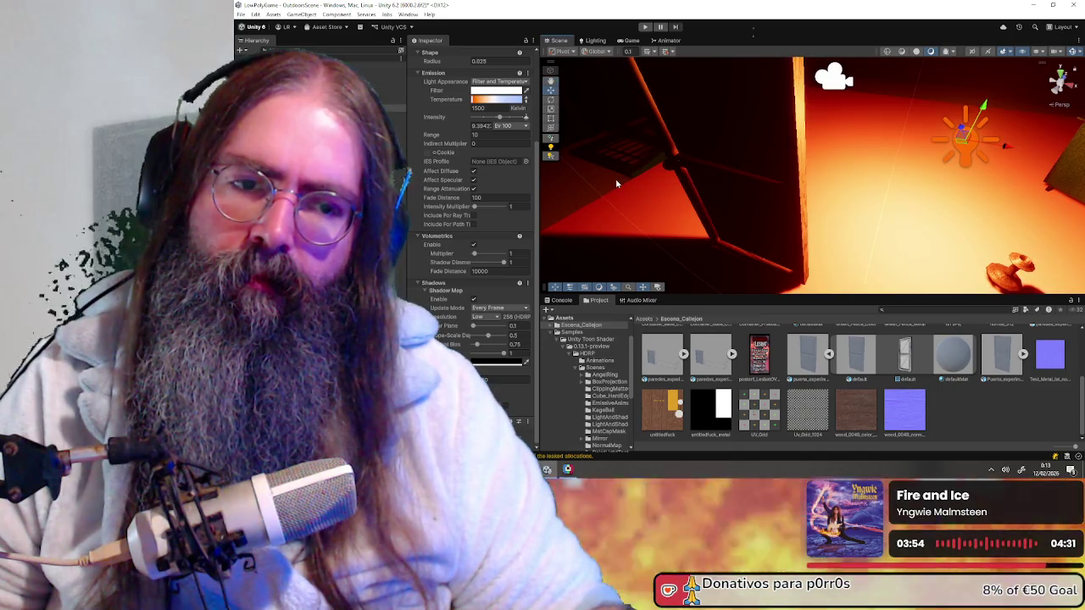
pyautogui.moveTo(638, 183); pyautogui.dragTo(750, 179, button='right')
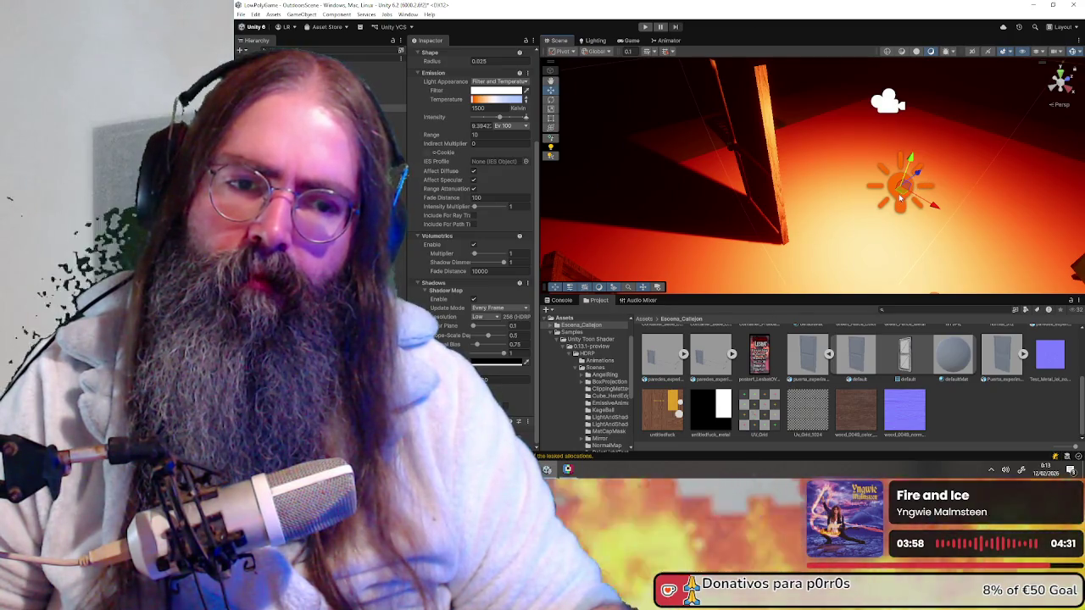
# - Try moving the point light around the door, then undo the moves
pyautogui.moveTo(900, 192)
pyautogui.mouseDown()
pyautogui.moveTo(867, 123)
pyautogui.moveTo(842, 133)
pyautogui.mouseUp()
pyautogui.moveTo(842, 133)
pyautogui.mouseDown(button='right')
pyautogui.moveTo(791, 228)
pyautogui.moveTo(847, 223)
pyautogui.mouseUp(button='right')
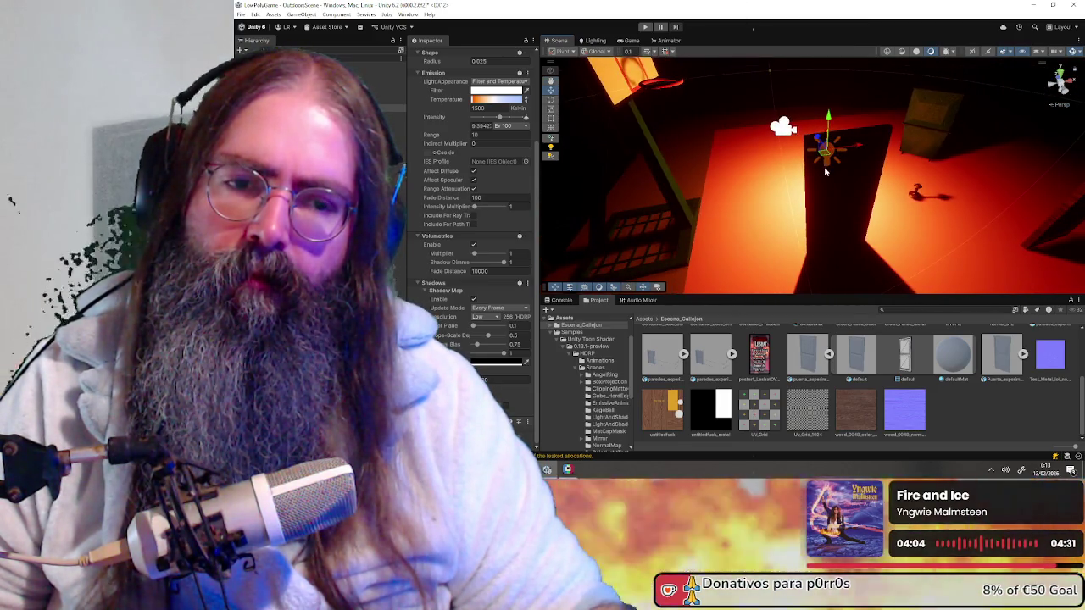
pyautogui.moveTo(825, 154); pyautogui.dragTo(869, 257)
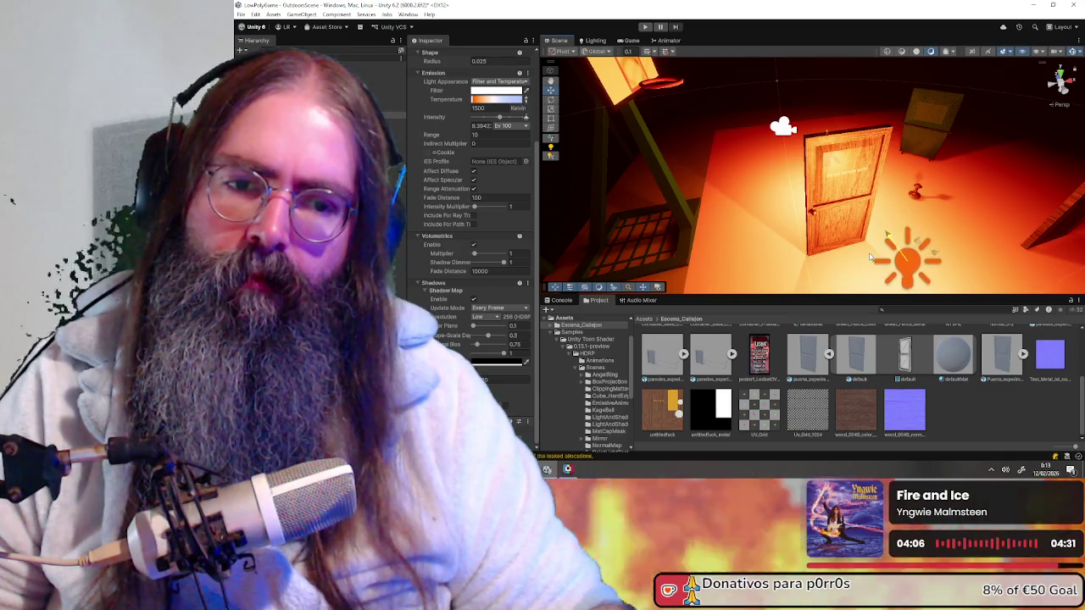
pyautogui.moveTo(767, 235)
pyautogui.mouseDown(button='right')
pyautogui.moveTo(888, 230)
pyautogui.moveTo(781, 218)
pyautogui.mouseUp(button='right')
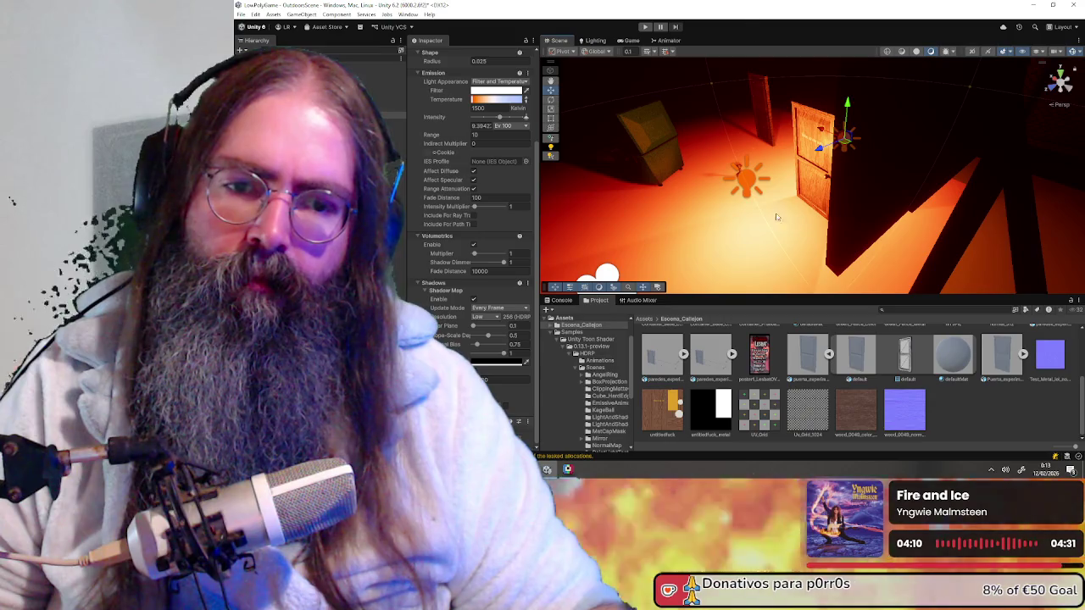
pyautogui.moveTo(723, 193); pyautogui.dragTo(676, 222)
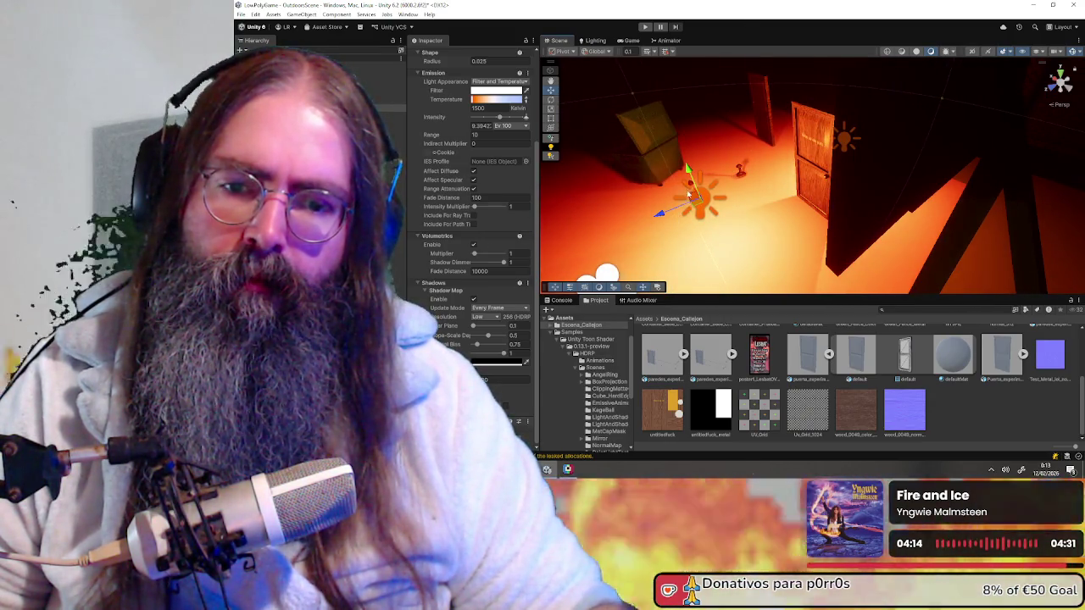
pyautogui.moveTo(690, 183); pyautogui.dragTo(575, 94)
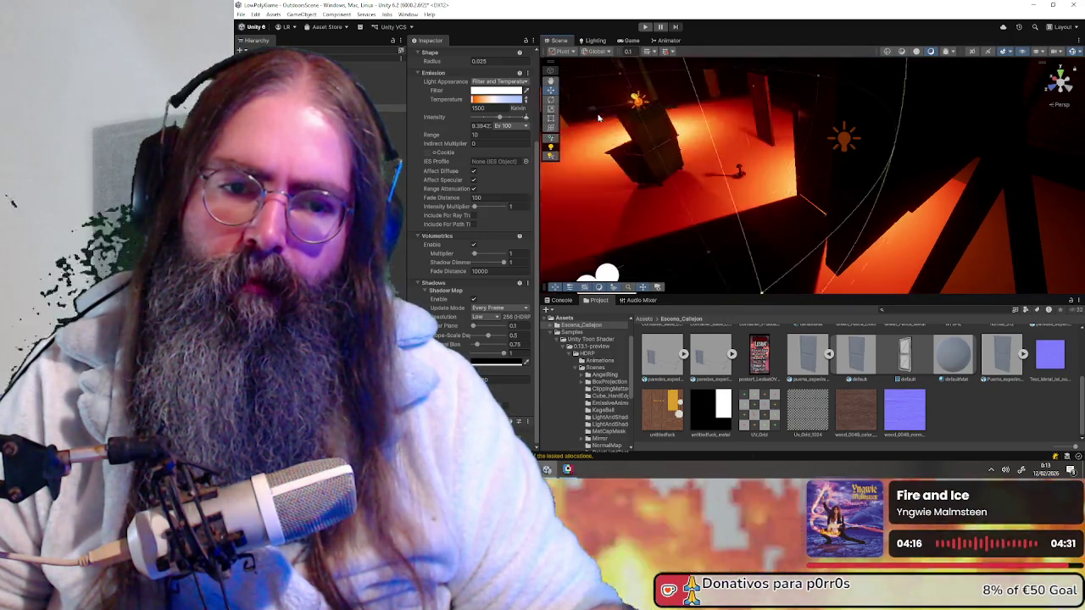
pyautogui.hotkey('ctrl', 'z')
# - Delete the selected point light from the scene
pyautogui.moveTo(678, 190)
pyautogui.mouseDown(button='right')
pyautogui.moveTo(805, 163)
pyautogui.moveTo(833, 170)
pyautogui.mouseUp(button='right')
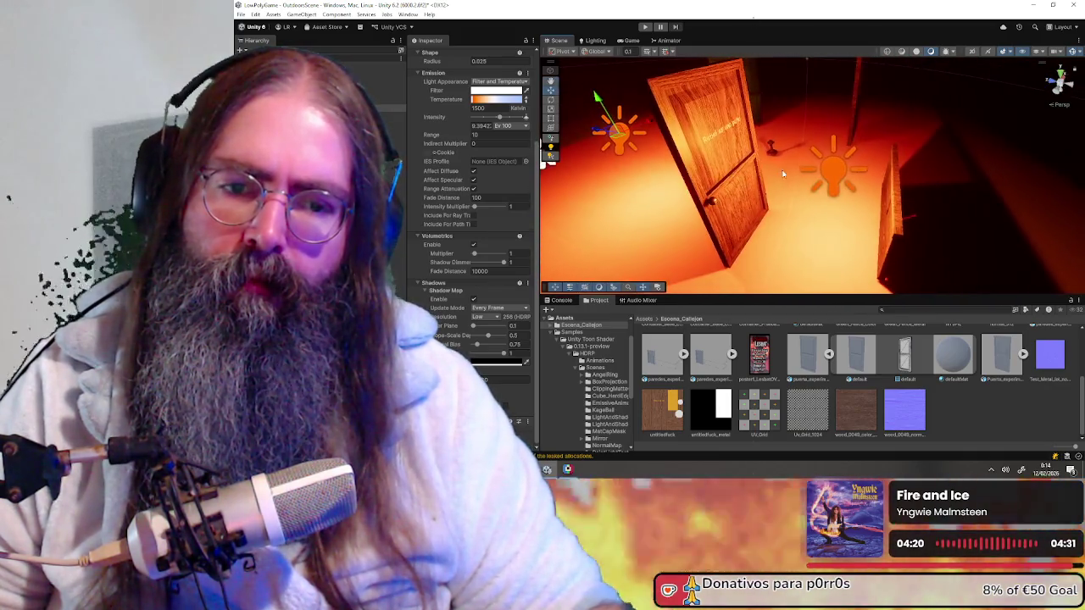
pyautogui.press('Delete')
pyautogui.moveTo(835, 169)
pyautogui.mouseDown(button='right')
pyautogui.moveTo(796, 162)
pyautogui.moveTo(939, 150)
pyautogui.moveTo(853, 168)
pyautogui.moveTo(866, 167)
pyautogui.moveTo(751, 160)
pyautogui.moveTo(803, 170)
pyautogui.moveTo(749, 155)
pyautogui.mouseUp(button='right')
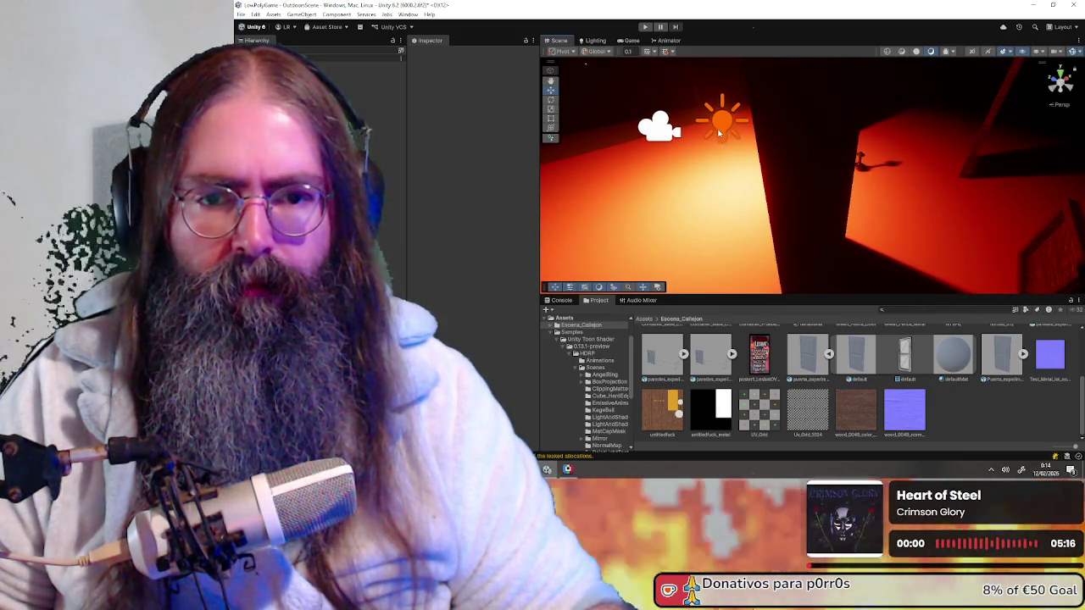
# - Drag the remaining point light along X until it sits over the door, then return to Blender
pyautogui.click(718, 128)
pyautogui.moveTo(715, 94)
pyautogui.mouseDown()
pyautogui.moveTo(678, 13)
pyautogui.moveTo(648, 4)
pyautogui.moveTo(652, 74)
pyautogui.mouseUp()
pyautogui.keyDown('alt'); pyautogui.moveTo(818, 152); pyautogui.dragTo(807, 134); pyautogui.keyUp('alt')
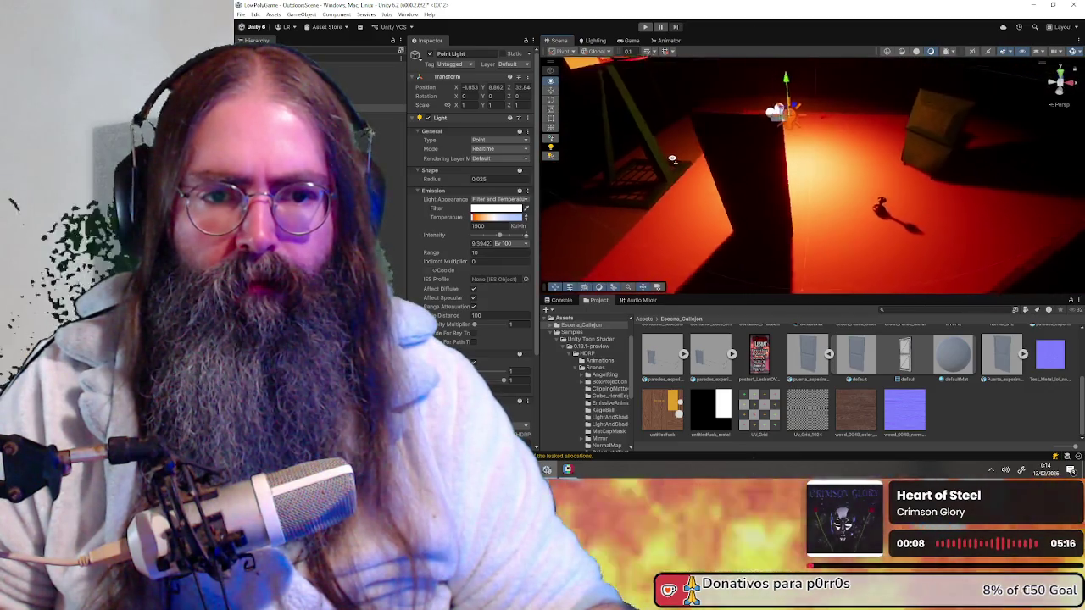
pyautogui.moveTo(822, 117)
pyautogui.mouseDown()
pyautogui.moveTo(519, 82)
pyautogui.moveTo(702, 118)
pyautogui.mouseUp()
pyautogui.moveTo(702, 118)
pyautogui.mouseDown(button='right')
pyautogui.moveTo(809, 217)
pyautogui.moveTo(959, 198)
pyautogui.mouseUp(button='right')
pyautogui.moveTo(956, 161)
pyautogui.mouseDown()
pyautogui.moveTo(643, 173)
pyautogui.moveTo(679, 183)
pyautogui.mouseUp()
pyautogui.moveTo(678, 182)
pyautogui.mouseDown(button='right')
pyautogui.moveTo(722, 142)
pyautogui.moveTo(819, 138)
pyautogui.moveTo(763, 104)
pyautogui.moveTo(747, 110)
pyautogui.mouseUp(button='right')
pyautogui.hotkey('alt', 'Tab')
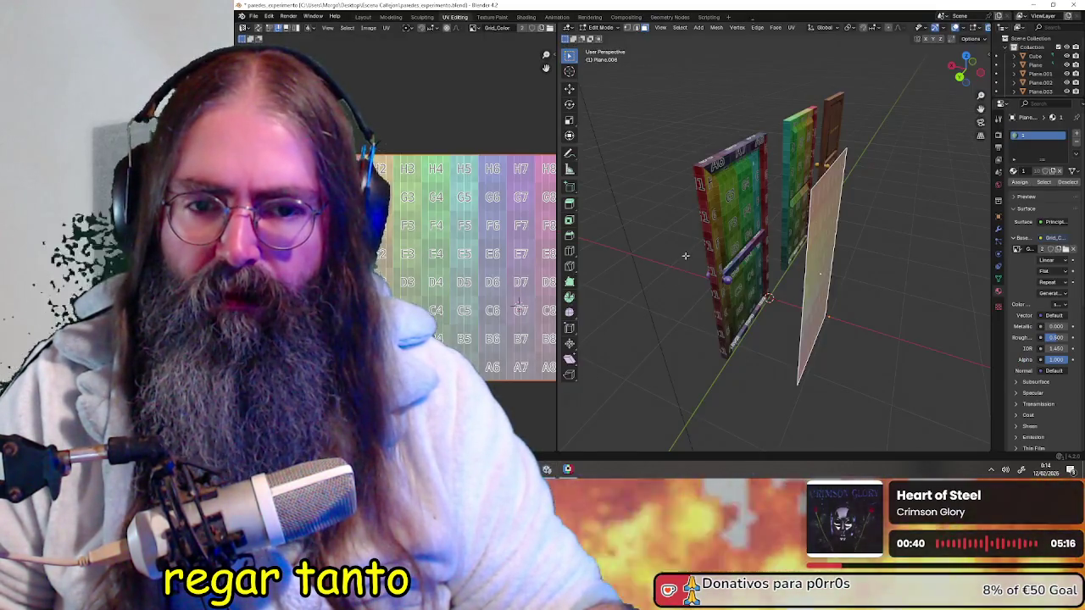
# - Toggle Plane.004 into Edit Mode, clear its selection and switch to edge select
pyautogui.scroll(-3, 763, 237)
pyautogui.click(604, 28)
pyautogui.click(604, 47)
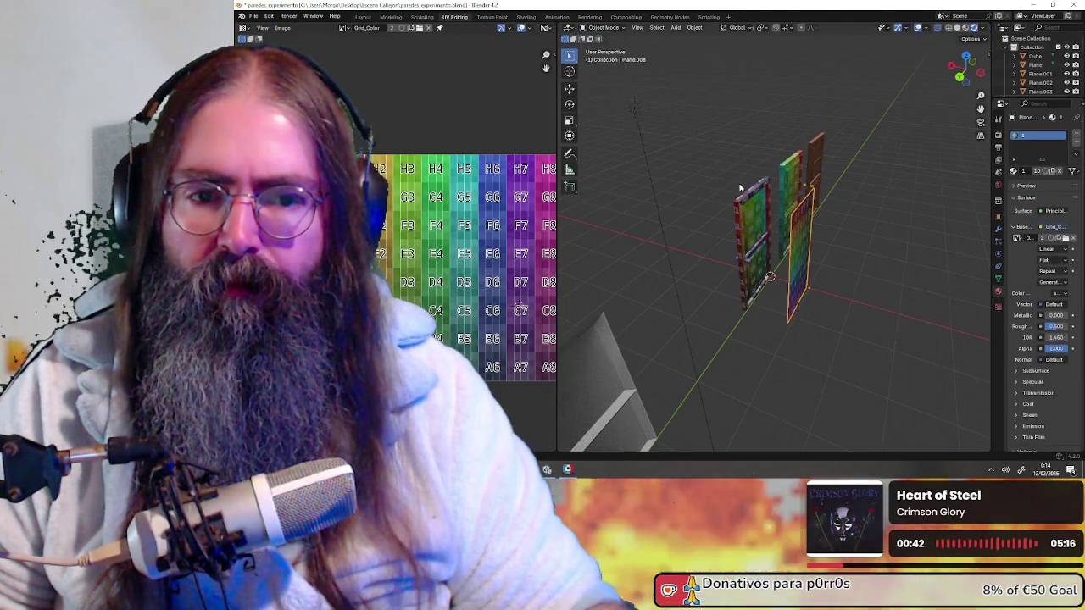
pyautogui.hotkey('alt', 'a')
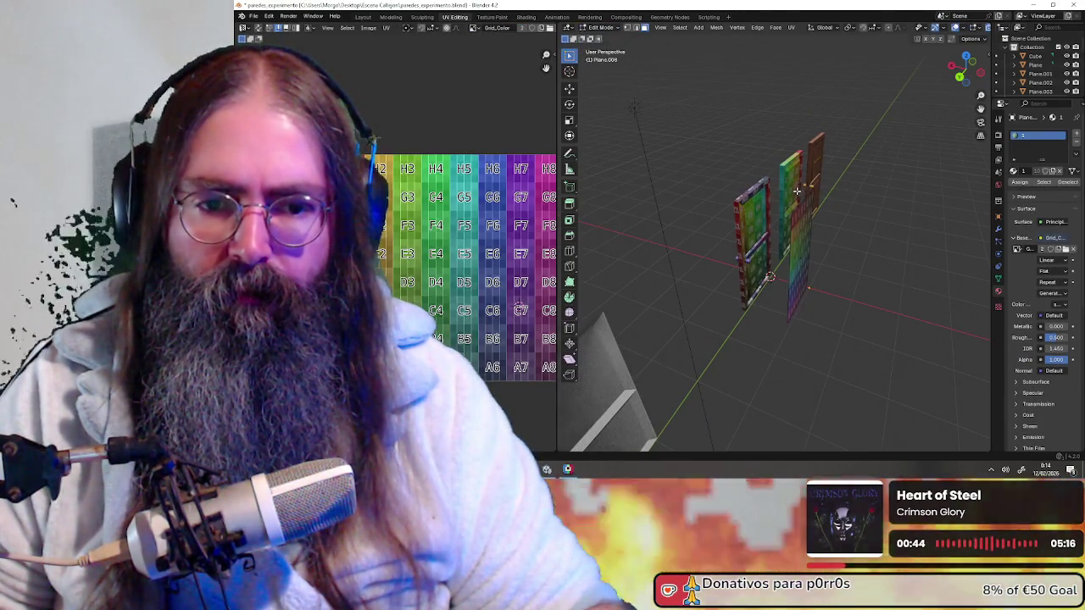
pyautogui.moveTo(761, 194); pyautogui.dragTo(786, 205, button='middle')
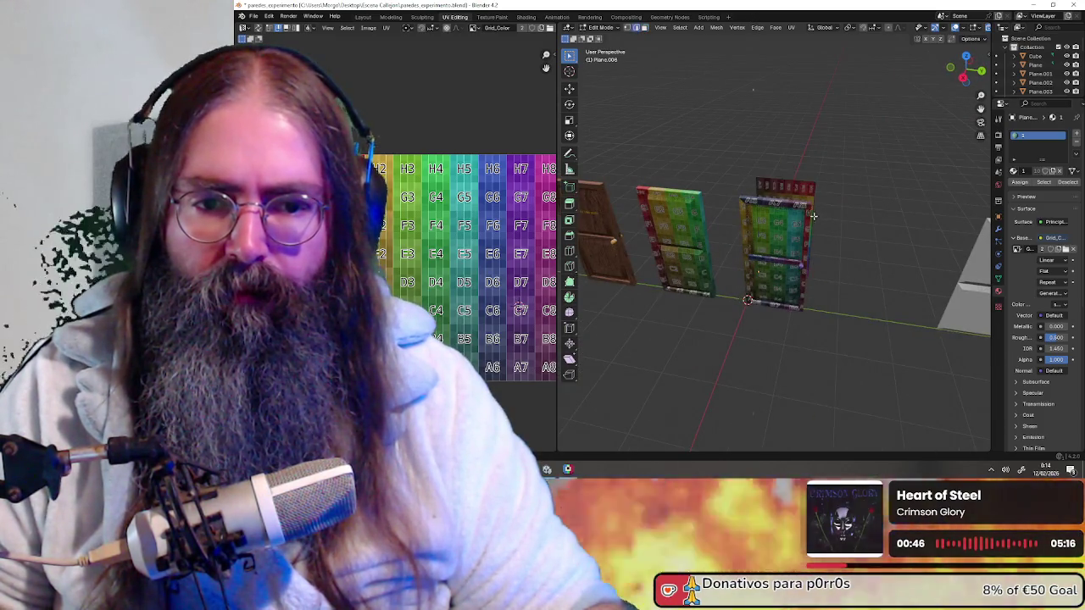
pyautogui.press('Tab')
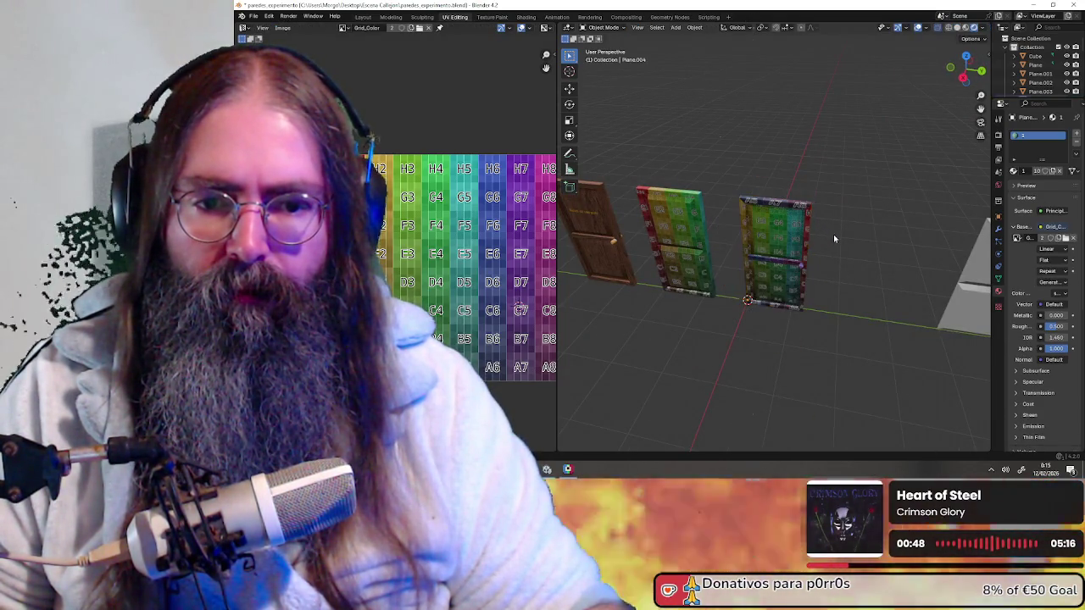
pyautogui.press('Tab')
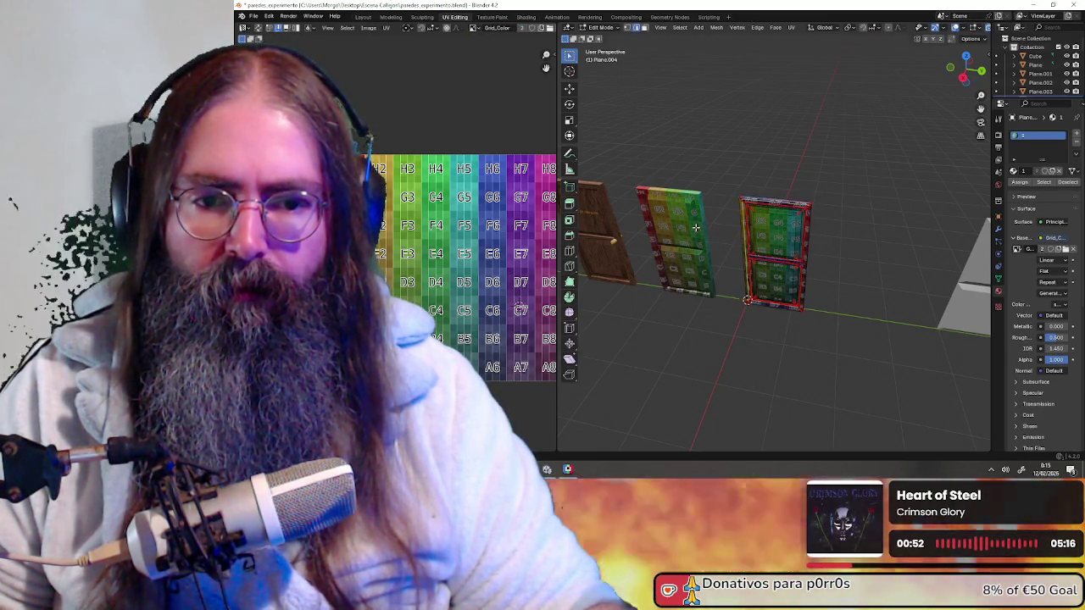
pyautogui.press('2')
# - Back in Object Mode, grab Plane.004 and place it apart from the other planes
pyautogui.click(602, 27)
pyautogui.click(602, 38)
pyautogui.press('g')
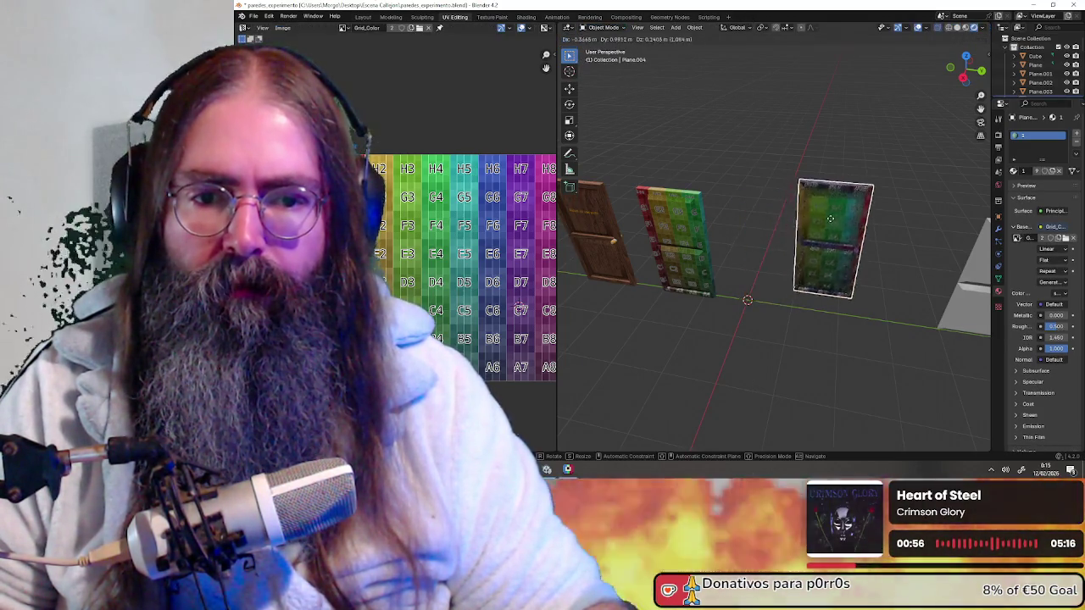
pyautogui.click(771, 234)
pyautogui.moveTo(772, 233)
pyautogui.mouseDown(button='middle')
pyautogui.moveTo(868, 352)
pyautogui.moveTo(751, 296)
pyautogui.mouseUp(button='middle')
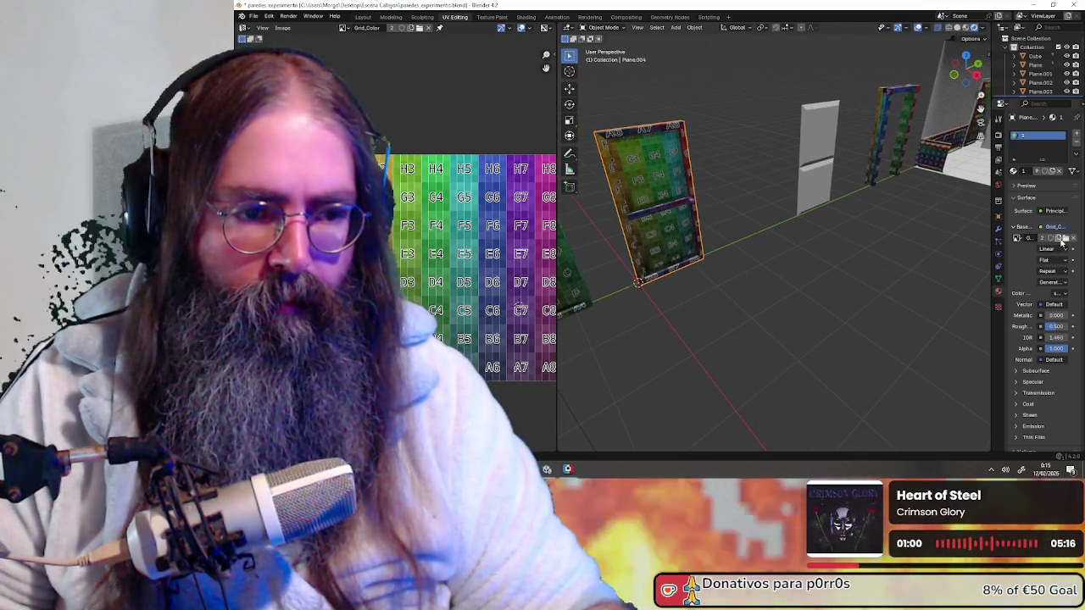
pyautogui.click(1015, 171)
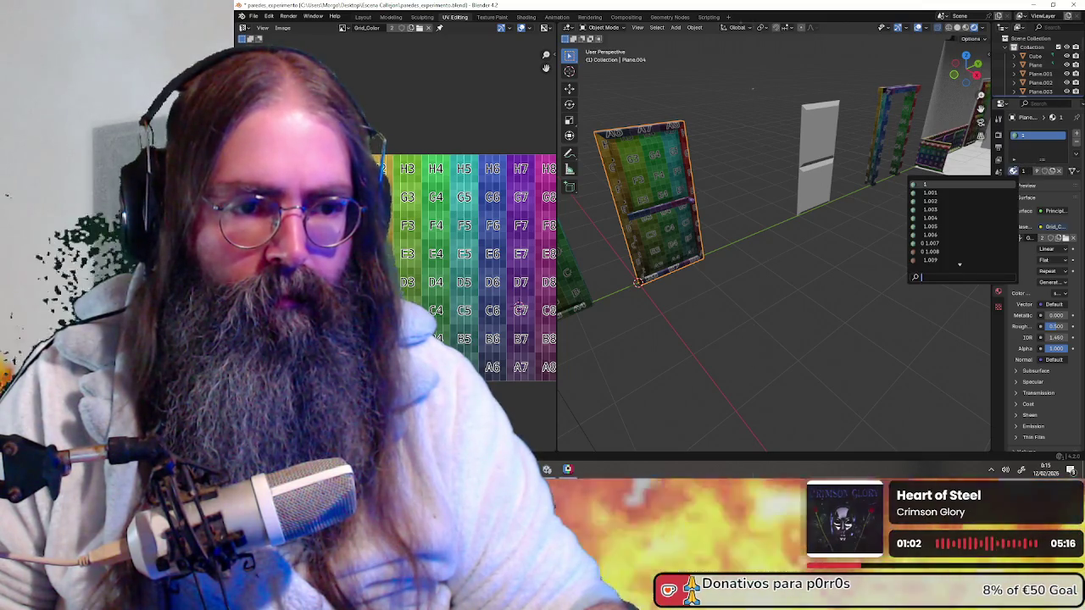
# - Give the plane the wooden material 1.008 and save paredes_experimento.blend
pyautogui.click(946, 251)
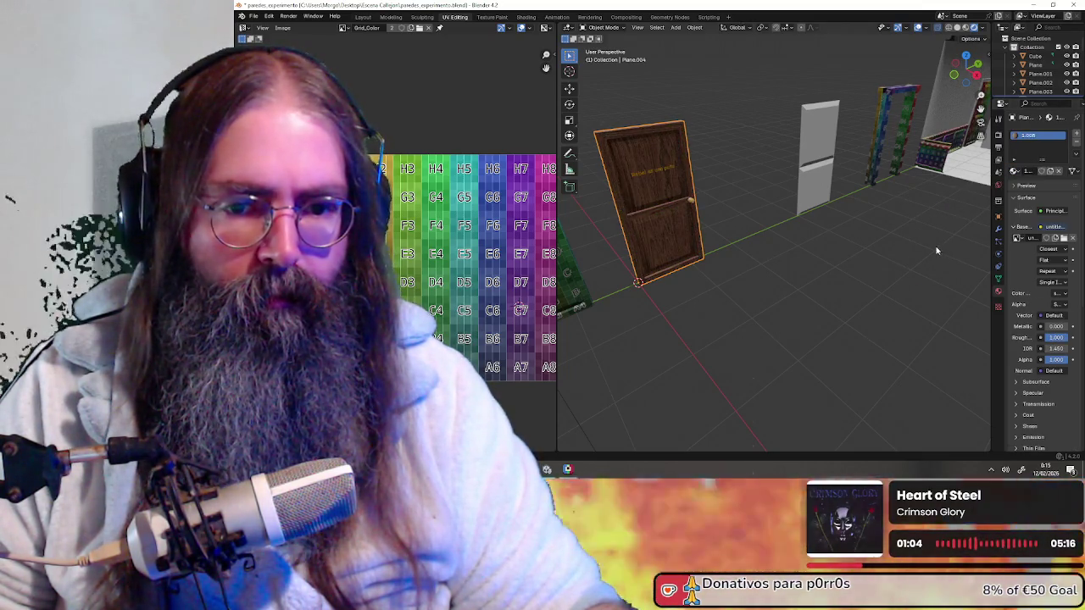
pyautogui.click(1015, 172)
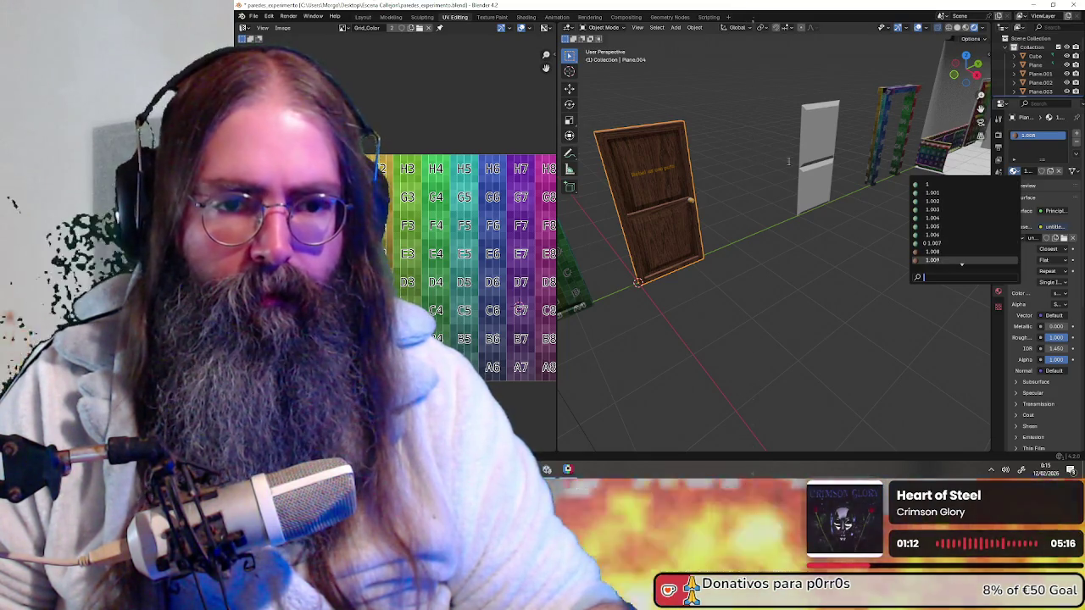
pyautogui.moveTo(802, 282)
pyautogui.mouseDown(button='middle')
pyautogui.moveTo(690, 285)
pyautogui.moveTo(769, 282)
pyautogui.mouseUp(button='middle')
pyautogui.moveTo(755, 222)
pyautogui.mouseDown(button='middle')
pyautogui.moveTo(920, 314)
pyautogui.moveTo(831, 308)
pyautogui.mouseUp(button='middle')
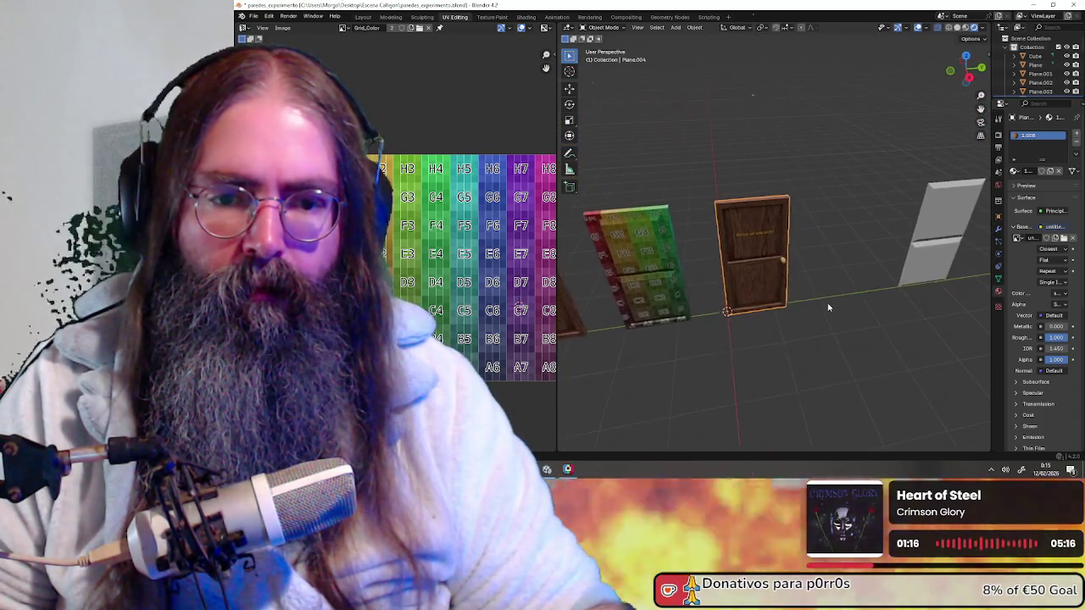
pyautogui.scroll(3, 826, 303)
pyautogui.scroll(2, 831, 300)
pyautogui.hotkey('ctrl', 's')
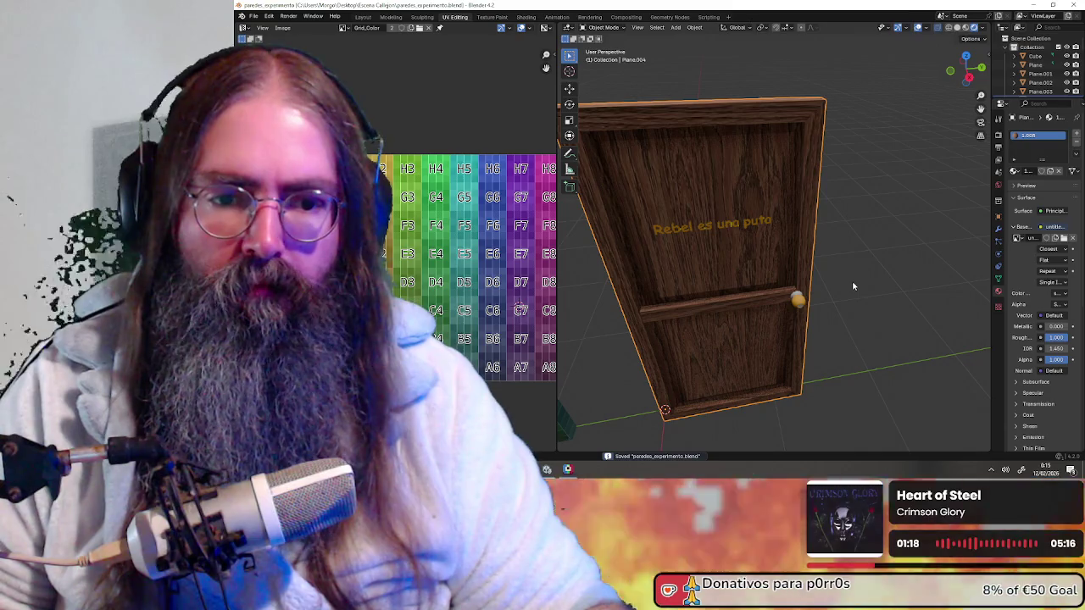
# - Try the Cycles render engine, switch back to EEVEE, then move to Pixelorama
pyautogui.moveTo(854, 278)
pyautogui.mouseDown(button='middle')
pyautogui.moveTo(891, 238)
pyautogui.moveTo(882, 250)
pyautogui.mouseUp(button='middle')
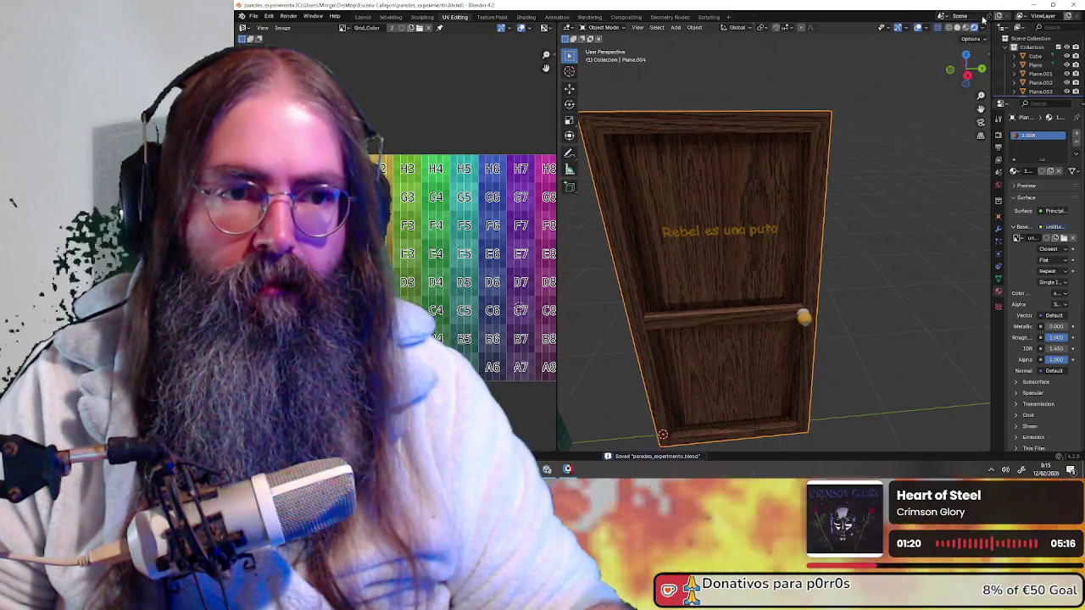
pyautogui.click(998, 120)
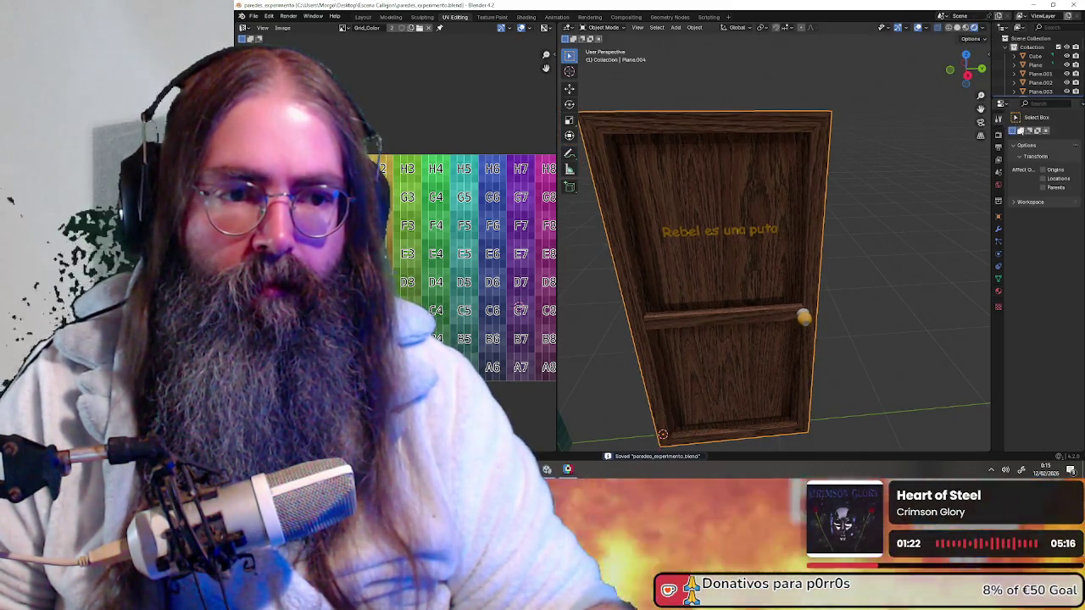
pyautogui.click(998, 134)
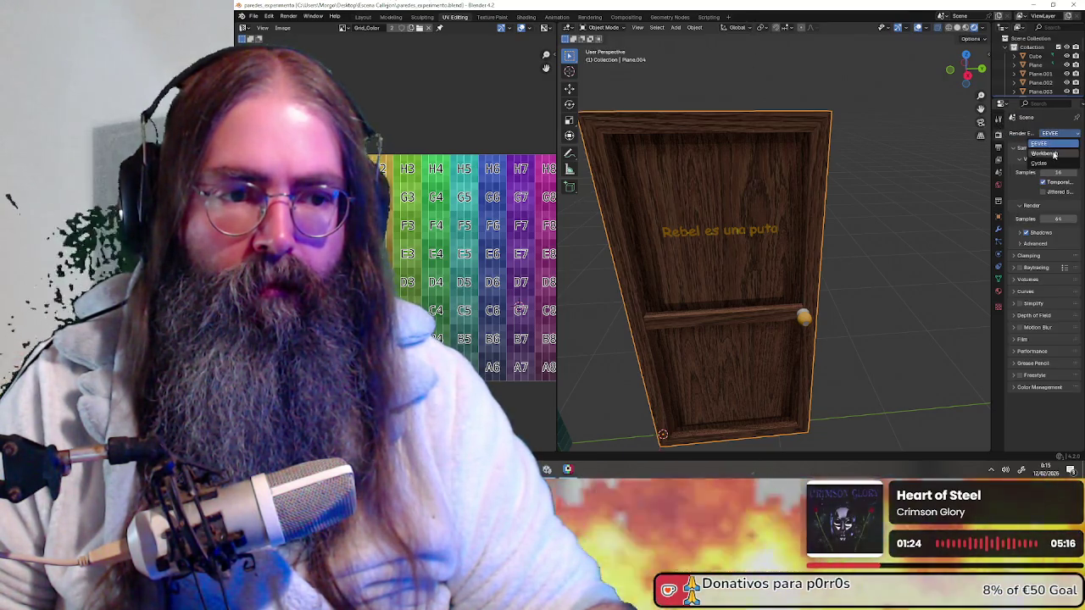
pyautogui.click(1055, 162)
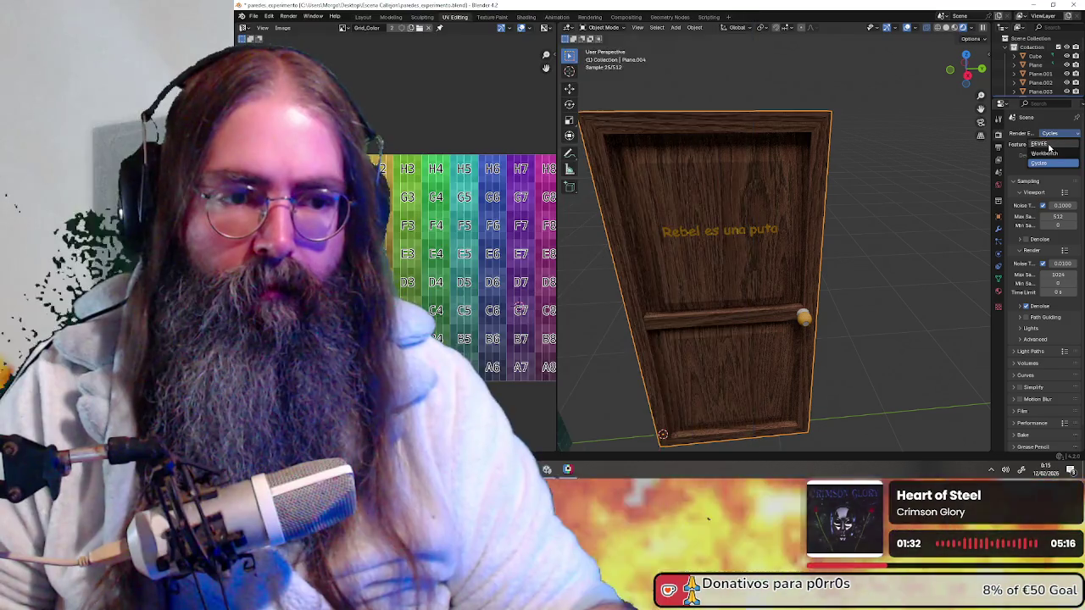
pyautogui.click(1045, 144)
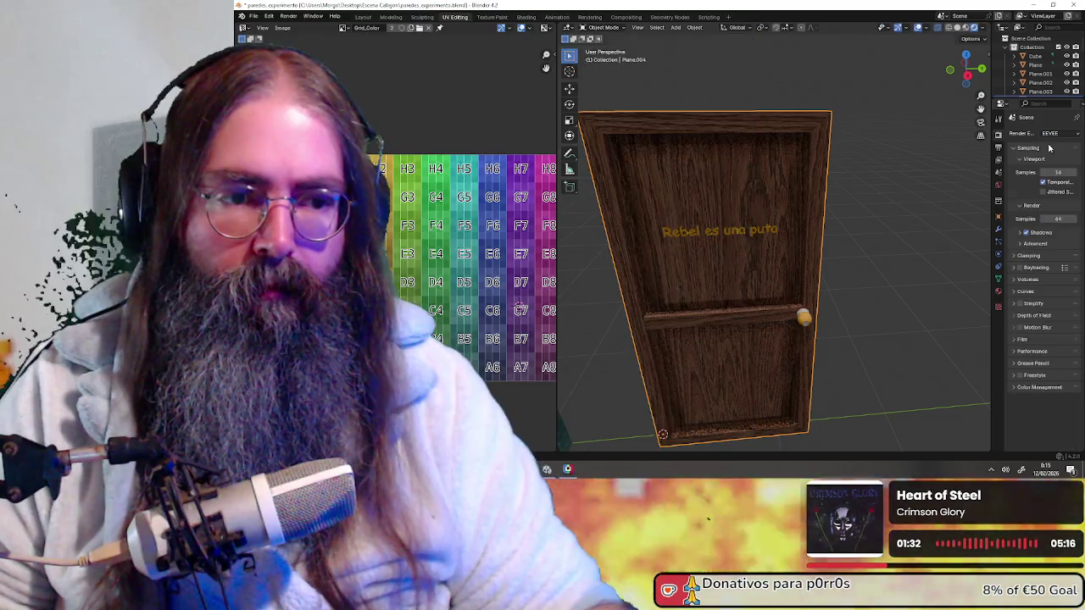
pyautogui.moveTo(796, 237); pyautogui.dragTo(823, 220, button='middle')
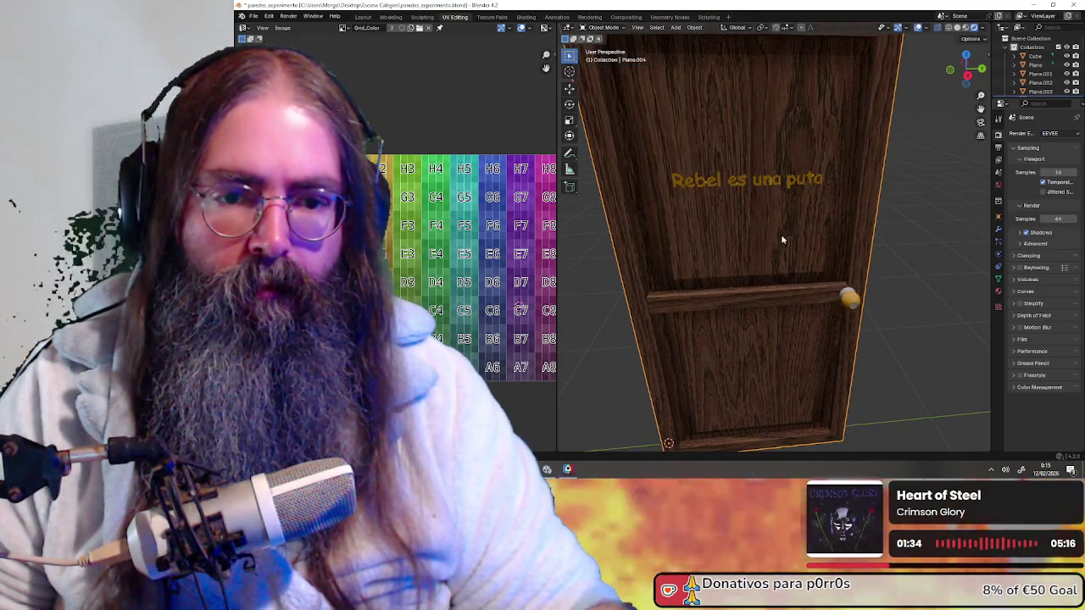
pyautogui.moveTo(787, 256); pyautogui.dragTo(788, 252, button='middle')
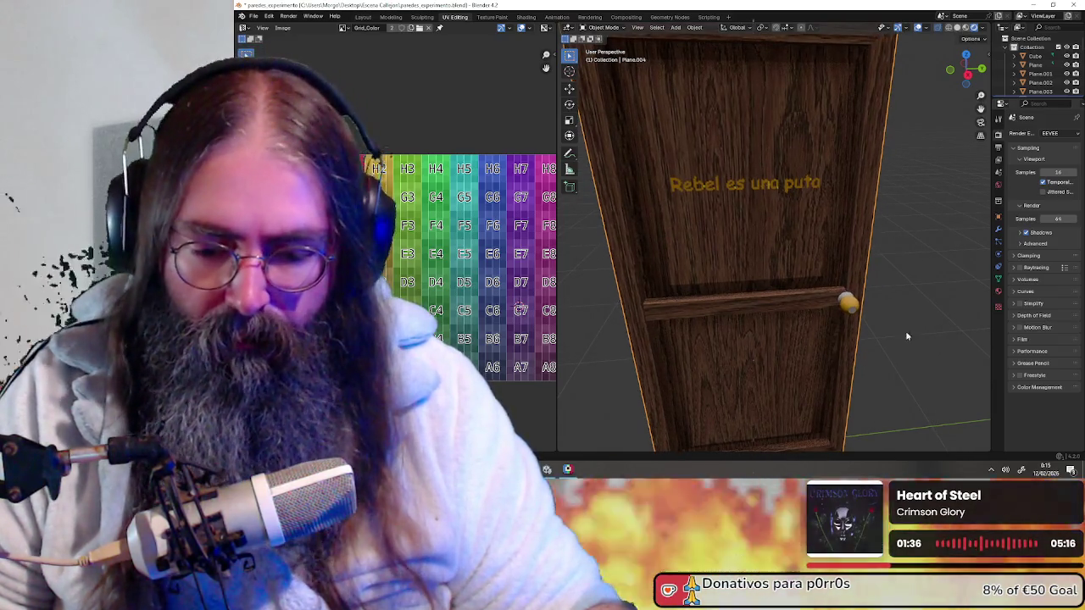
pyautogui.hotkey('alt', 'Tab')
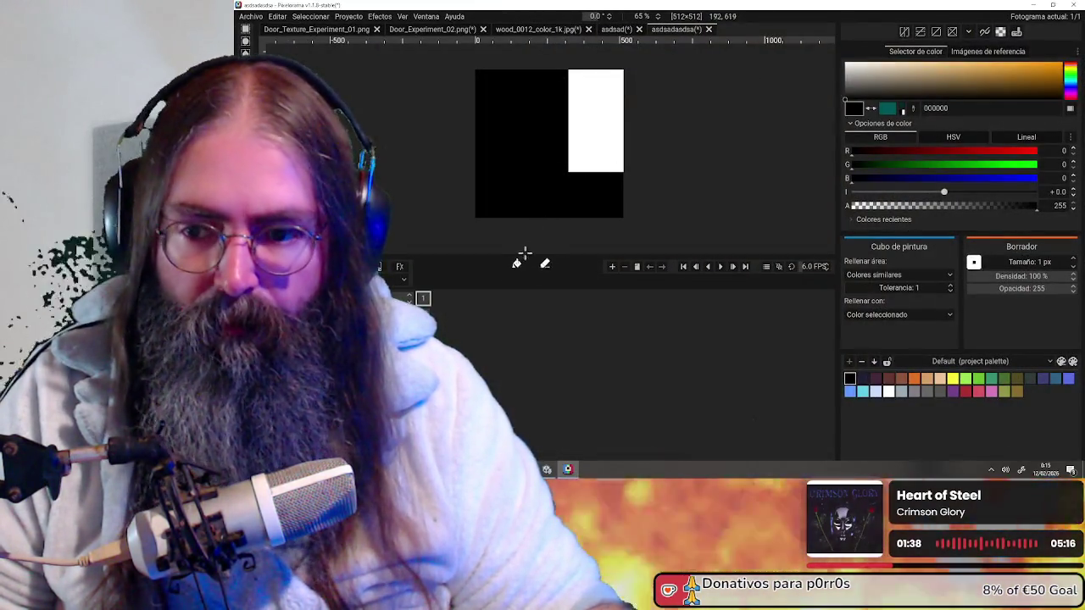
# - Restore the wood texture with white knob shapes and export it over untitledfuck.png
pyautogui.hotkey('ctrl', 'z')
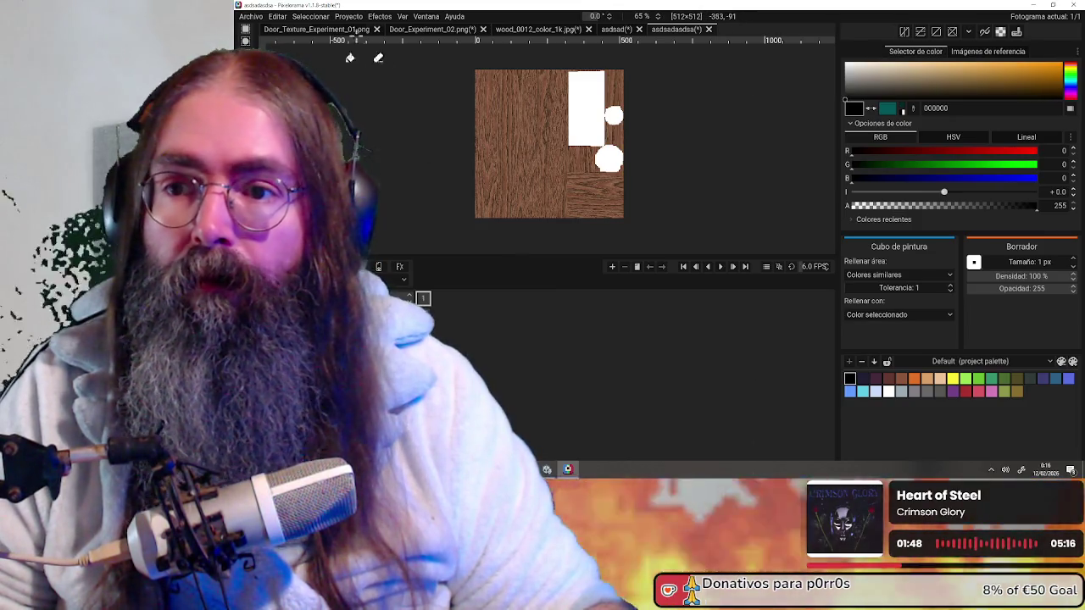
pyautogui.click(251, 17)
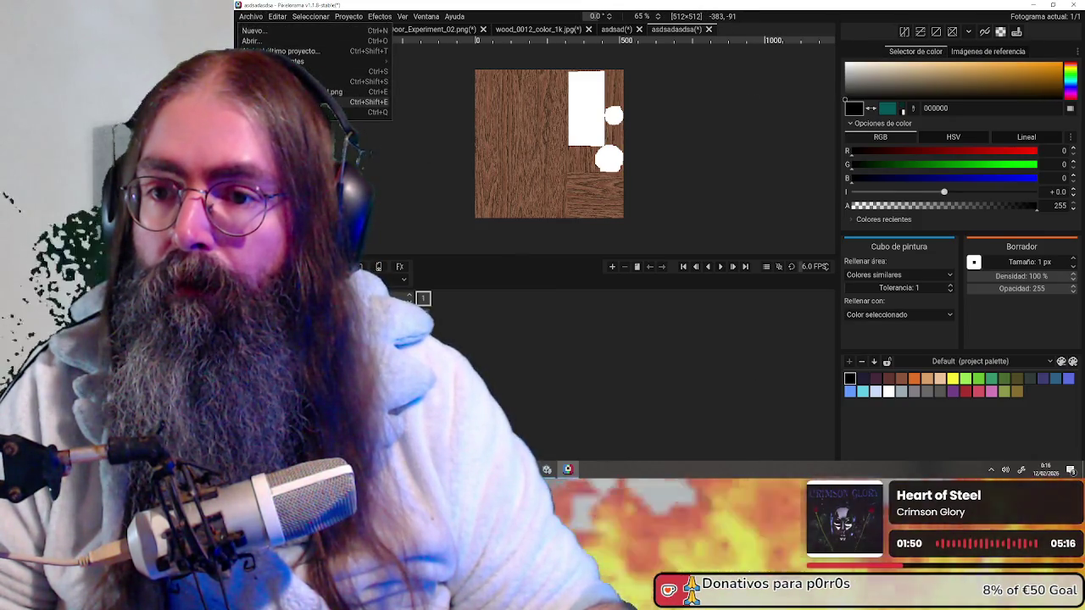
pyautogui.click(289, 102)
pyautogui.click(579, 330)
pyautogui.press('BackSpace')
pyautogui.press('BackSpace')
pyautogui.press('BackSpace')
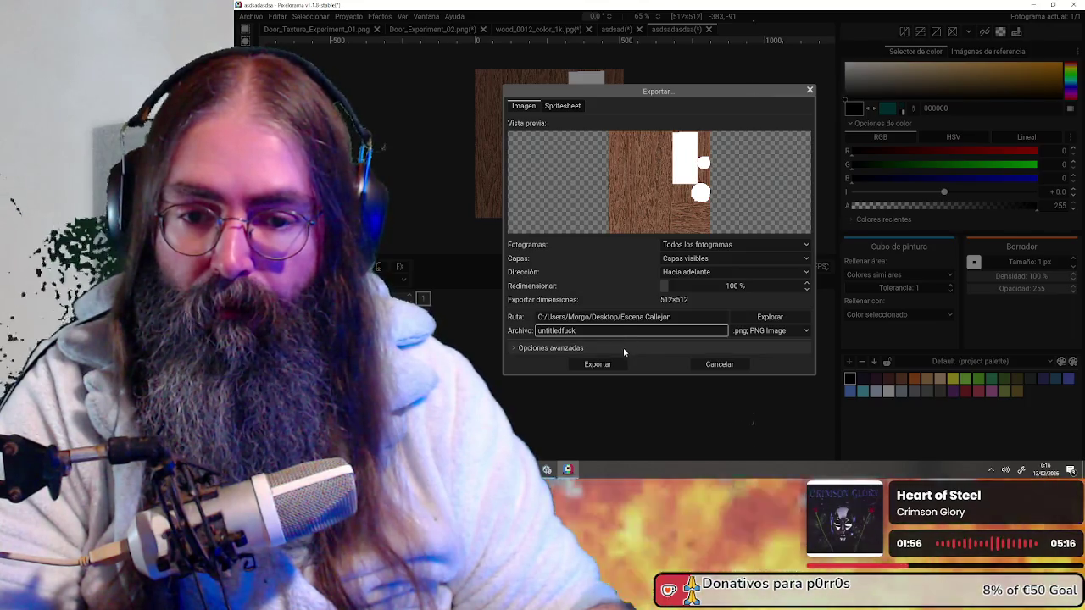
pyautogui.click(598, 365)
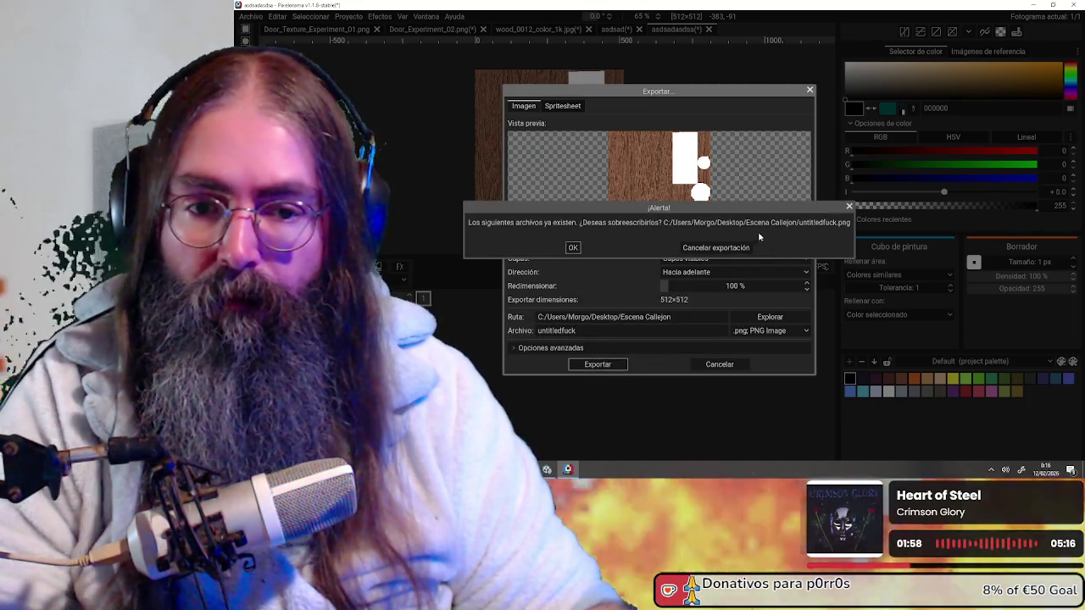
pyautogui.click(717, 245)
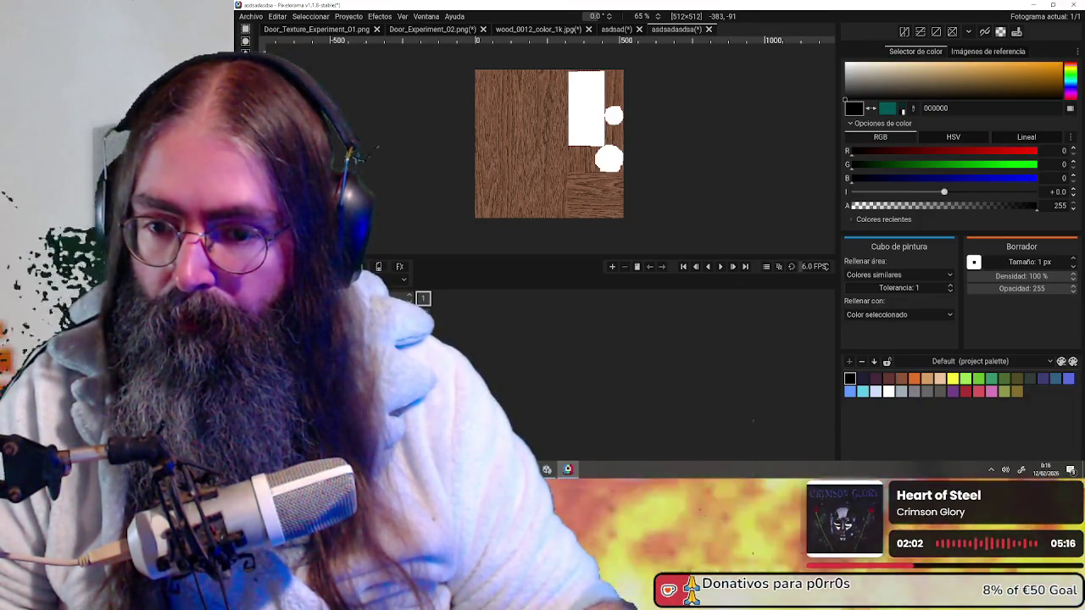
pyautogui.hotkey('ctrl', 'z')
pyautogui.hotkey('ctrl', 'y')
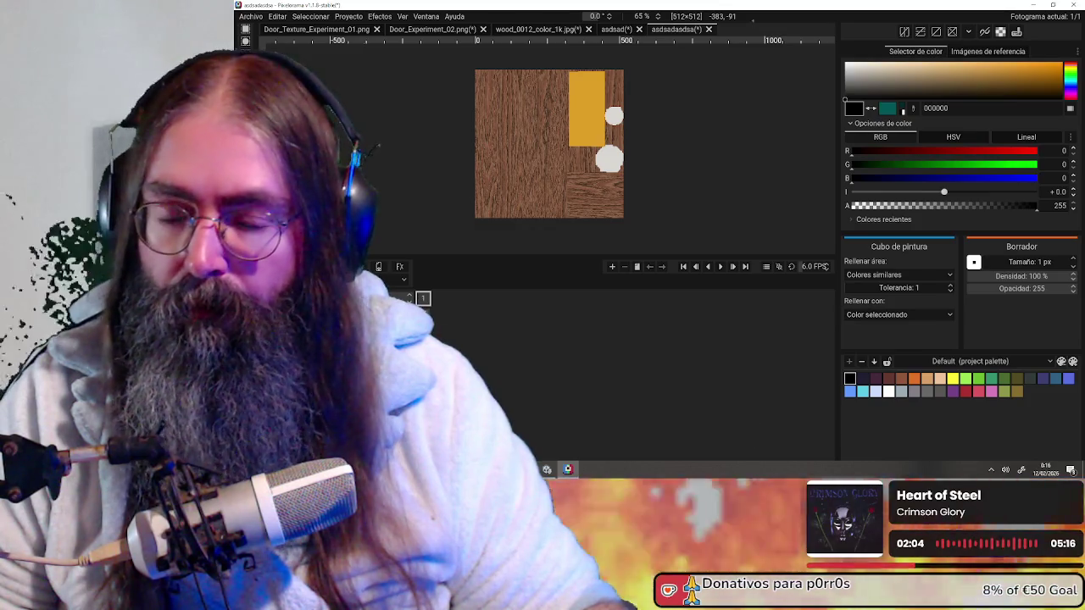
# - Reveal the door line-art (gridded window, panels, wheel, planks) over the orange-panelled wood texture
pyautogui.scroll(4, 596, 133)
pyautogui.scroll(-2, 596, 133)
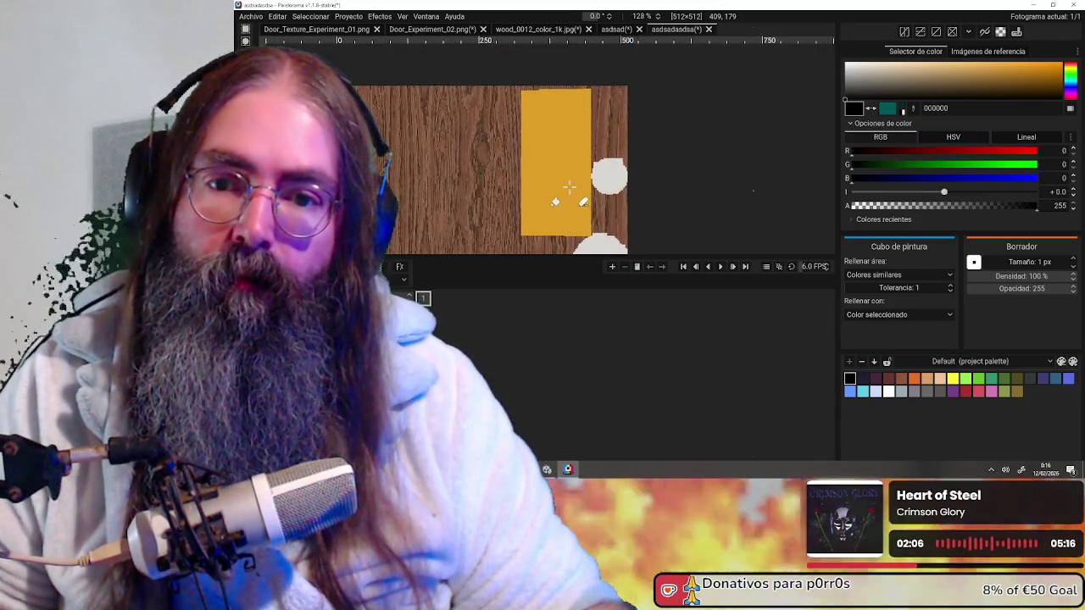
pyautogui.scroll(-1, 584, 157)
pyautogui.scroll(-2, 573, 179)
pyautogui.scroll(1, 573, 179)
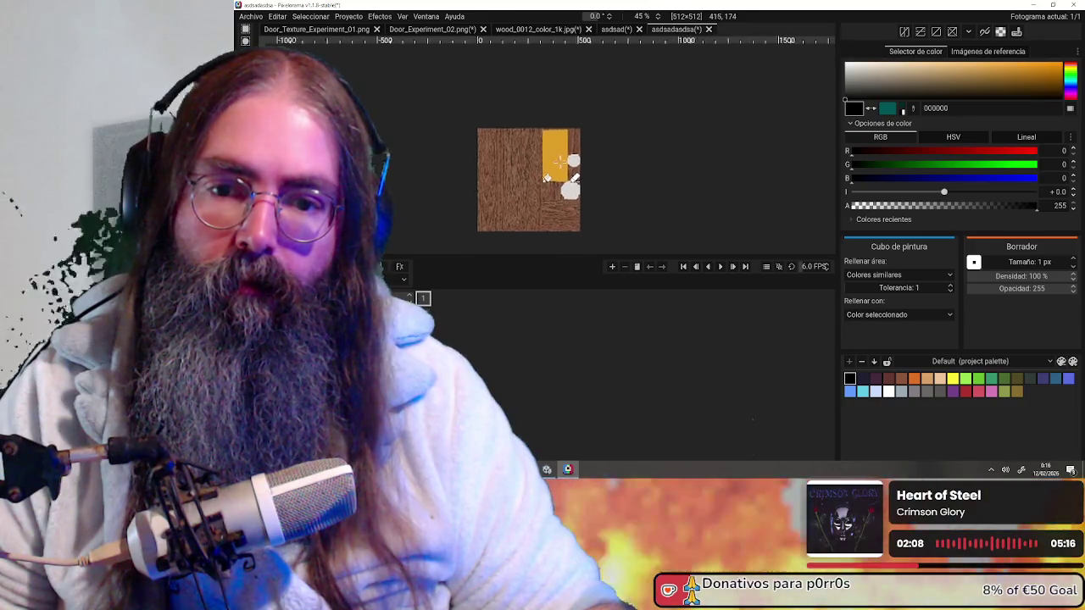
pyautogui.scroll(2, 576, 171)
pyautogui.scroll(1, 582, 163)
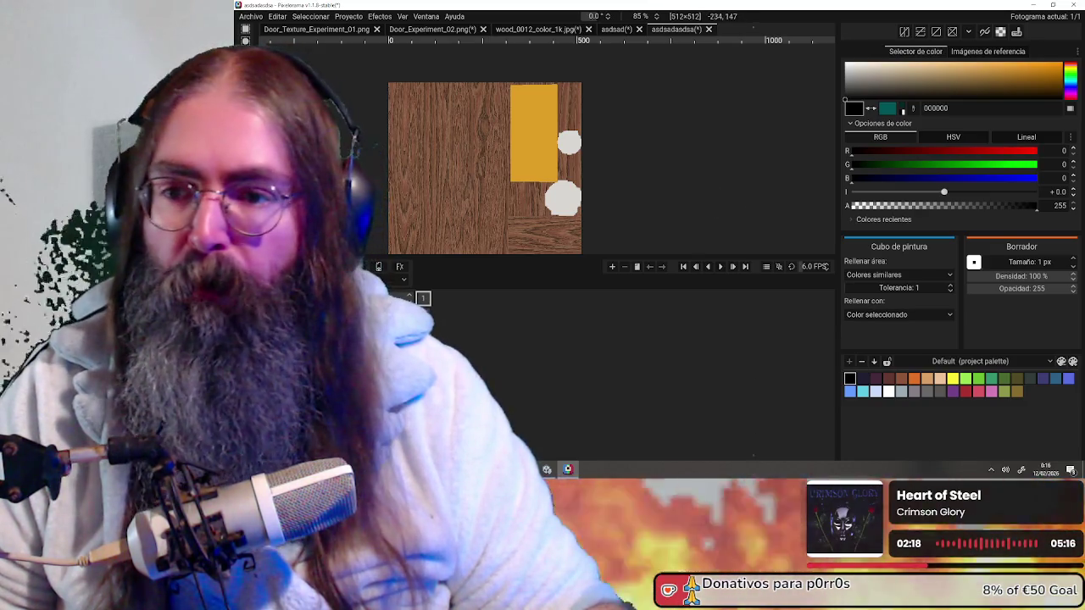
pyautogui.hotkey('ctrl', 'z')
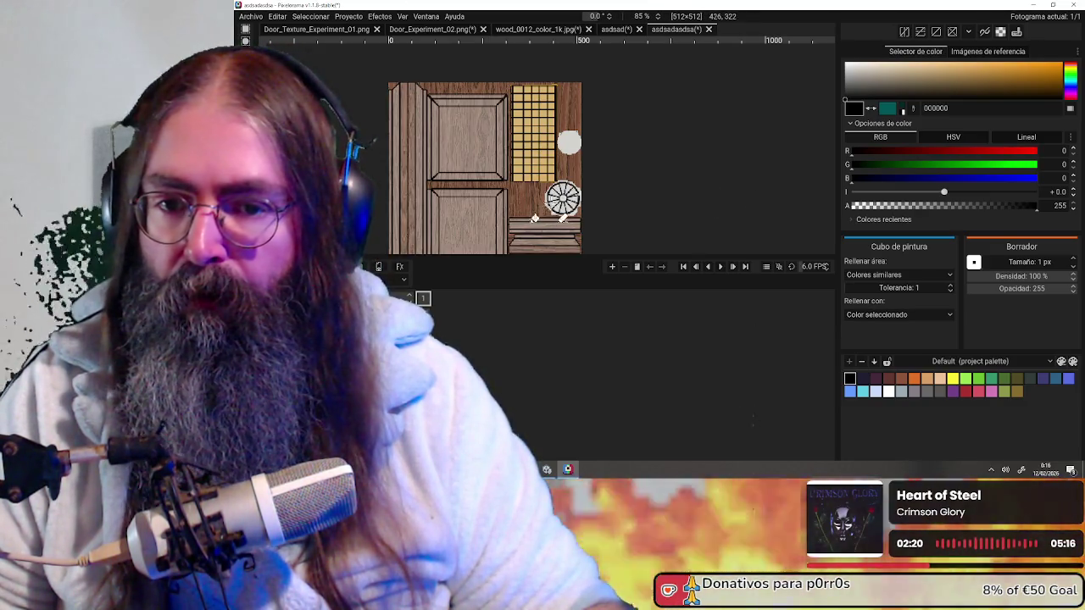
pyautogui.scroll(3, 577, 125)
pyautogui.scroll(2, 563, 153)
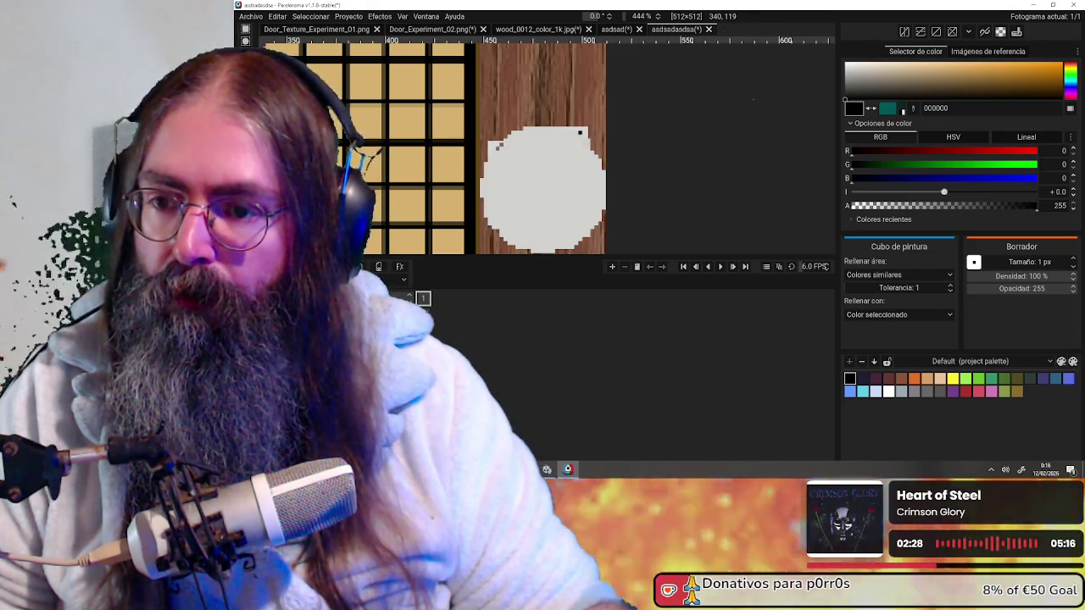
# - Leave the knob circle unmarked after a Pencil trial sketch, then pick the Ellipse tool
pyautogui.press('b')
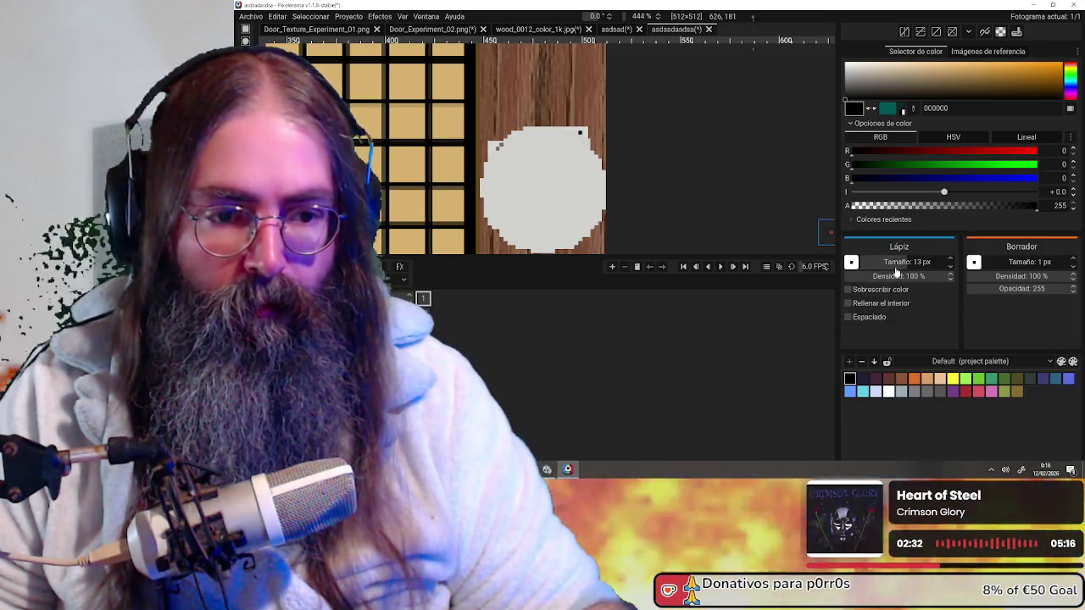
pyautogui.scroll(2, 536, 190)
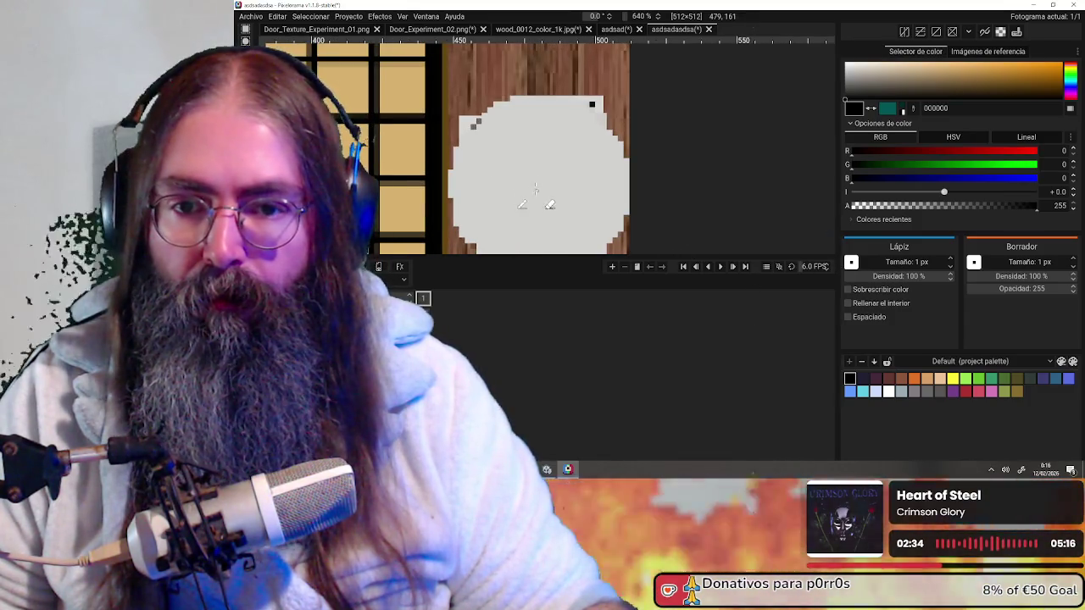
pyautogui.scroll(-2, 534, 192)
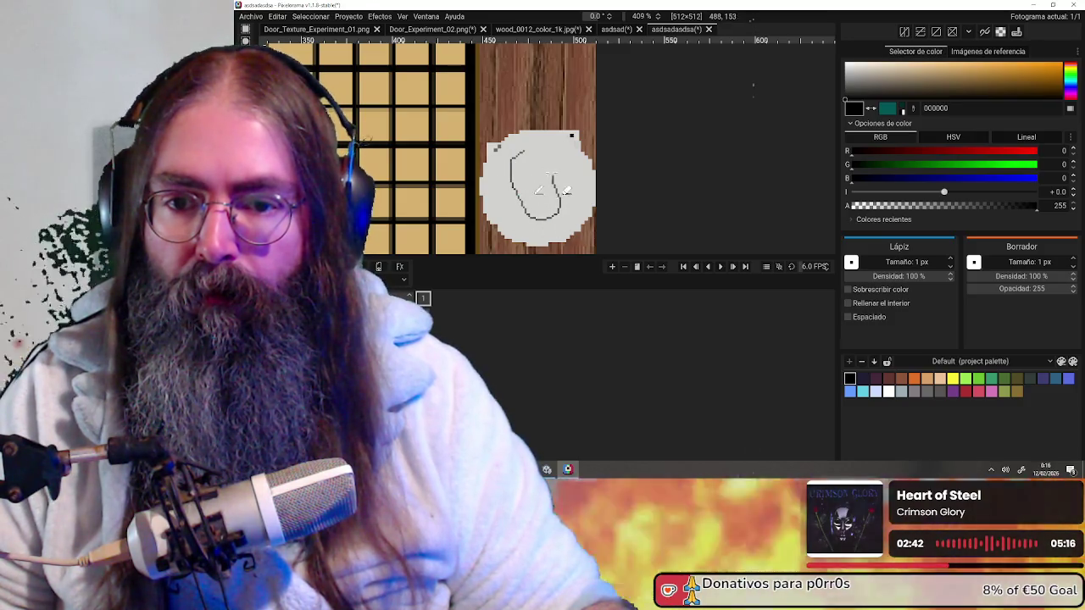
pyautogui.scroll(-2, 525, 183)
pyautogui.scroll(-2, 542, 191)
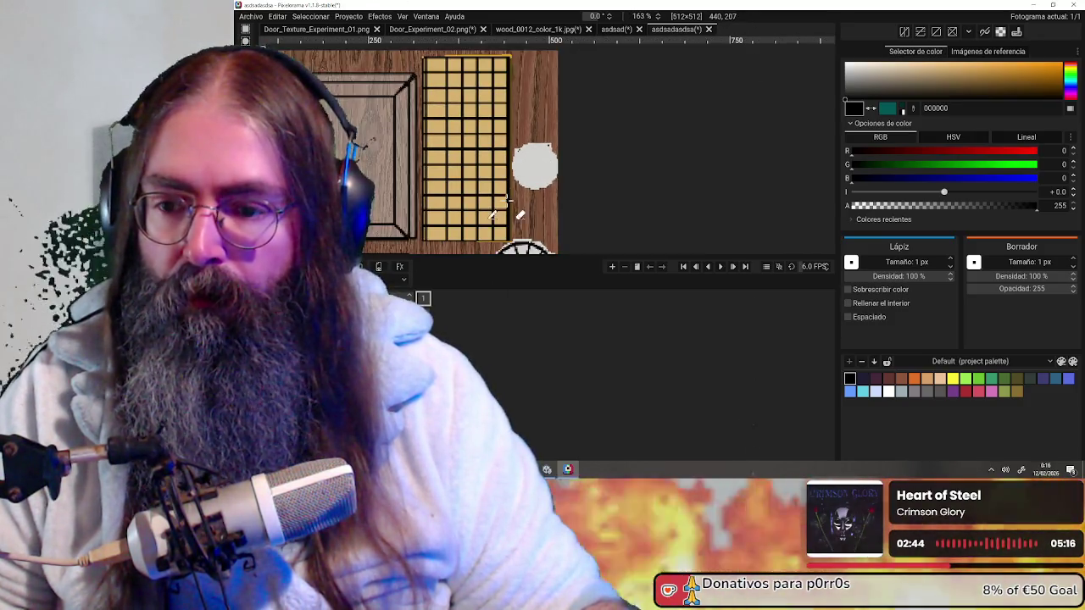
pyautogui.scroll(-1, 576, 204)
pyautogui.moveTo(583, 206); pyautogui.dragTo(600, 208, button='middle')
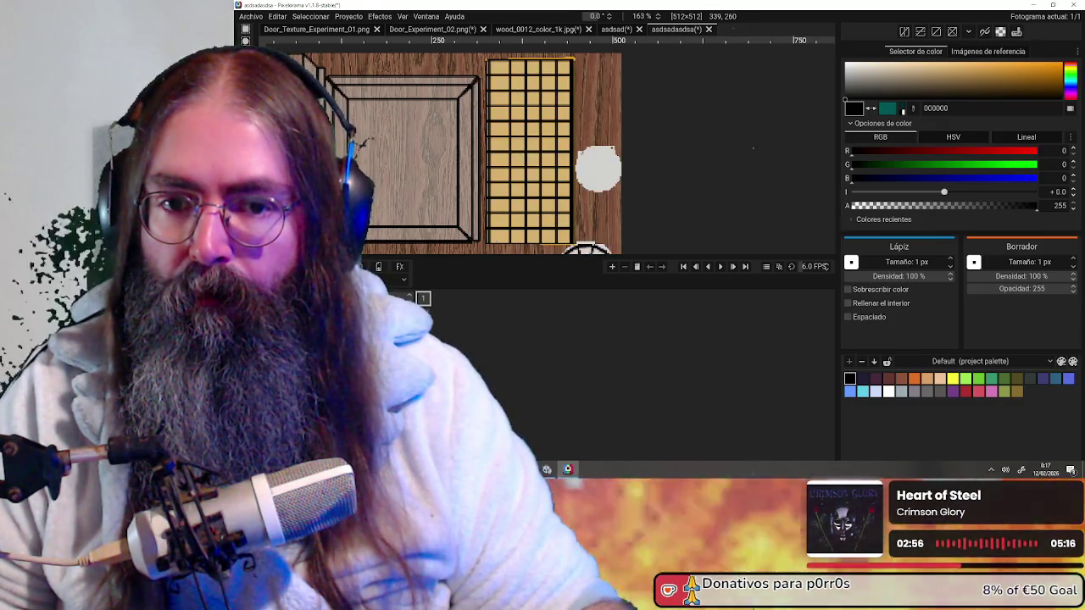
pyautogui.scroll(5, 622, 160)
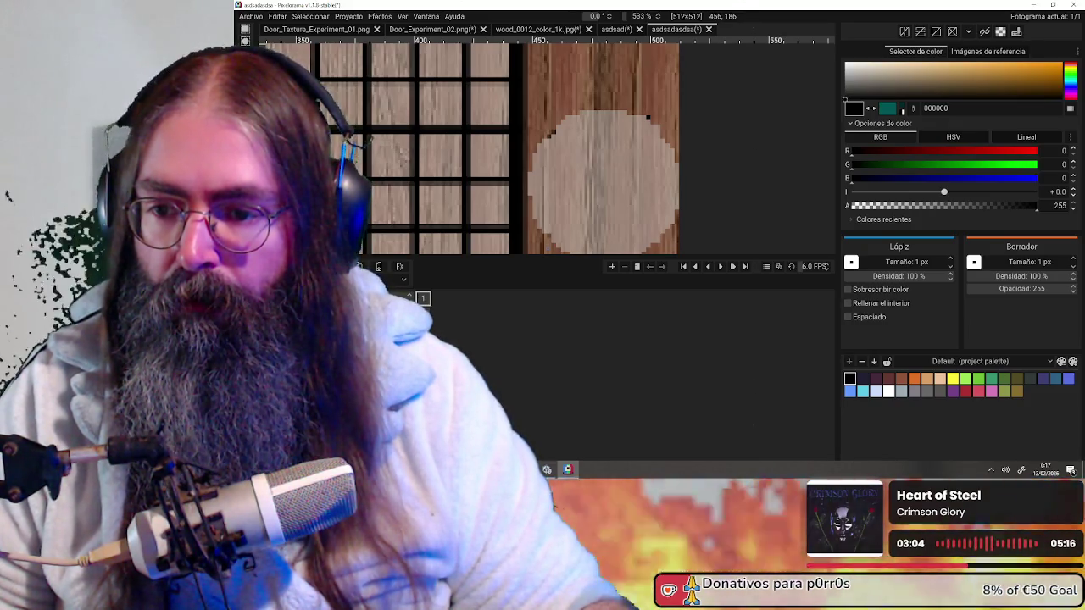
pyautogui.scroll(2, 617, 175)
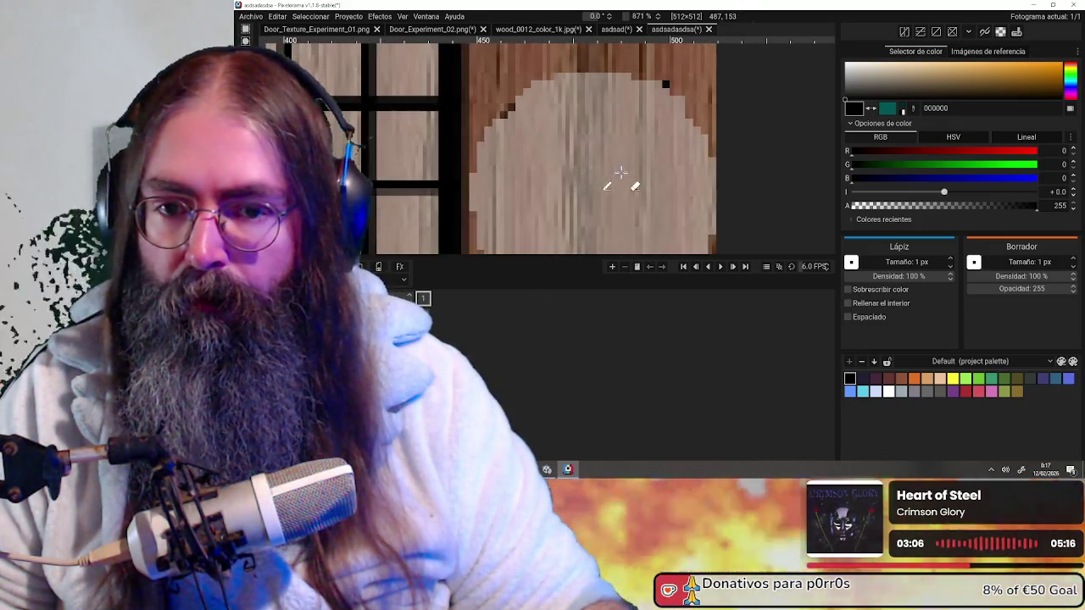
pyautogui.scroll(-2, 610, 107)
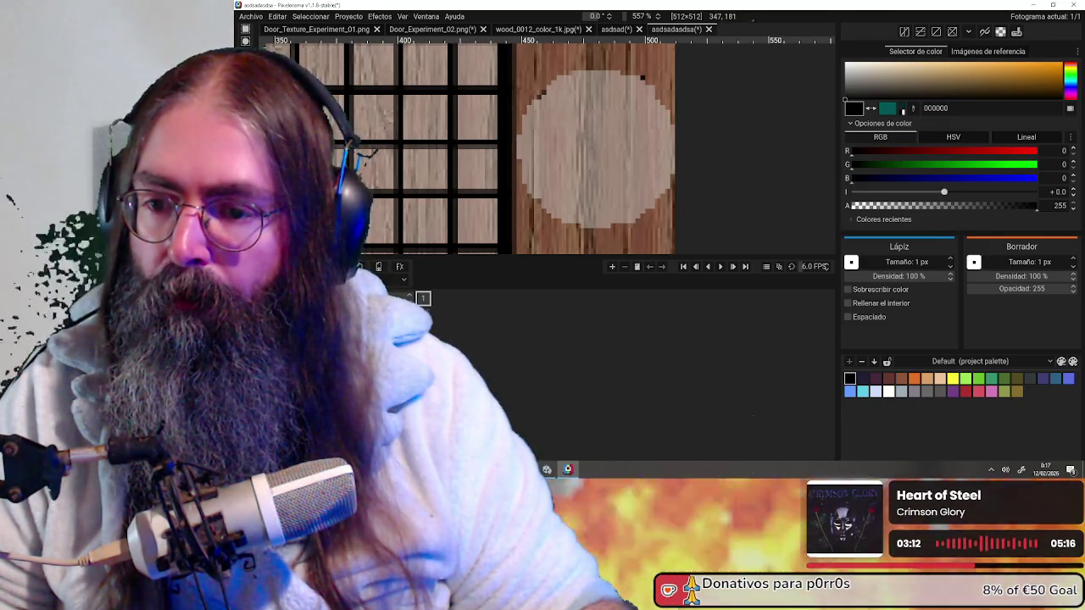
pyautogui.hotkey('shift', 'e')
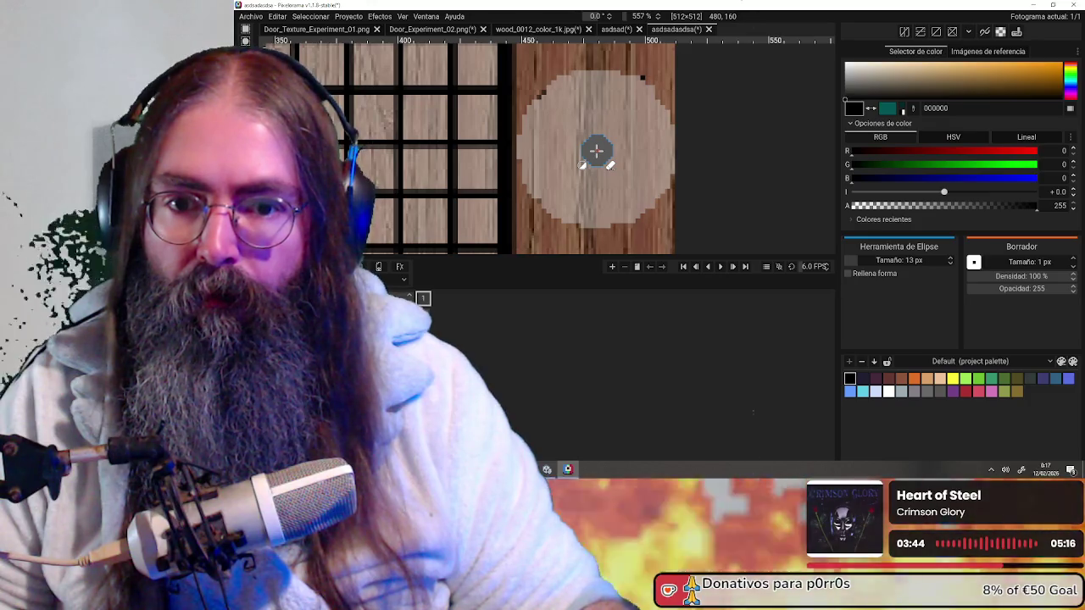
# - Draw the keyhole on the upper plate: an ellipse dot with a narrow Pencil slot below
pyautogui.click(596, 151)
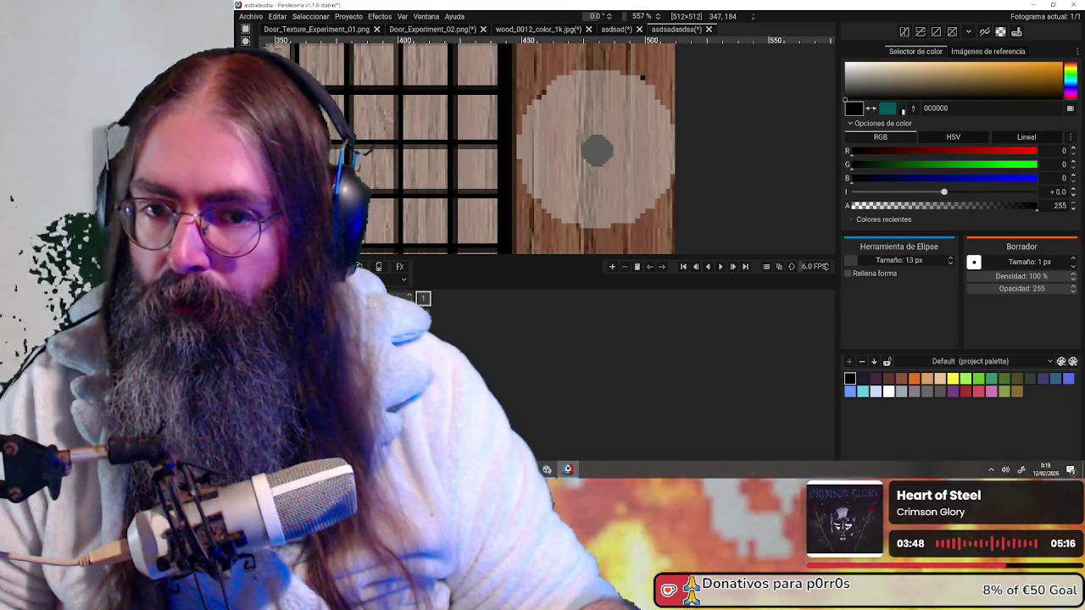
pyautogui.press('b')
pyautogui.scroll(5, 595, 171)
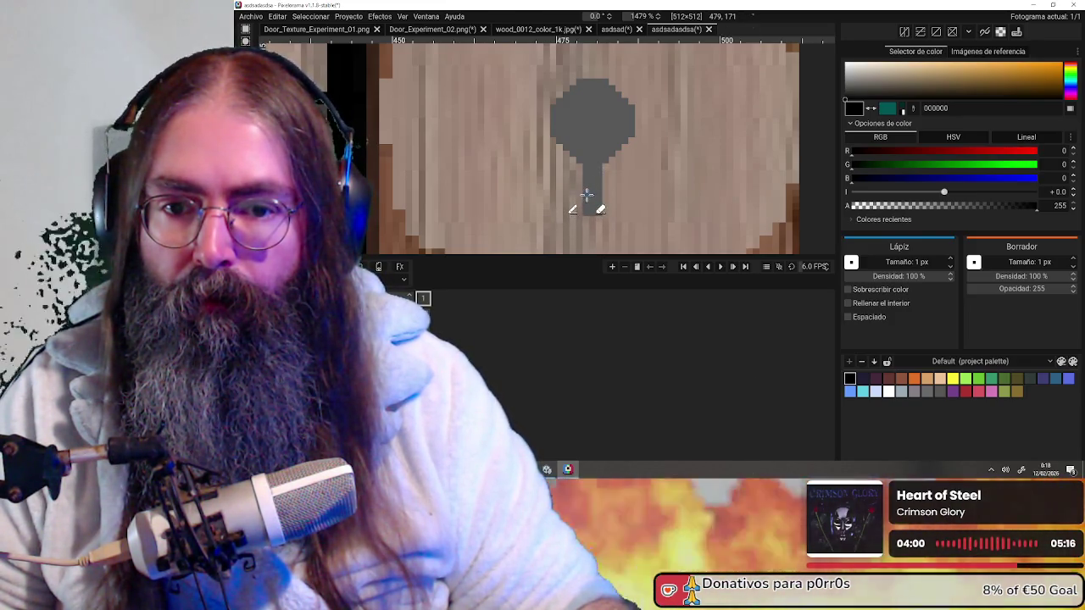
pyautogui.scroll(-3, 587, 195)
pyautogui.scroll(-2, 589, 190)
pyautogui.scroll(4, 594, 183)
pyautogui.scroll(-1, 599, 173)
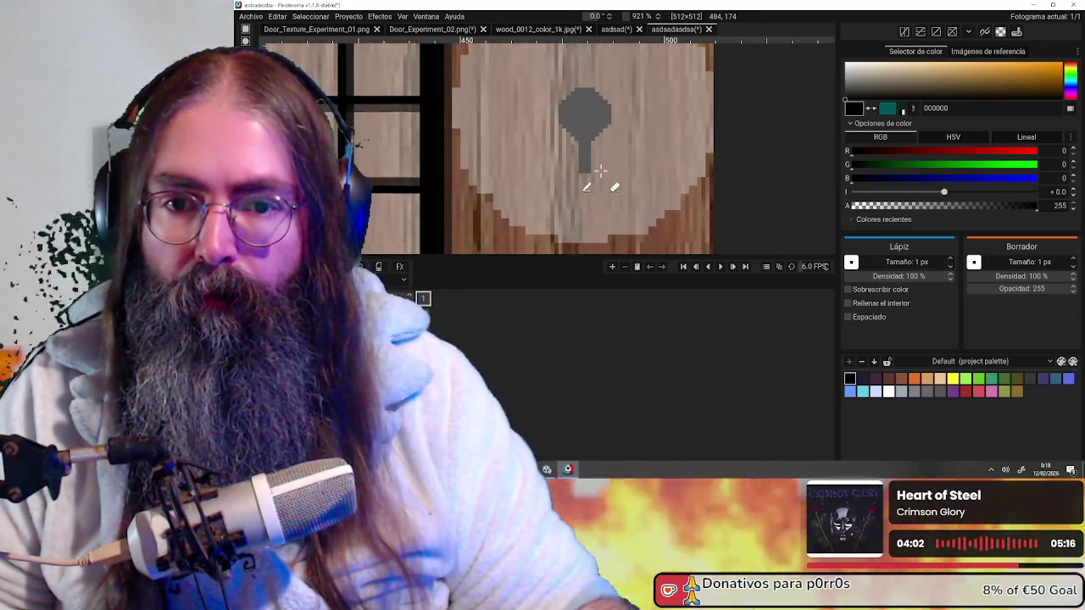
pyautogui.scroll(2, 587, 157)
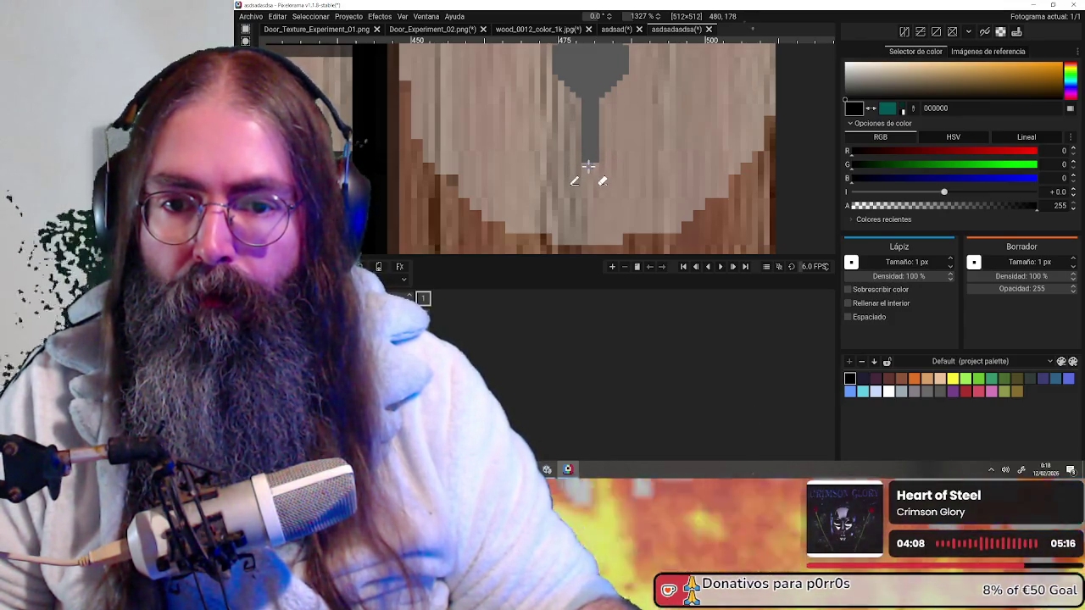
pyautogui.scroll(-4, 585, 170)
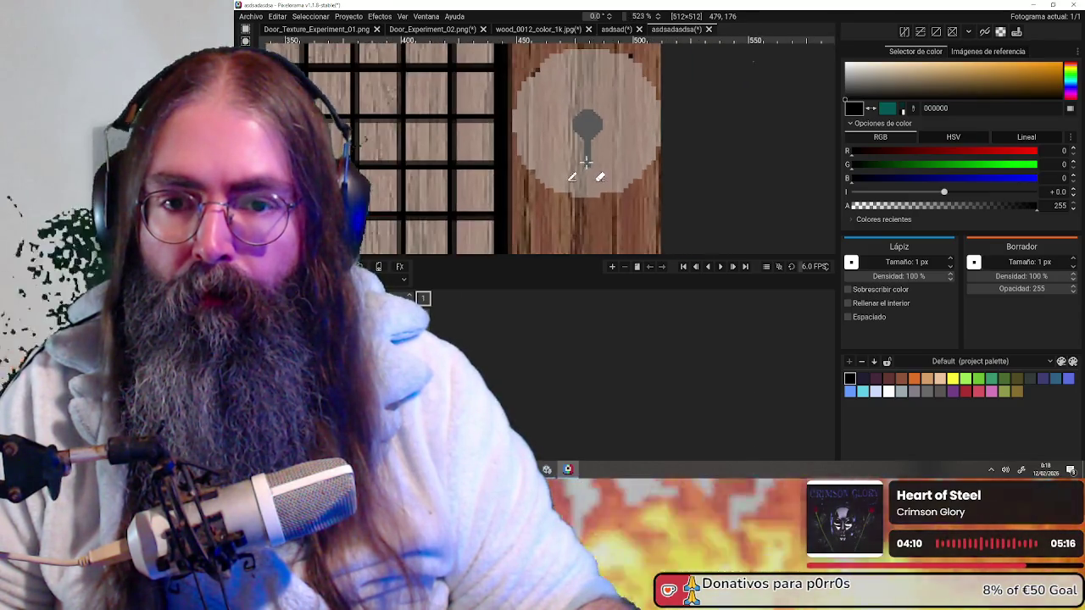
pyautogui.scroll(2, 439, 236)
pyautogui.scroll(-1, 566, 166)
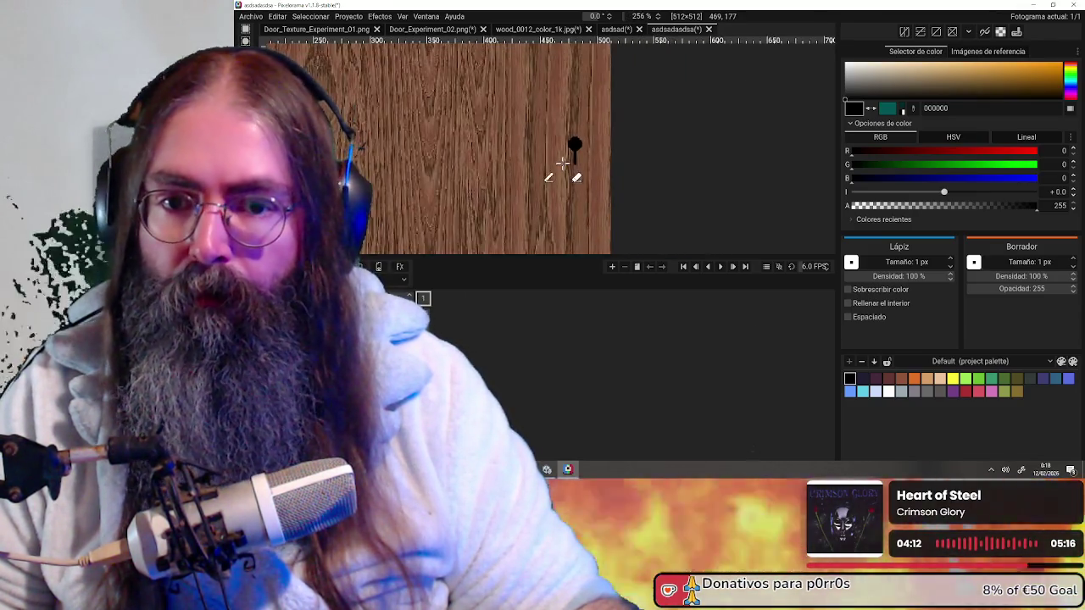
pyautogui.scroll(2, 562, 168)
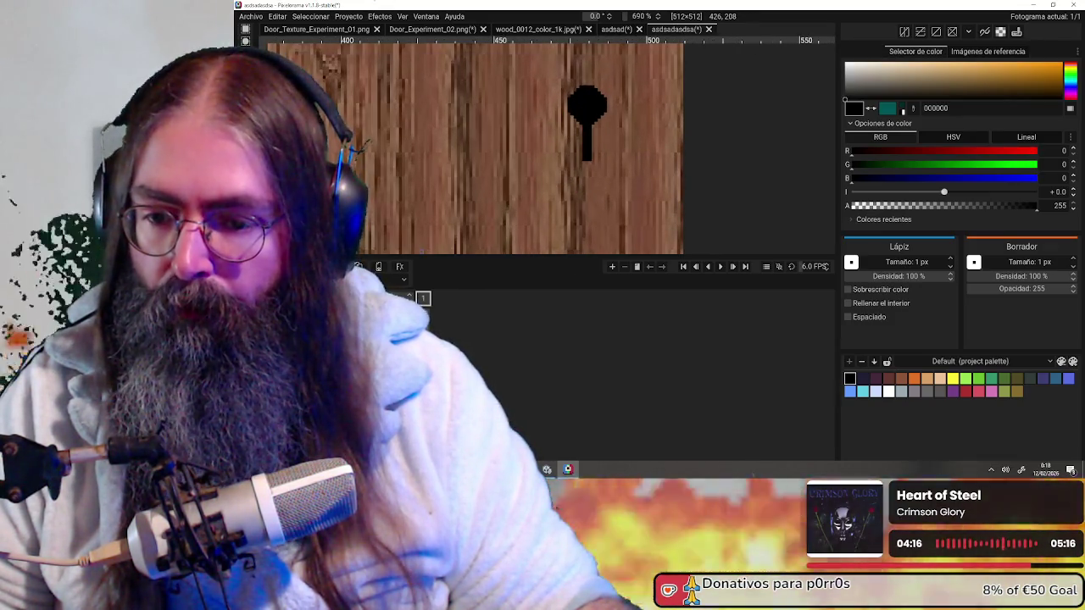
# - Hide the wood overlay layer and recentre the whole door texture in view
pyautogui.click(280, 315)
pyautogui.scroll(-4, 678, 152)
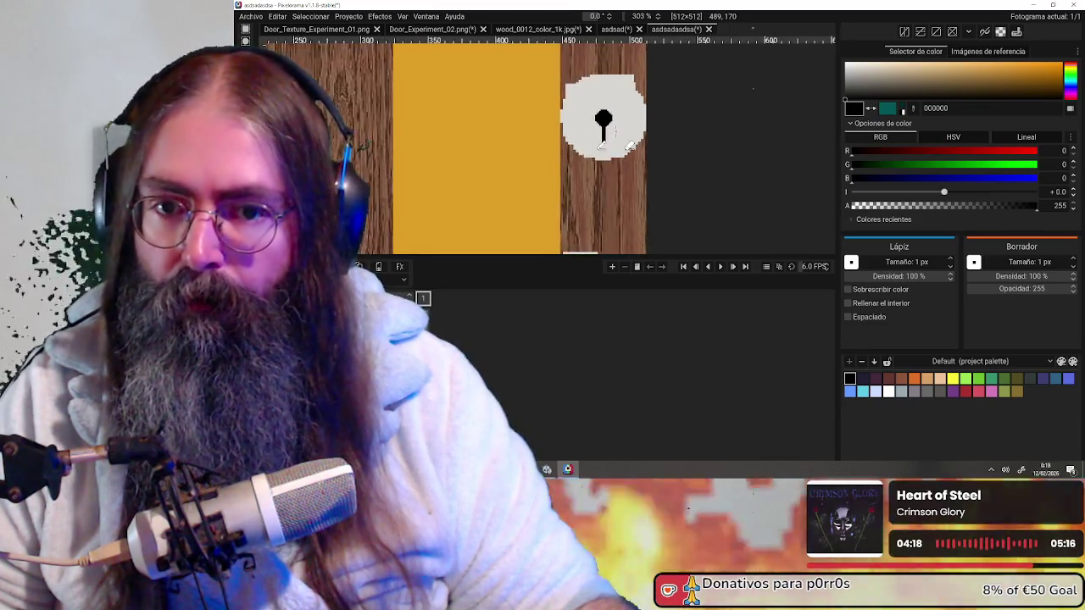
pyautogui.scroll(-3, 690, 158)
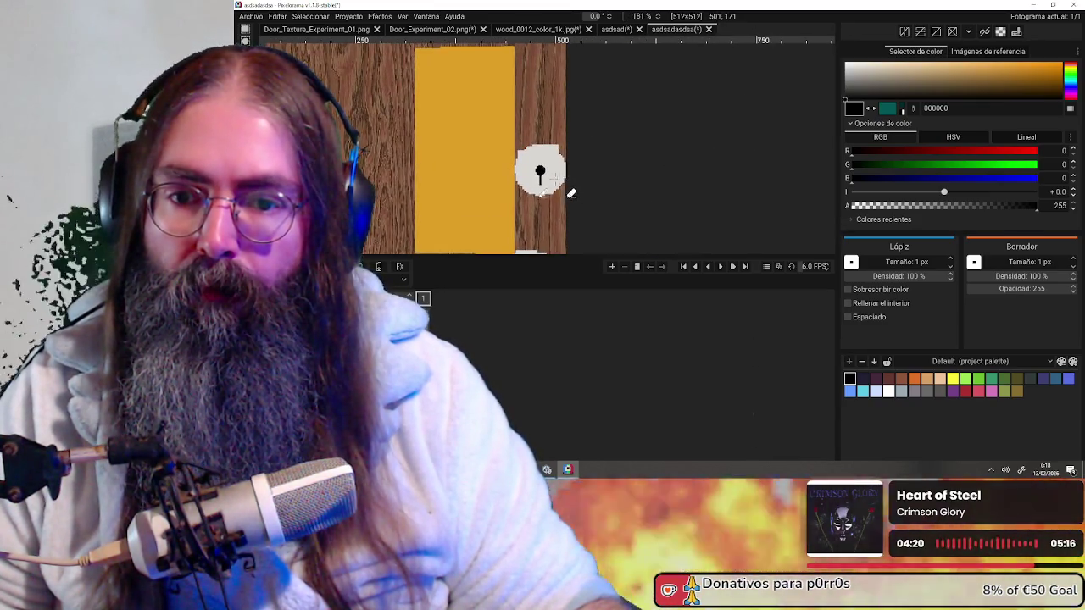
pyautogui.scroll(-6, 566, 190)
pyautogui.moveTo(630, 128); pyautogui.dragTo(581, 189, button='middle')
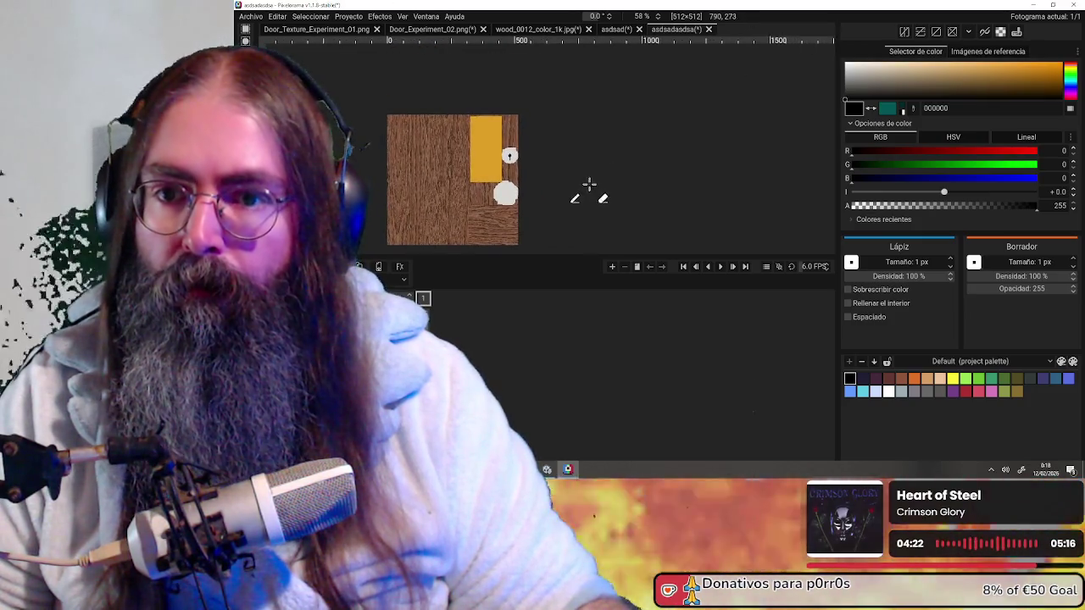
pyautogui.click(247, 17)
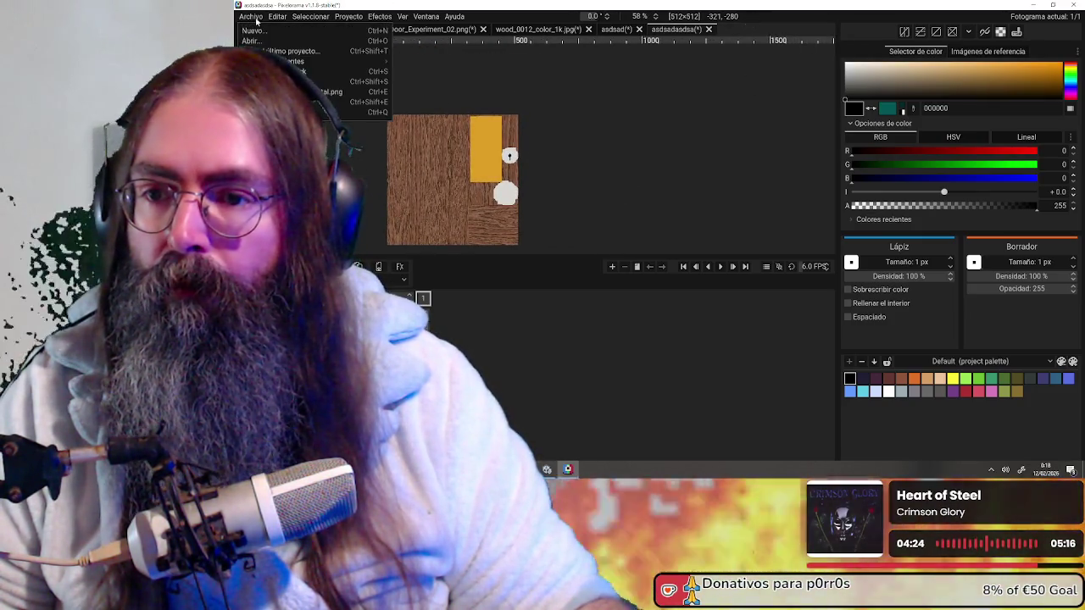
# - Re-export the keyholed door texture over untitledfuck.png and minimize Pixelorama
pyautogui.click(280, 101)
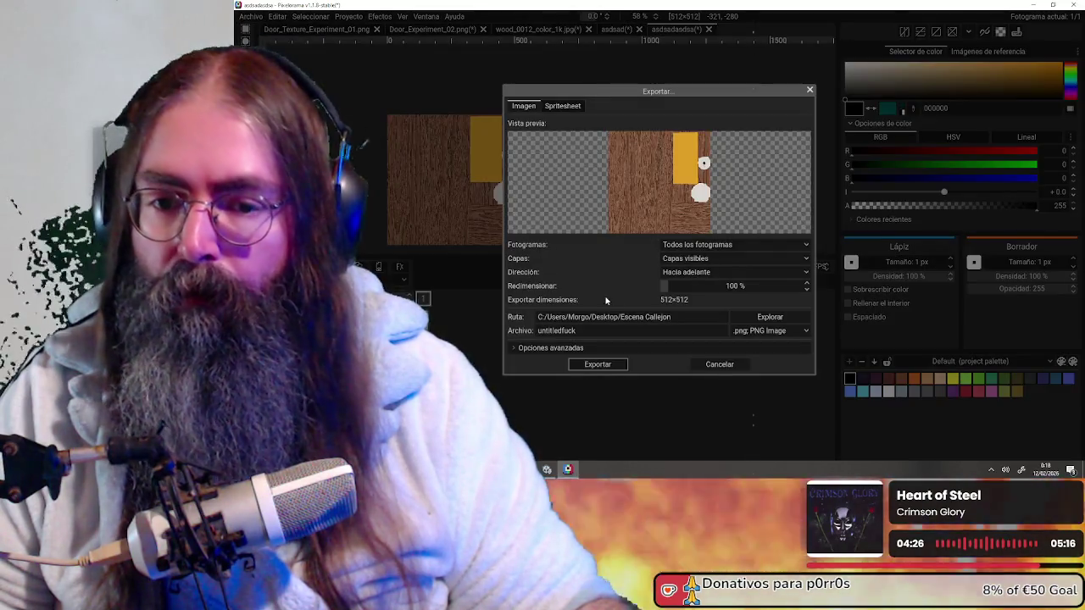
pyautogui.click(609, 366)
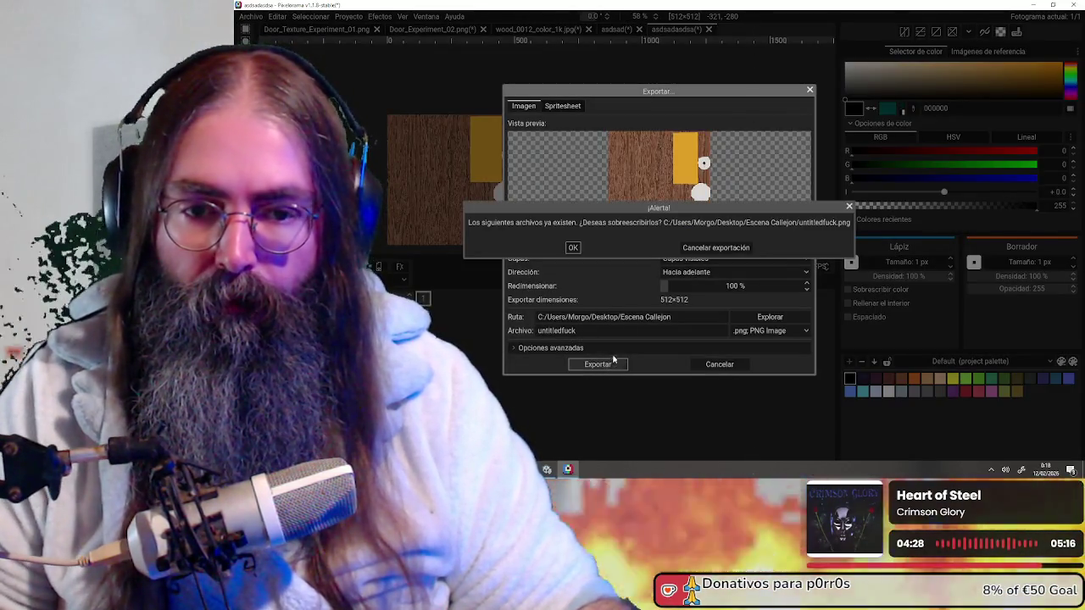
pyautogui.click(574, 248)
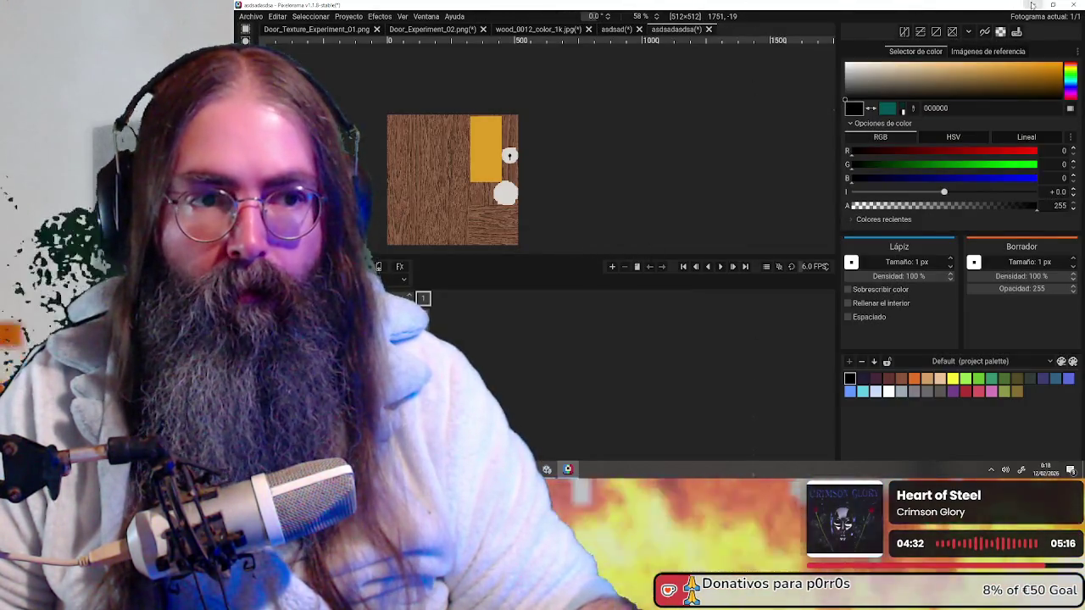
pyautogui.click(1032, 5)
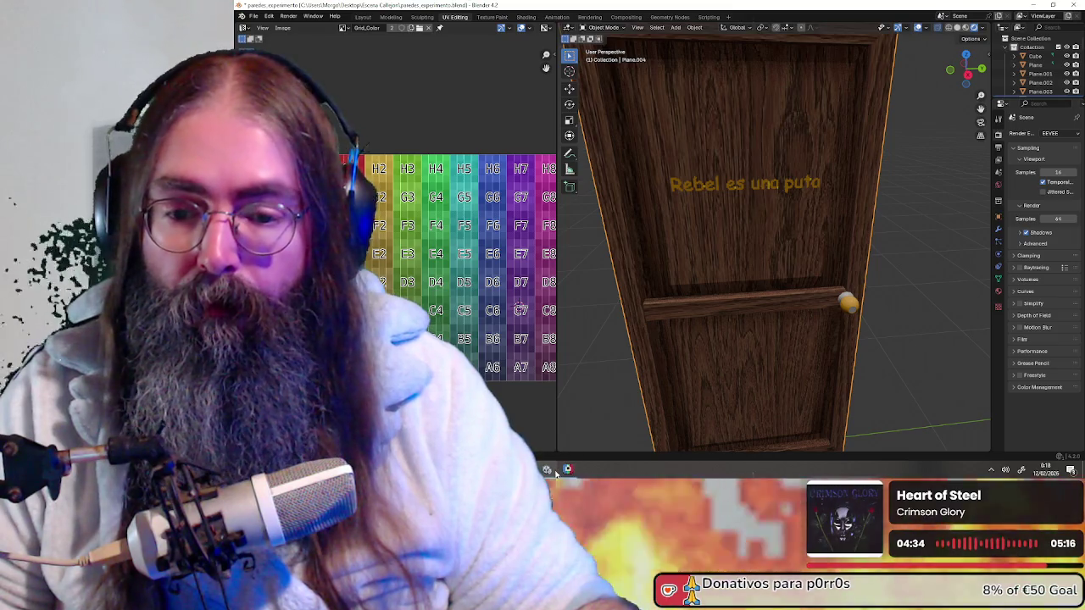
# - Delete the old wood texture asset from the Unity Project window
pyautogui.click(547, 470)
pyautogui.moveTo(568, 470)
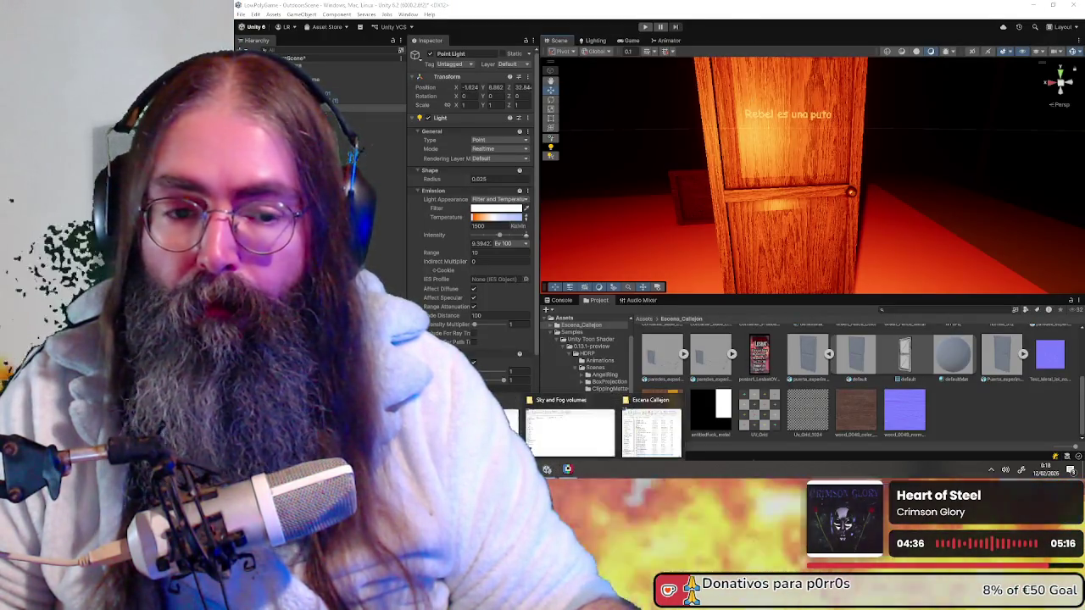
pyautogui.click(651, 431)
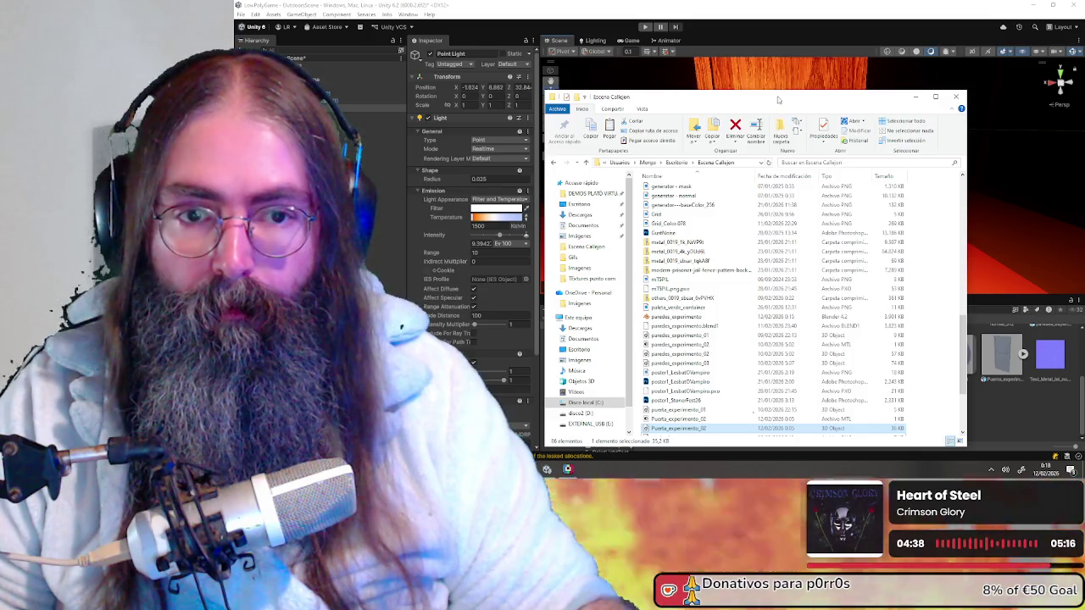
pyautogui.moveTo(778, 100); pyautogui.dragTo(578, 66)
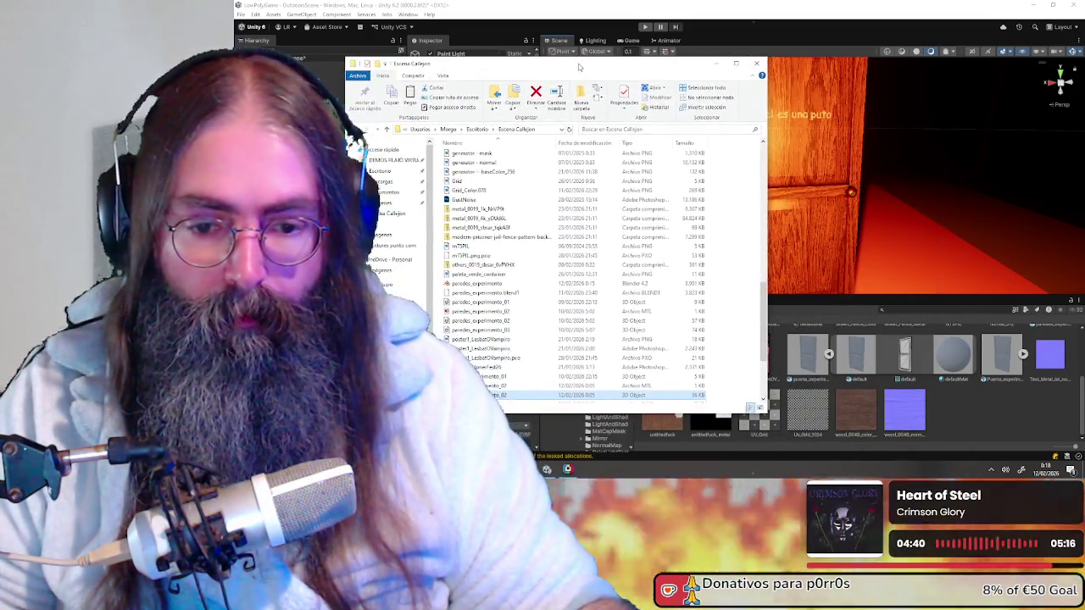
pyautogui.click(1000, 414)
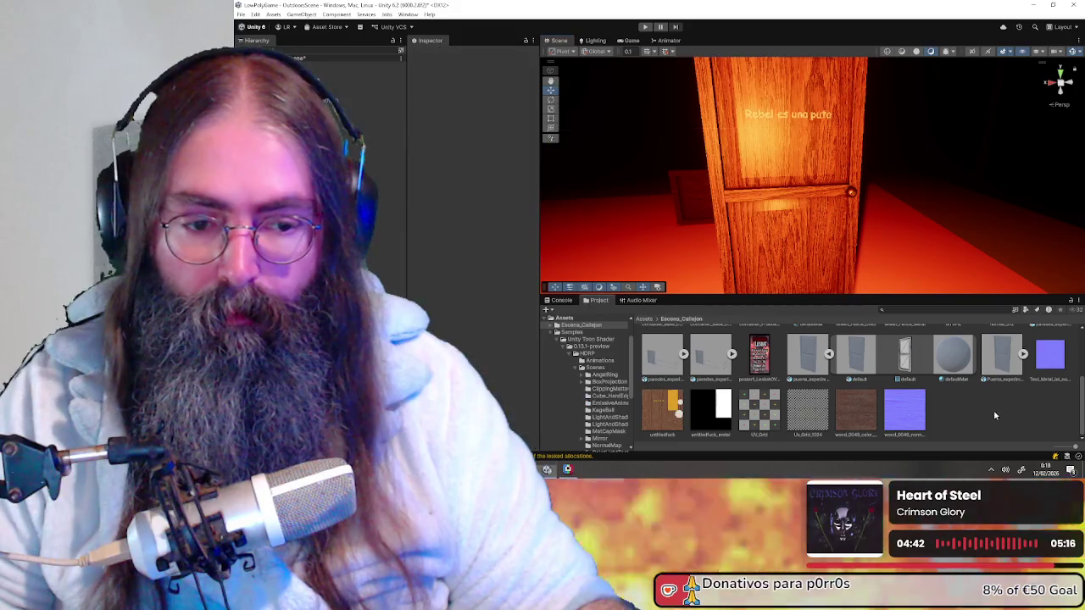
pyautogui.click(676, 404)
pyautogui.press('Delete')
pyautogui.press('Return')
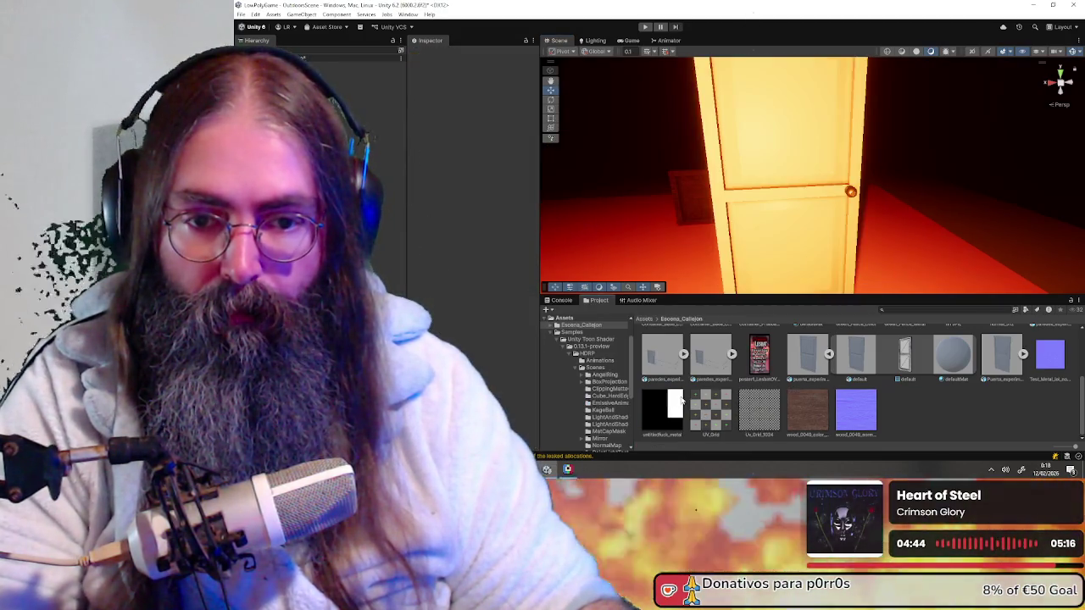
pyautogui.moveTo(567, 469)
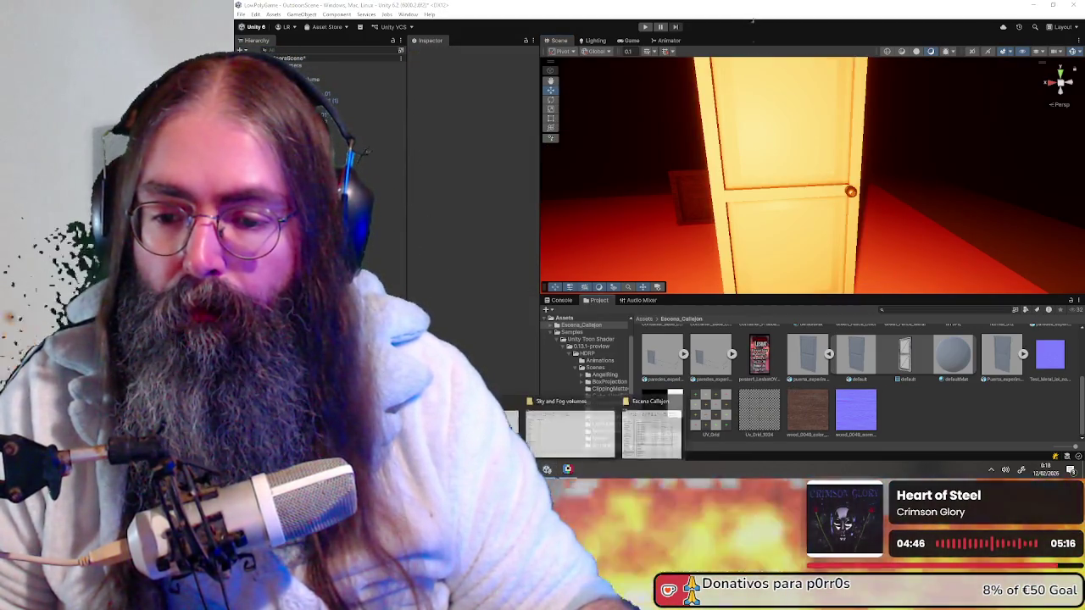
# - Import the new door PNG from Escena Callejon and frame the door to check the knob
pyautogui.click(662, 424)
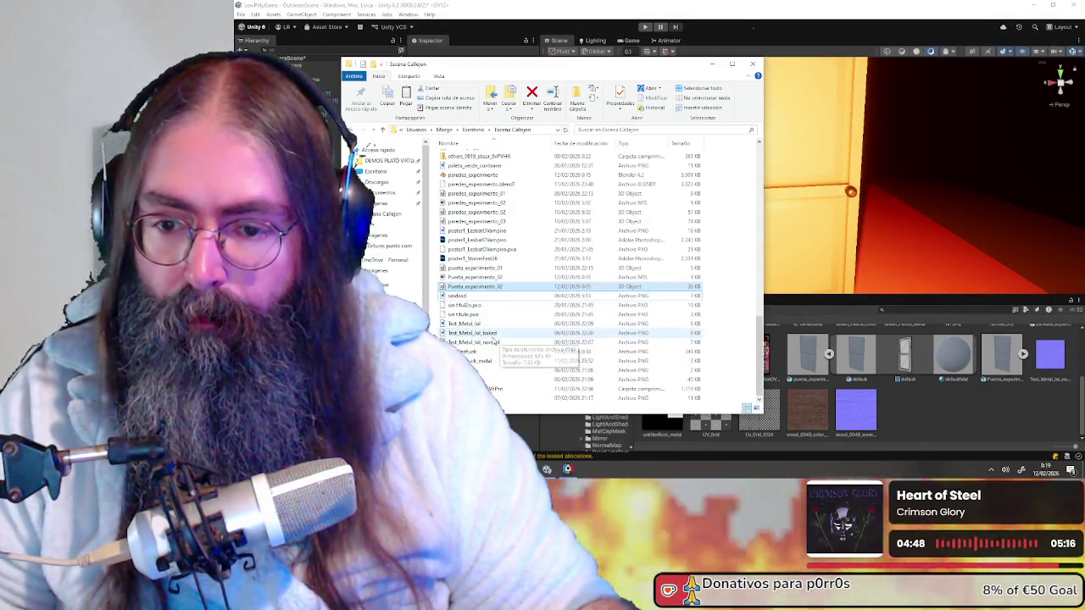
pyautogui.click(479, 351)
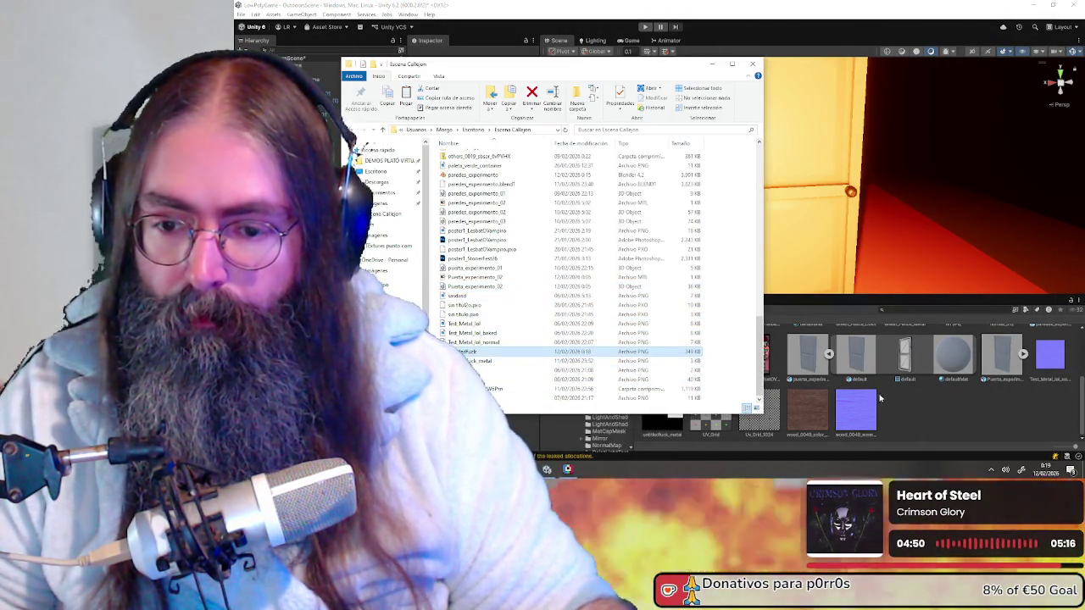
pyautogui.click(882, 237)
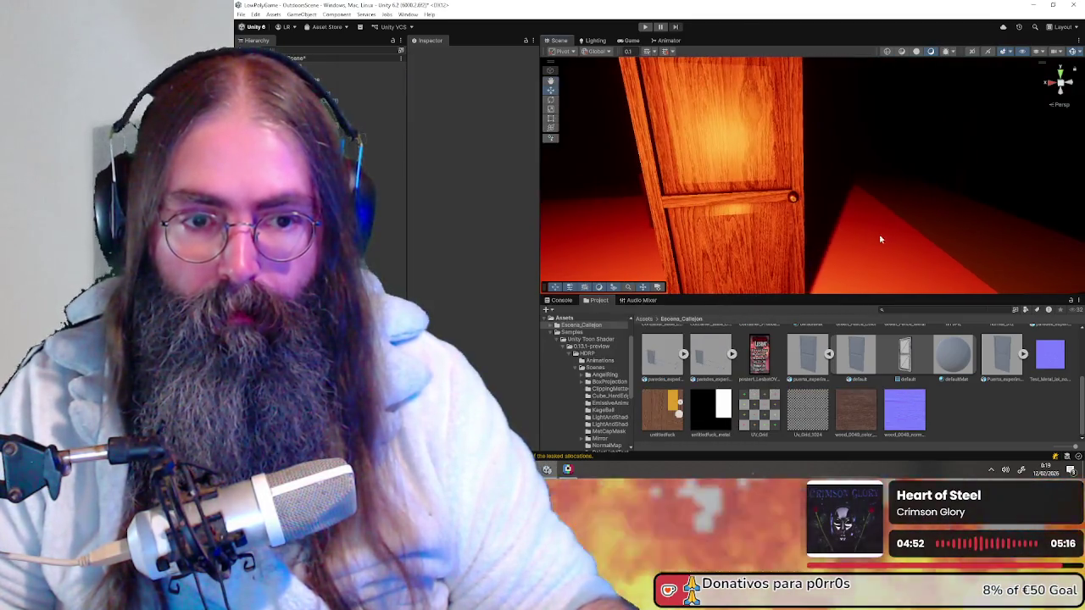
pyautogui.moveTo(881, 235)
pyautogui.mouseDown(button='right')
pyautogui.moveTo(756, 227)
pyautogui.moveTo(776, 236)
pyautogui.mouseUp(button='right')
pyautogui.click(786, 211)
pyautogui.press('f')
pyautogui.scroll(2, 867, 189)
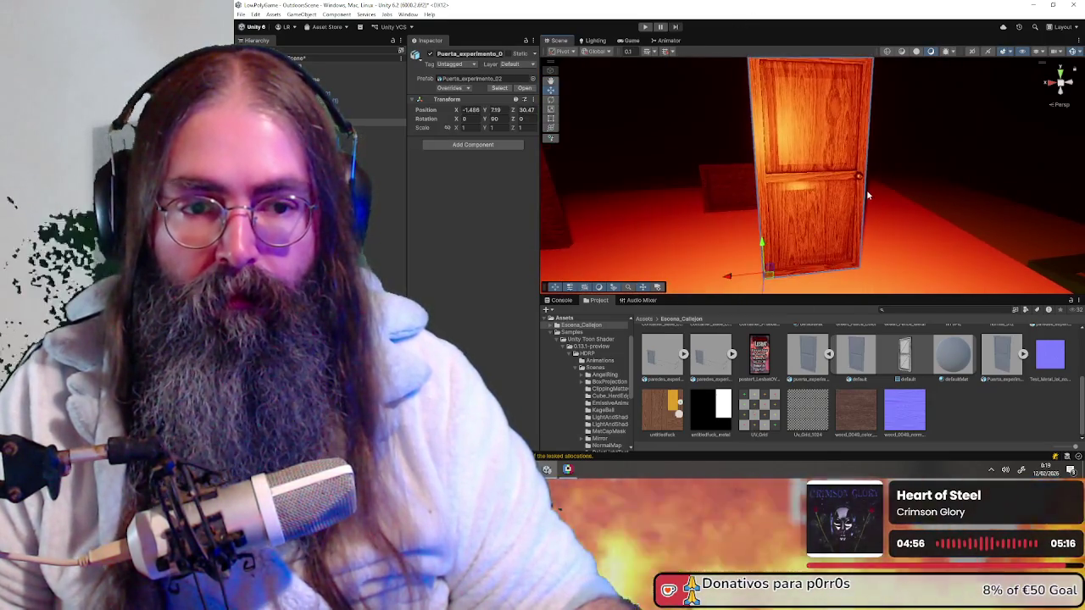
pyautogui.scroll(1, 877, 176)
pyautogui.moveTo(877, 181)
pyautogui.mouseDown(button='right')
pyautogui.moveTo(925, 176)
pyautogui.moveTo(871, 174)
pyautogui.moveTo(881, 179)
pyautogui.moveTo(788, 200)
pyautogui.moveTo(818, 167)
pyautogui.moveTo(840, 172)
pyautogui.mouseUp(button='right')
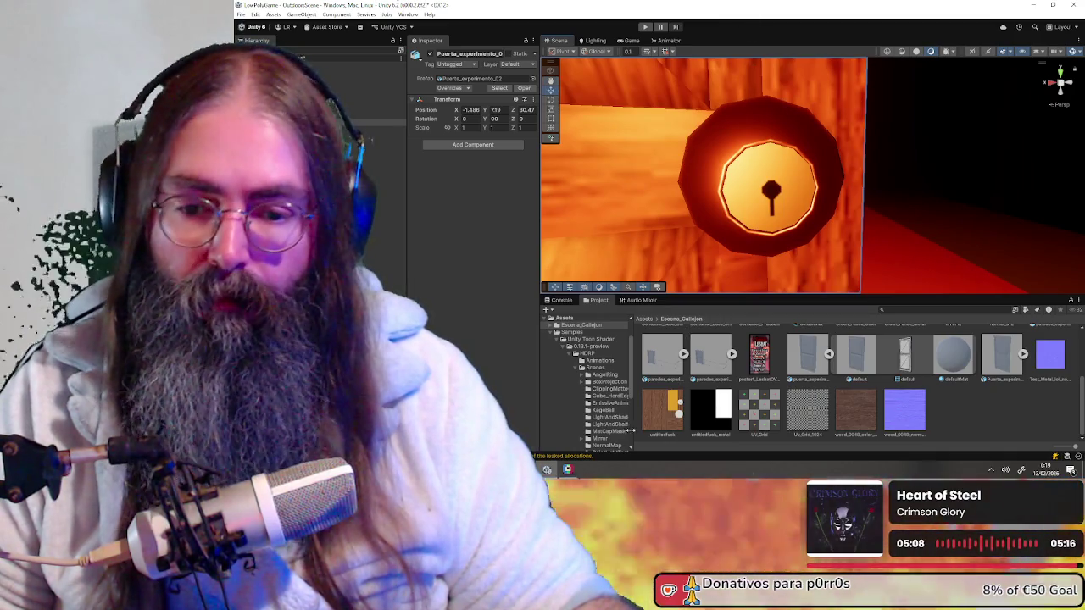
# - Back in Pixelorama, zoom and centre the view on the door knob area
pyautogui.click(567, 470)
pyautogui.scroll(2, 533, 177)
pyautogui.scroll(2, 525, 174)
pyautogui.scroll(2, 516, 170)
pyautogui.moveTo(574, 159); pyautogui.dragTo(693, 204, button='middle')
pyautogui.press('space')
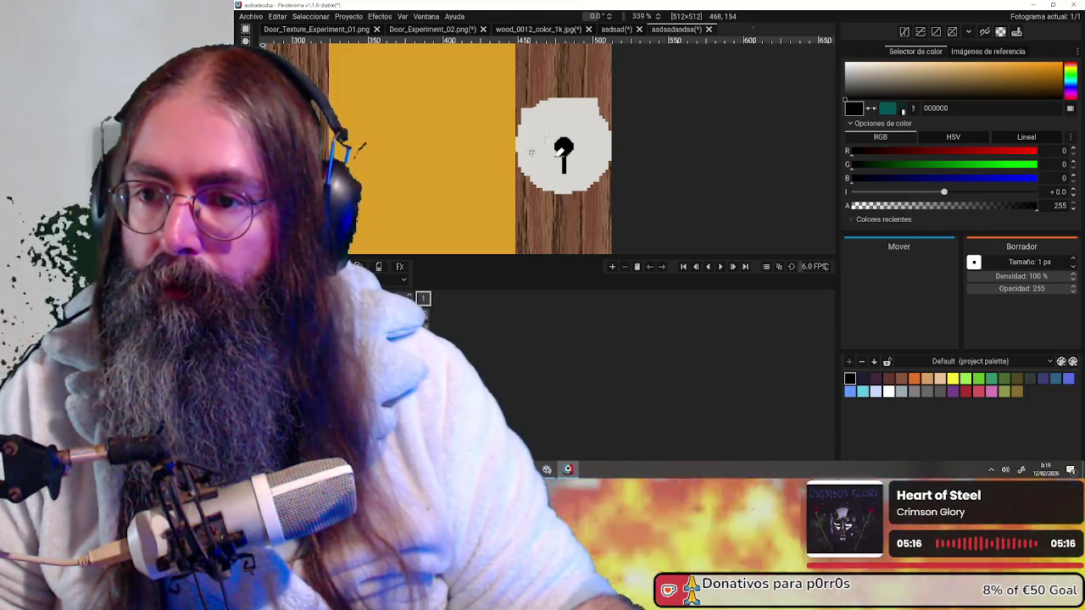
# - Shift the black keyhole up about 26 px on the knob plate, then return to Unity
pyautogui.scroll(3, 530, 151)
pyautogui.scroll(2, 559, 153)
pyautogui.moveTo(564, 168); pyautogui.dragTo(567, 142)
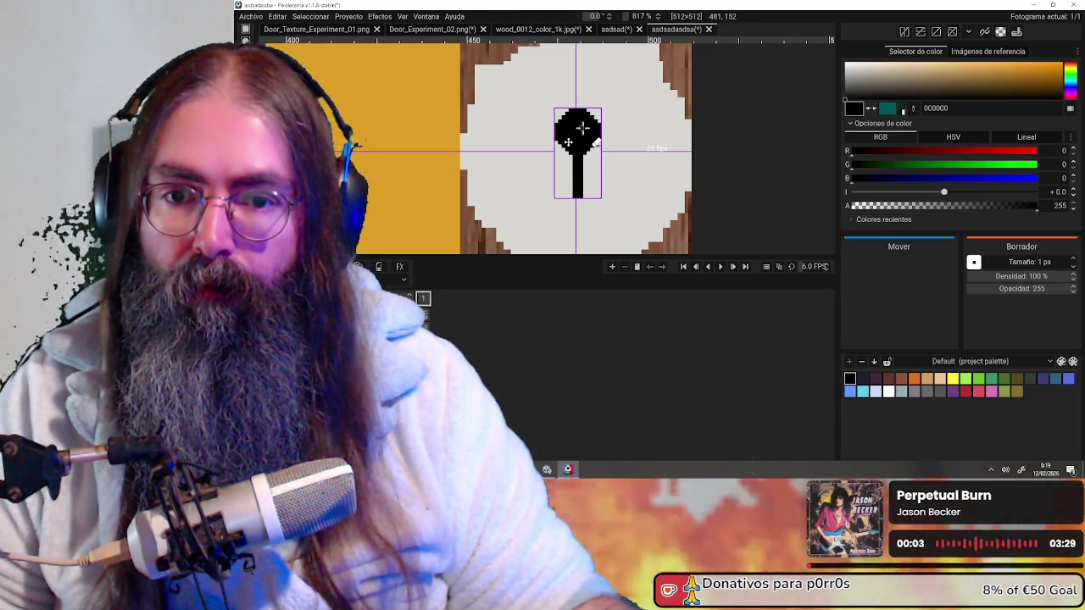
pyautogui.scroll(-3, 611, 146)
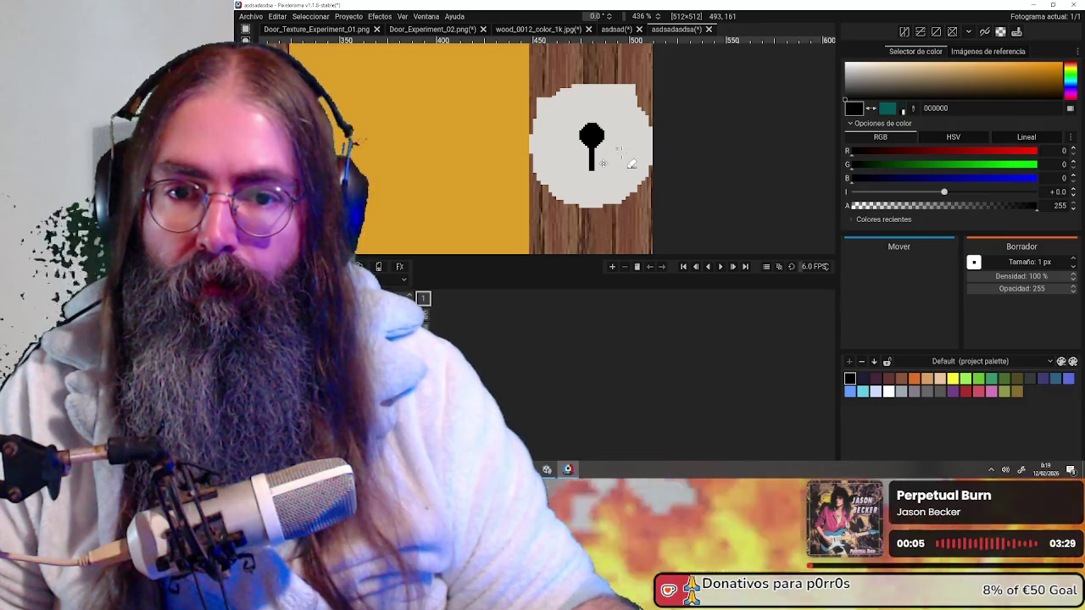
pyautogui.scroll(-2, 603, 162)
pyautogui.scroll(-3, 603, 163)
pyautogui.scroll(-3, 607, 167)
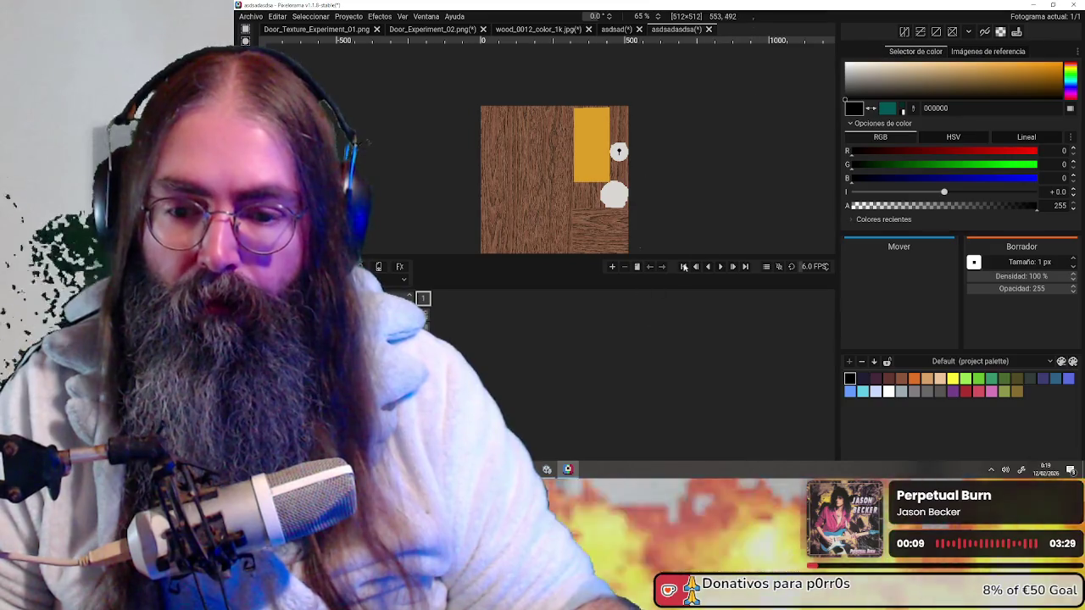
pyautogui.hotkey('alt', 'Tab')
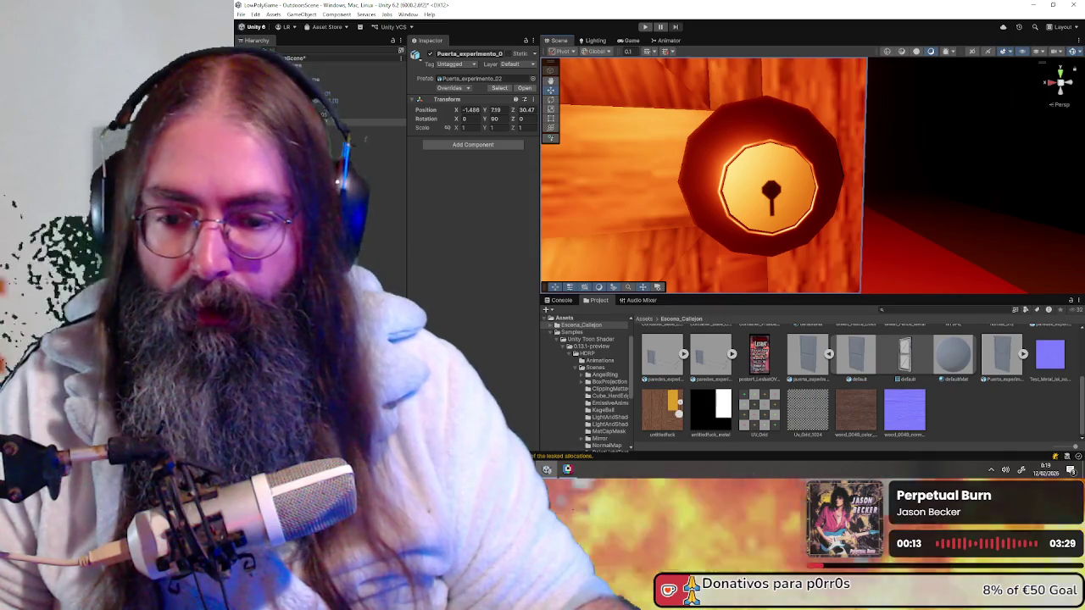
pyautogui.click(634, 441)
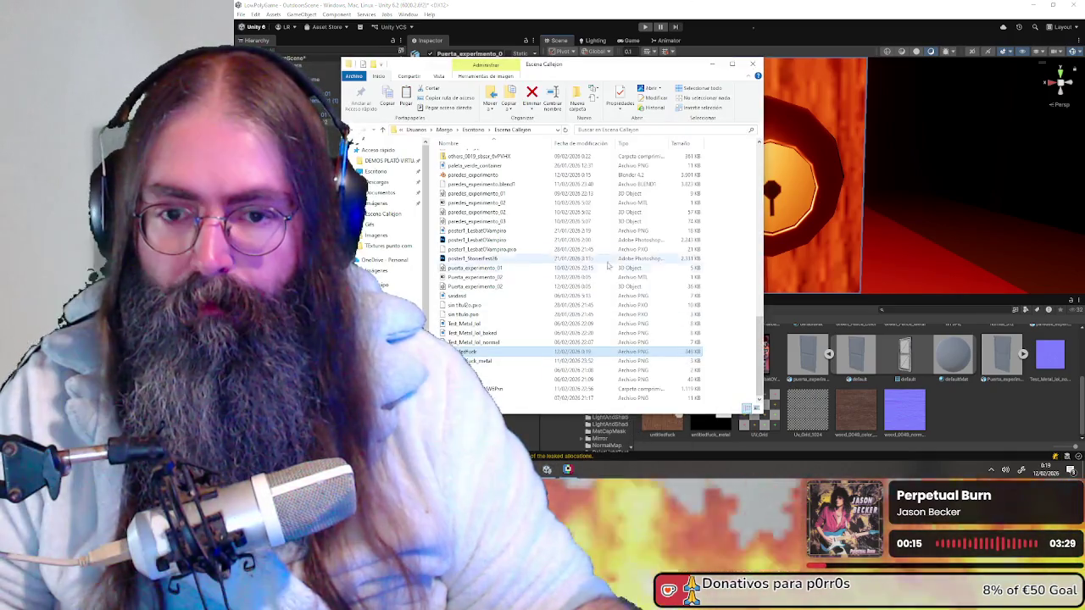
# - Re-copy the updated untitledfuck.png into Escena_Callejon and view the door's repositioned keyhole
pyautogui.click(666, 434)
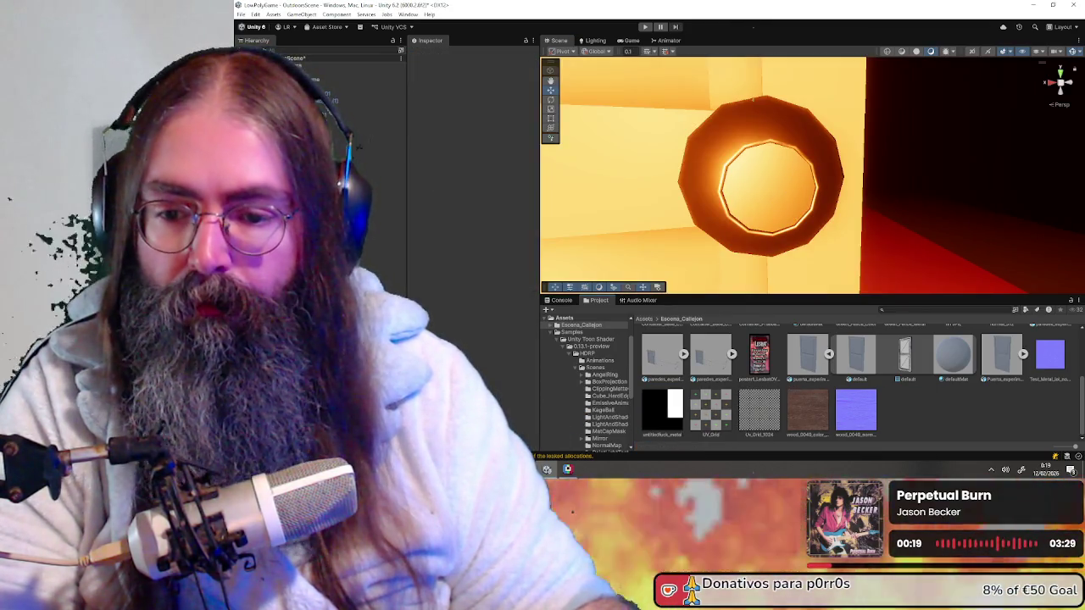
pyautogui.click(656, 428)
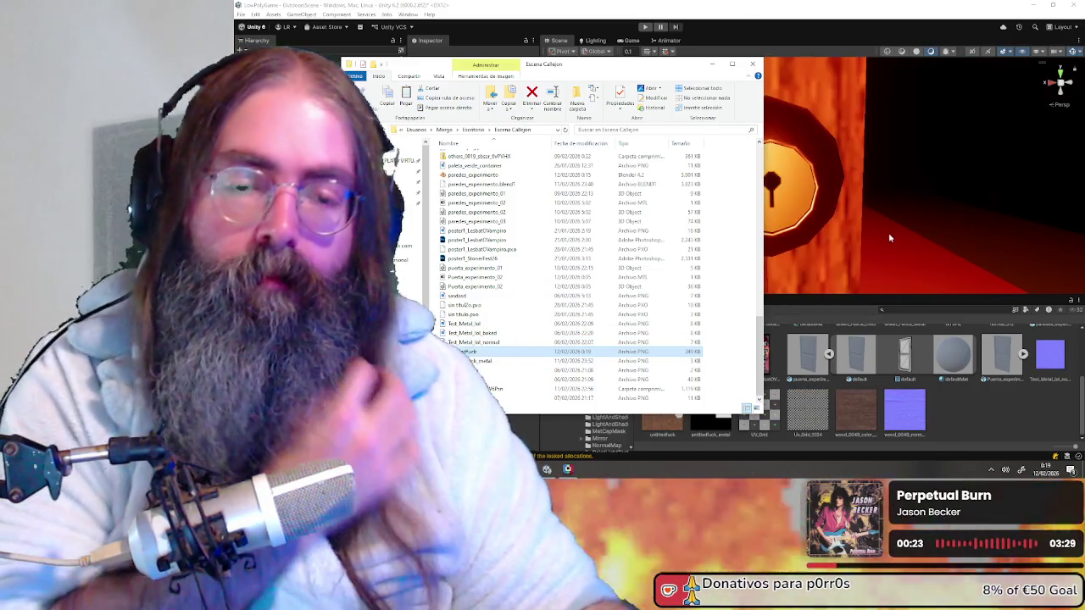
pyautogui.click(626, 186)
pyautogui.moveTo(626, 185)
pyautogui.mouseDown(button='right')
pyautogui.moveTo(735, 222)
pyautogui.moveTo(705, 216)
pyautogui.moveTo(744, 263)
pyautogui.mouseUp(button='right')
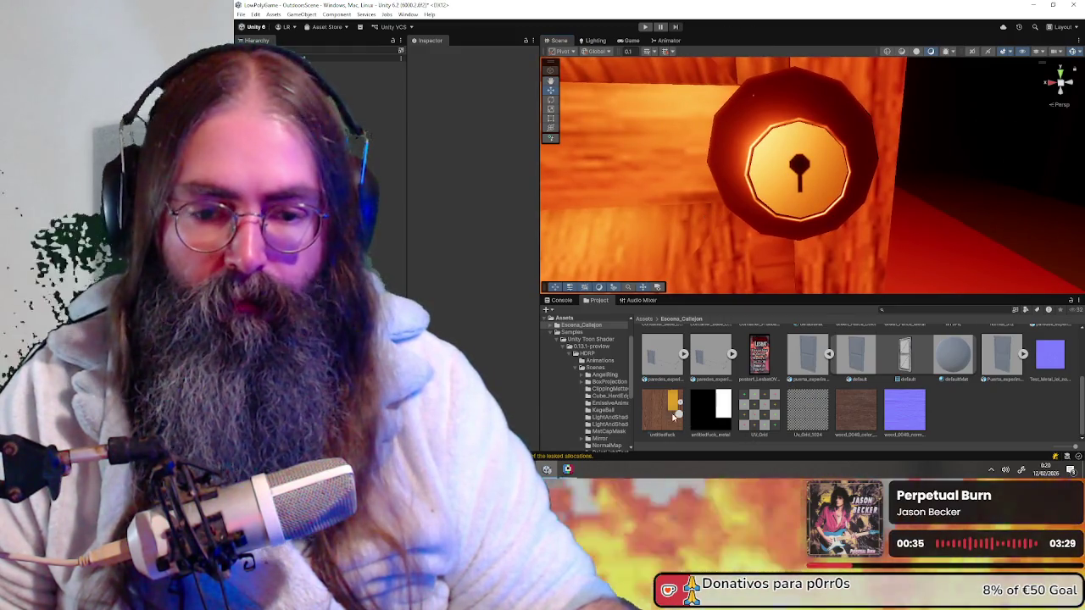
# - Set the door texture to Point (no filter) filtering with 512 Max Size and apply
pyautogui.click(662, 410)
pyautogui.click(489, 286)
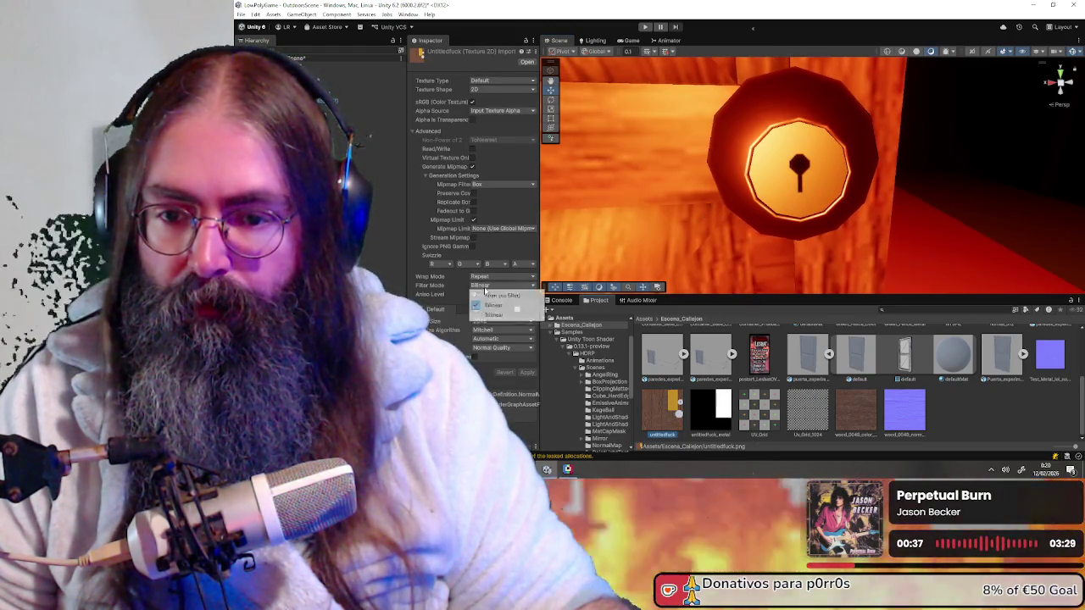
pyautogui.click(505, 296)
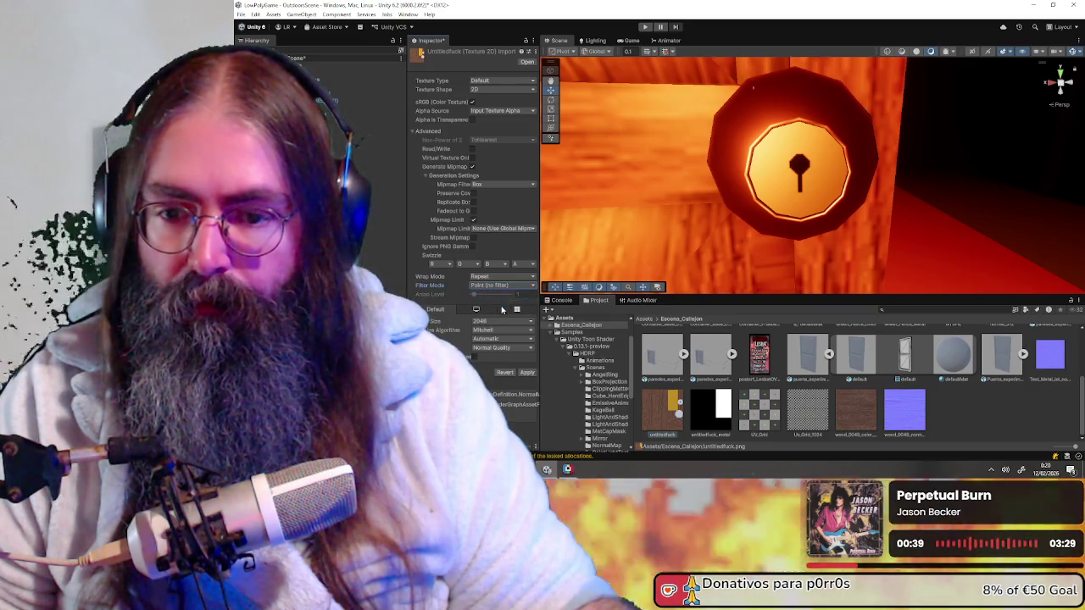
pyautogui.click(504, 322)
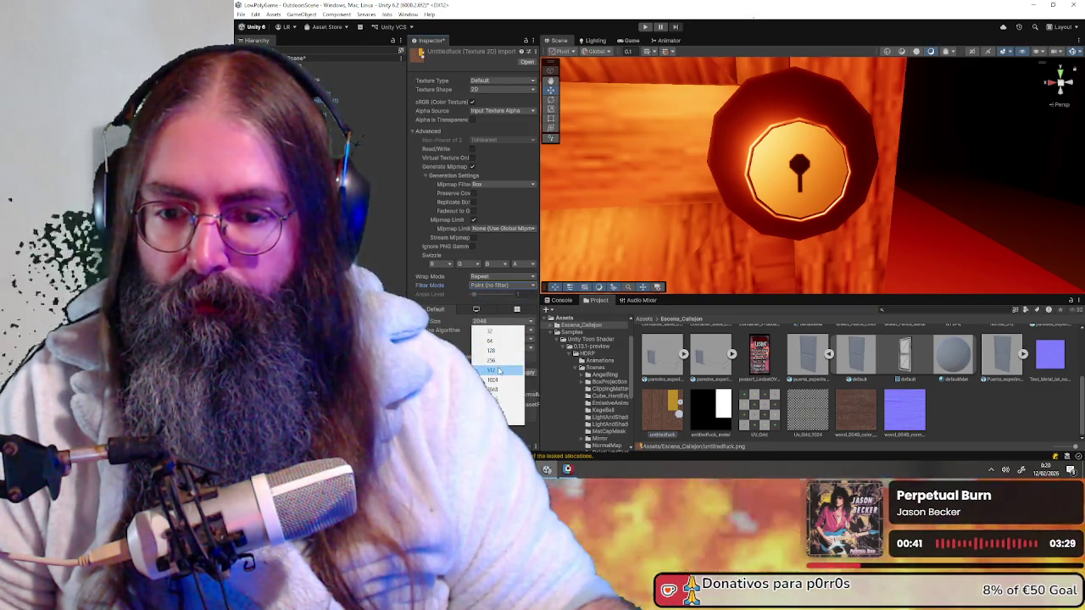
pyautogui.click(498, 371)
pyautogui.click(528, 372)
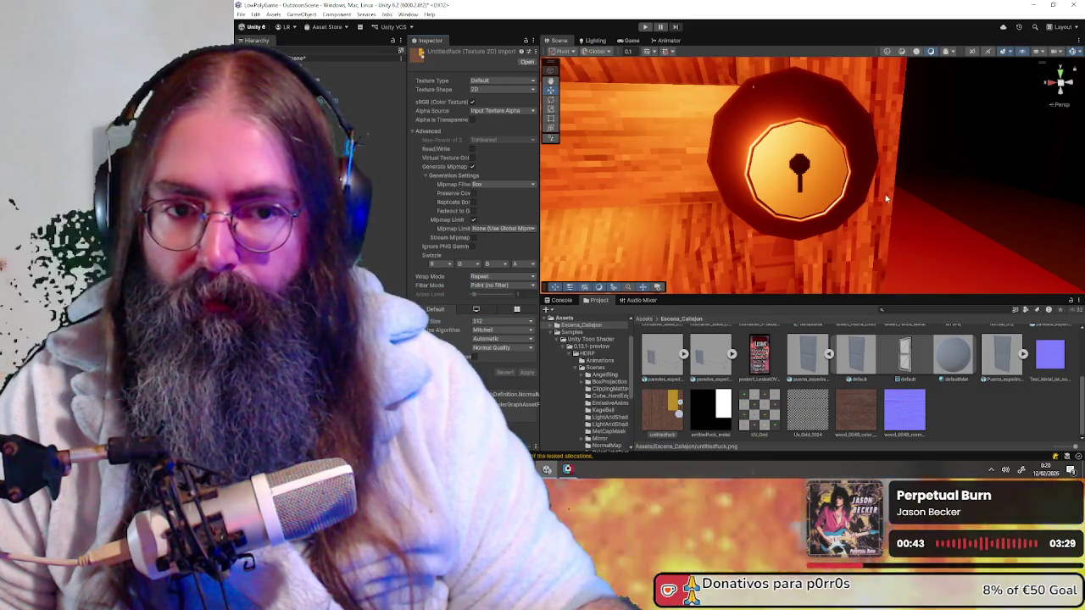
# - Orbit around the door knob to check the crisp pixelated texture
pyautogui.scroll(-5, 848, 192)
pyautogui.scroll(5, 849, 185)
pyautogui.scroll(2, 848, 186)
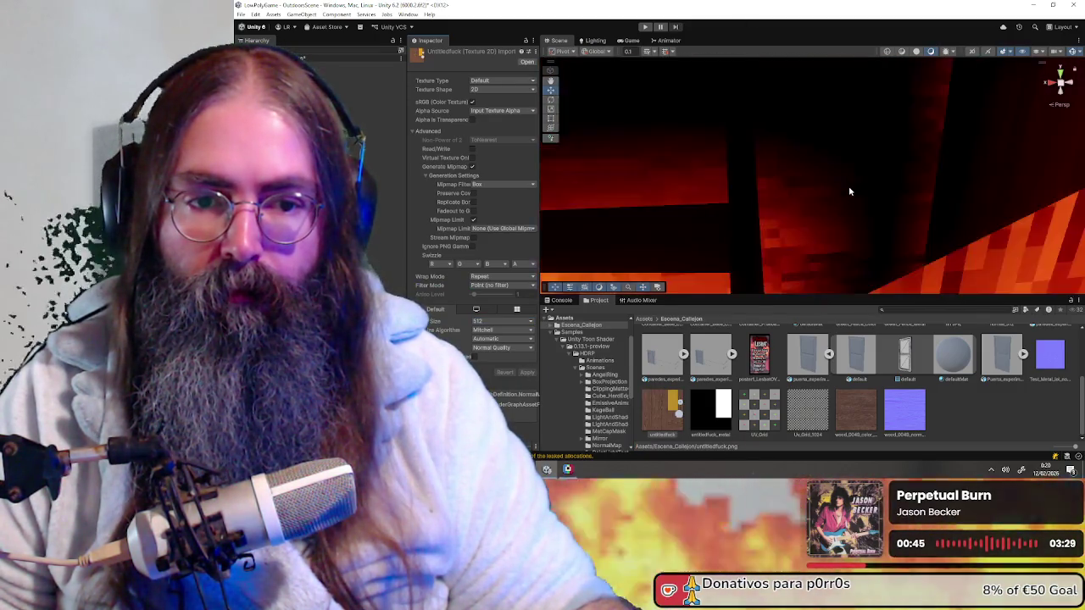
pyautogui.scroll(-2, 849, 186)
pyautogui.scroll(1, 829, 180)
pyautogui.moveTo(829, 181)
pyautogui.keyDown('alt'); pyautogui.mouseDown()
pyautogui.moveTo(729, 180)
pyautogui.moveTo(798, 211)
pyautogui.moveTo(763, 203)
pyautogui.mouseUp(); pyautogui.keyUp('alt')
pyautogui.scroll(-5, 745, 186)
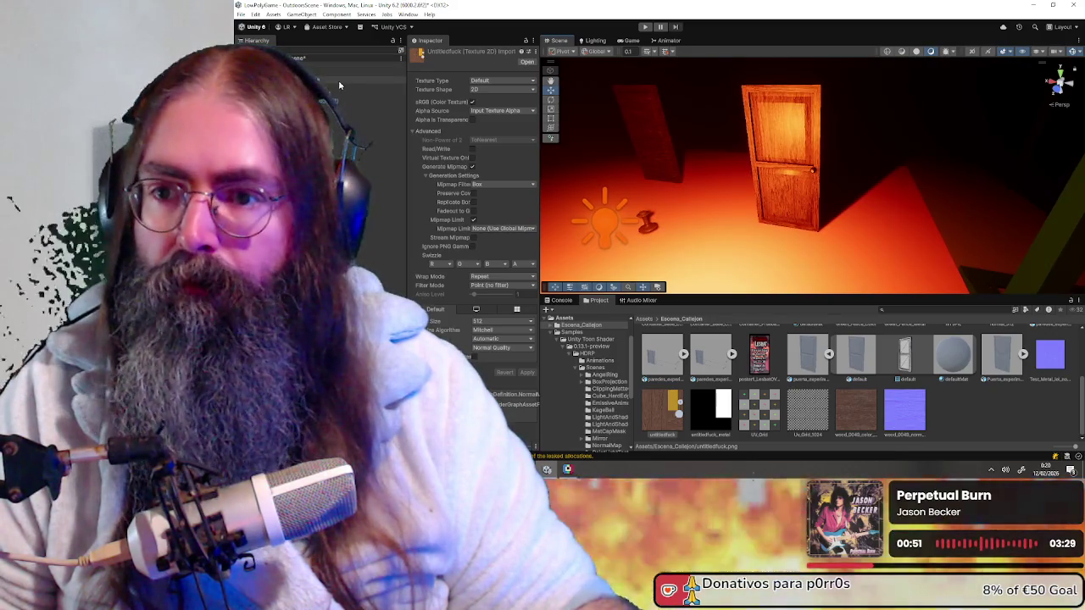
# - Frame the Sun light, then frame the door and orbit for a close-up of its knob
pyautogui.click(323, 75)
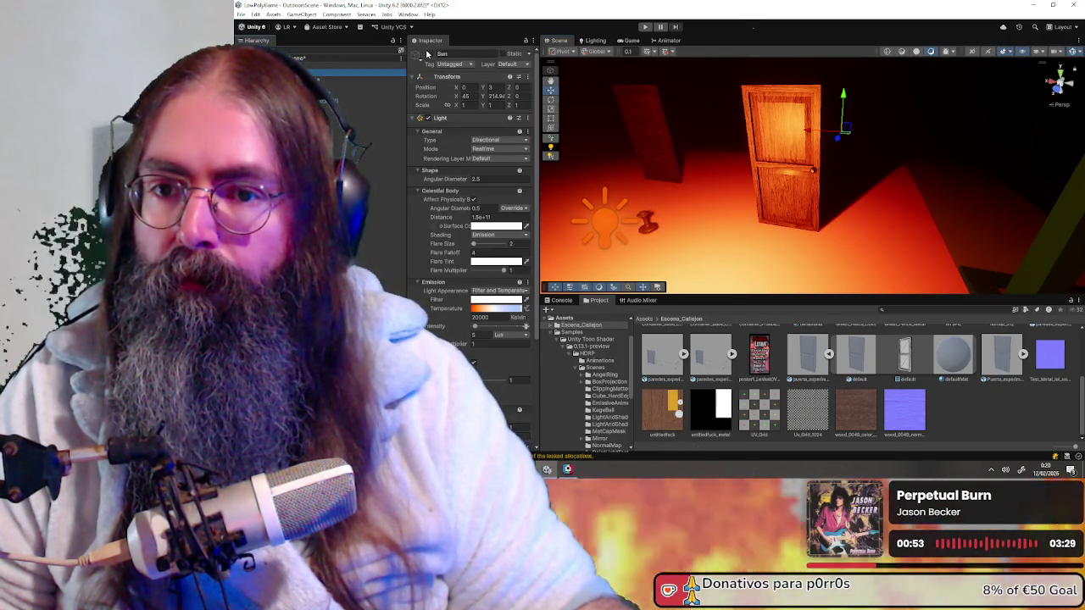
pyautogui.press('f')
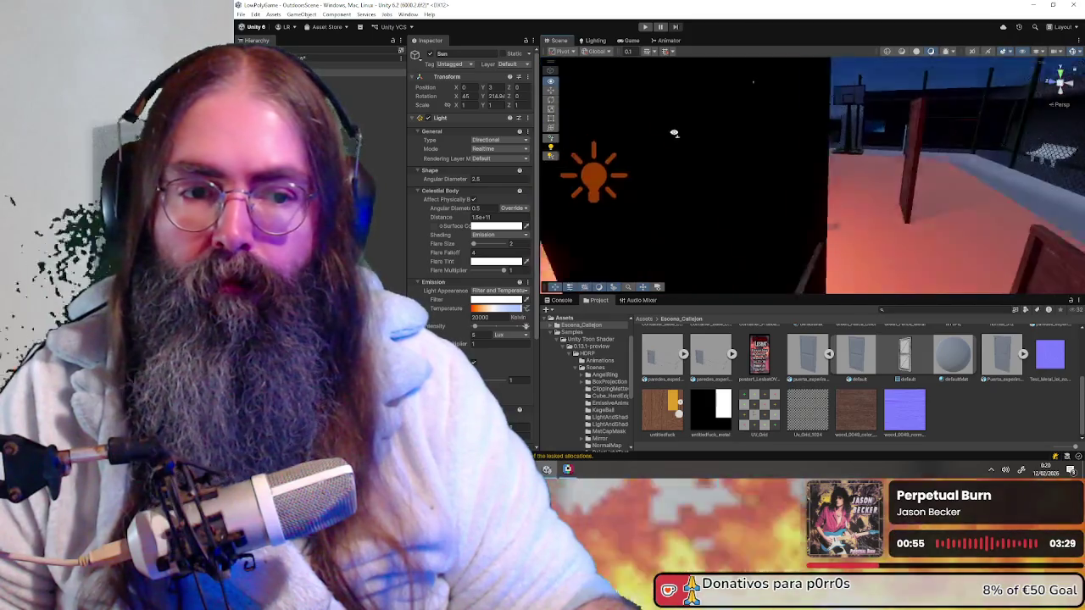
pyautogui.keyDown('alt'); pyautogui.moveTo(642, 160); pyautogui.dragTo(912, 173); pyautogui.keyUp('alt')
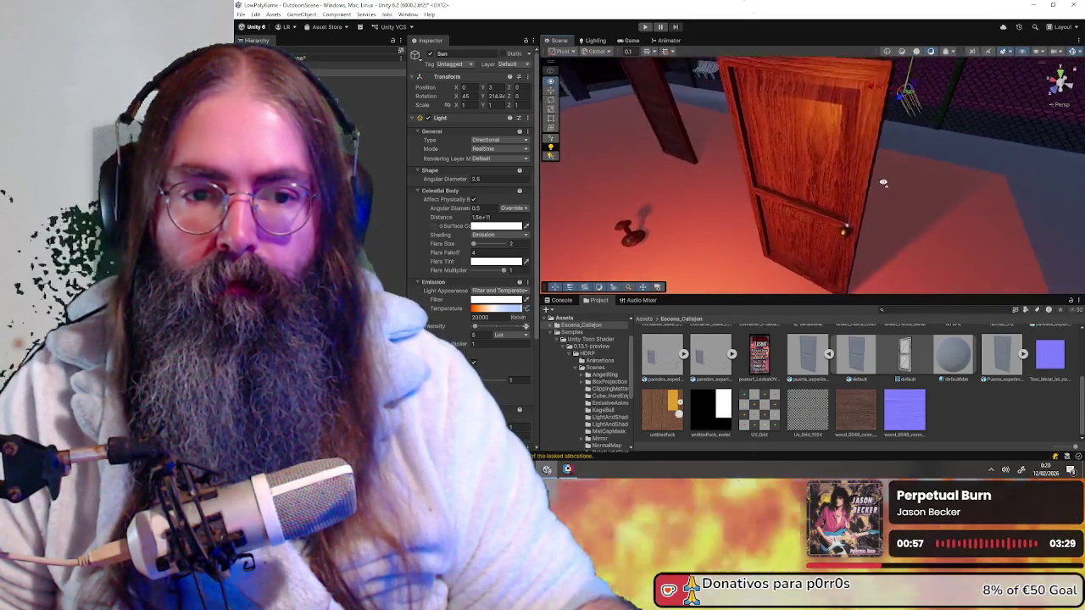
pyautogui.click(911, 174)
pyautogui.press('f')
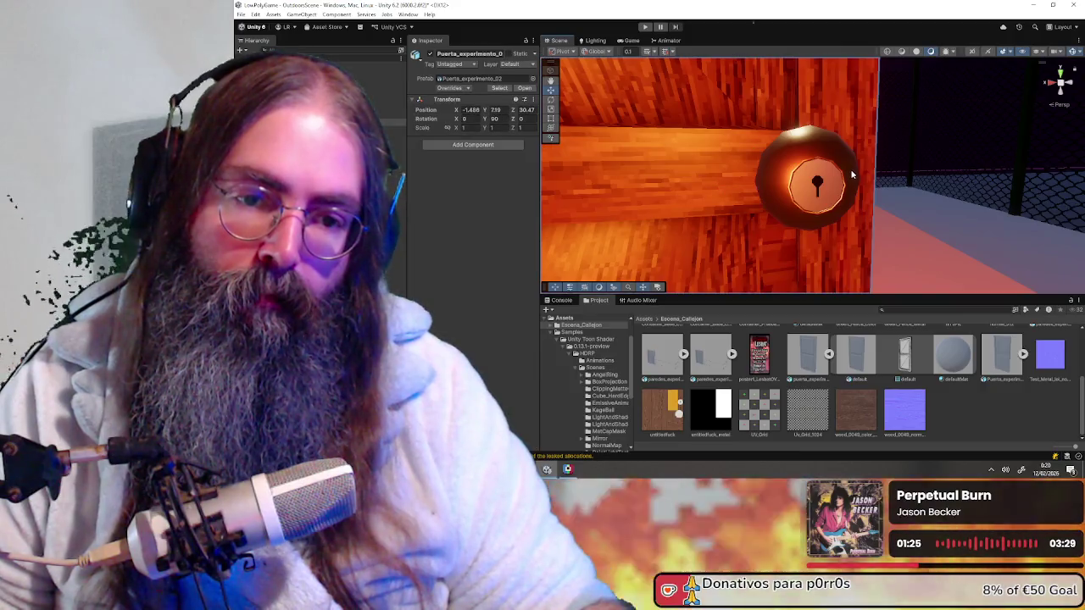
pyautogui.press('f')
pyautogui.scroll(5, 850, 174)
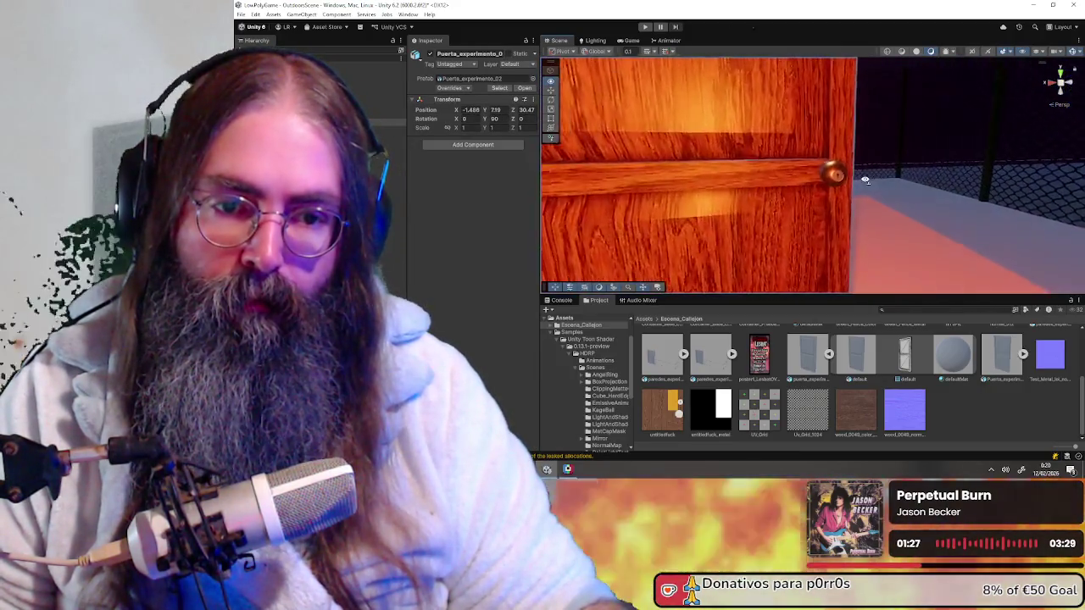
pyautogui.keyDown('alt'); pyautogui.moveTo(850, 175); pyautogui.dragTo(901, 173); pyautogui.keyUp('alt')
pyautogui.scroll(2, 902, 174)
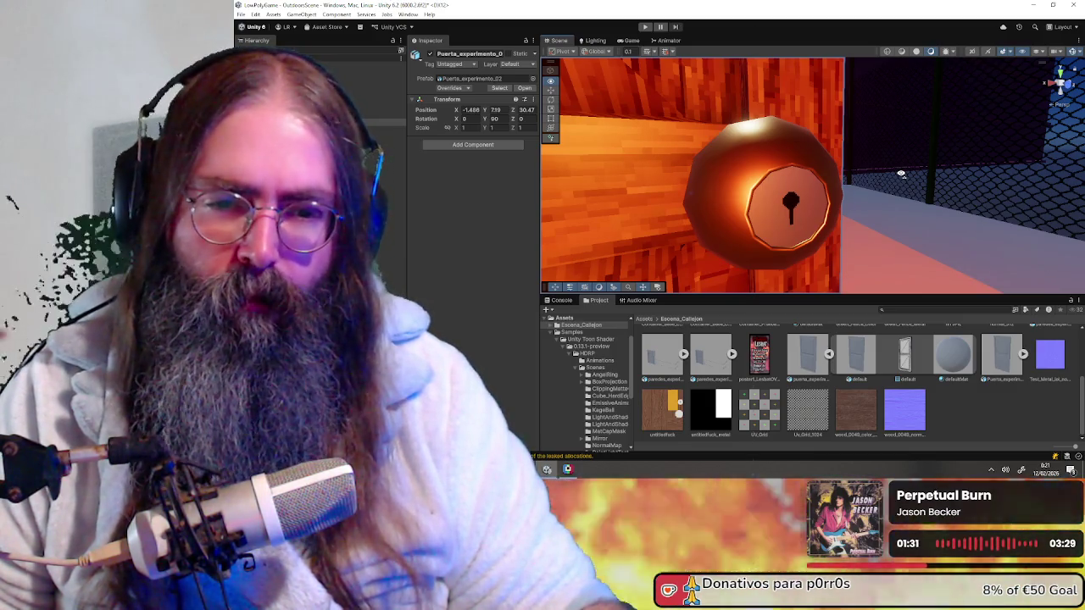
pyautogui.keyDown('alt'); pyautogui.moveTo(901, 174); pyautogui.dragTo(870, 178); pyautogui.keyUp('alt')
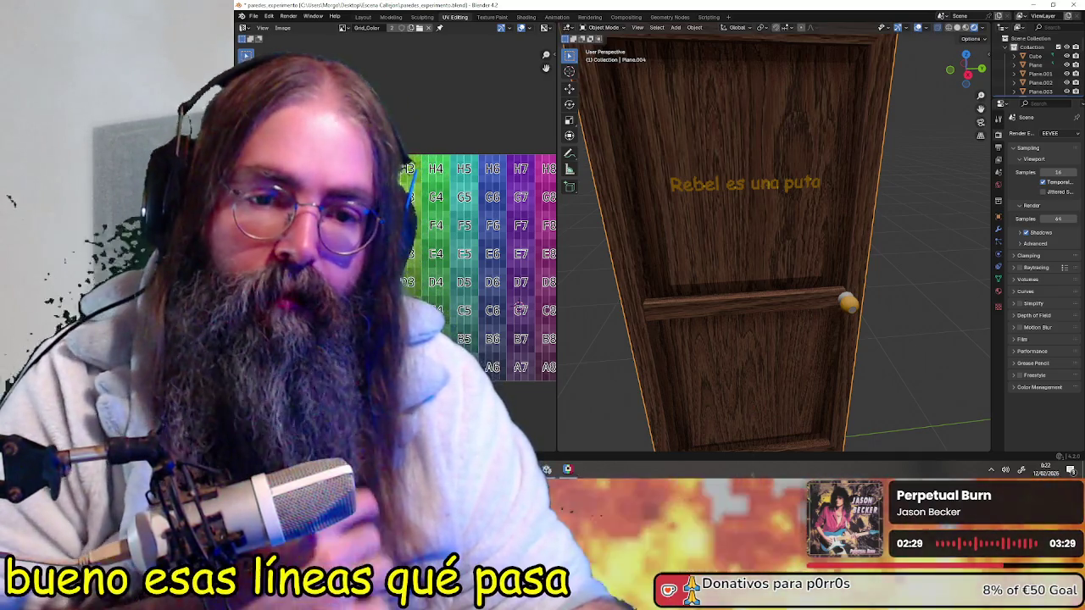
# - Load the wood texture image as the door material's Base Color
pyautogui.moveTo(890, 288)
pyautogui.mouseDown(button='middle')
pyautogui.moveTo(826, 293)
pyautogui.moveTo(856, 288)
pyautogui.mouseUp(button='middle')
pyautogui.scroll(-5, 826, 293)
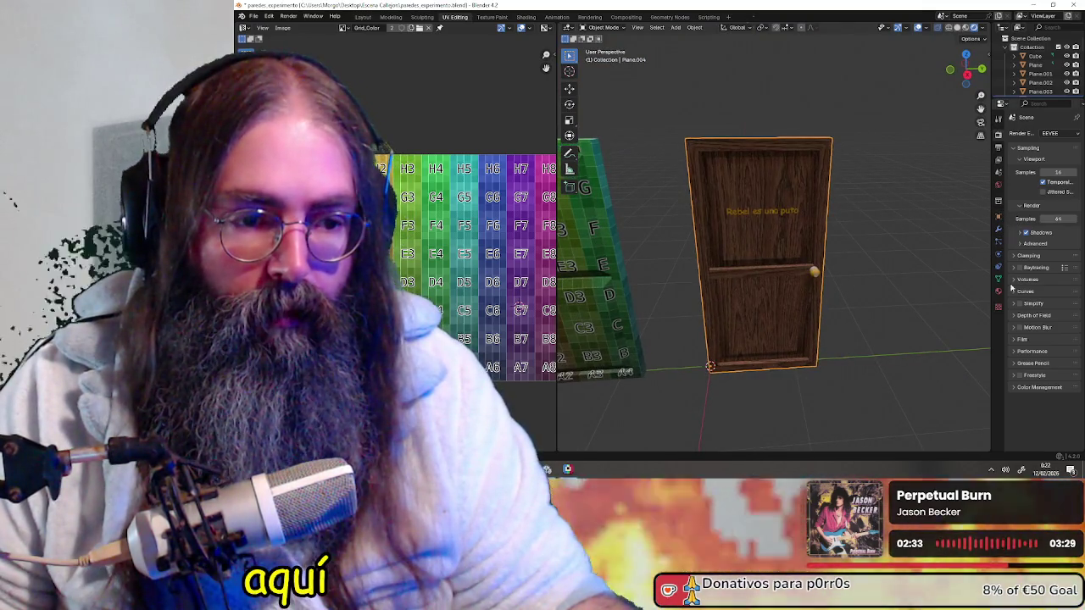
pyautogui.click(999, 293)
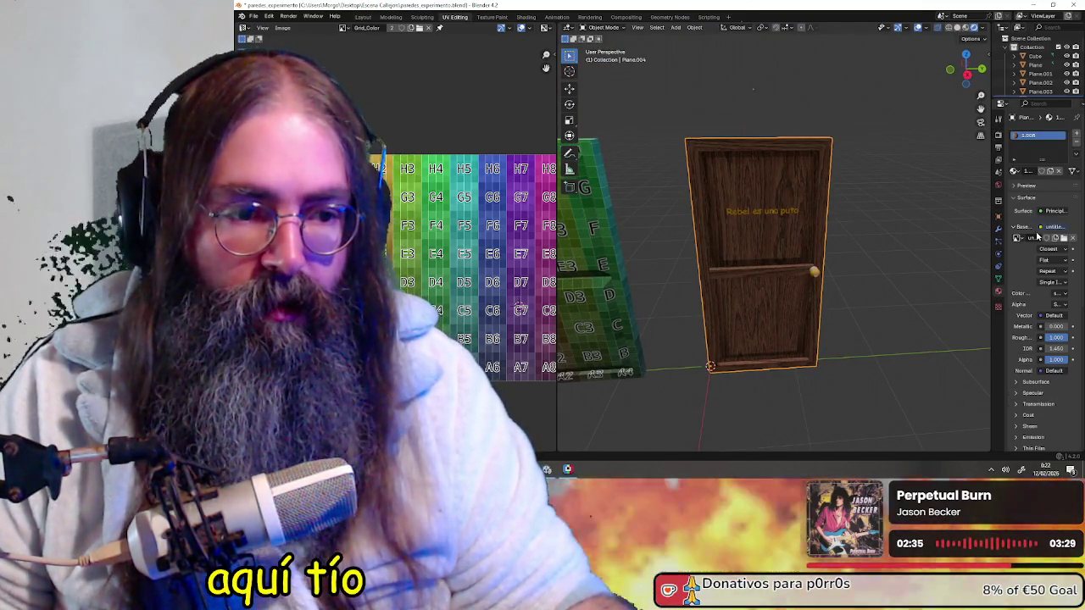
pyautogui.click(1055, 239)
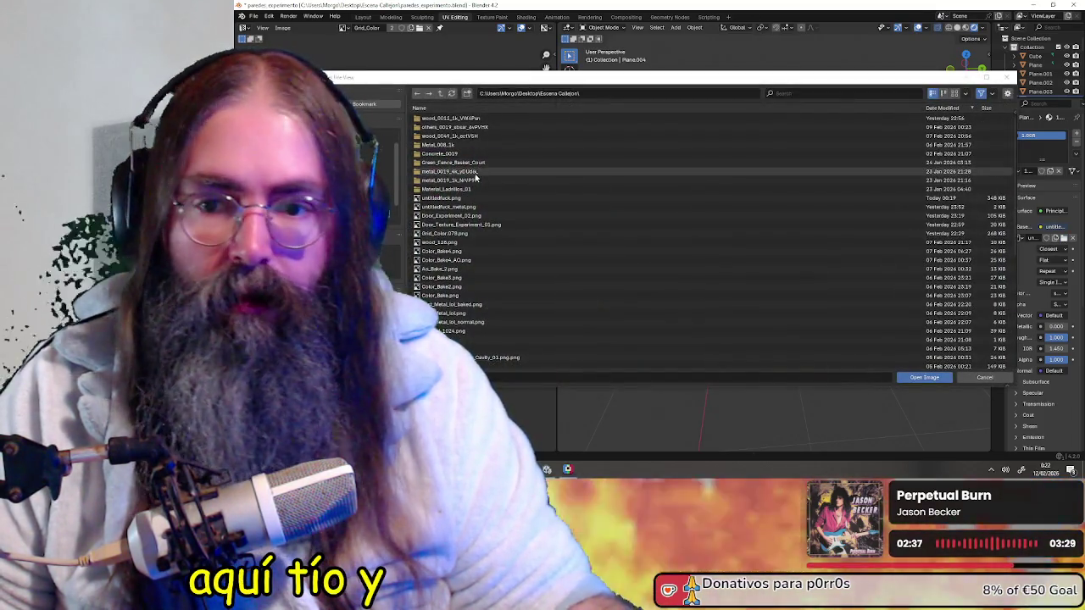
pyautogui.doubleClick(489, 202)
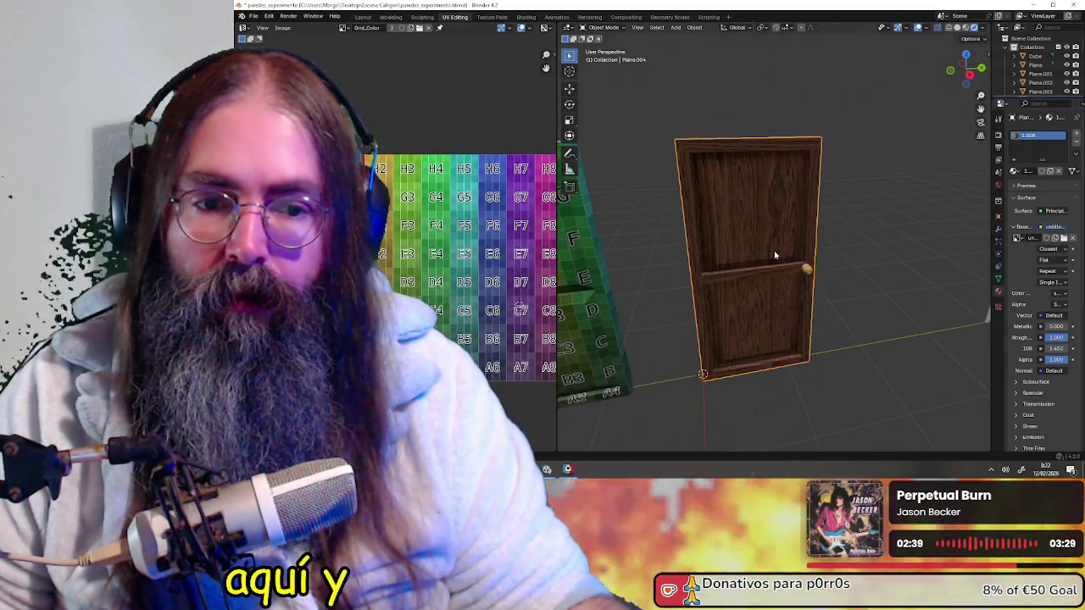
pyautogui.keyDown('shift'); pyautogui.moveTo(828, 257); pyautogui.dragTo(816, 235, button='middle'); pyautogui.keyUp('shift')
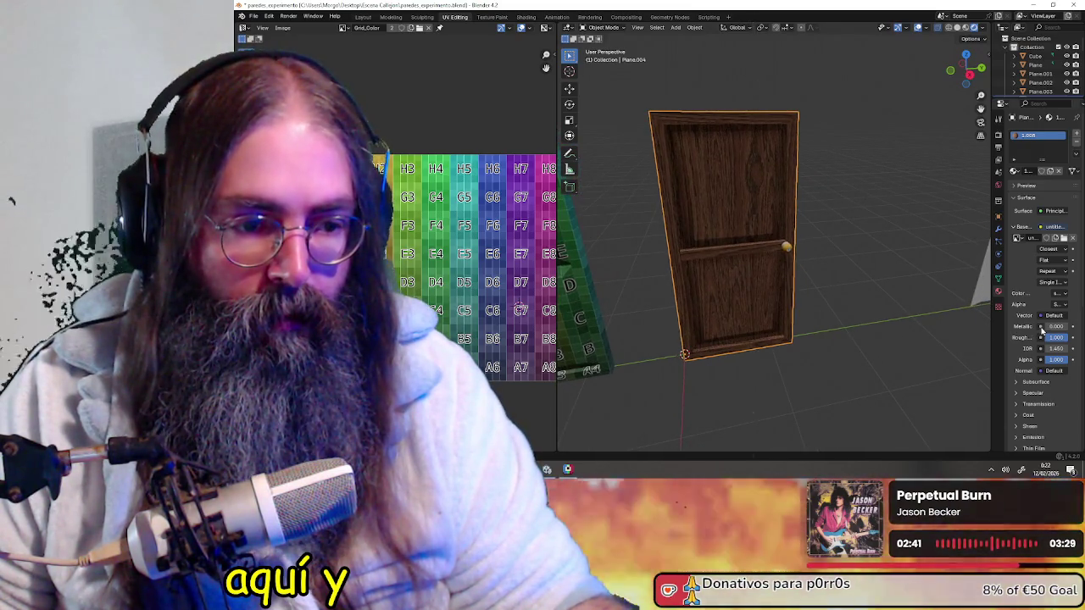
# - Plug an Image Texture into Metallic and load the _metal.png metal map
pyautogui.click(1041, 327)
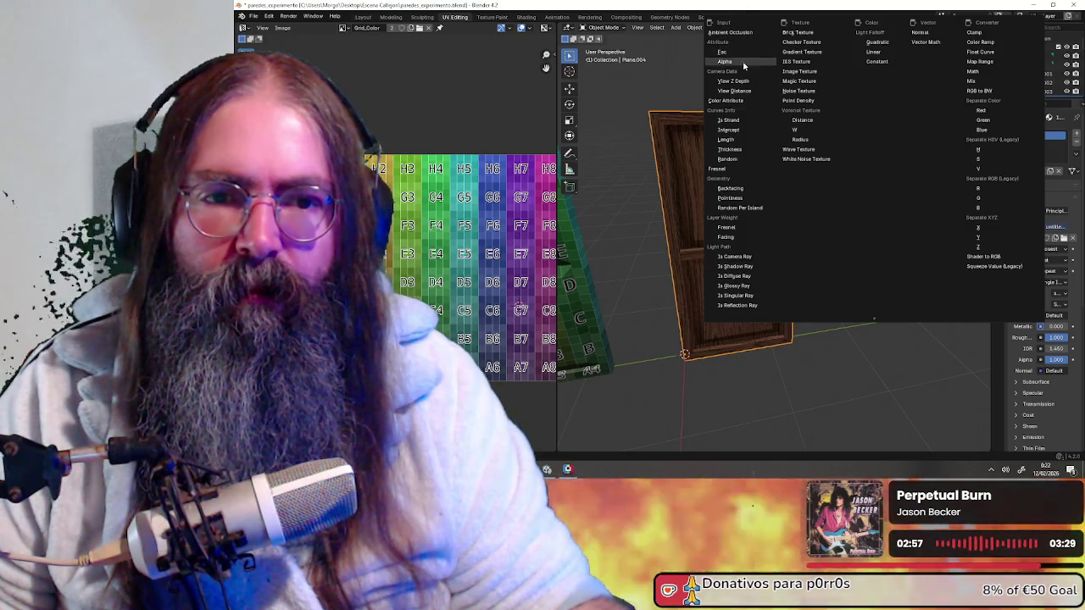
pyautogui.click(812, 74)
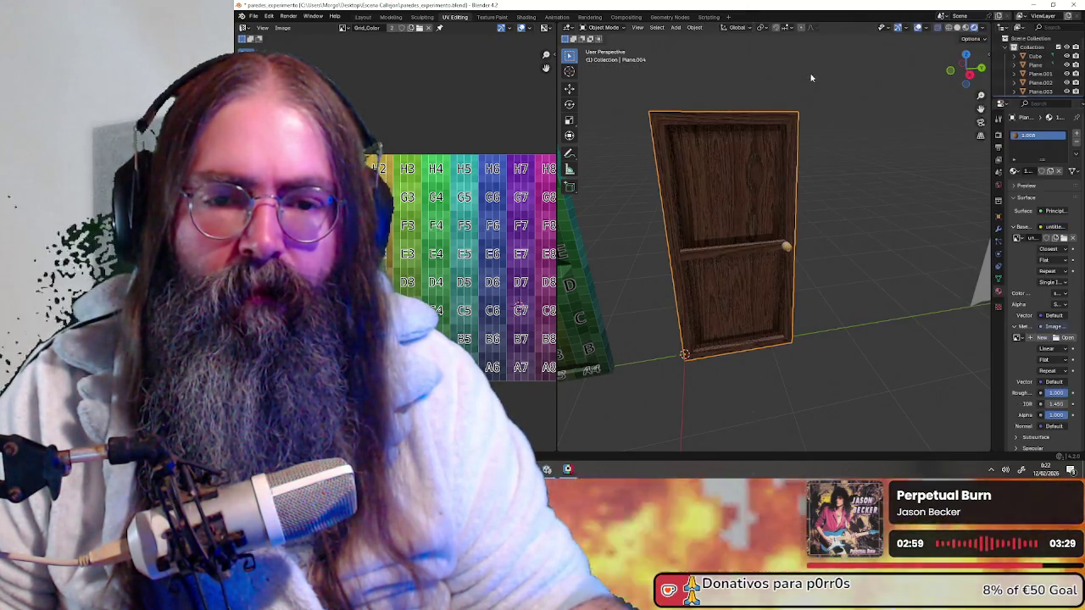
pyautogui.click(1065, 338)
pyautogui.click(476, 209)
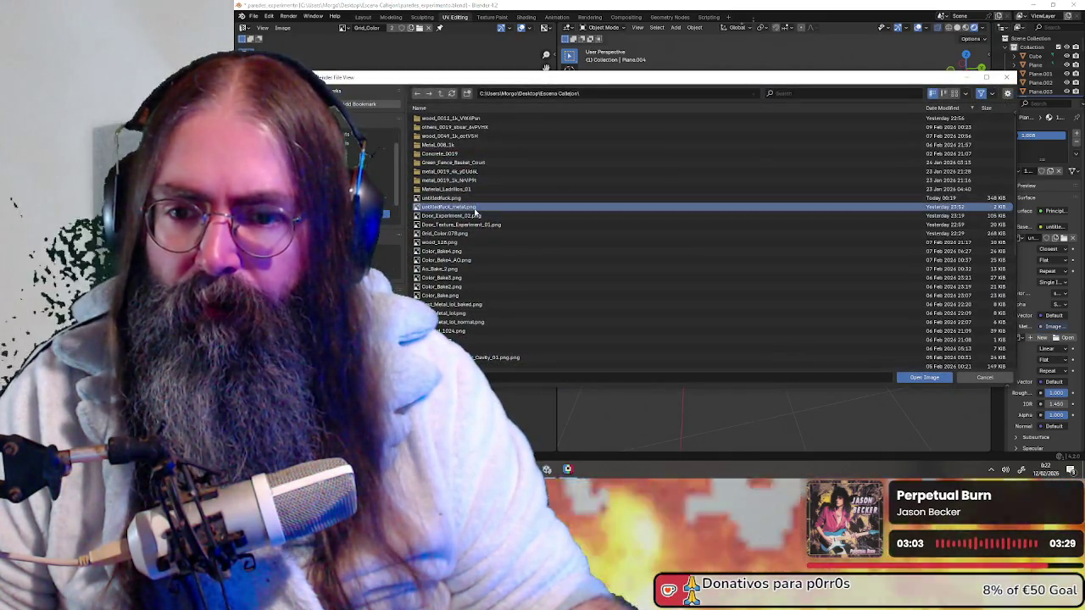
pyautogui.doubleClick(476, 209)
pyautogui.scroll(3, 832, 285)
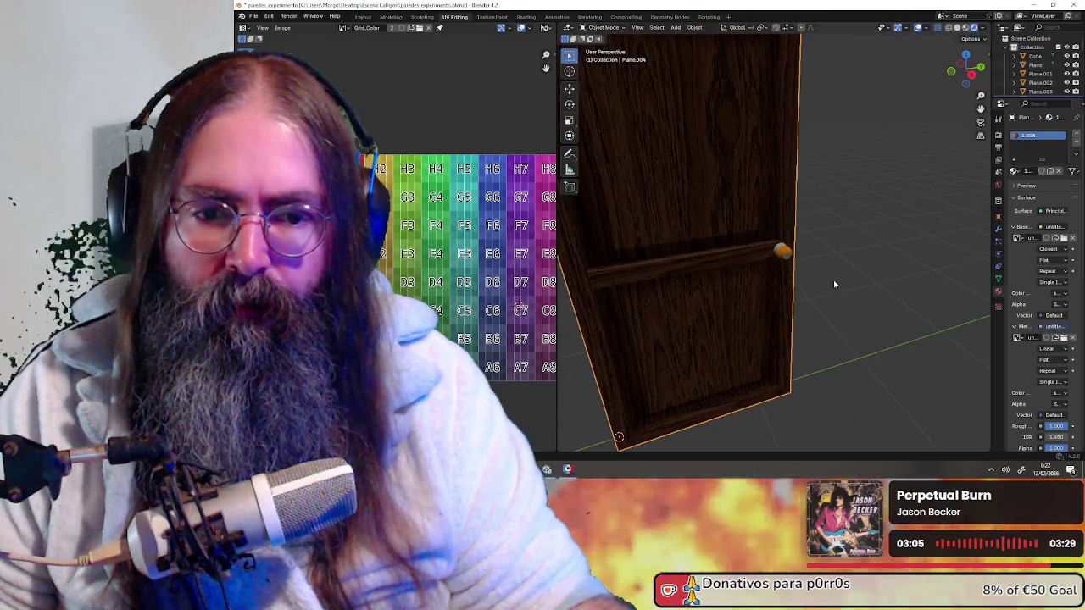
# - Orbit and zoom the Blender viewport to a close front view of the door
pyautogui.scroll(2, 871, 287)
pyautogui.scroll(-3, 840, 284)
pyautogui.scroll(-1, 1040, 371)
pyautogui.scroll(-1, 1039, 371)
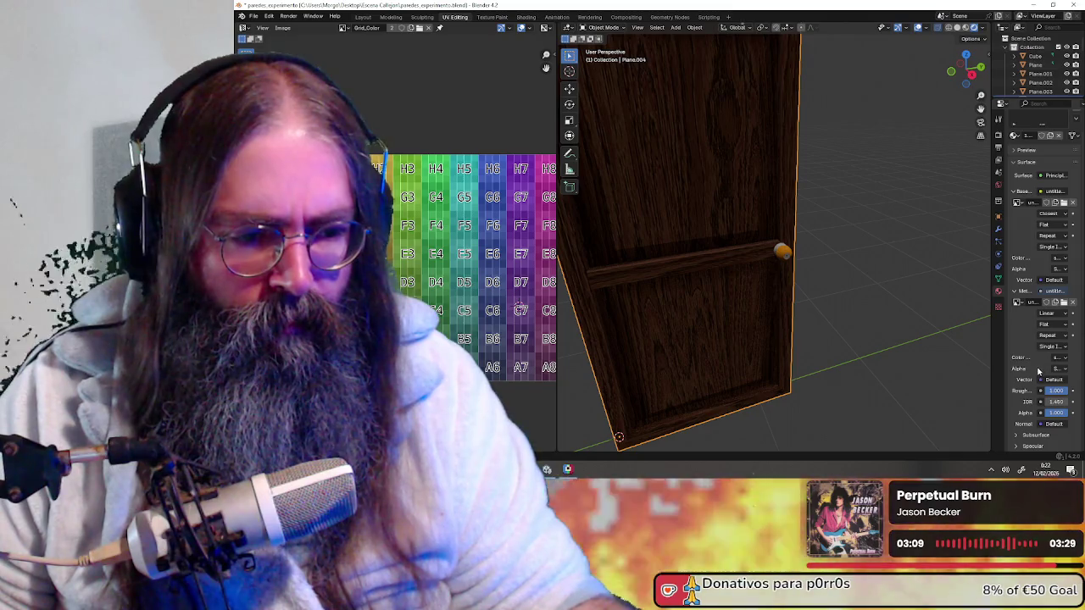
pyautogui.scroll(2, 848, 297)
pyautogui.scroll(1, 818, 278)
pyautogui.moveTo(819, 279)
pyautogui.mouseDown(button='middle')
pyautogui.moveTo(805, 272)
pyautogui.moveTo(860, 278)
pyautogui.mouseUp(button='middle')
pyautogui.scroll(-1, 860, 277)
pyautogui.scroll(2, 860, 274)
pyautogui.scroll(1, 869, 277)
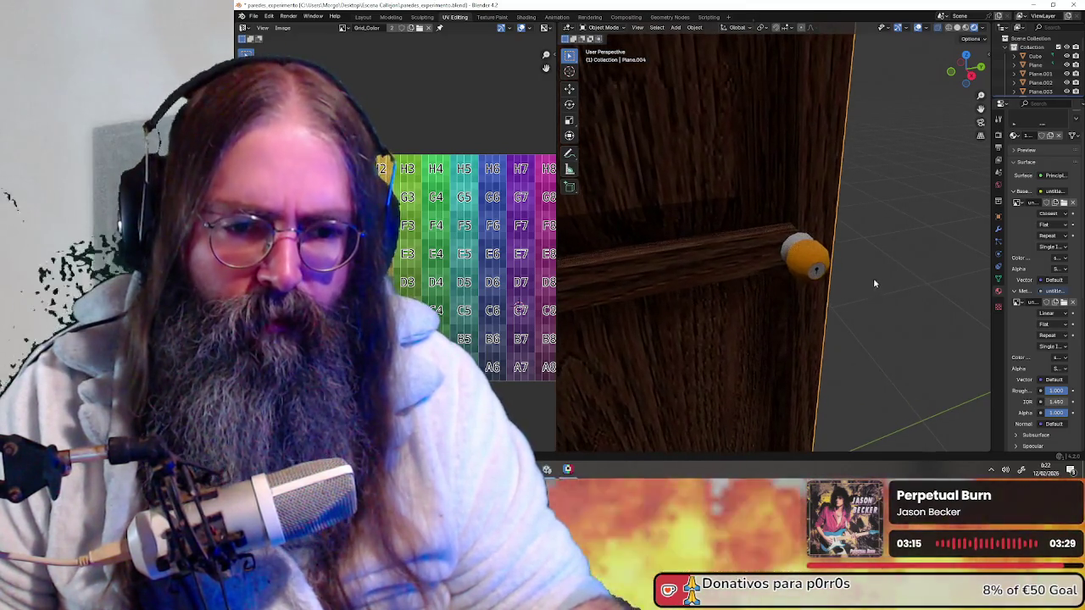
pyautogui.scroll(-2, 813, 259)
pyautogui.scroll(-2, 811, 254)
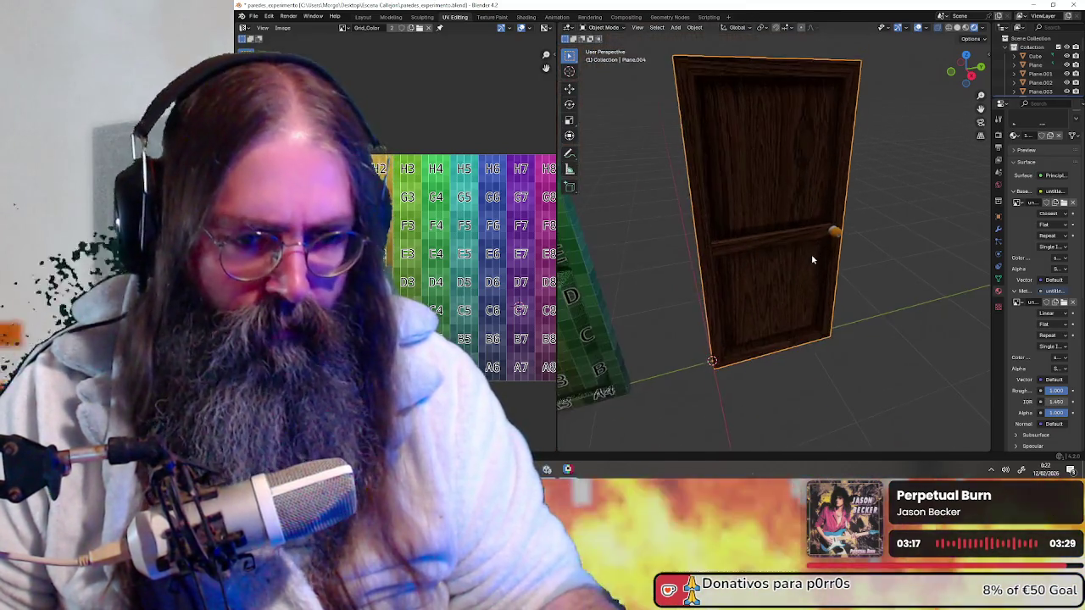
pyautogui.rightClick(811, 254)
pyautogui.moveTo(865, 257)
pyautogui.mouseDown(button='middle')
pyautogui.moveTo(877, 250)
pyautogui.moveTo(676, 242)
pyautogui.moveTo(741, 255)
pyautogui.moveTo(782, 279)
pyautogui.moveTo(673, 266)
pyautogui.moveTo(764, 284)
pyautogui.moveTo(749, 277)
pyautogui.moveTo(768, 368)
pyautogui.moveTo(763, 356)
pyautogui.mouseUp(button='middle')
pyautogui.scroll(4, 879, 249)
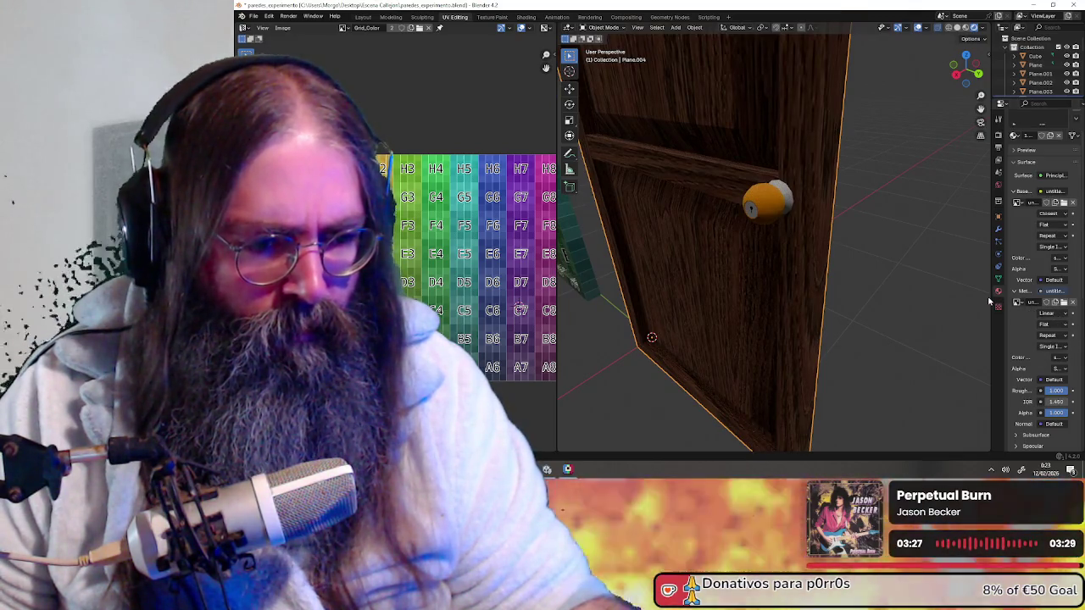
# - Widen the Properties panel and set the metal map's interpolation to Closest
pyautogui.moveTo(990, 296); pyautogui.dragTo(949, 295)
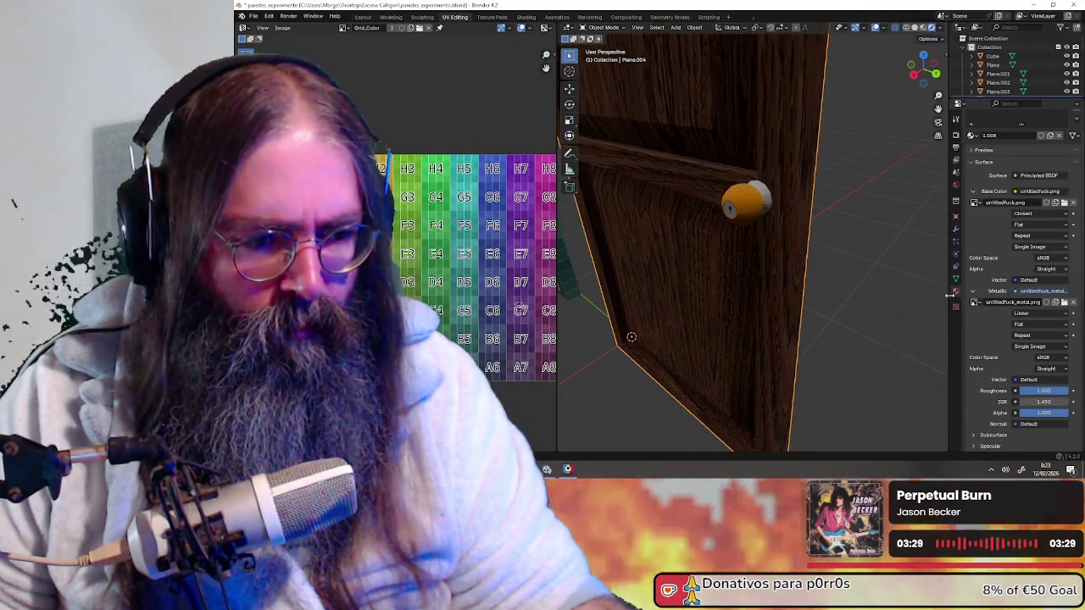
pyautogui.click(1029, 316)
pyautogui.click(1043, 346)
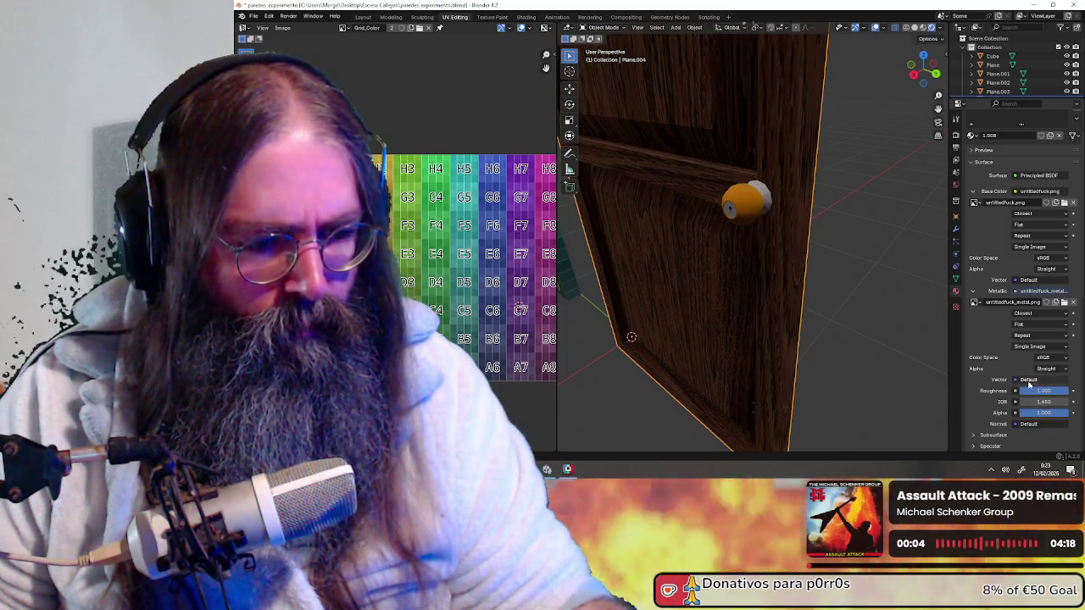
# - Tune the material roughness, trying about 0.425 and 0.874, ending near 0.658
pyautogui.moveTo(1050, 394); pyautogui.dragTo(975, 395)
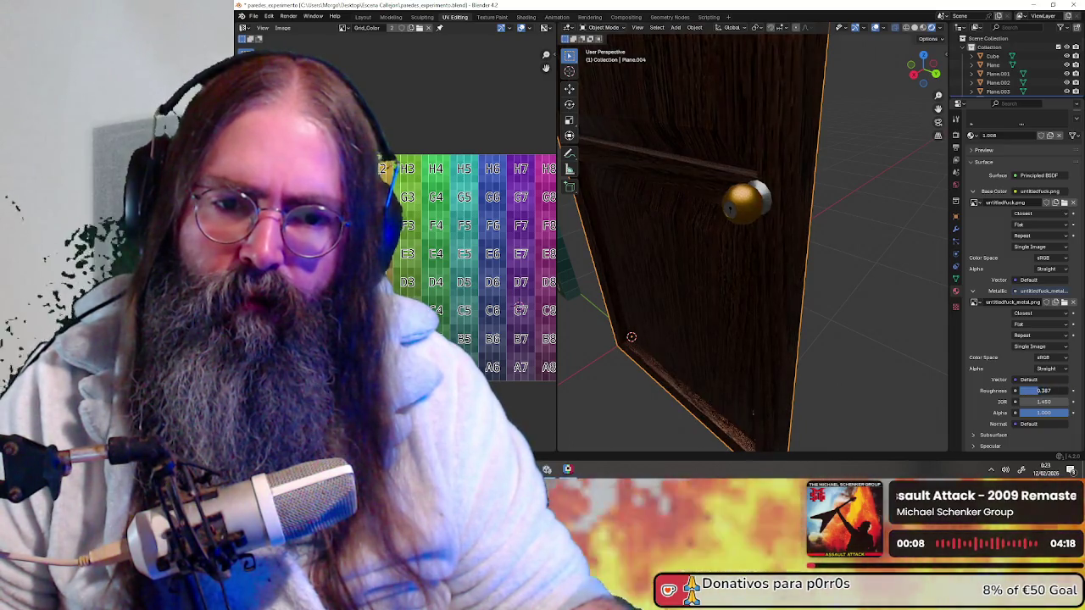
pyautogui.moveTo(797, 339)
pyautogui.mouseDown(button='middle')
pyautogui.moveTo(789, 194)
pyautogui.moveTo(579, 219)
pyautogui.moveTo(767, 180)
pyautogui.mouseUp(button='middle')
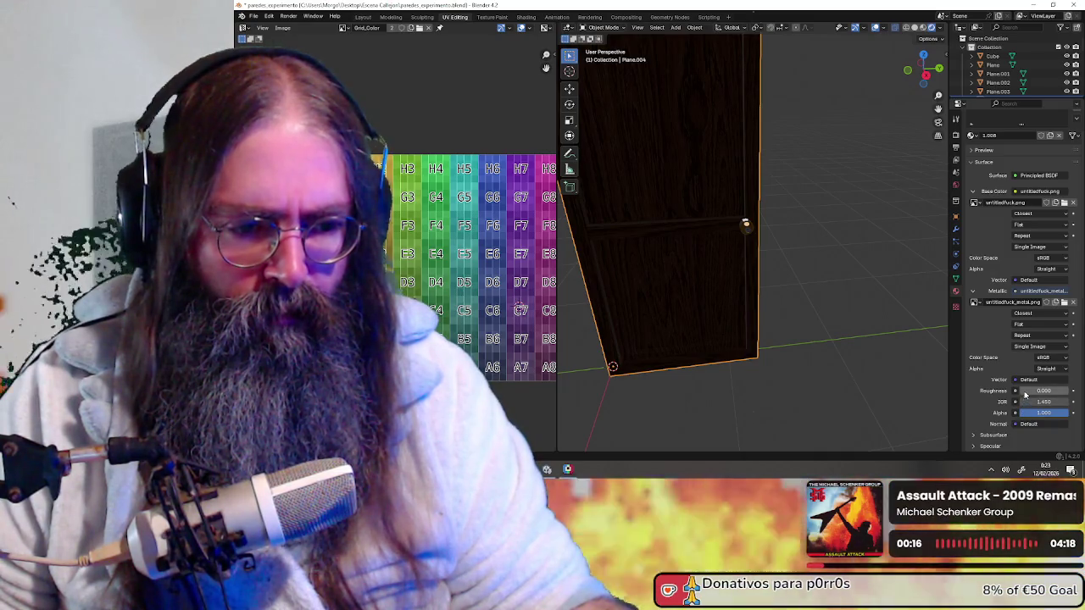
pyautogui.moveTo(1030, 391); pyautogui.dragTo(1056, 391)
pyautogui.moveTo(730, 226)
pyautogui.mouseDown(button='middle')
pyautogui.moveTo(804, 286)
pyautogui.moveTo(725, 259)
pyautogui.moveTo(631, 255)
pyautogui.moveTo(808, 266)
pyautogui.moveTo(775, 255)
pyautogui.moveTo(808, 269)
pyautogui.moveTo(806, 307)
pyautogui.moveTo(799, 283)
pyautogui.moveTo(835, 288)
pyautogui.mouseUp(button='middle')
pyautogui.scroll(3, 808, 269)
pyautogui.scroll(-3, 789, 278)
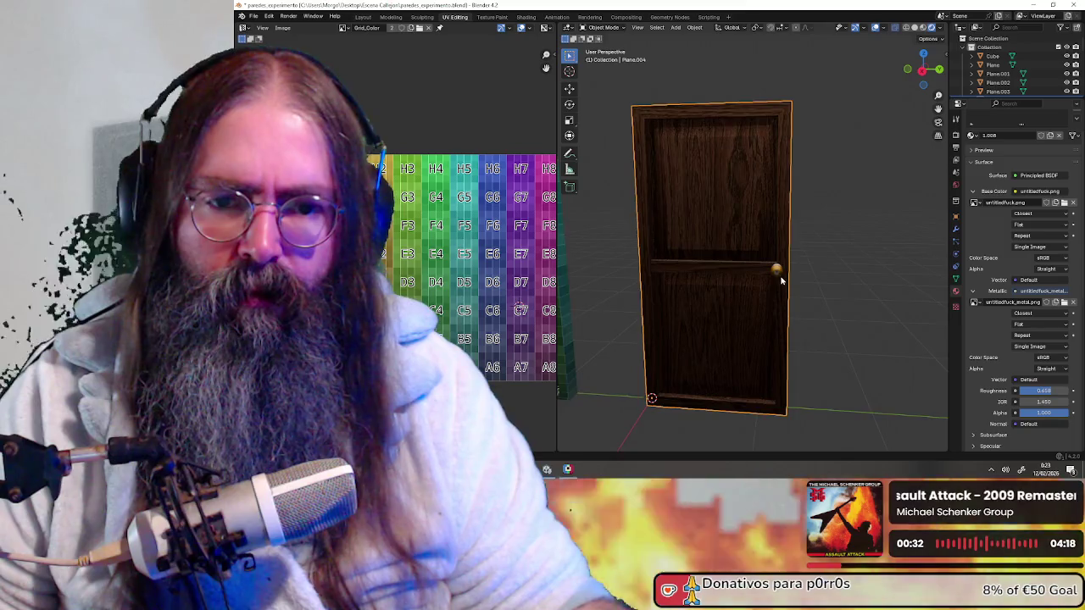
pyautogui.click(1072, 303)
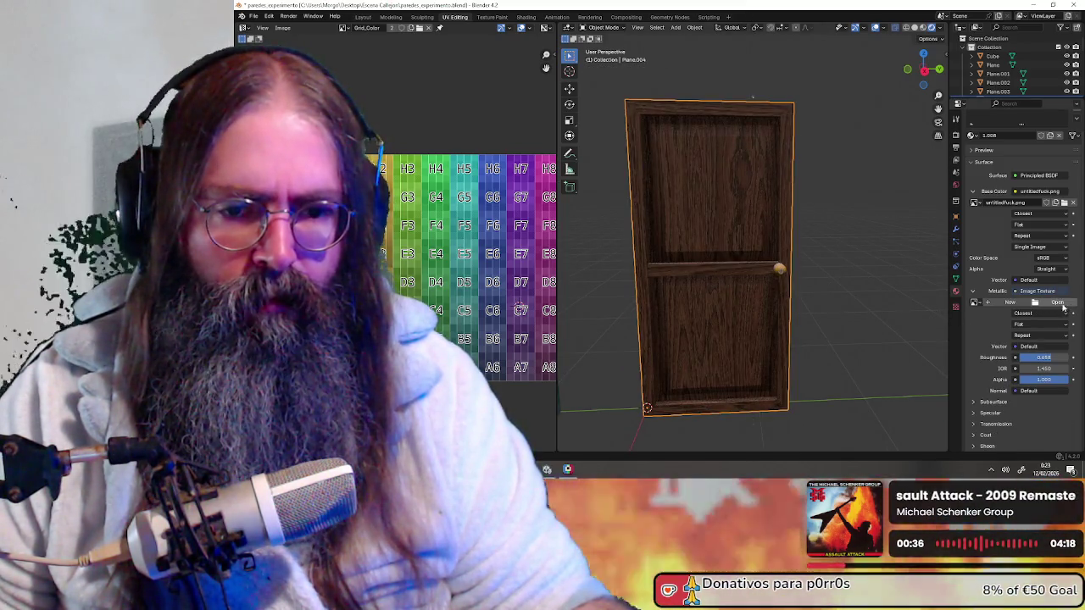
pyautogui.moveTo(797, 288); pyautogui.dragTo(841, 293, button='middle')
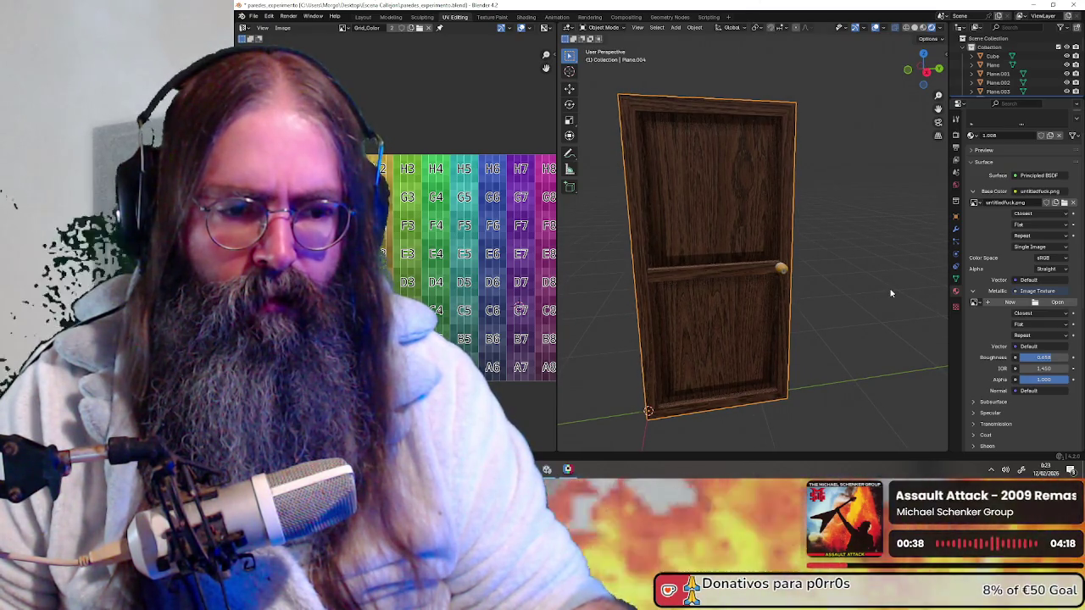
pyautogui.hotkey('ctrl', 'z')
pyautogui.click(1072, 302)
pyautogui.hotkey('ctrl', 'z')
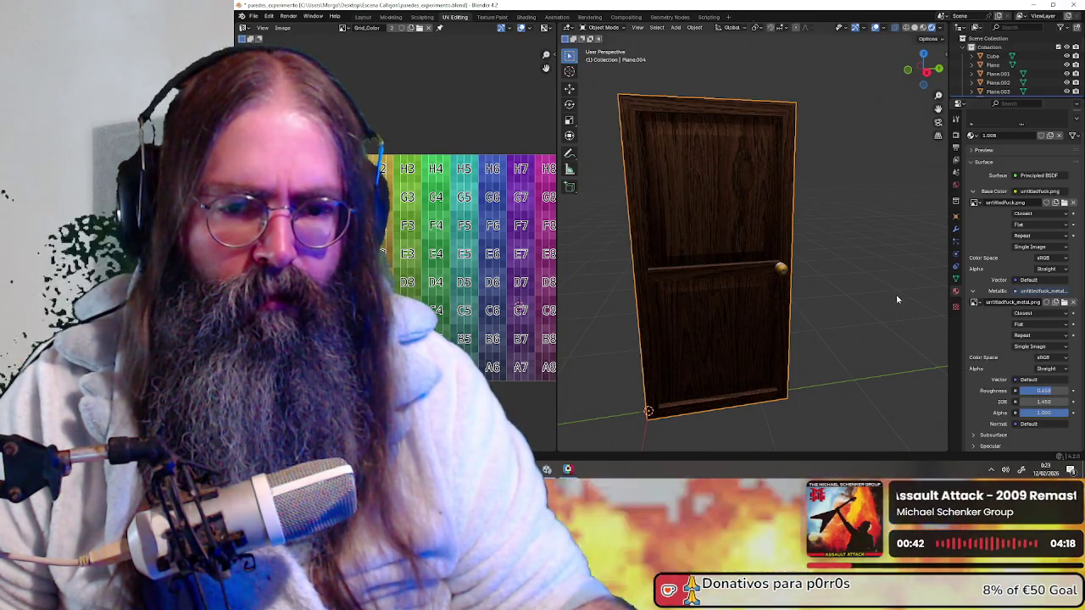
pyautogui.click(1072, 303)
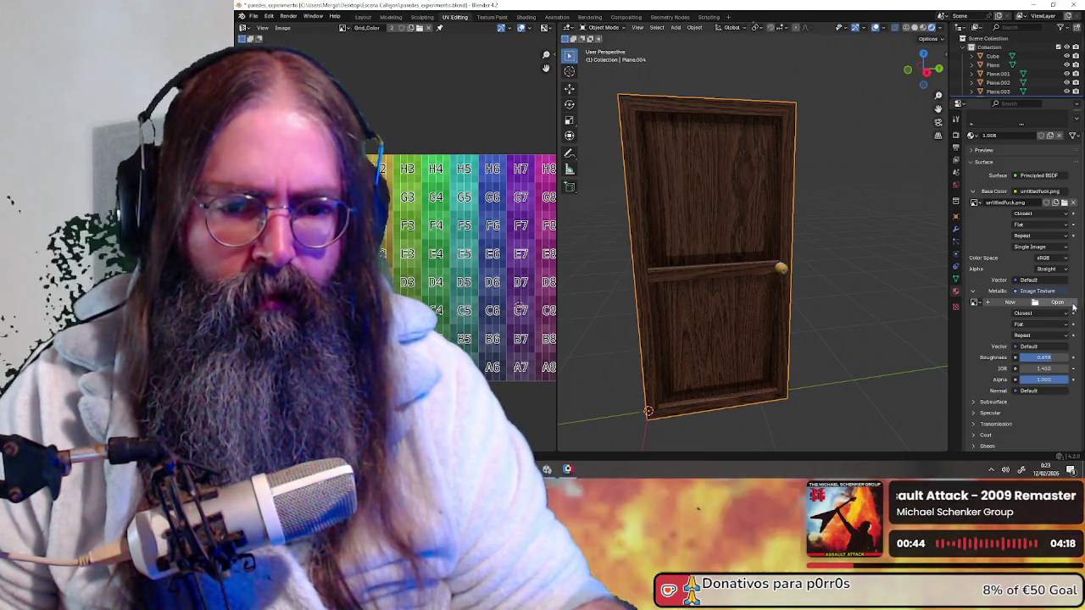
pyautogui.hotkey('ctrl', 'z')
pyautogui.moveTo(836, 285)
pyautogui.mouseDown(button='middle')
pyautogui.moveTo(842, 269)
pyautogui.moveTo(817, 214)
pyautogui.moveTo(877, 286)
pyautogui.moveTo(780, 262)
pyautogui.moveTo(755, 268)
pyautogui.moveTo(823, 274)
pyautogui.mouseUp(button='middle')
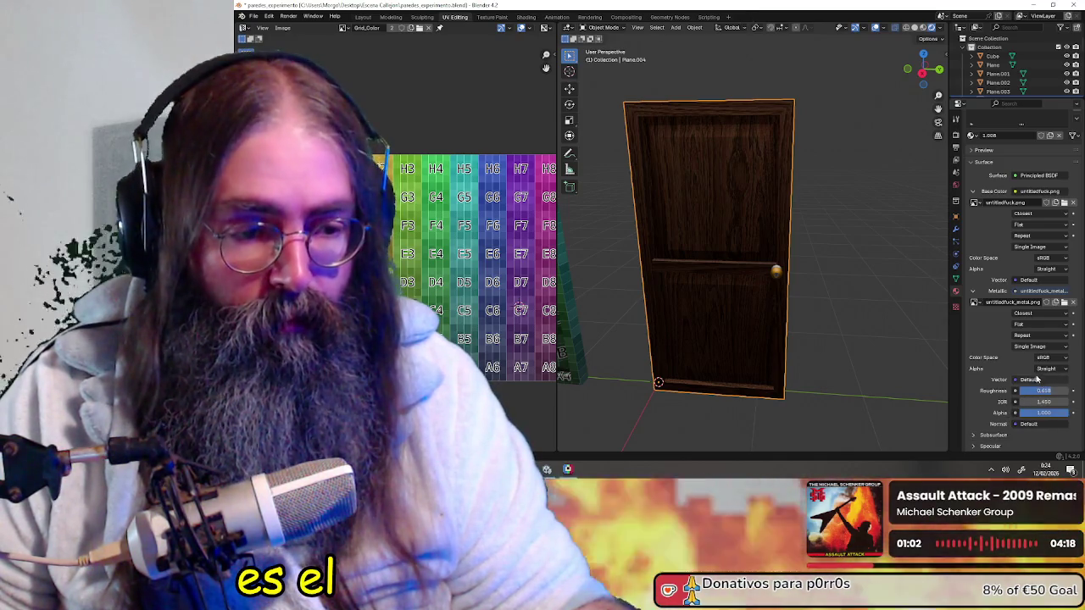
# - Reselect the door and set its material roughness to 1
pyautogui.click(1029, 380)
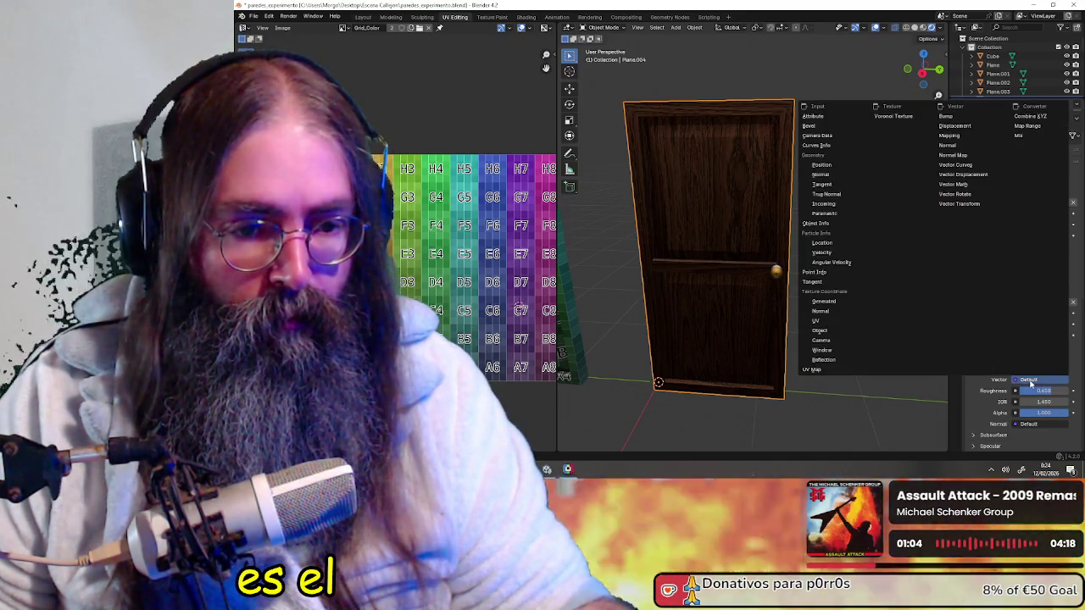
pyautogui.click(930, 422)
pyautogui.moveTo(856, 367); pyautogui.dragTo(863, 312, button='middle')
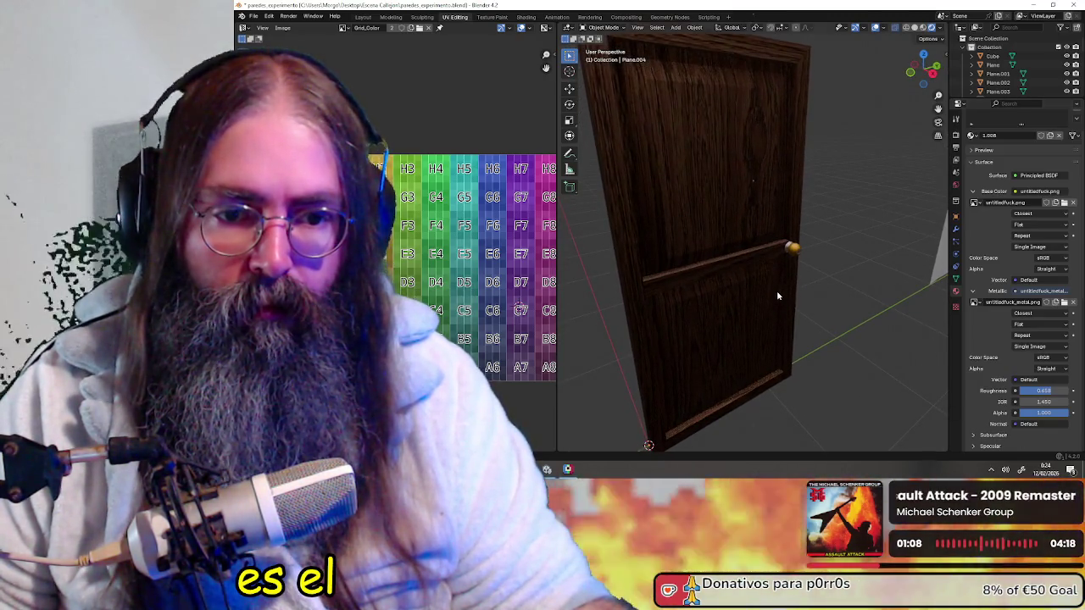
pyautogui.click(776, 296)
pyautogui.moveTo(859, 311); pyautogui.dragTo(847, 310, button='middle')
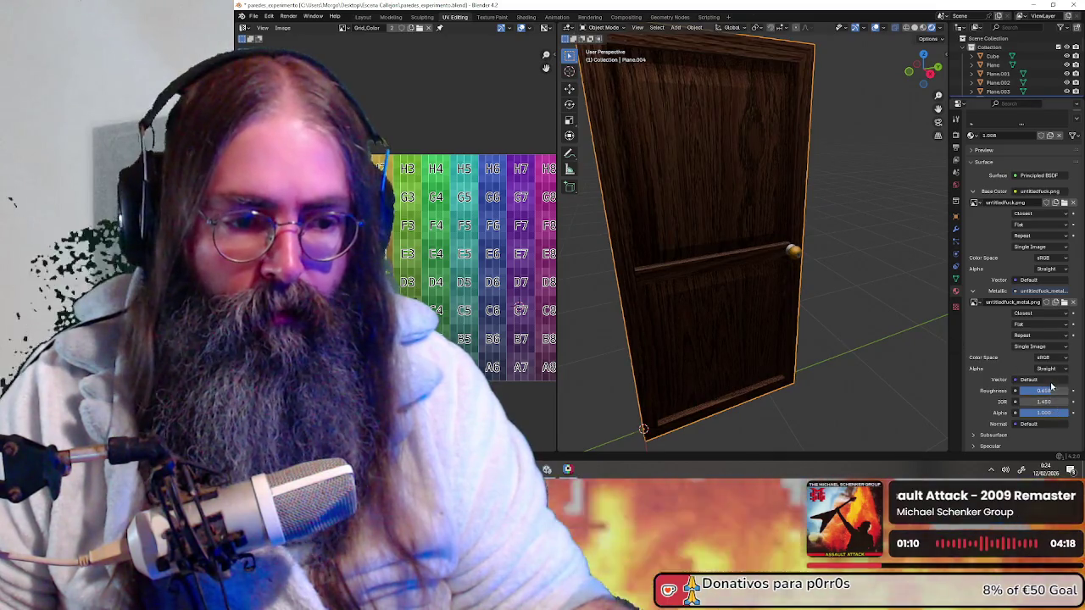
pyautogui.moveTo(1055, 394); pyautogui.dragTo(1070, 391)
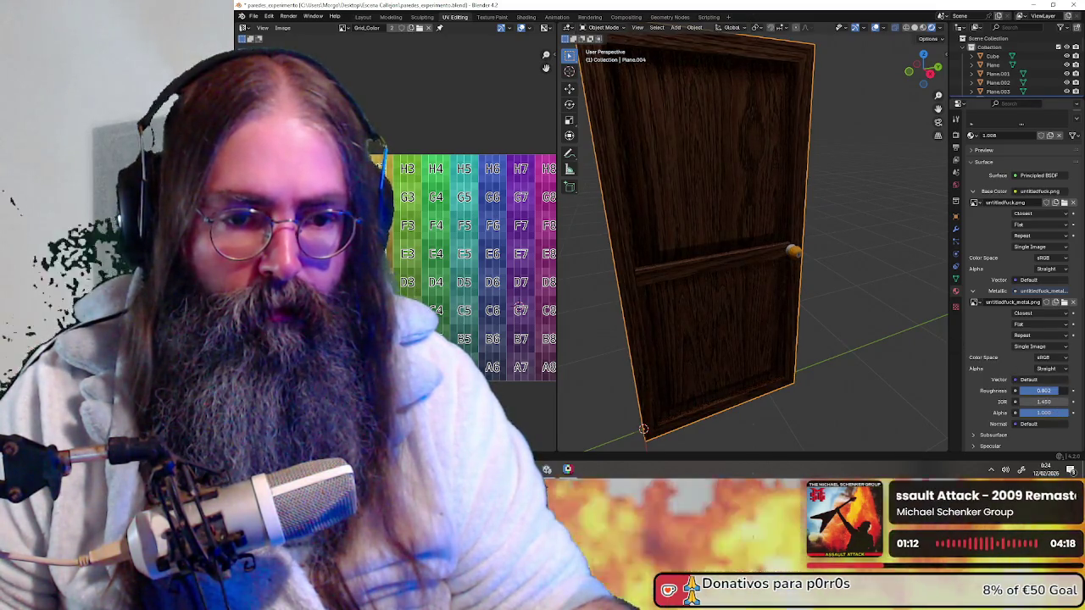
pyautogui.write('1')
pyautogui.press('Return')
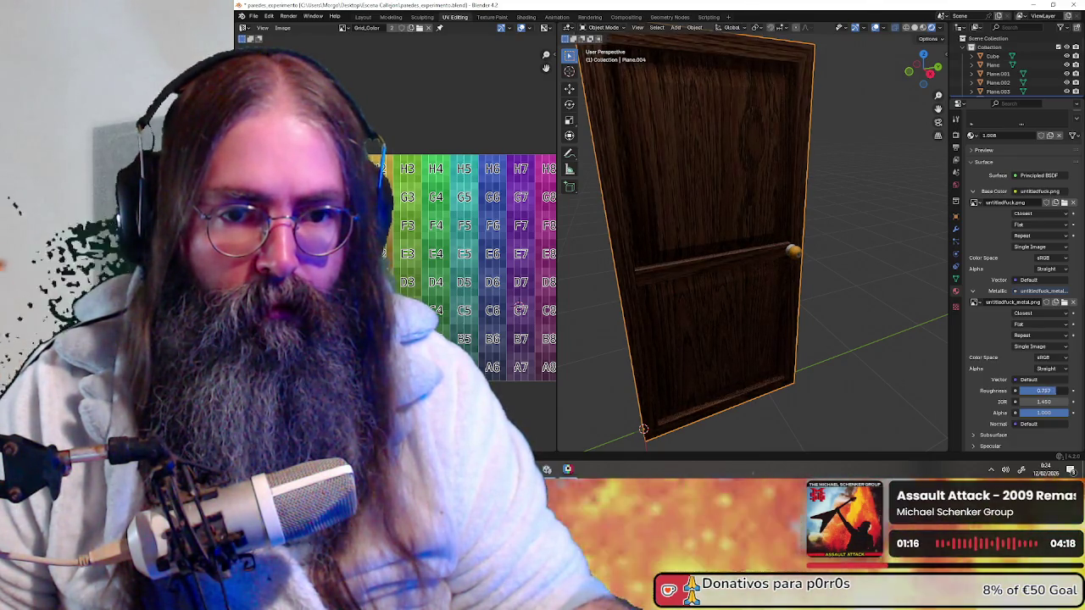
# - Zoom out over the row of doors and switch to Wireframe shading
pyautogui.scroll(-6, 761, 272)
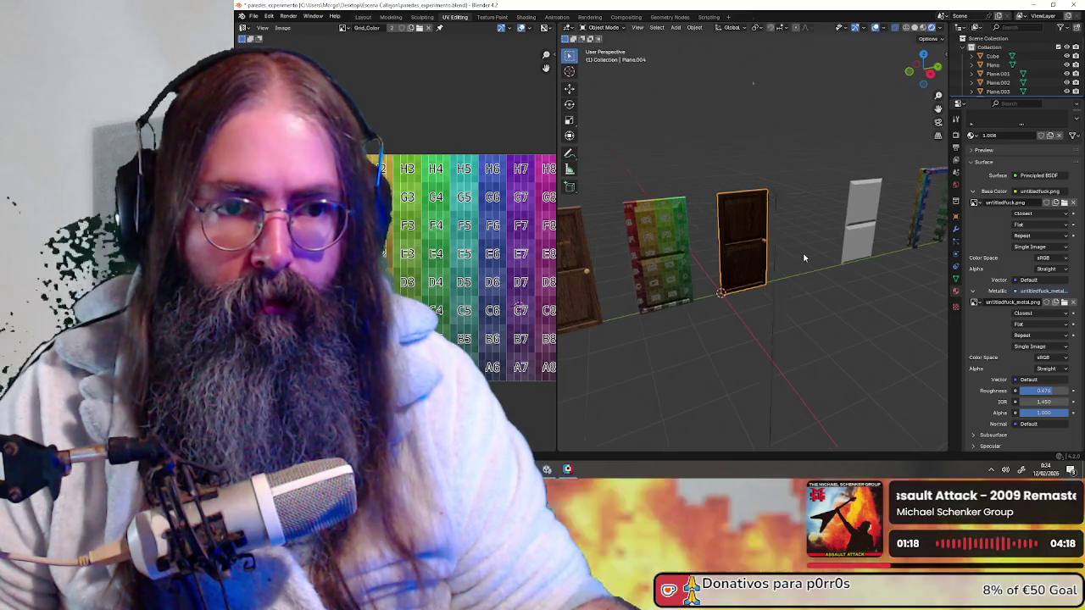
pyautogui.moveTo(802, 257); pyautogui.dragTo(783, 254, button='middle')
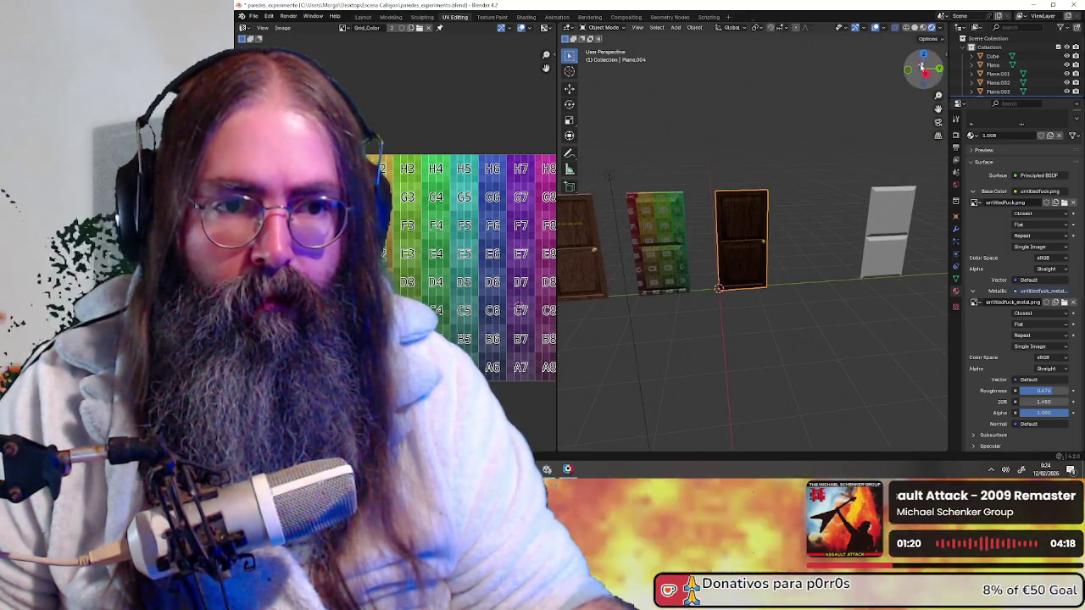
pyautogui.click(923, 29)
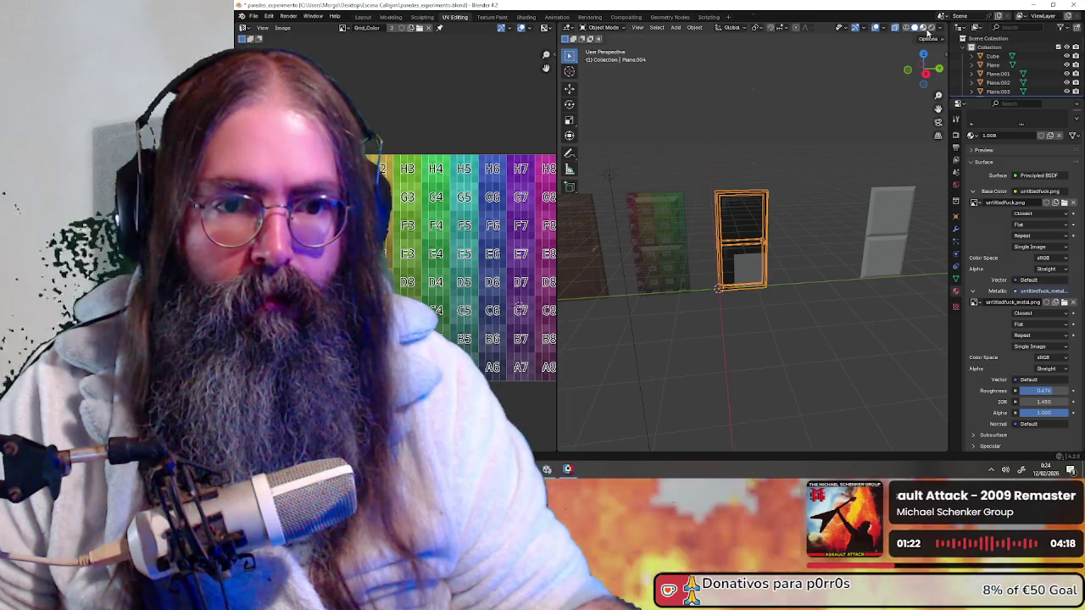
# - Frame the door in wireframe, orbit around it, then return to solid shading
pyautogui.press('KP_Decimal')
pyautogui.moveTo(792, 174)
pyautogui.mouseDown(button='middle')
pyautogui.moveTo(765, 190)
pyautogui.moveTo(866, 173)
pyautogui.mouseUp(button='middle')
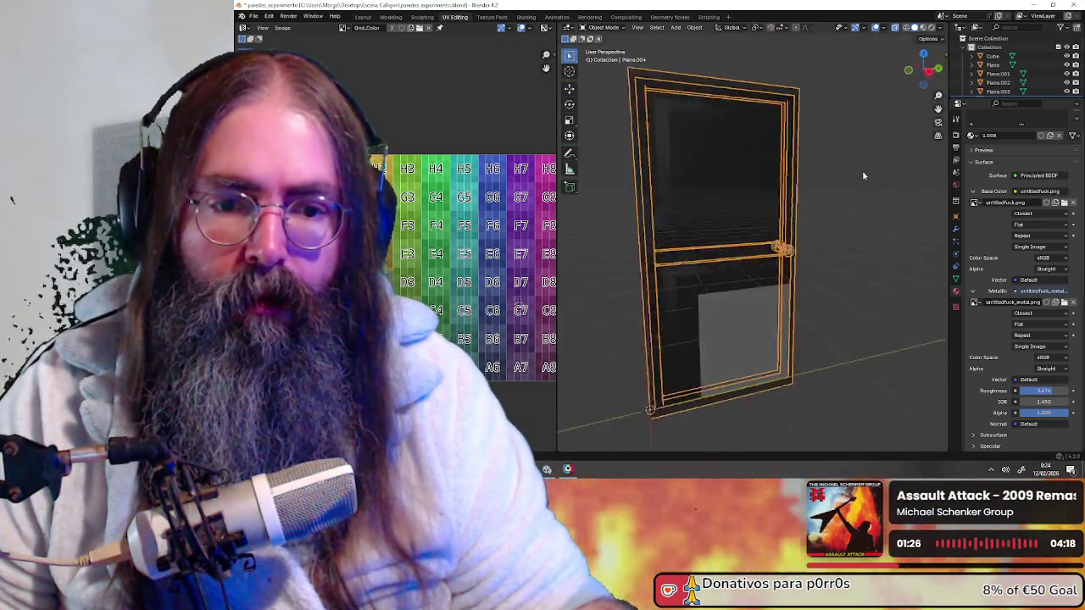
pyautogui.scroll(-3, 866, 170)
pyautogui.click(835, 179)
pyautogui.moveTo(835, 179); pyautogui.dragTo(921, 101, button='middle')
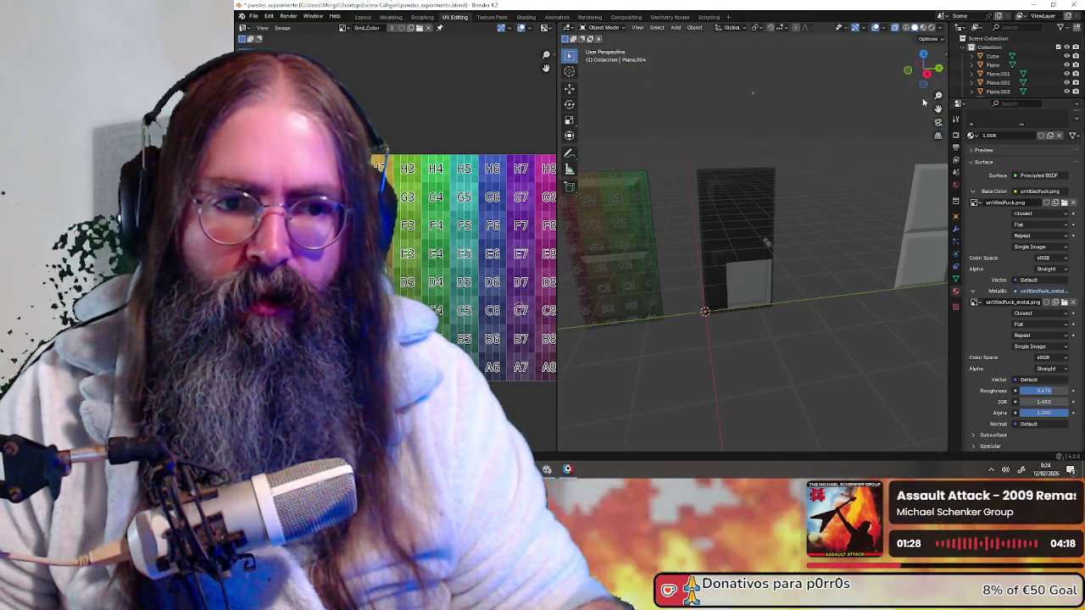
pyautogui.click(923, 30)
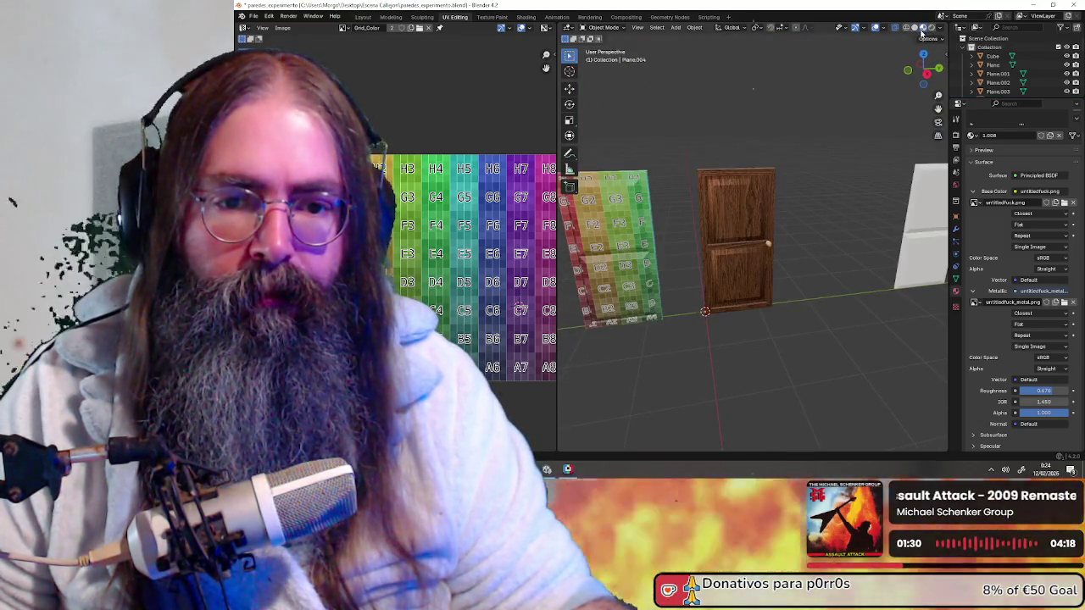
pyautogui.scroll(4, 803, 237)
# - Preview the door in rendered mode and close in on the knob
pyautogui.moveTo(763, 238)
pyautogui.mouseDown(button='middle')
pyautogui.moveTo(864, 252)
pyautogui.moveTo(916, 102)
pyautogui.mouseUp(button='middle')
pyautogui.click(932, 28)
pyautogui.moveTo(825, 253)
pyautogui.mouseDown(button='middle')
pyautogui.moveTo(852, 228)
pyautogui.moveTo(797, 229)
pyautogui.moveTo(805, 219)
pyautogui.moveTo(622, 227)
pyautogui.moveTo(720, 246)
pyautogui.mouseUp(button='middle')
pyautogui.scroll(2, 852, 228)
pyautogui.scroll(-3, 746, 254)
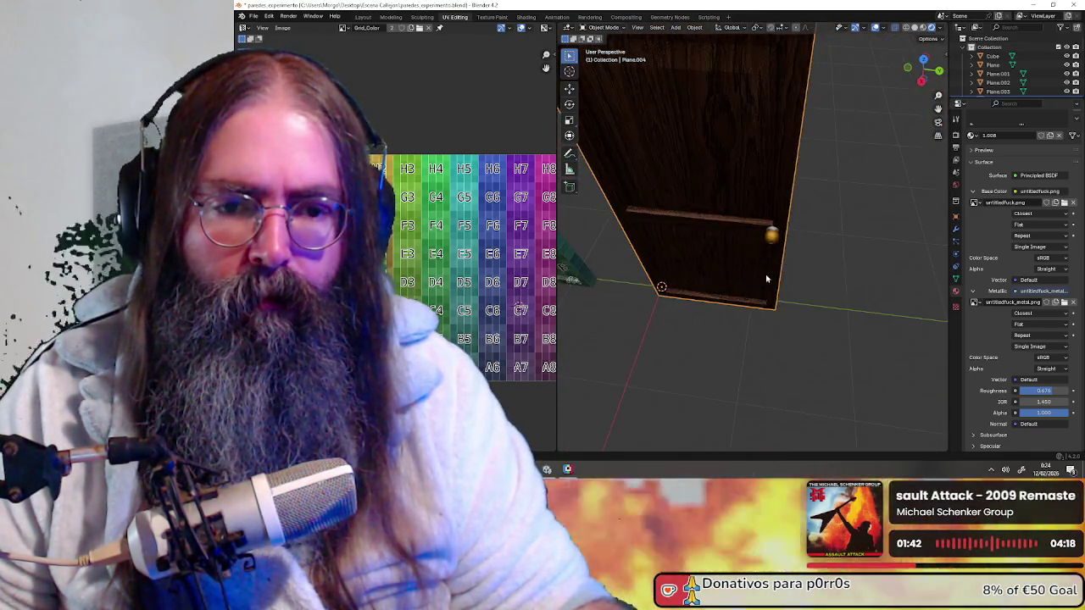
pyautogui.scroll(-3, 780, 263)
pyautogui.moveTo(780, 263); pyautogui.dragTo(813, 272, button='middle')
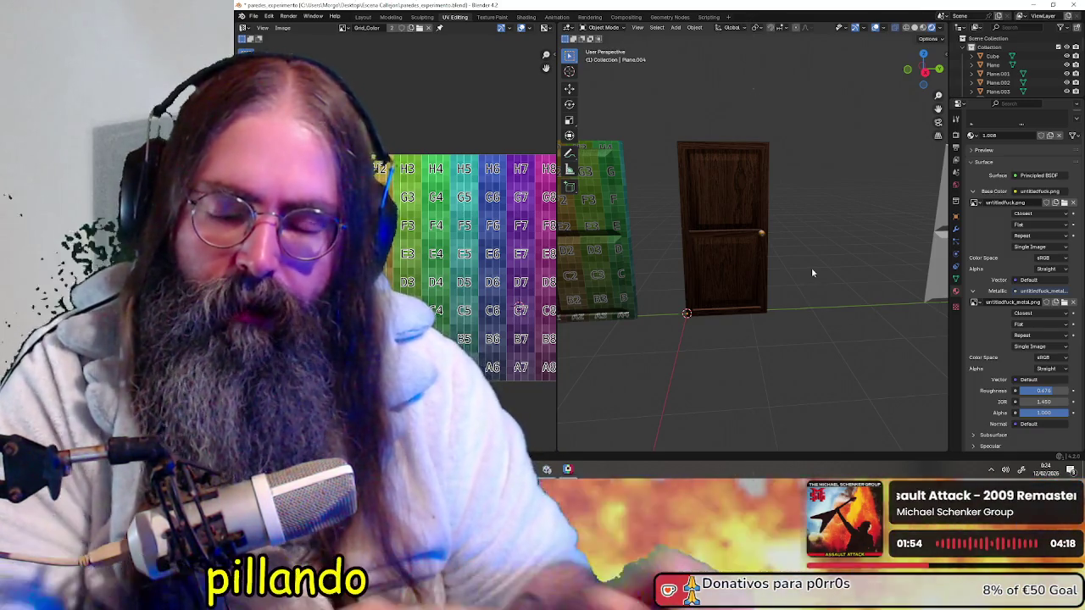
# - Orbit around the whole door once more, then switch to the Unity editor
pyautogui.scroll(4, 811, 267)
pyautogui.scroll(1, 812, 261)
pyautogui.moveTo(812, 265)
pyautogui.mouseDown(button='middle')
pyautogui.moveTo(835, 273)
pyautogui.moveTo(795, 214)
pyautogui.mouseUp(button='middle')
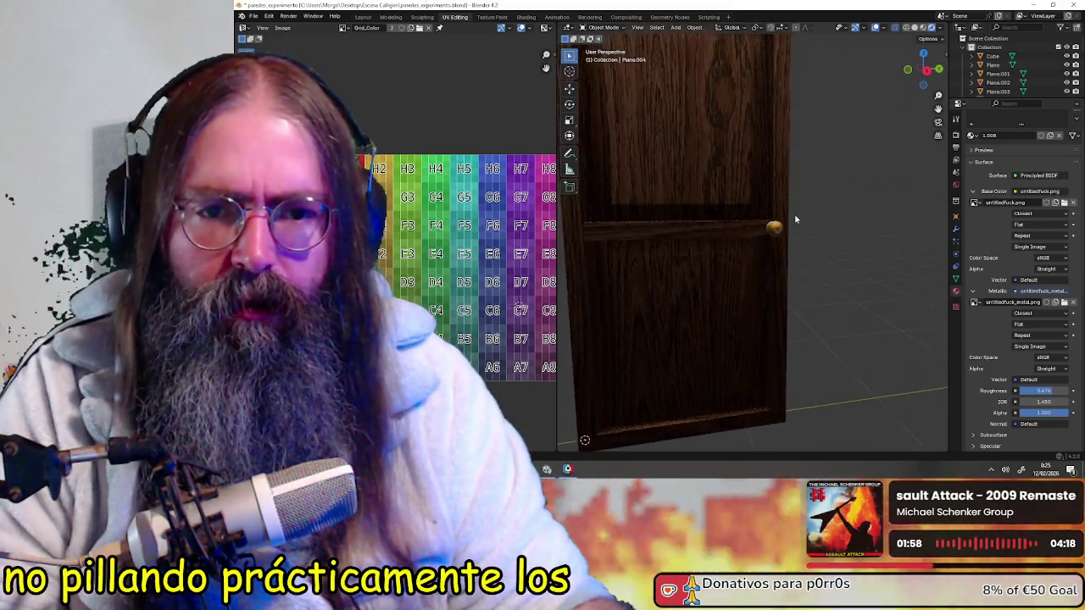
pyautogui.scroll(-3, 794, 215)
pyautogui.scroll(1, 795, 214)
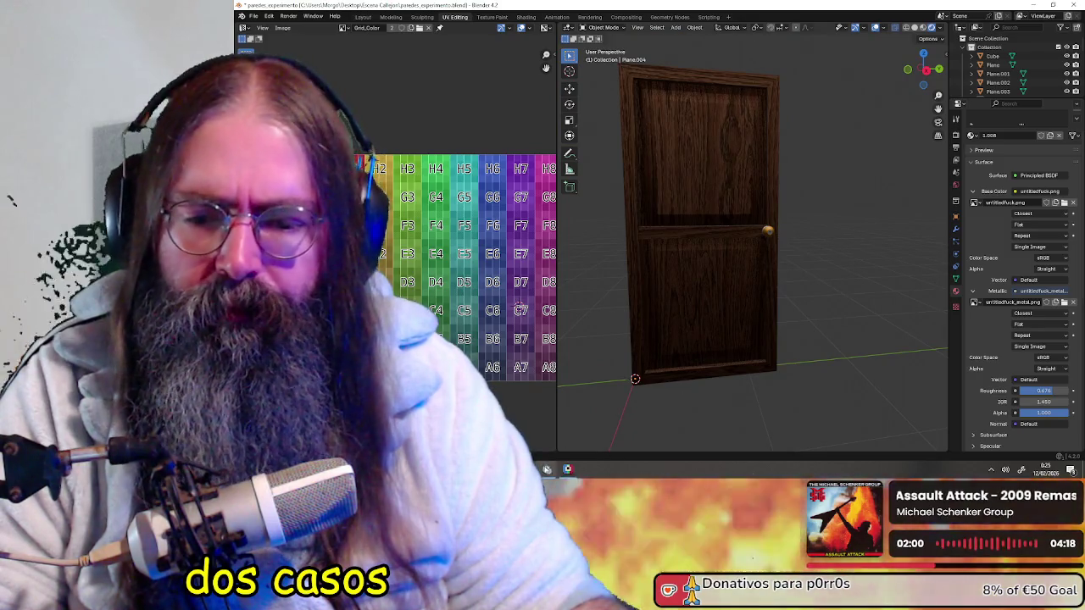
pyautogui.hotkey('alt', 'Tab')
# - Frame the door and nudge the defaultMat smoothness remapping slightly upward
pyautogui.press('f')
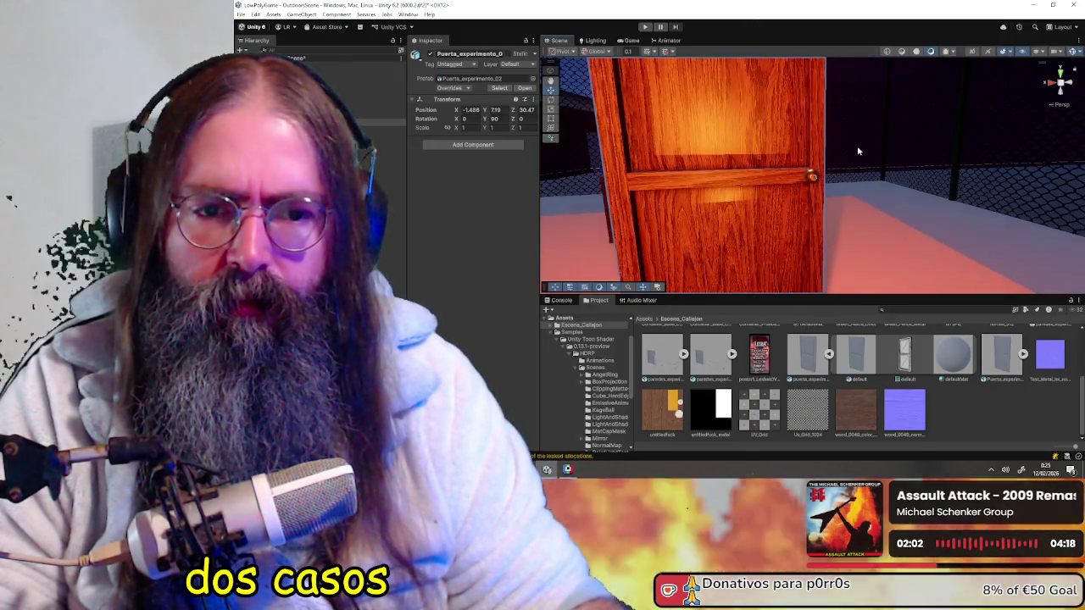
pyautogui.scroll(5, 857, 145)
pyautogui.scroll(-3, 834, 149)
pyautogui.scroll(5, 791, 348)
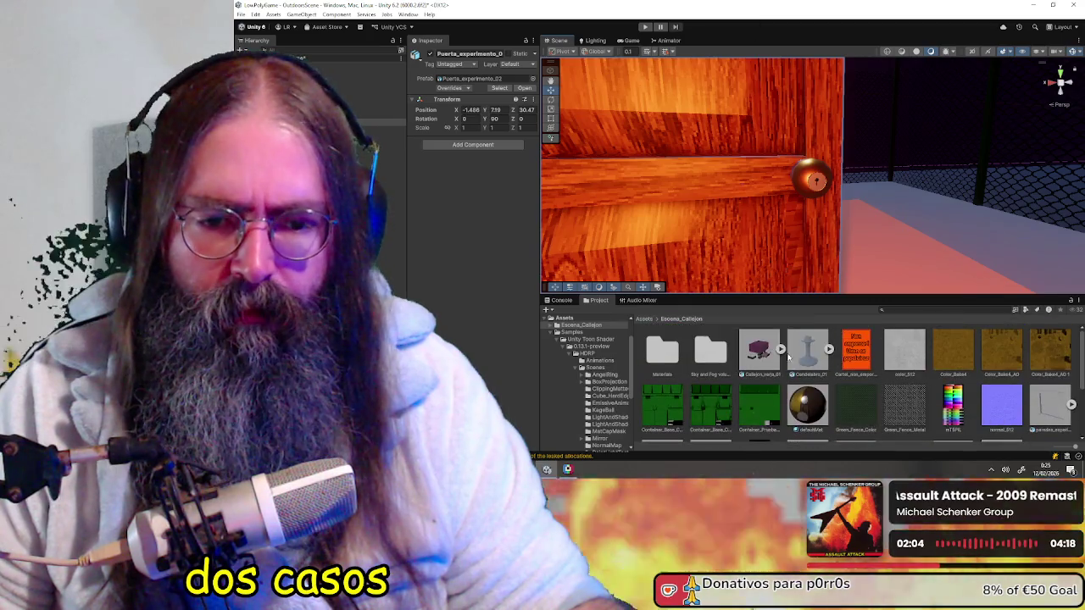
pyautogui.click(806, 409)
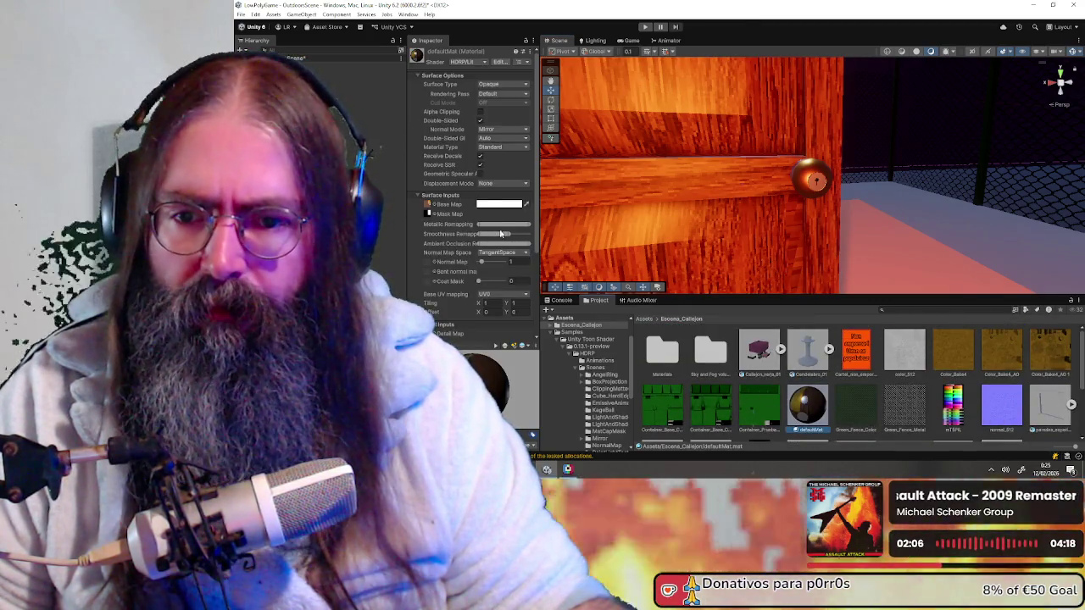
pyautogui.moveTo(508, 233)
pyautogui.mouseDown()
pyautogui.moveTo(495, 229)
pyautogui.moveTo(506, 231)
pyautogui.mouseUp()
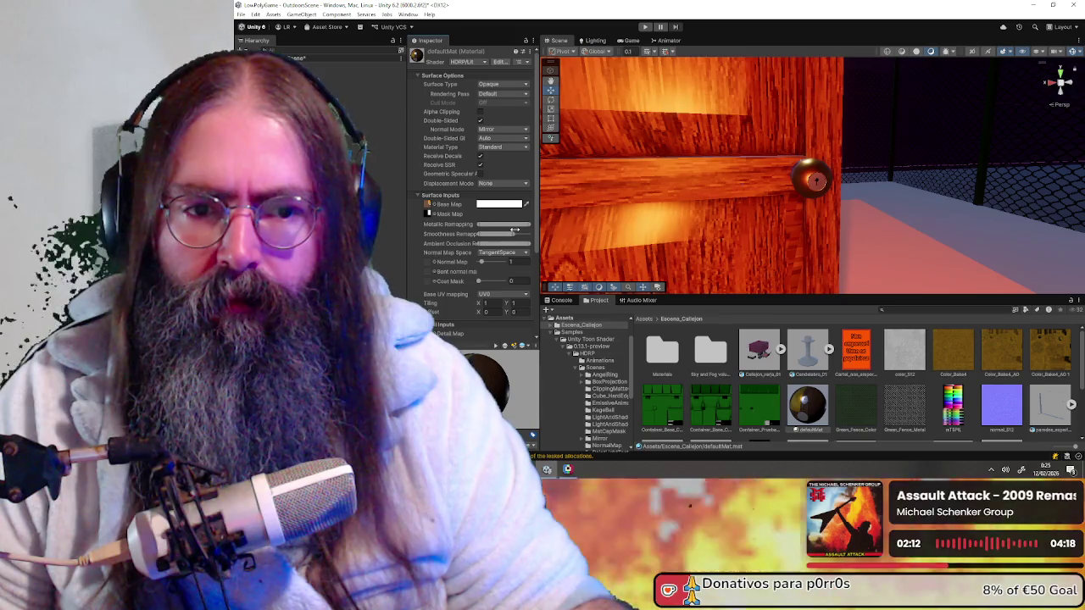
pyautogui.moveTo(512, 230); pyautogui.dragTo(514, 231)
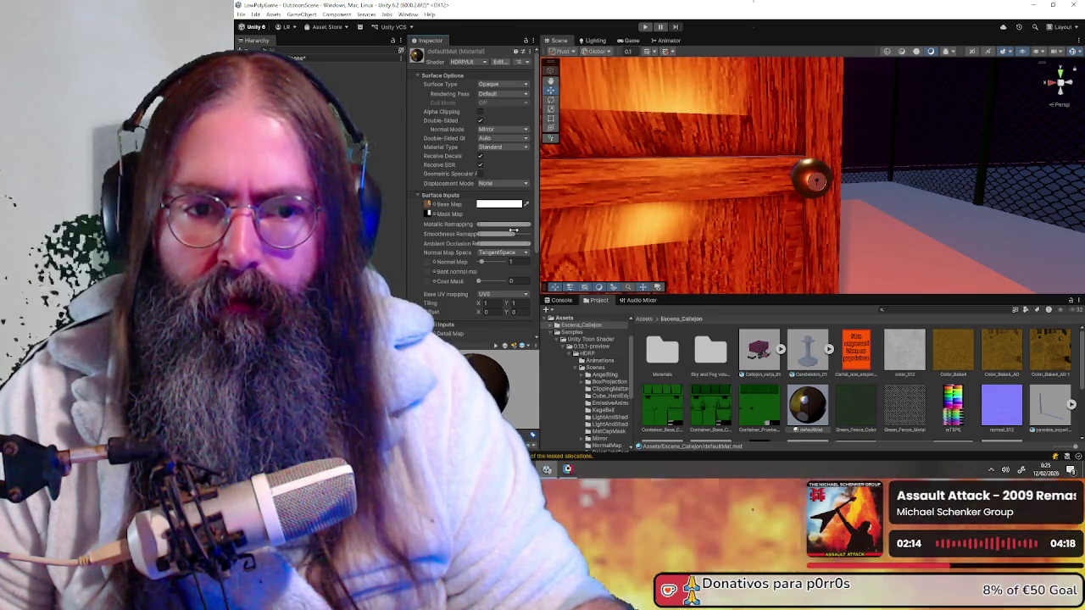
# - Orbit to a low frontal view of the door and select the point light
pyautogui.scroll(-3, 773, 206)
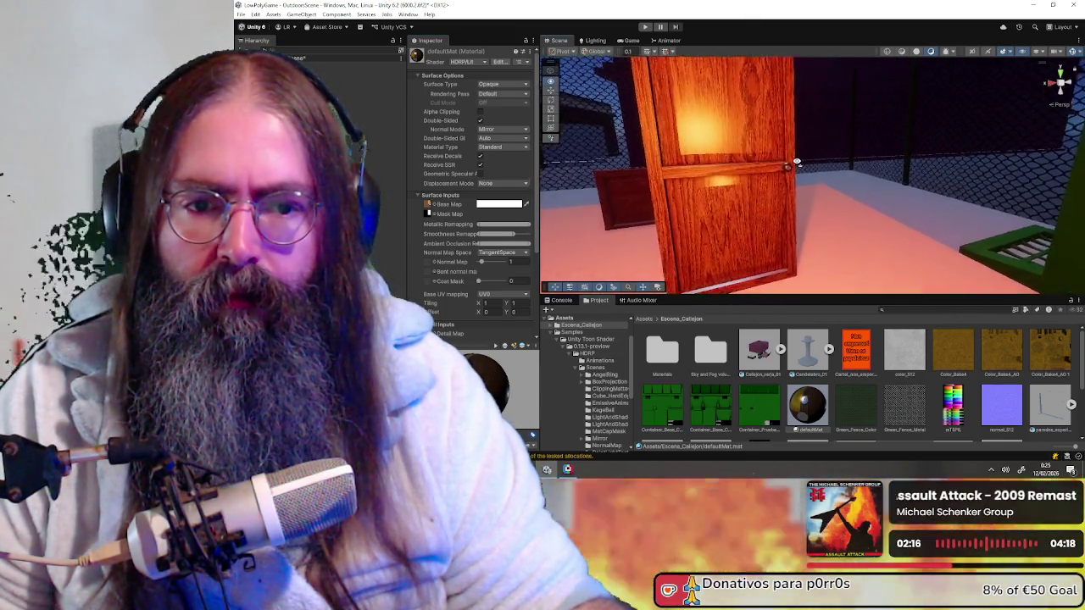
pyautogui.scroll(-3, 774, 206)
pyautogui.moveTo(774, 206)
pyautogui.keyDown('alt'); pyautogui.mouseDown()
pyautogui.moveTo(787, 167)
pyautogui.moveTo(764, 163)
pyautogui.moveTo(762, 193)
pyautogui.mouseUp(); pyautogui.keyUp('alt')
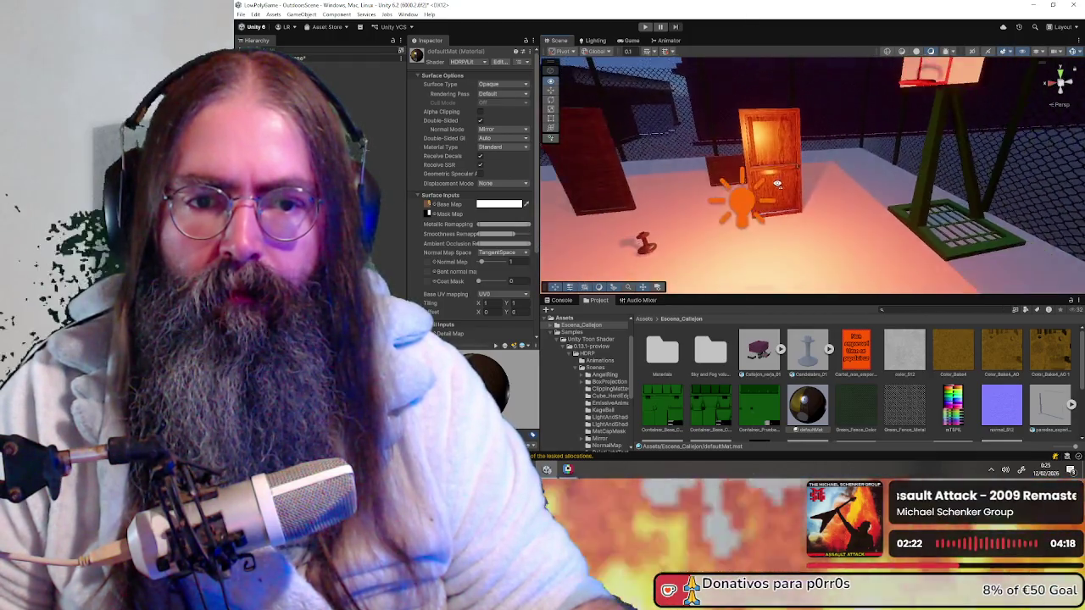
pyautogui.click(747, 198)
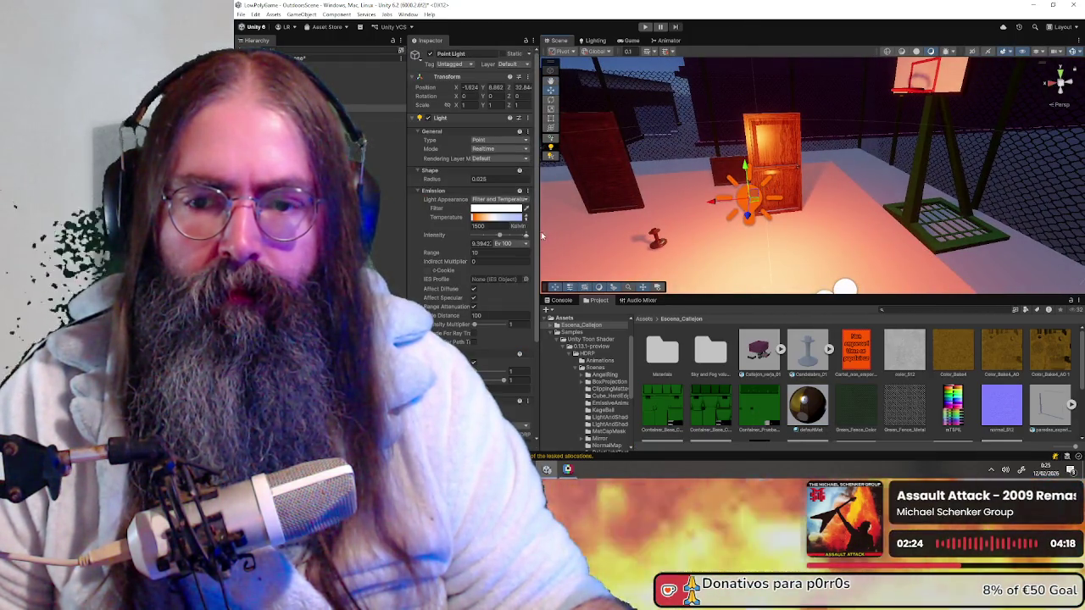
# - Lower the point light's intensity and move it across the floor beside the door
pyautogui.moveTo(500, 239); pyautogui.dragTo(496, 241)
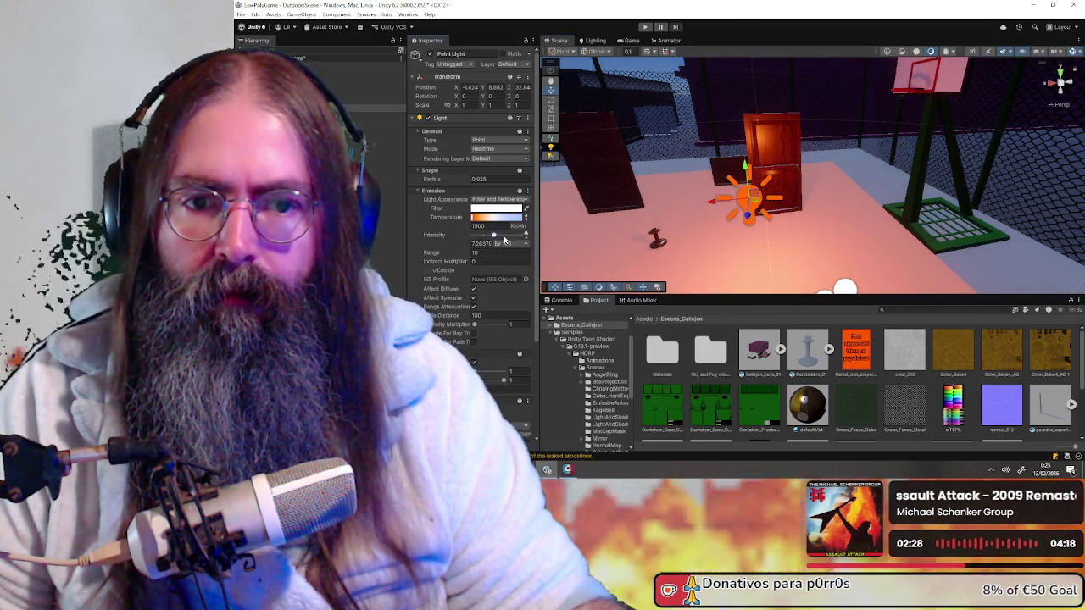
pyautogui.moveTo(805, 168); pyautogui.dragTo(723, 176, button='right')
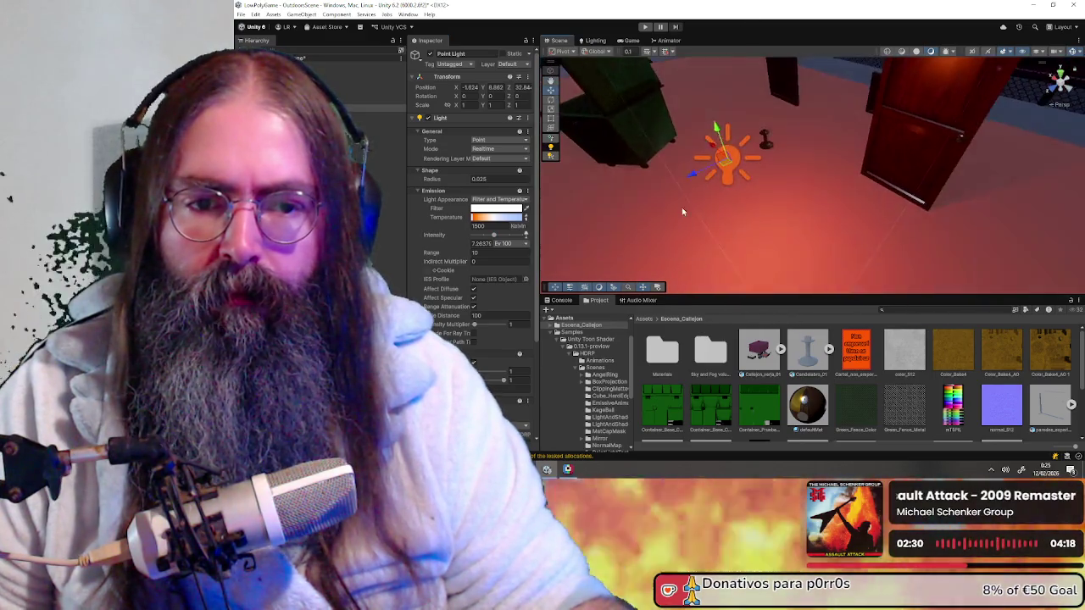
pyautogui.moveTo(735, 168); pyautogui.dragTo(803, 182)
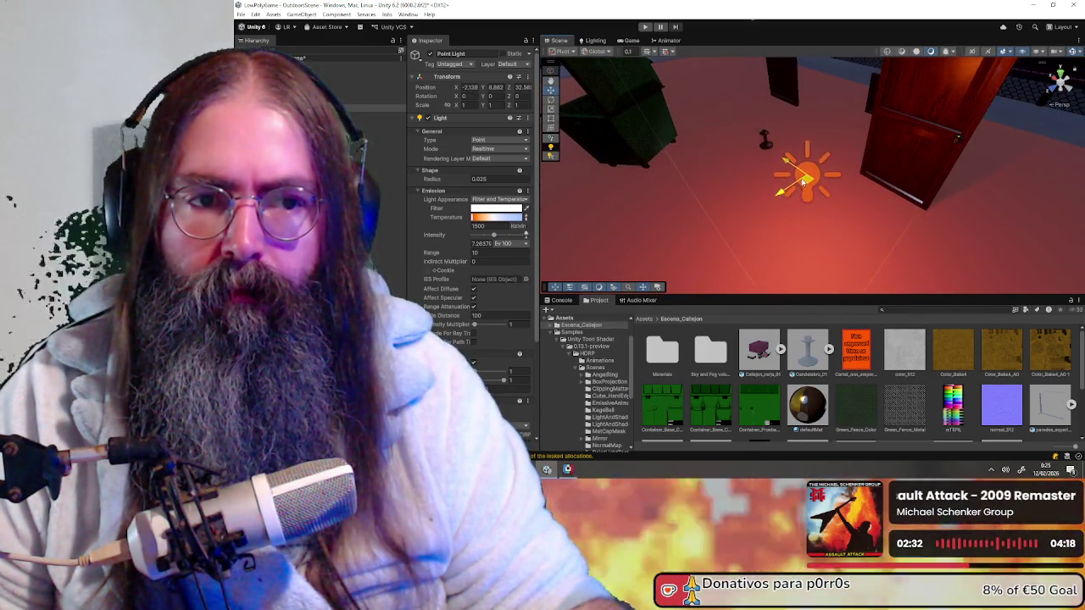
# - Disable the Sun light, duplicate the fence, and select the door
pyautogui.click(381, 73)
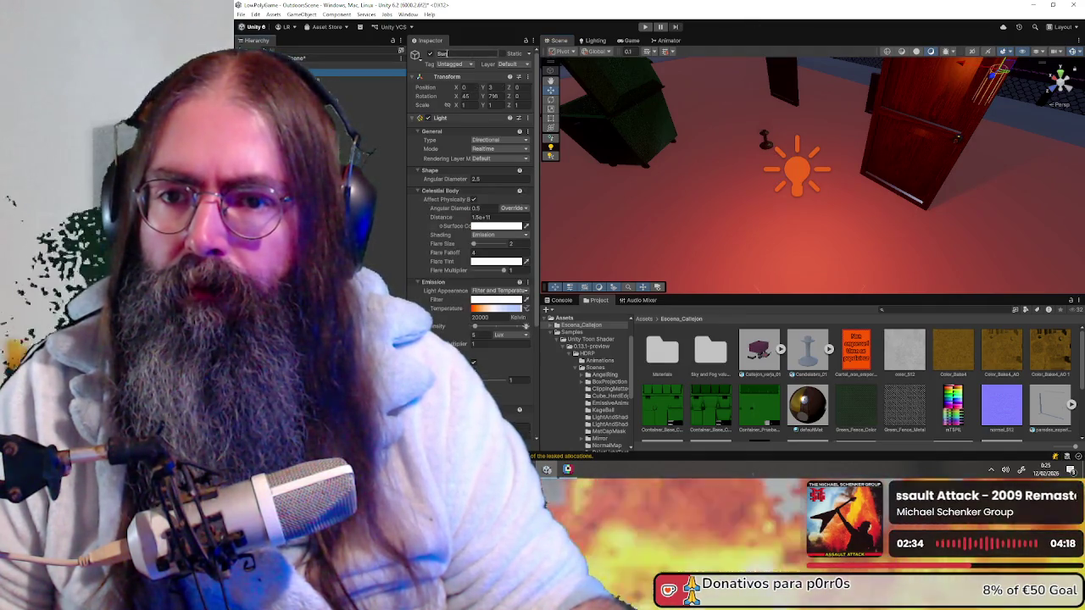
pyautogui.click(430, 54)
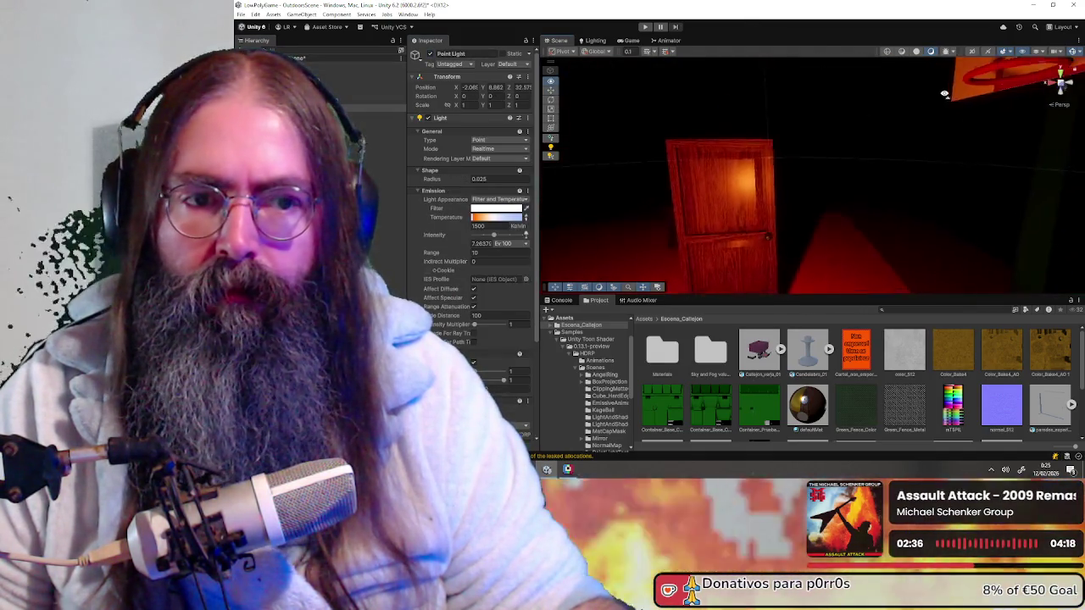
pyautogui.moveTo(847, 96)
pyautogui.mouseDown(button='right')
pyautogui.moveTo(852, 155)
pyautogui.moveTo(969, 94)
pyautogui.moveTo(991, 100)
pyautogui.mouseUp(button='right')
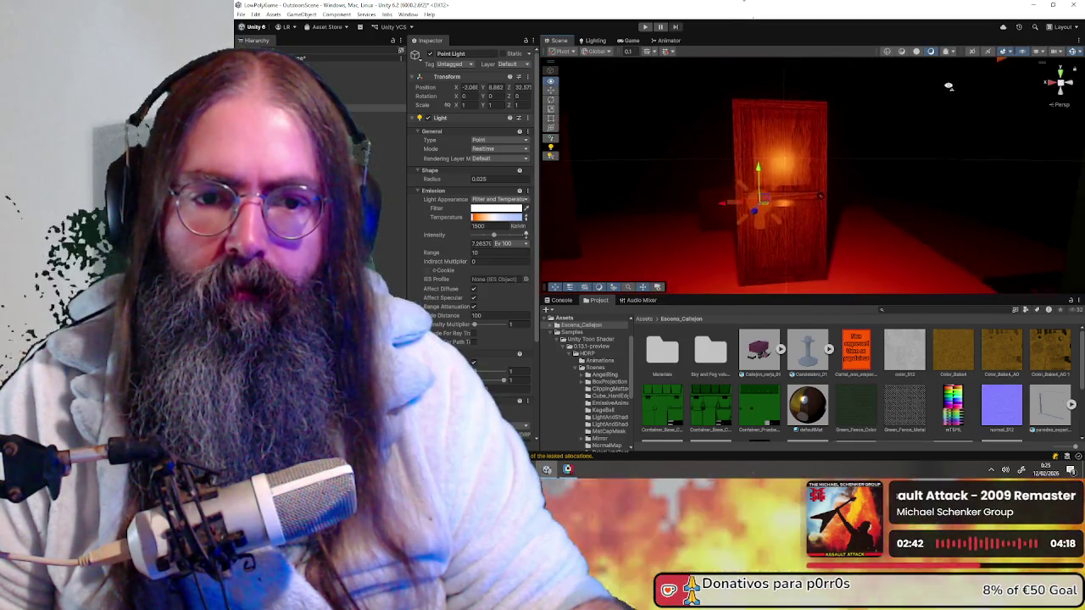
pyautogui.click(914, 186)
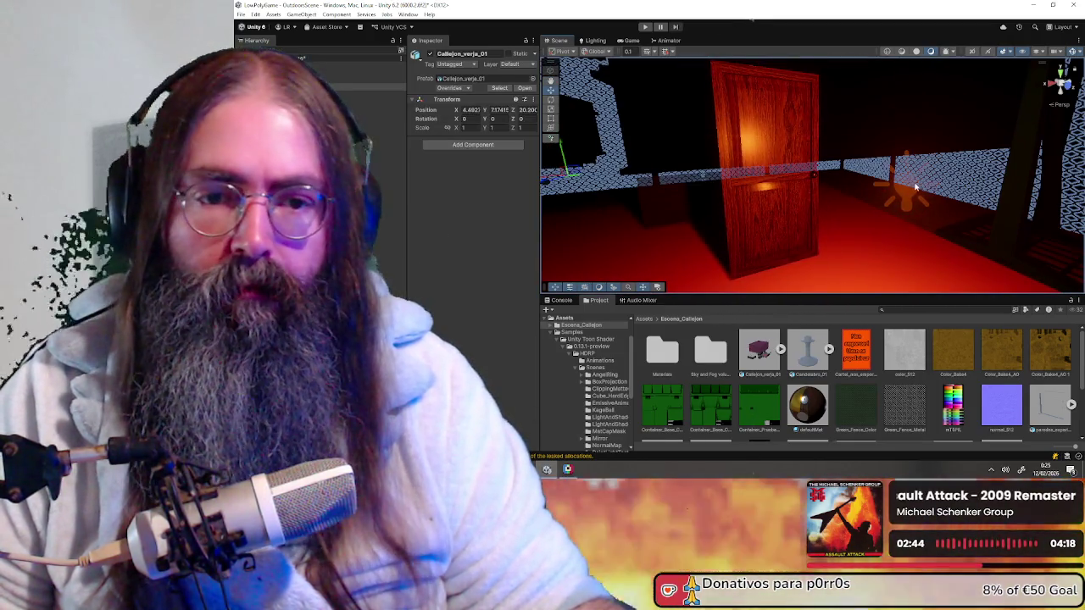
pyautogui.hotkey('ctrl', 'd')
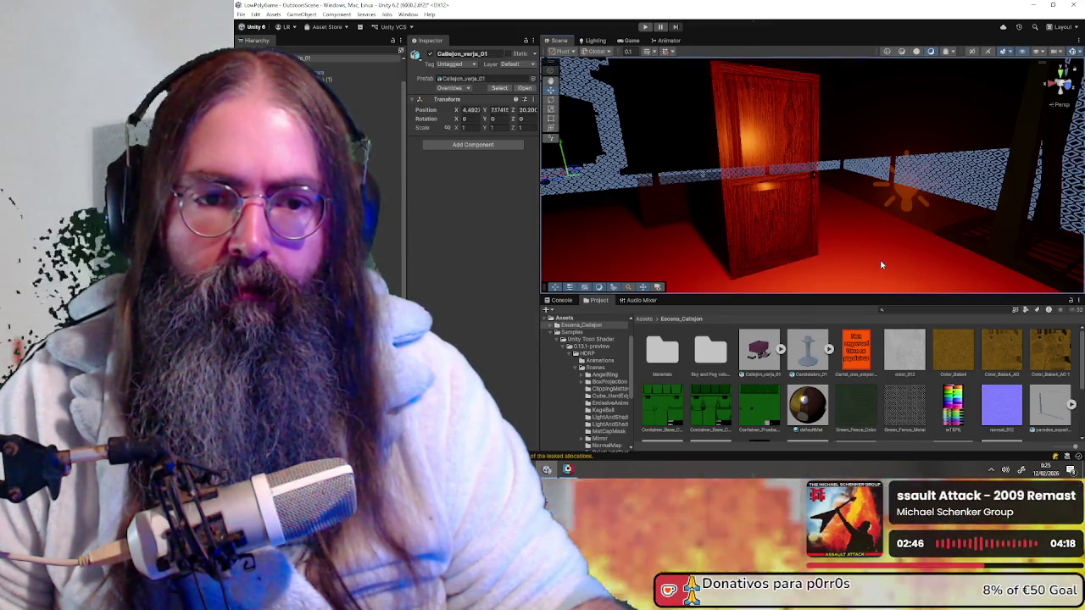
pyautogui.click(788, 221)
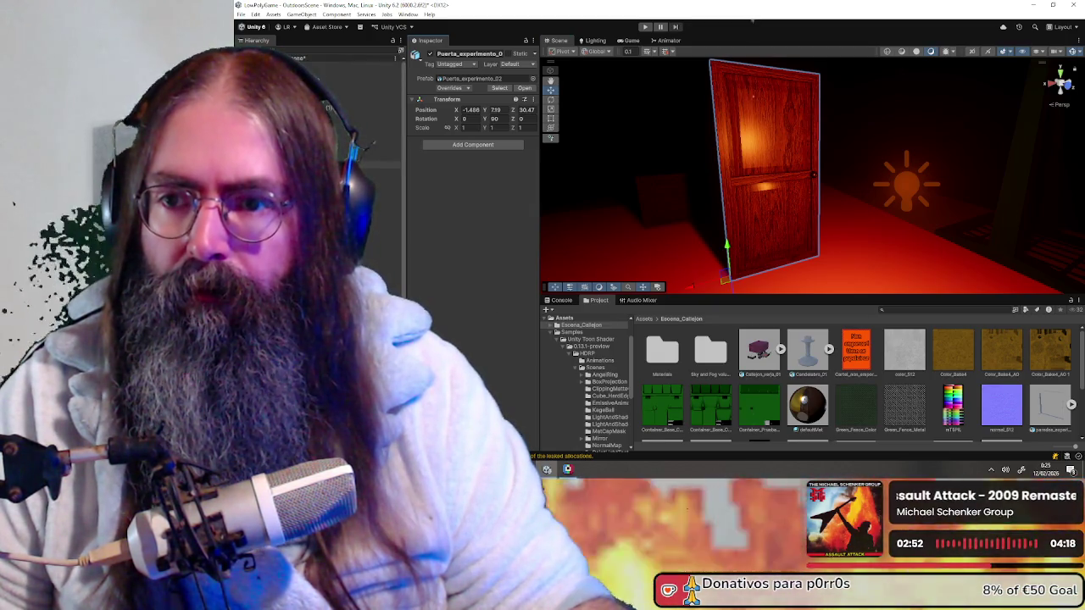
# - Inspect the Main Camera, Sky and Fog Volume and Plane.024, then select defaultMat
pyautogui.click(343, 67)
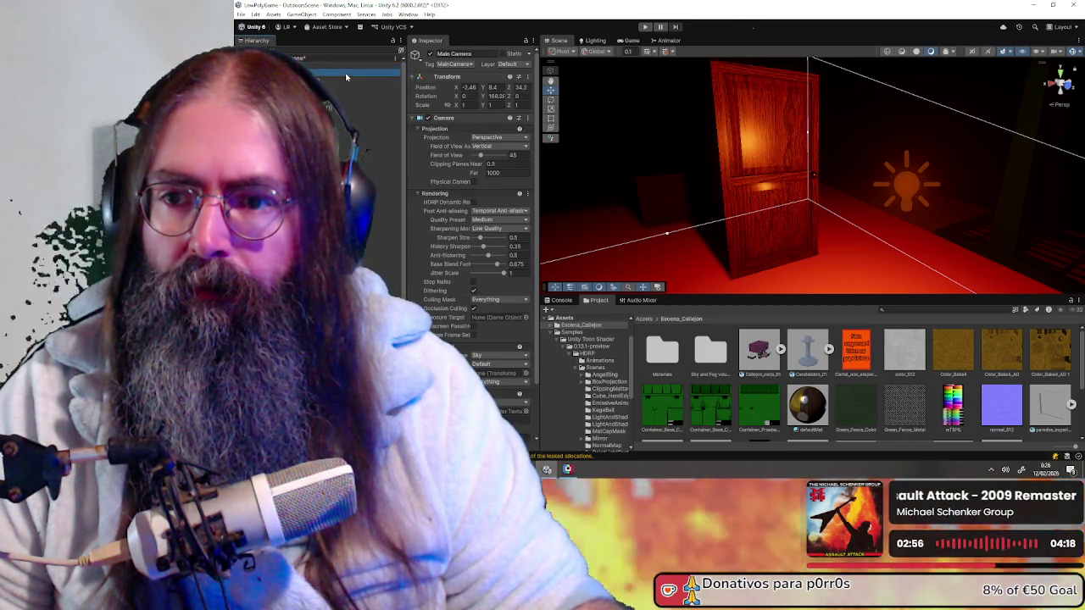
pyautogui.click(346, 81)
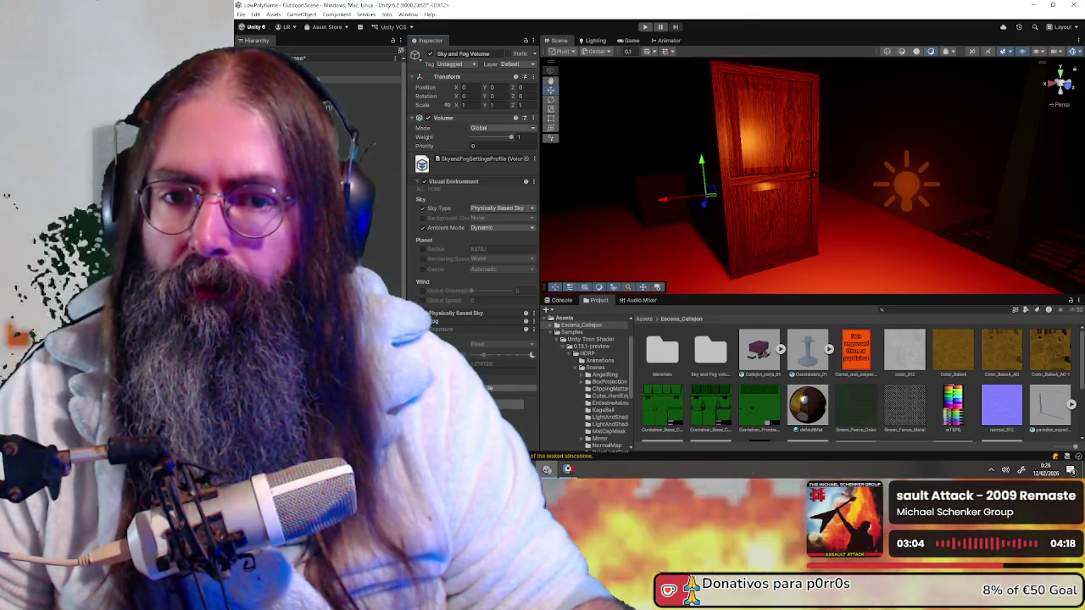
pyautogui.click(381, 179)
pyautogui.moveTo(723, 160)
pyautogui.mouseDown(button='right')
pyautogui.moveTo(645, 149)
pyautogui.moveTo(771, 180)
pyautogui.mouseUp(button='right')
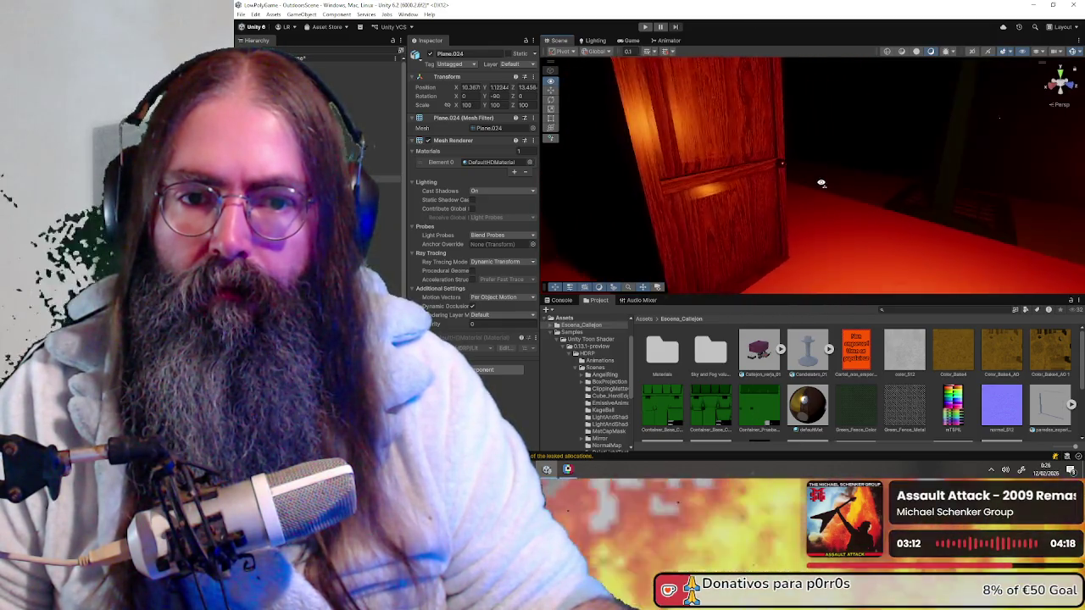
pyautogui.moveTo(771, 180); pyautogui.dragTo(774, 169, button='right')
pyautogui.click(802, 399)
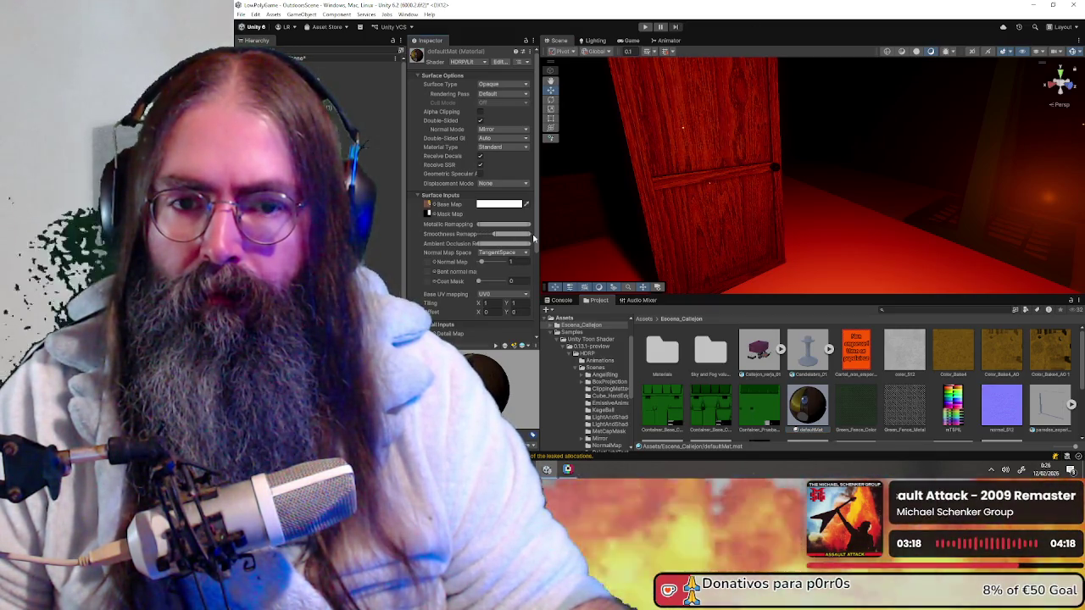
# - Lower defaultMat's smoothness range and try raising then reducing its metallic range
pyautogui.moveTo(515, 239)
pyautogui.mouseDown()
pyautogui.moveTo(496, 236)
pyautogui.moveTo(506, 233)
pyautogui.mouseUp()
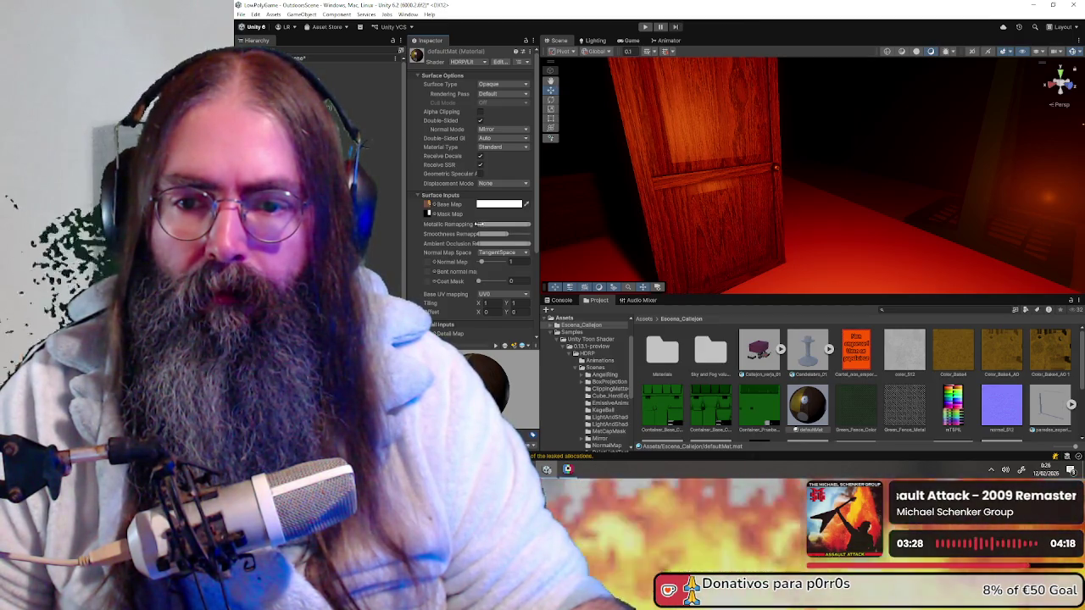
pyautogui.moveTo(492, 224); pyautogui.dragTo(526, 226)
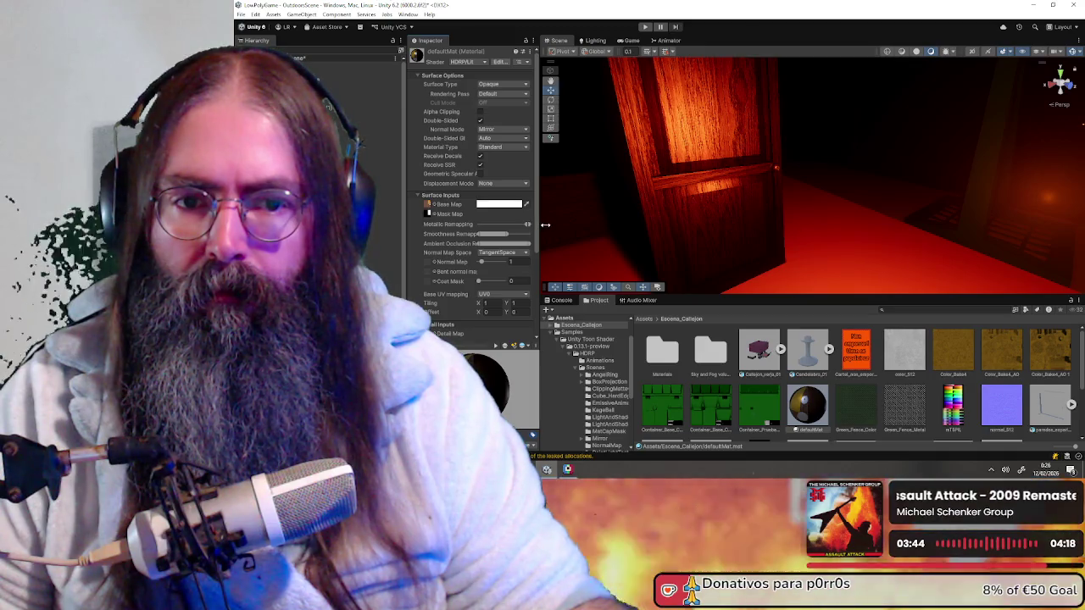
pyautogui.moveTo(527, 225); pyautogui.dragTo(488, 225)
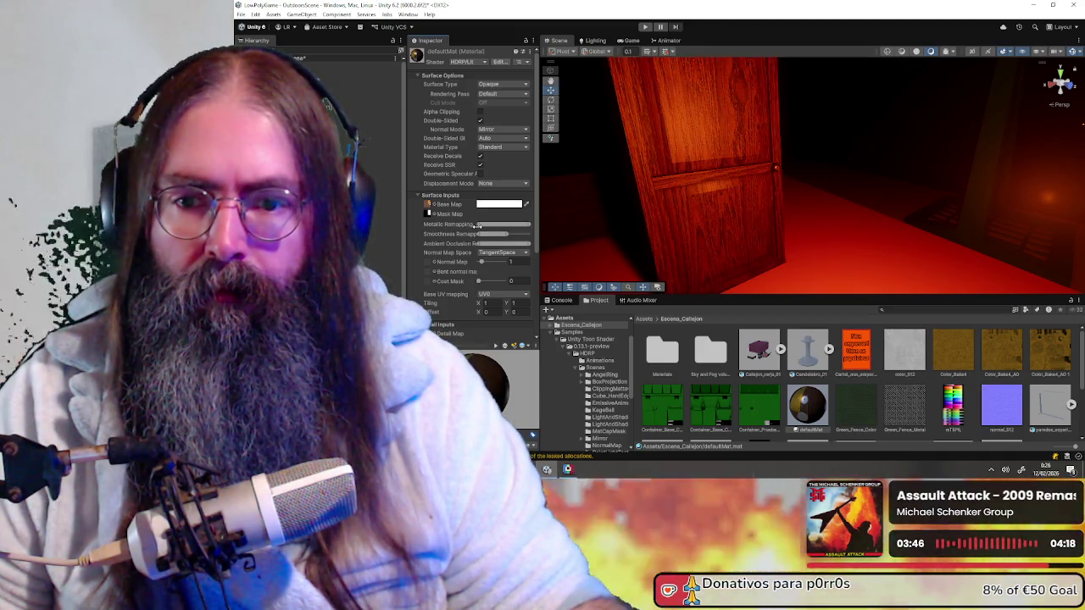
# - Fly to the door, select it and rotate it around its vertical axis
pyautogui.moveTo(853, 123)
pyautogui.mouseDown(button='right')
pyautogui.moveTo(753, 102)
pyautogui.moveTo(831, 114)
pyautogui.moveTo(822, 102)
pyautogui.moveTo(756, 126)
pyautogui.mouseUp(button='right')
pyautogui.press('w')
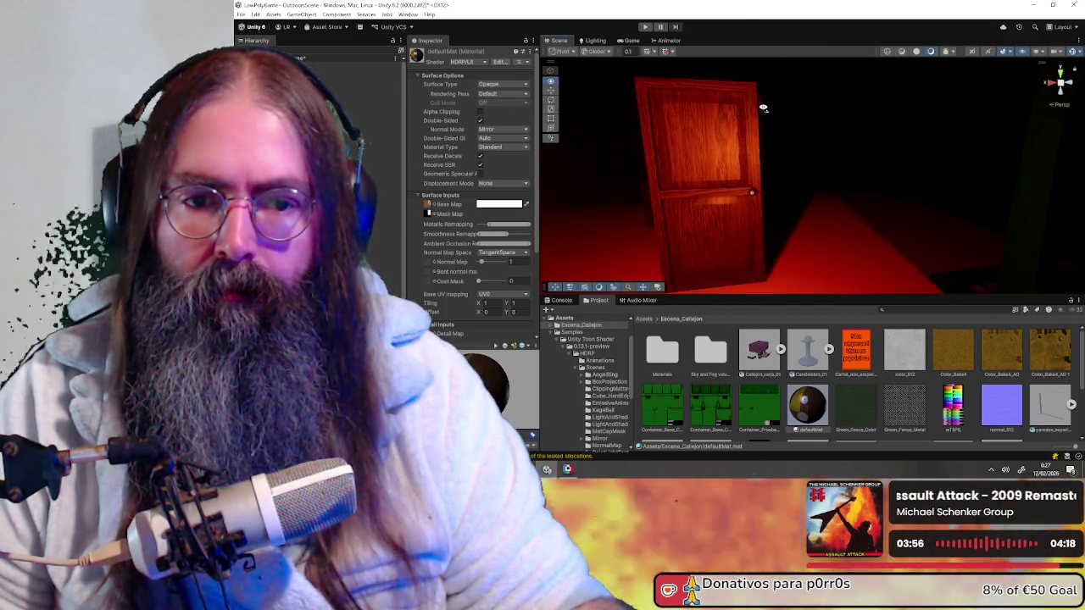
pyautogui.click(757, 127)
pyautogui.moveTo(715, 293)
pyautogui.mouseDown()
pyautogui.moveTo(616, 312)
pyautogui.moveTo(716, 306)
pyautogui.moveTo(657, 288)
pyautogui.moveTo(760, 252)
pyautogui.moveTo(693, 269)
pyautogui.moveTo(743, 167)
pyautogui.moveTo(788, 201)
pyautogui.mouseUp()
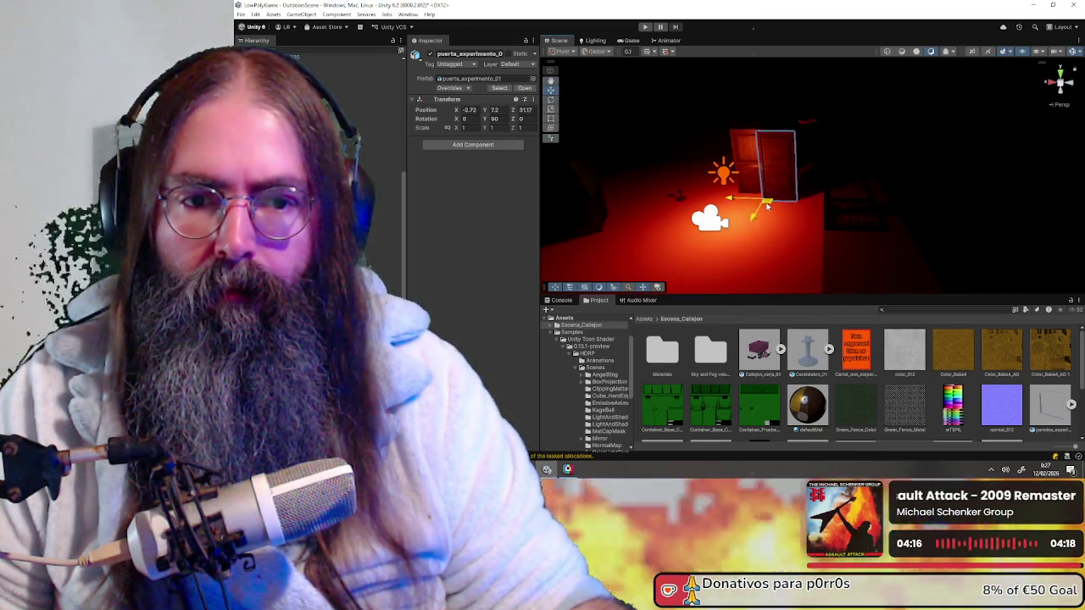
# - Slide the point light along X and select the right-hand door
pyautogui.moveTo(774, 205); pyautogui.dragTo(707, 227, button='right')
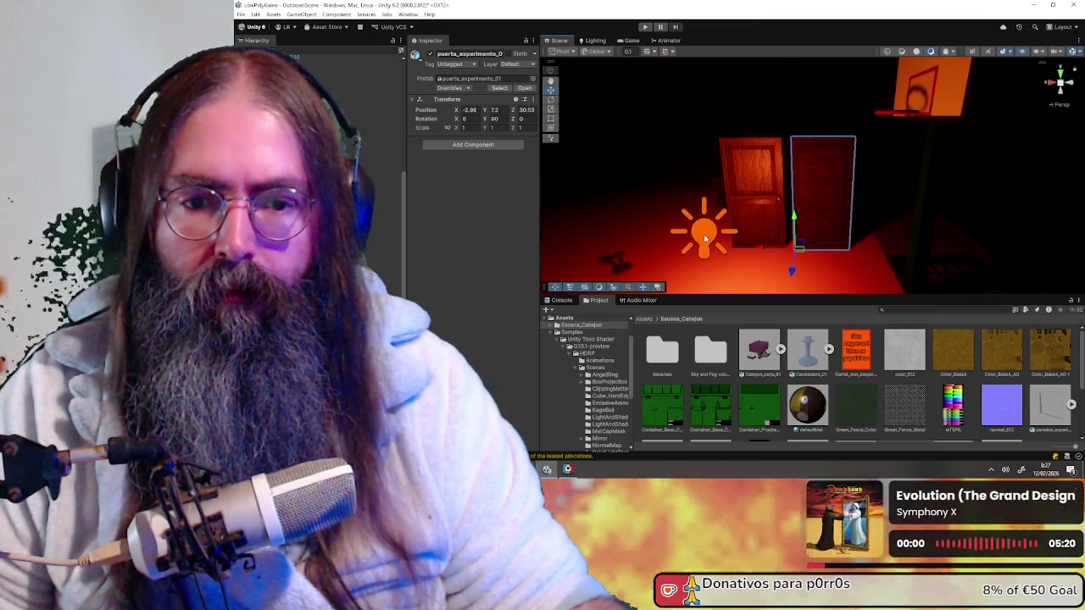
pyautogui.click(703, 236)
pyautogui.moveTo(681, 231); pyautogui.dragTo(743, 232)
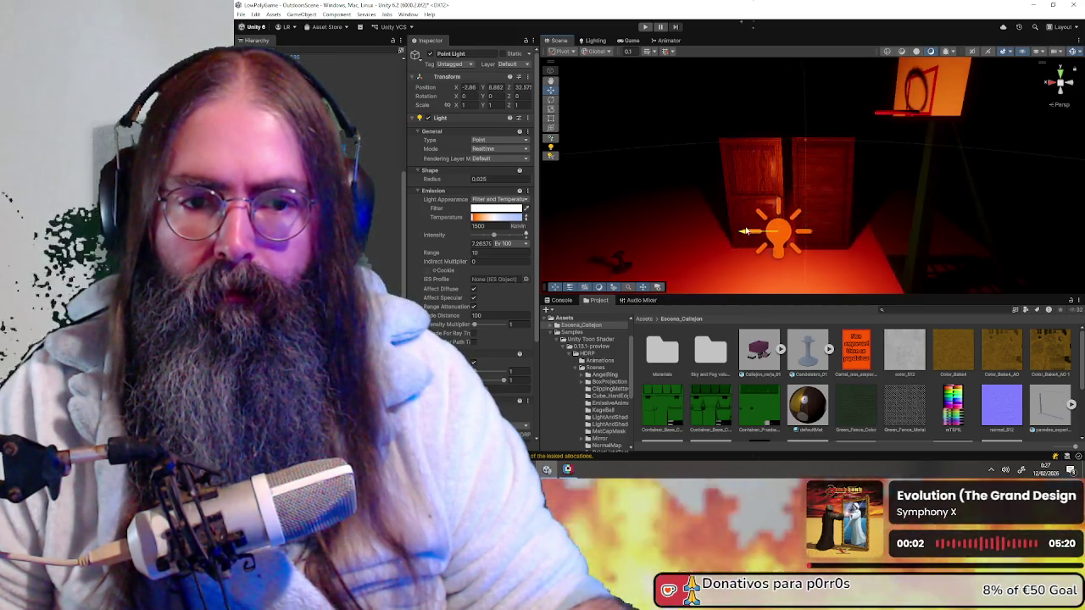
pyautogui.moveTo(769, 217)
pyautogui.mouseDown(button='right')
pyautogui.moveTo(858, 222)
pyautogui.moveTo(849, 182)
pyautogui.moveTo(734, 210)
pyautogui.moveTo(765, 235)
pyautogui.moveTo(828, 249)
pyautogui.moveTo(661, 160)
pyautogui.mouseUp(button='right')
pyautogui.click(849, 218)
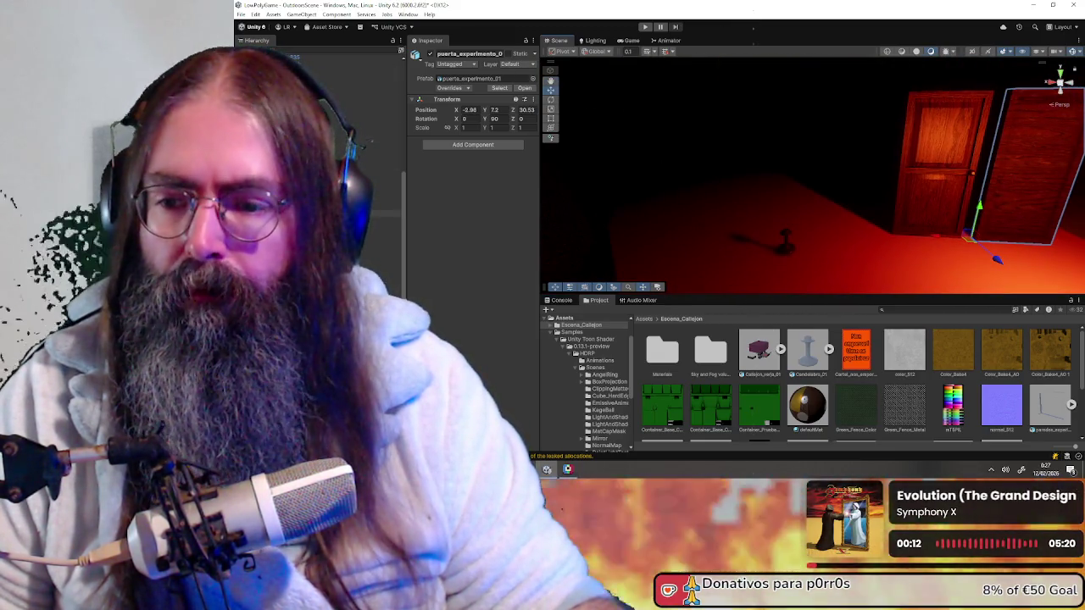
# - Check the Sun light's settings, then open defaultMat's properties
pyautogui.click(339, 74)
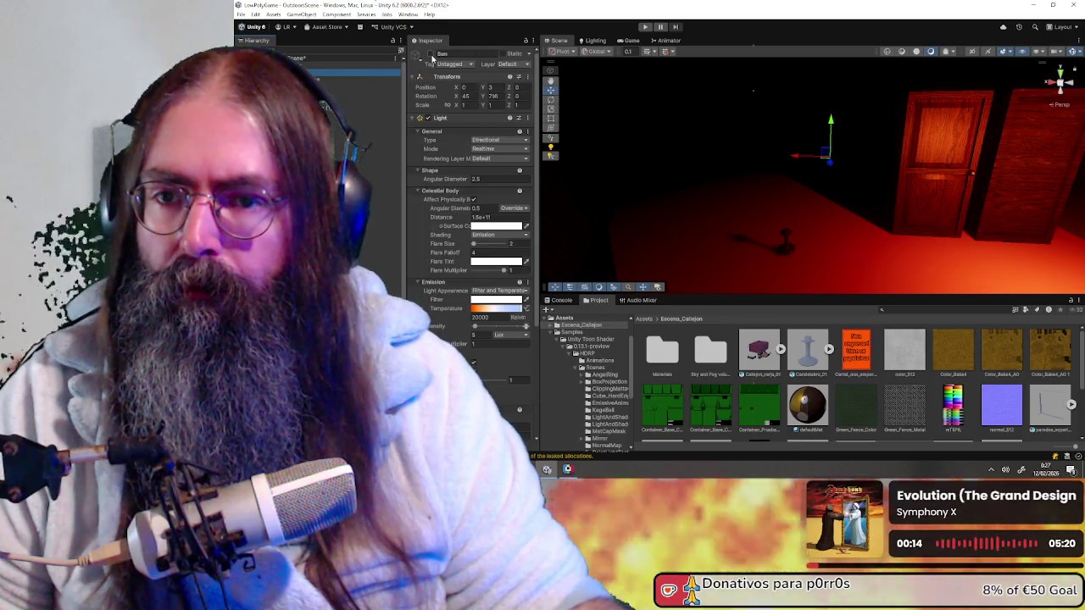
pyautogui.moveTo(628, 175)
pyautogui.mouseDown(button='right')
pyautogui.moveTo(868, 190)
pyautogui.moveTo(920, 174)
pyautogui.mouseUp(button='right')
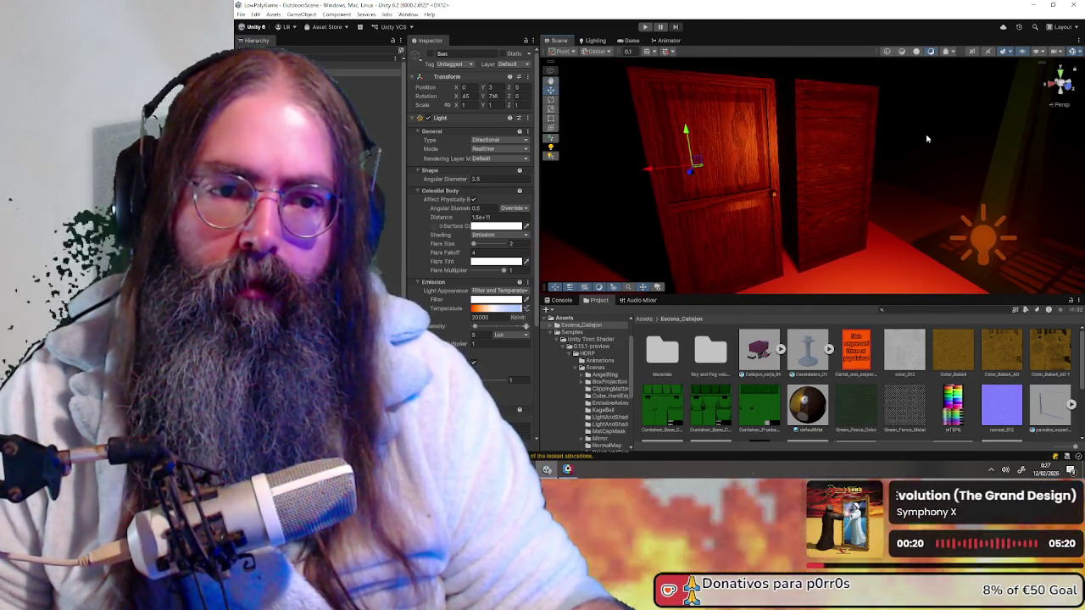
pyautogui.click(807, 402)
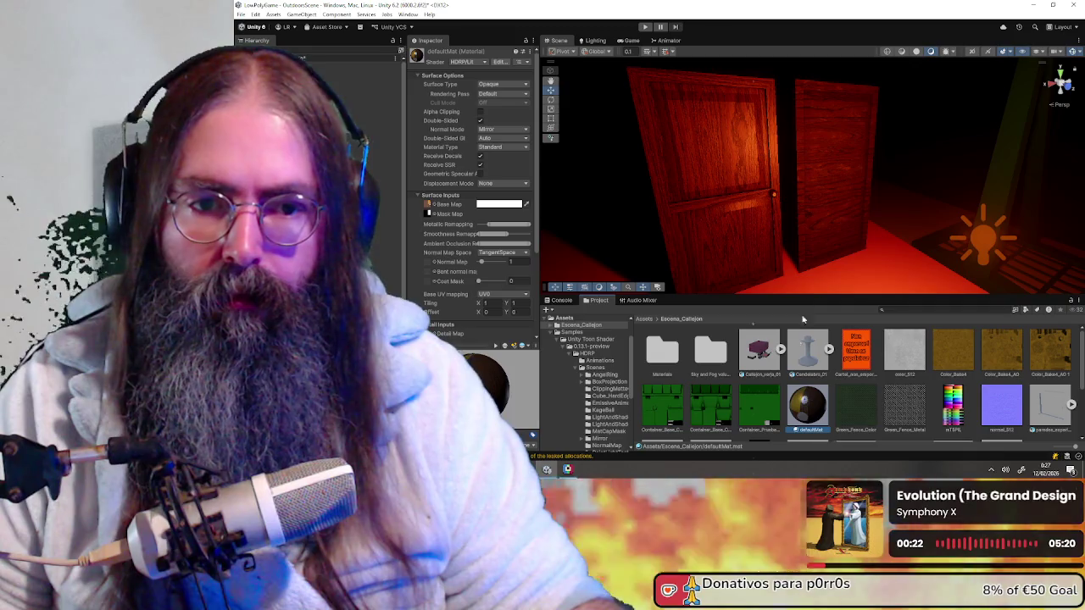
# - Look toward the doors and drag the splitter down to enlarge the Scene view
pyautogui.moveTo(862, 178); pyautogui.dragTo(851, 182, button='right')
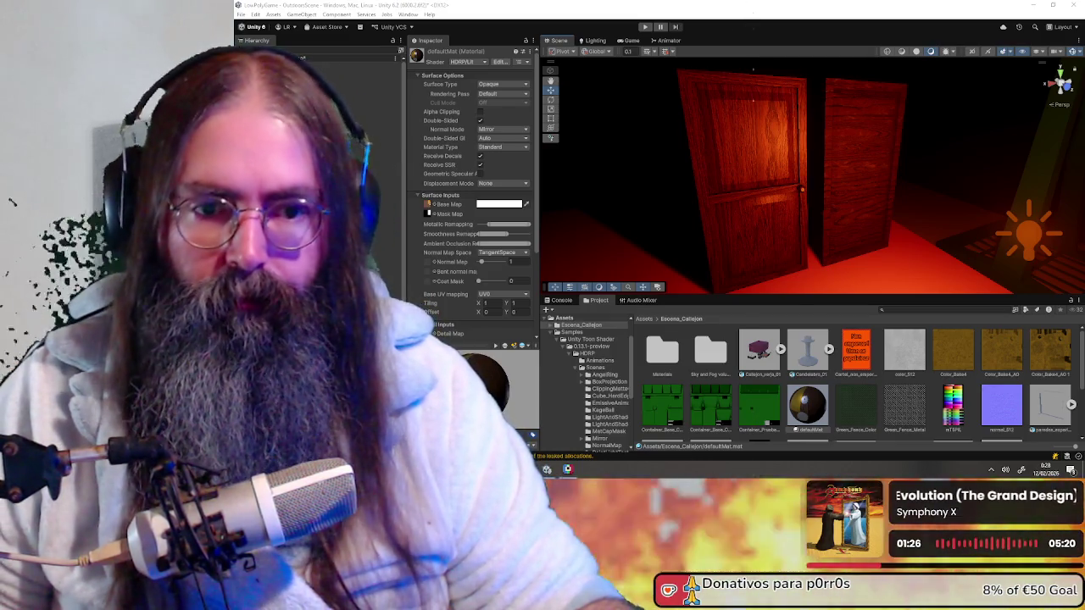
pyautogui.moveTo(785, 294); pyautogui.dragTo(786, 370)
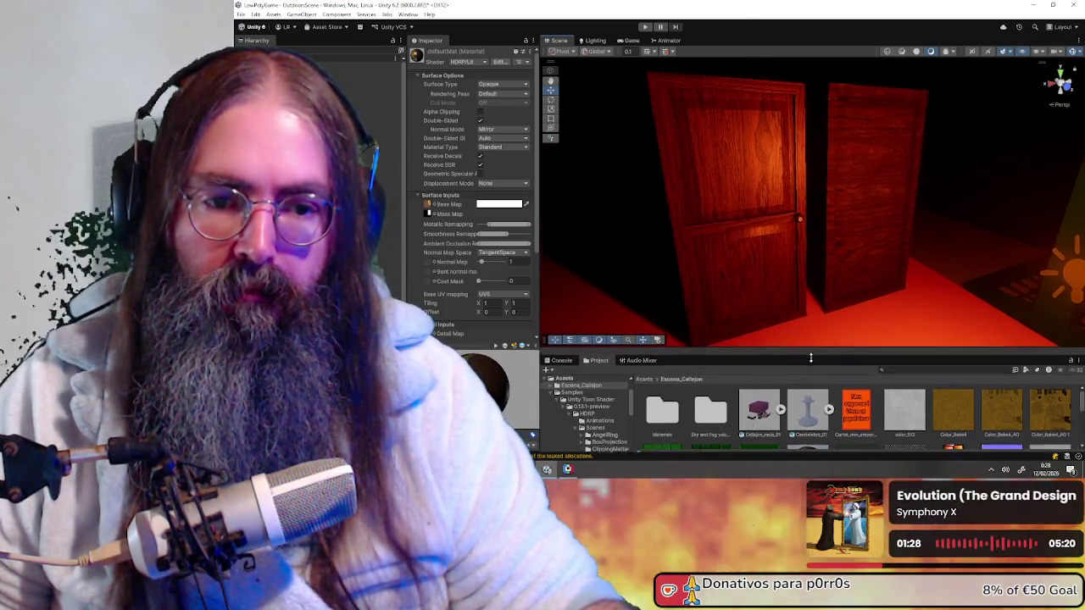
pyautogui.moveTo(847, 259); pyautogui.dragTo(837, 250, button='middle')
pyautogui.scroll(-2, 837, 250)
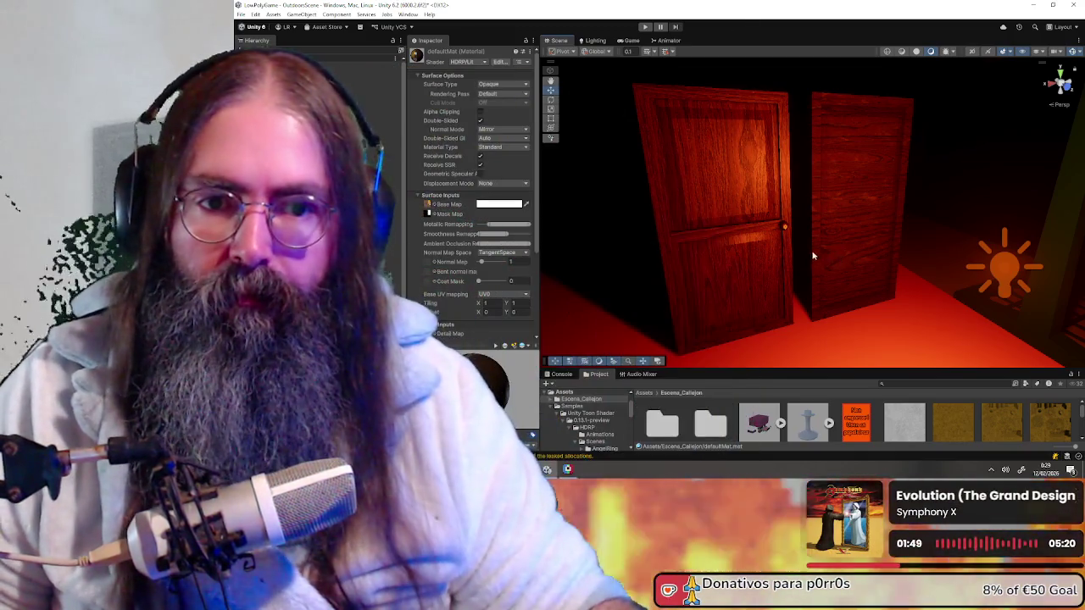
pyautogui.moveTo(812, 256)
pyautogui.mouseDown(button='right')
pyautogui.moveTo(797, 187)
pyautogui.moveTo(787, 202)
pyautogui.mouseUp(button='right')
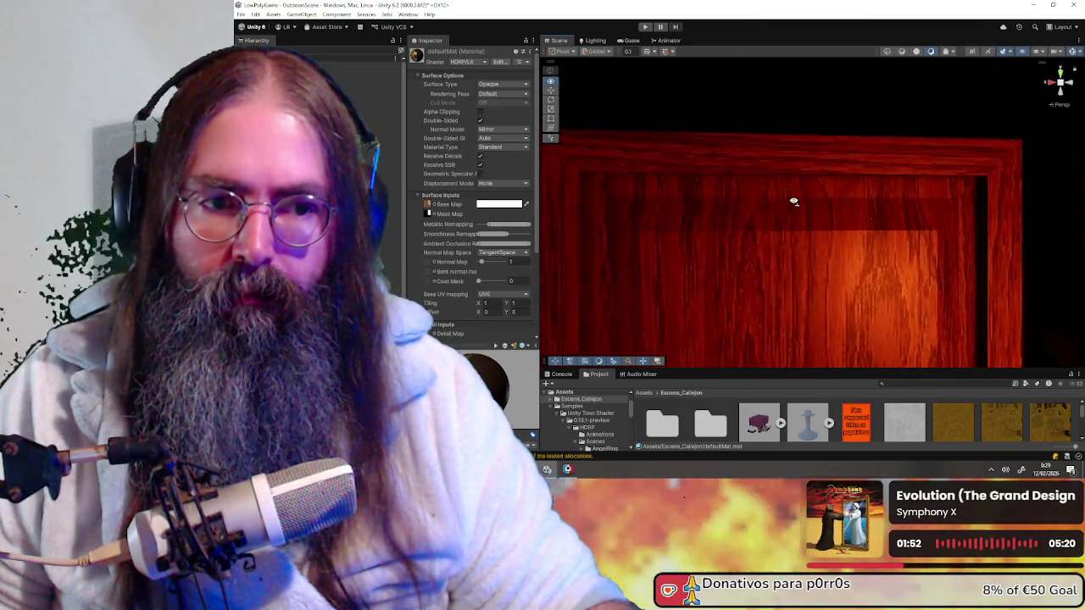
pyautogui.moveTo(787, 202)
pyautogui.mouseDown(button='right')
pyautogui.moveTo(785, 233)
pyautogui.moveTo(874, 225)
pyautogui.moveTo(782, 192)
pyautogui.moveTo(820, 139)
pyautogui.moveTo(832, 227)
pyautogui.mouseUp(button='right')
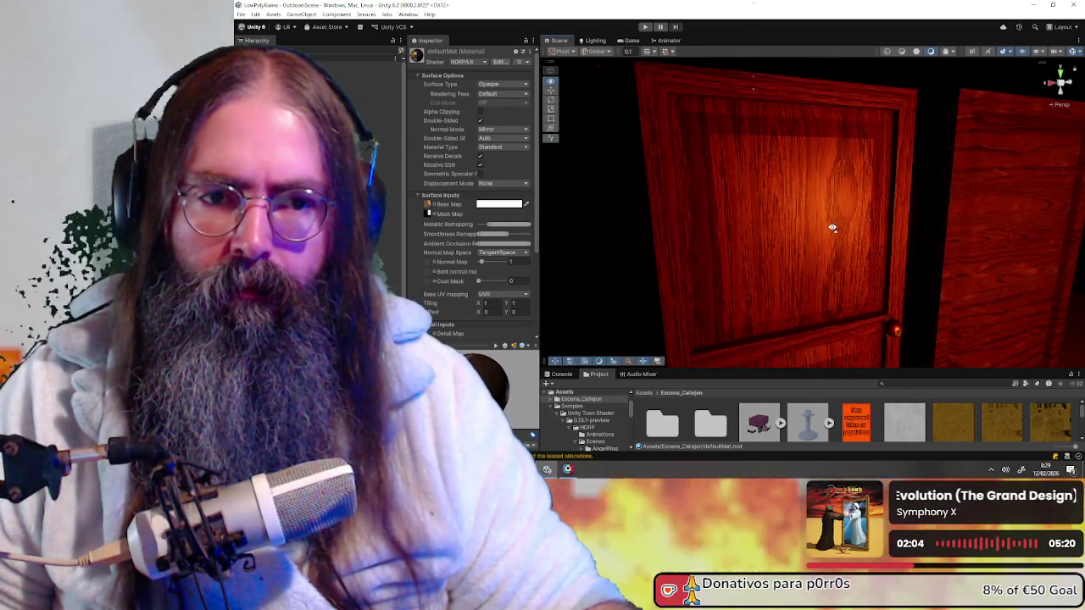
pyautogui.moveTo(830, 235)
pyautogui.mouseDown(button='right')
pyautogui.moveTo(760, 270)
pyautogui.moveTo(786, 267)
pyautogui.mouseUp(button='right')
pyautogui.click(786, 267)
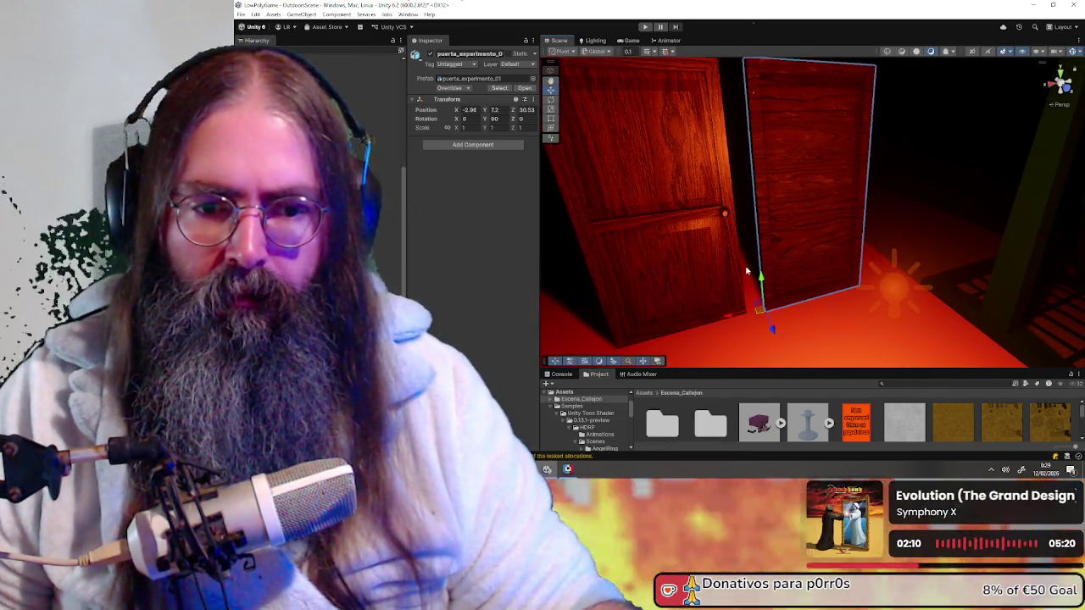
pyautogui.press('e')
pyautogui.moveTo(761, 336)
pyautogui.mouseDown()
pyautogui.moveTo(838, 333)
pyautogui.moveTo(658, 310)
pyautogui.moveTo(714, 300)
pyautogui.moveTo(711, 283)
pyautogui.moveTo(600, 271)
pyautogui.moveTo(751, 270)
pyautogui.mouseUp()
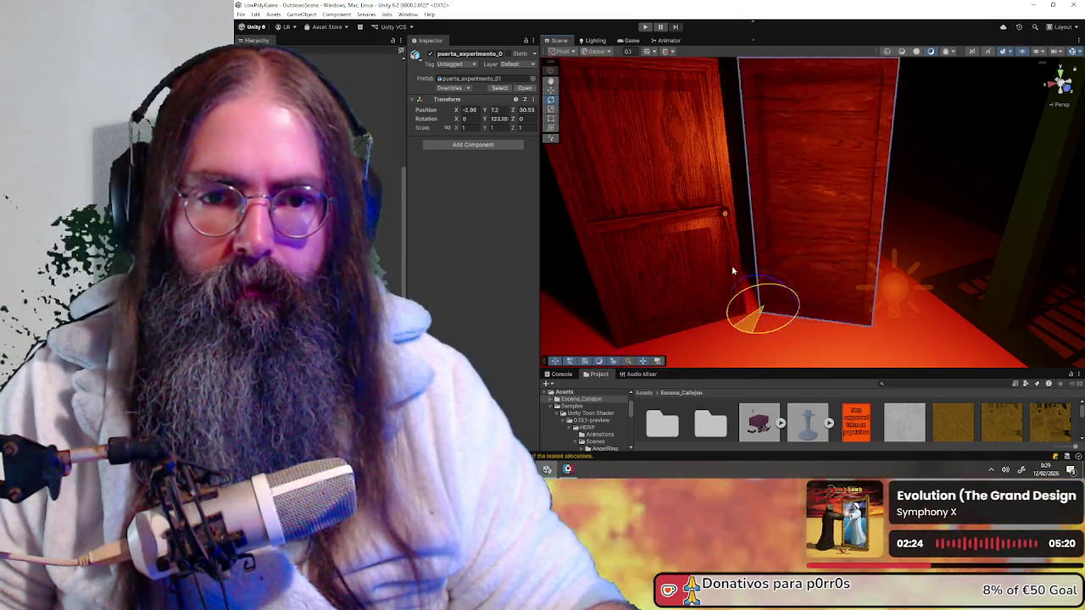
pyautogui.keyDown('alt'); pyautogui.moveTo(806, 248); pyautogui.dragTo(740, 203); pyautogui.keyUp('alt')
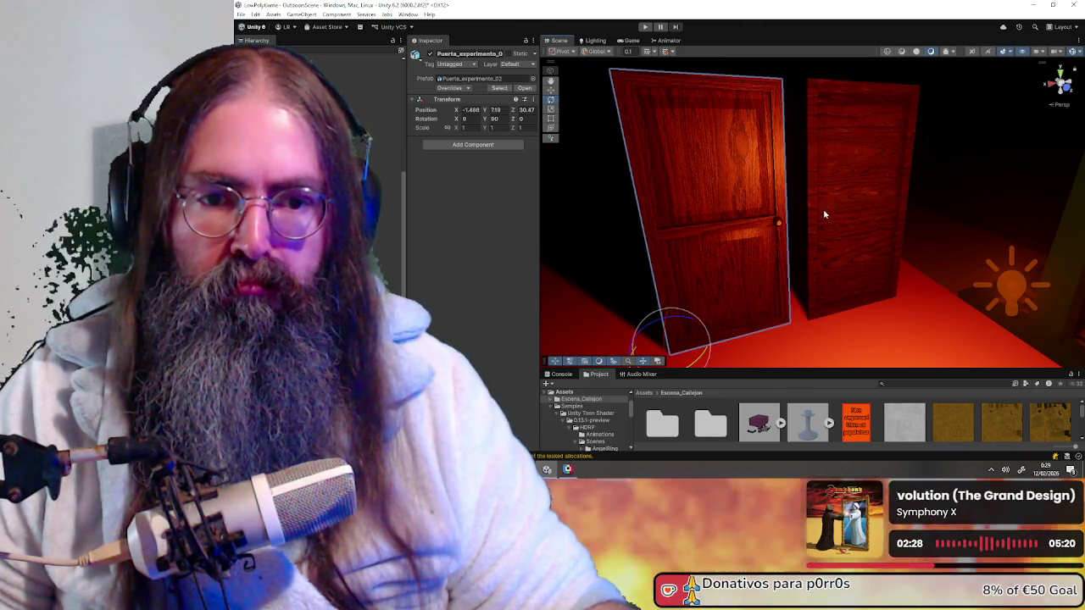
pyautogui.scroll(2, 823, 214)
pyautogui.scroll(2, 824, 207)
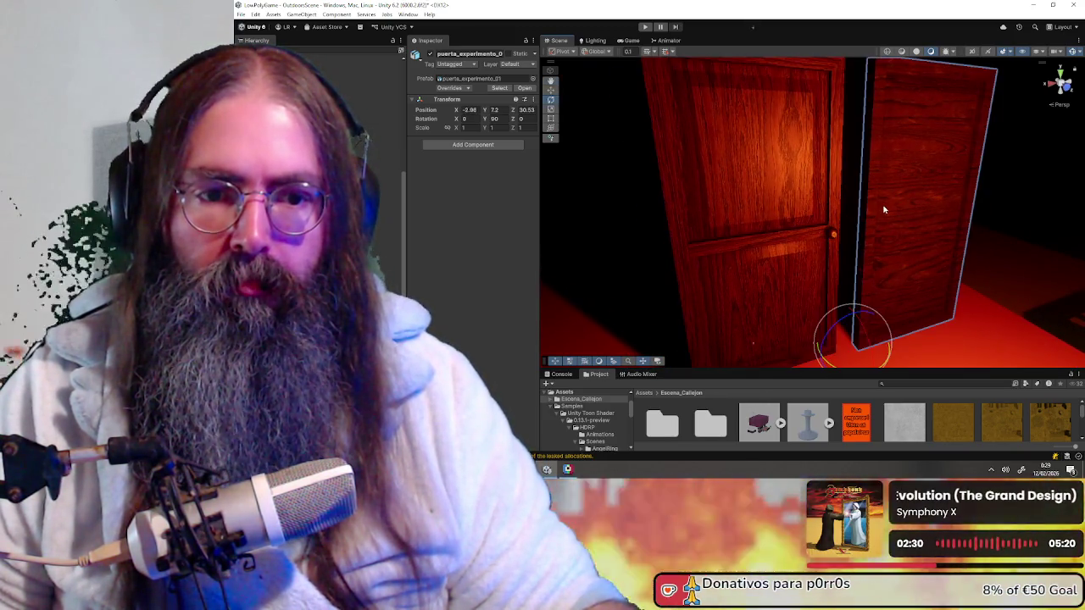
pyautogui.click(788, 202)
pyautogui.press('f')
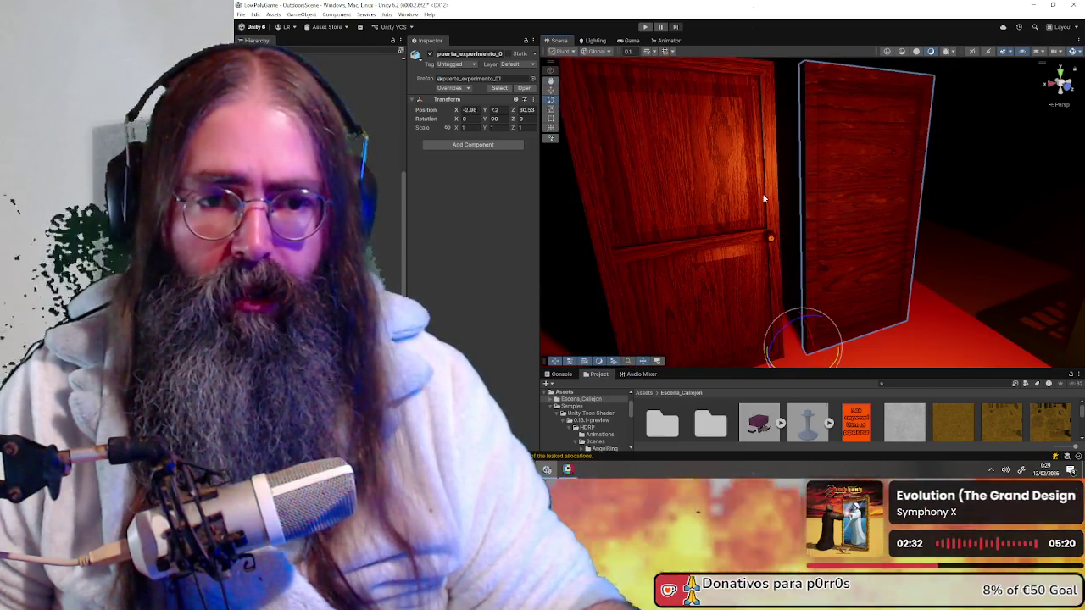
pyautogui.click(824, 193)
pyautogui.moveTo(750, 195)
pyautogui.keyDown('alt'); pyautogui.mouseDown()
pyautogui.moveTo(824, 193)
pyautogui.moveTo(774, 206)
pyautogui.mouseUp(); pyautogui.keyUp('alt')
pyautogui.scroll(1, 774, 206)
pyautogui.scroll(2, 767, 207)
pyautogui.scroll(2, 758, 222)
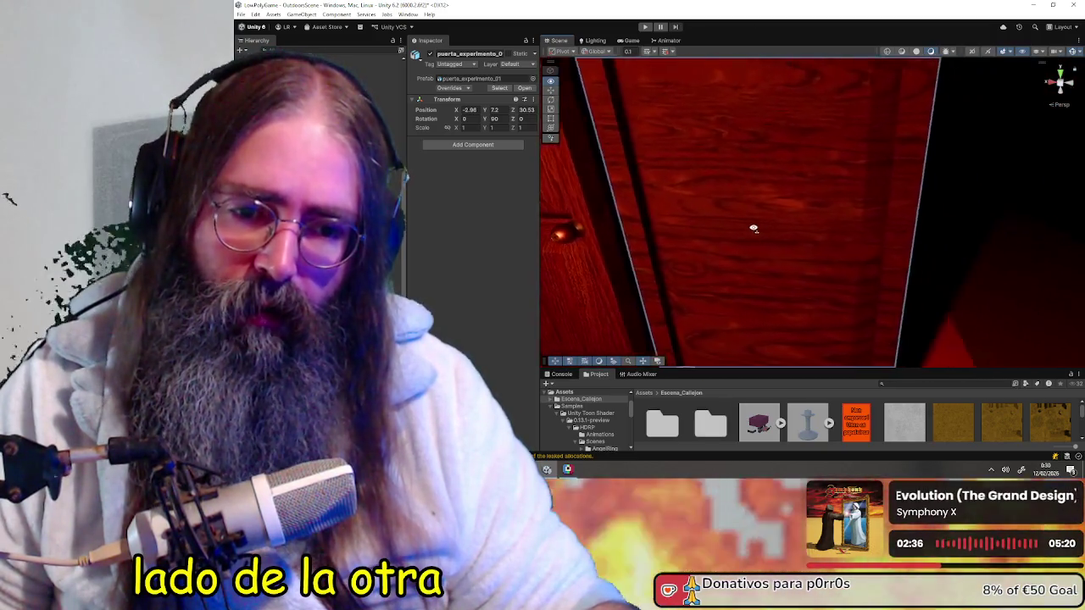
pyautogui.scroll(2, 706, 238)
pyautogui.keyDown('alt'); pyautogui.moveTo(706, 238); pyautogui.dragTo(782, 225); pyautogui.keyUp('alt')
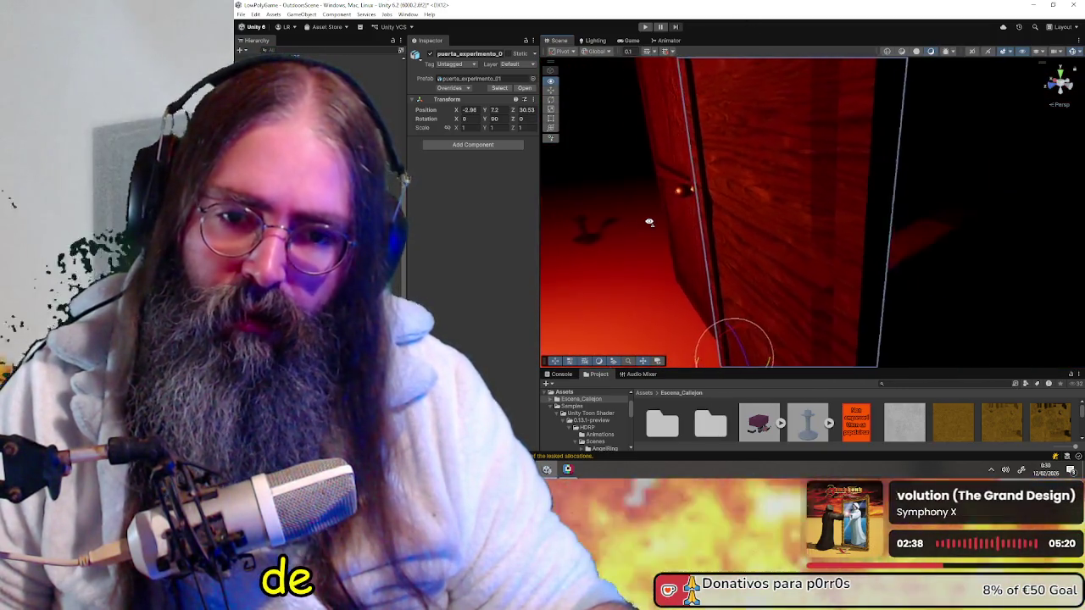
pyautogui.scroll(-3, 782, 224)
pyautogui.moveTo(833, 226)
pyautogui.keyDown('alt'); pyautogui.mouseDown()
pyautogui.moveTo(848, 206)
pyautogui.moveTo(913, 234)
pyautogui.mouseUp(); pyautogui.keyUp('alt')
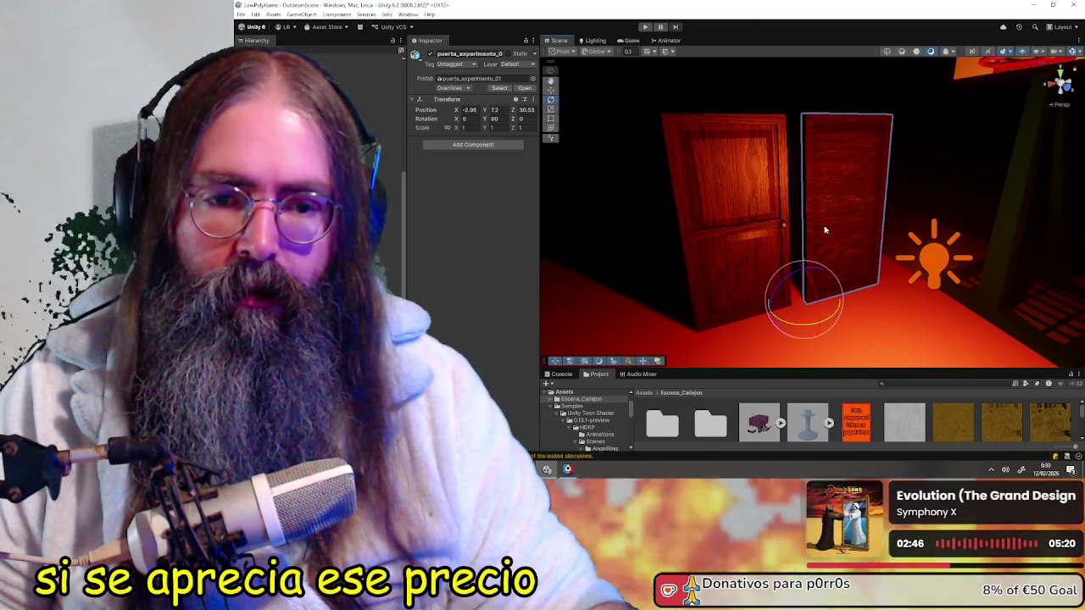
pyautogui.click(837, 203)
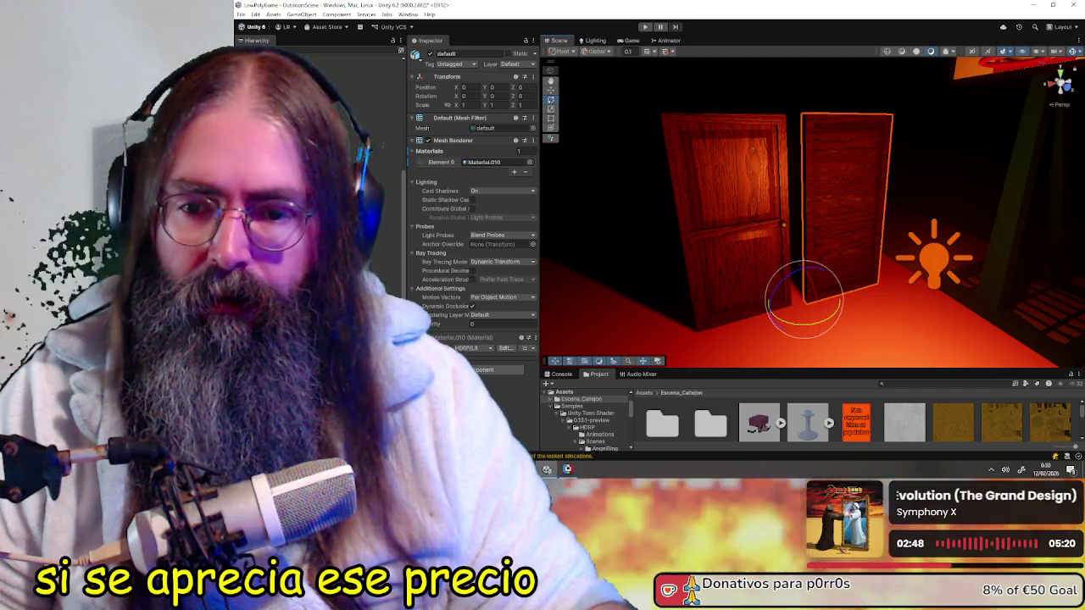
# - Select each door's mesh and check its material: Material.010 right, defaultMat left
pyautogui.scroll(-3, 471, 212)
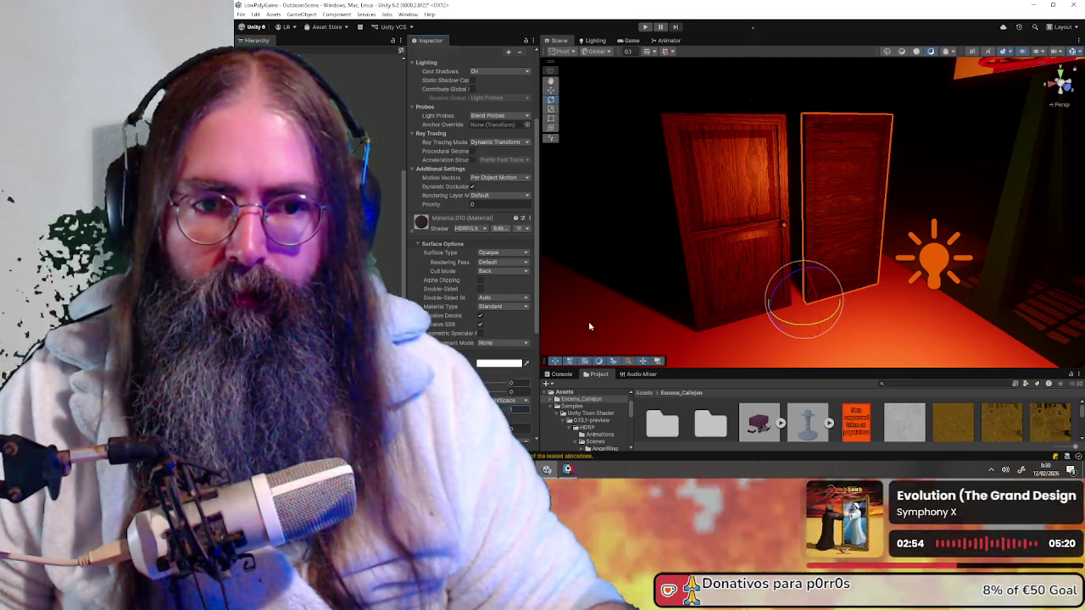
pyautogui.click(706, 207)
pyautogui.moveTo(779, 216)
pyautogui.mouseDown(button='right')
pyautogui.moveTo(768, 212)
pyautogui.moveTo(839, 239)
pyautogui.mouseUp(button='right')
pyautogui.click(779, 211)
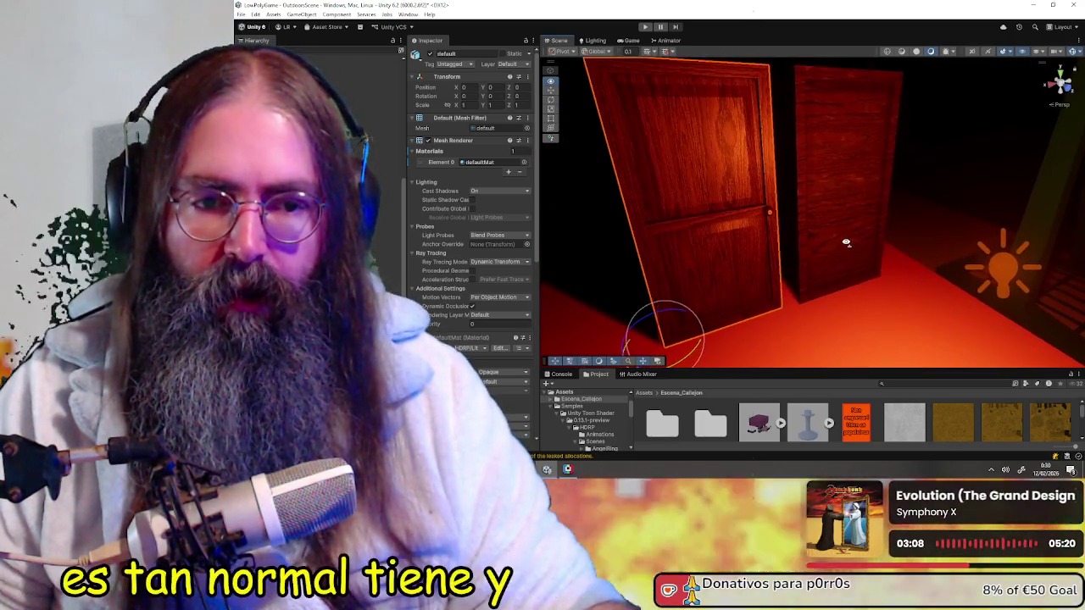
pyautogui.scroll(-2, 778, 438)
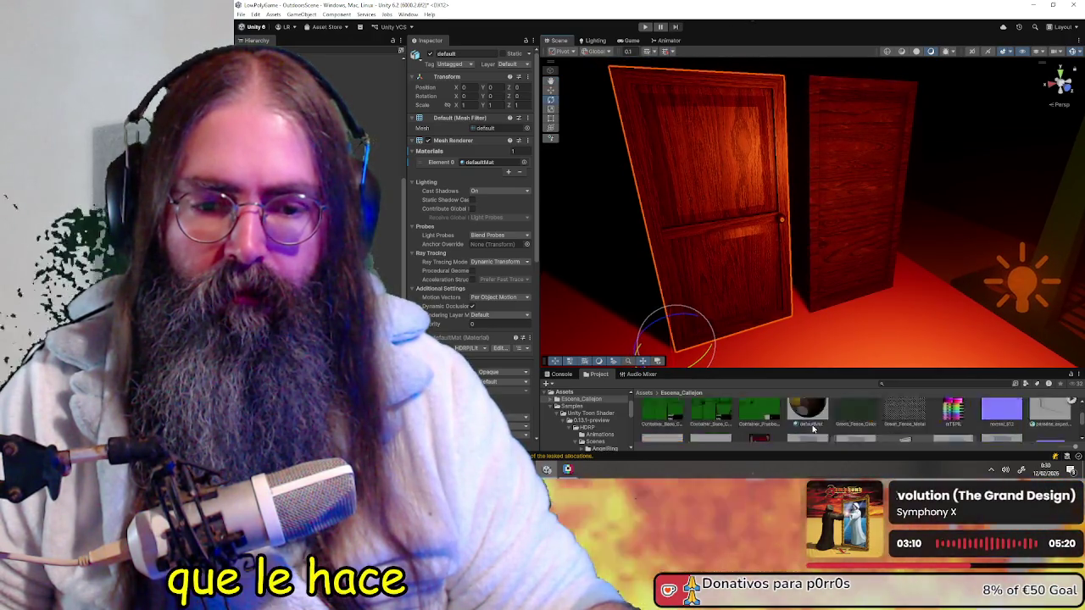
pyautogui.scroll(-2, 814, 424)
pyautogui.click(988, 414)
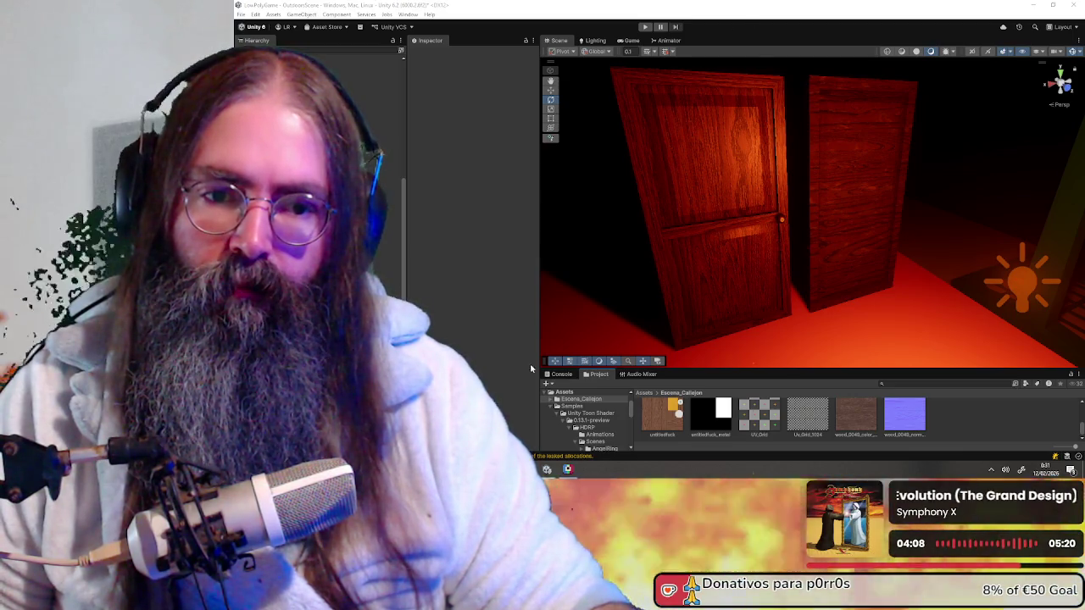
# - Mirror the left door with an X scale of -1 and slide it sideways
pyautogui.scroll(-3, 863, 250)
pyautogui.moveTo(787, 276)
pyautogui.mouseDown(button='right')
pyautogui.moveTo(882, 220)
pyautogui.moveTo(790, 254)
pyautogui.mouseUp(button='right')
pyautogui.click(877, 216)
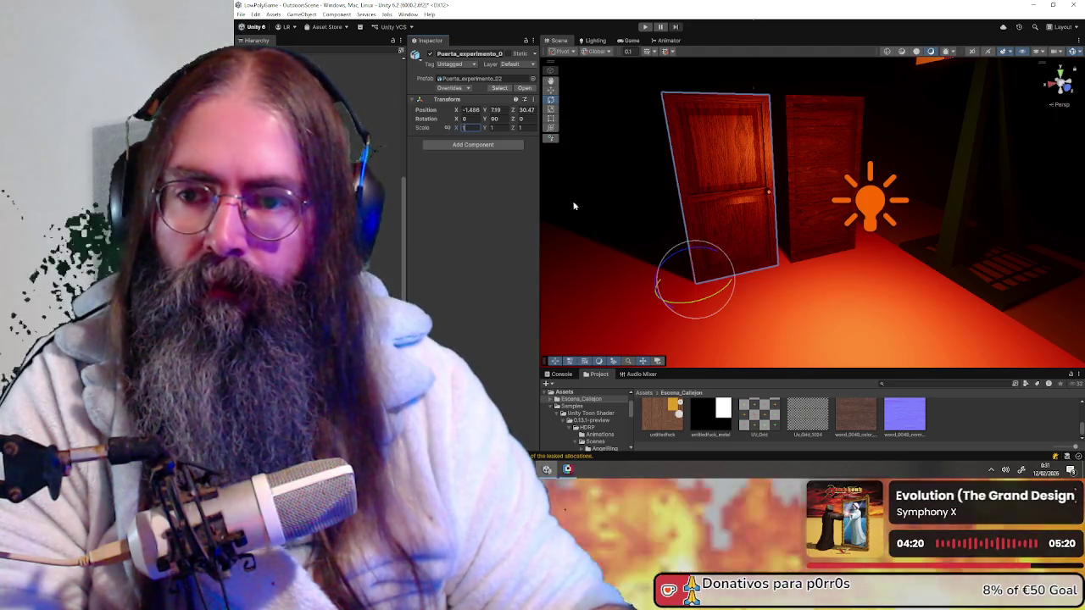
pyautogui.press('w')
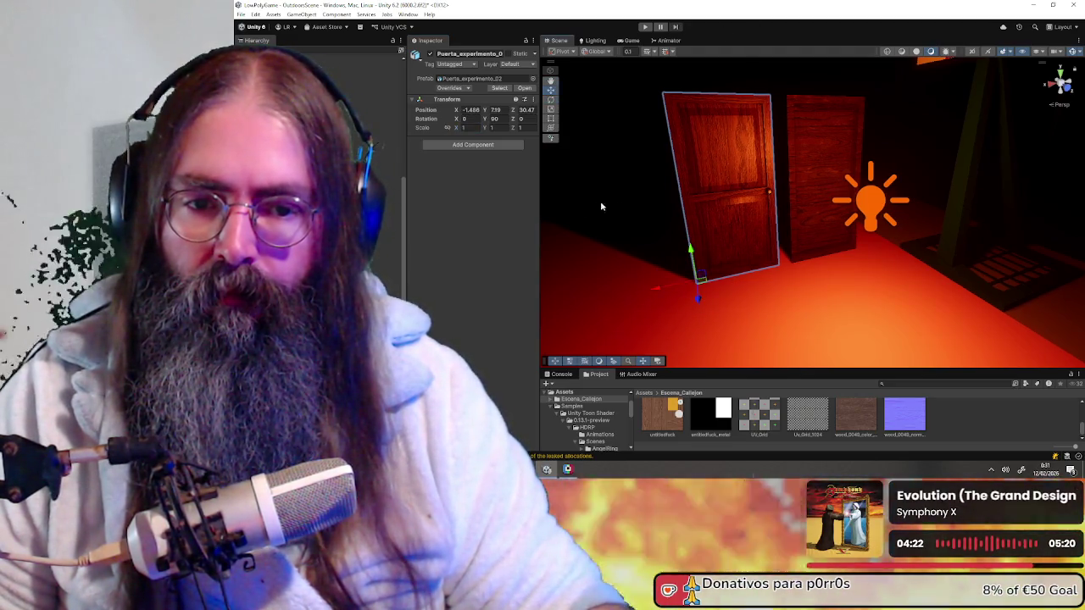
pyautogui.click(465, 127)
pyautogui.write('-1')
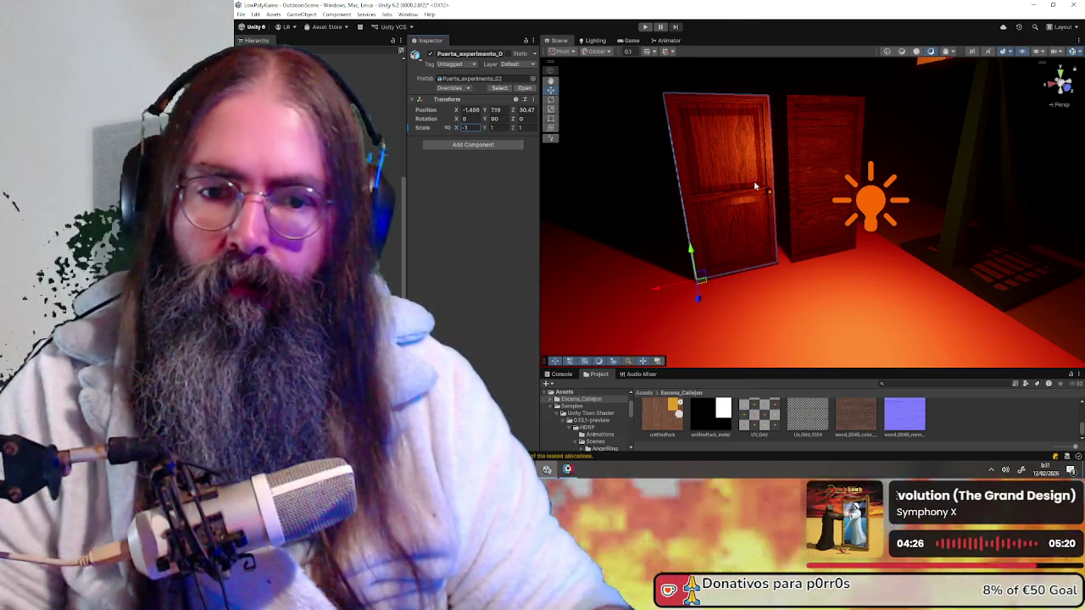
pyautogui.moveTo(657, 288); pyautogui.dragTo(537, 308)
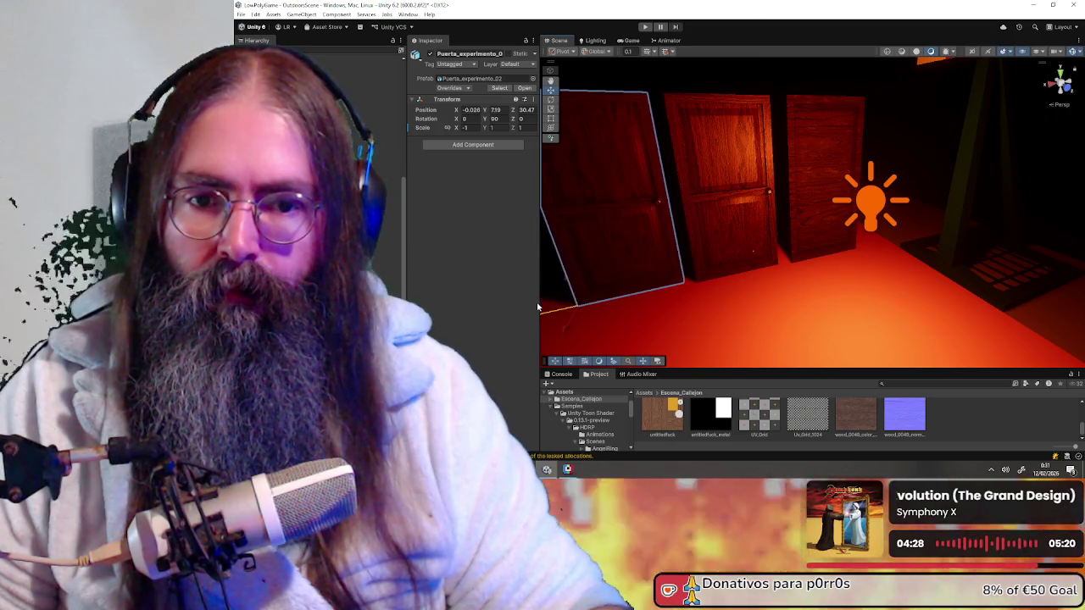
# - Redo the sideways slide, set scale -1 again, and place the mirrored door beside the other
pyautogui.hotkey('ctrl', 'z')
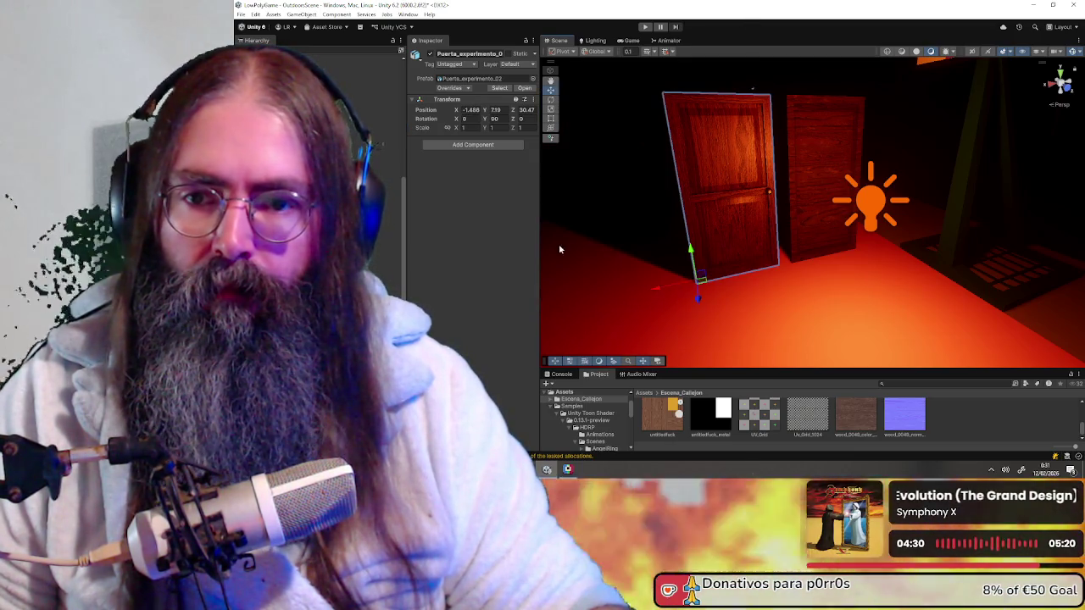
pyautogui.moveTo(652, 294); pyautogui.dragTo(538, 294)
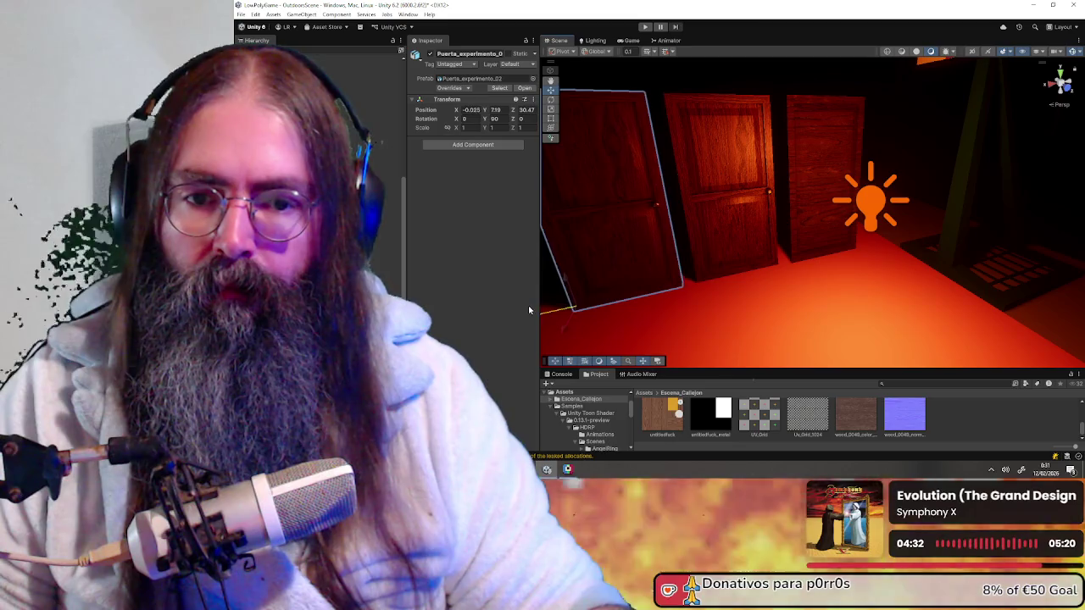
pyautogui.click(492, 127)
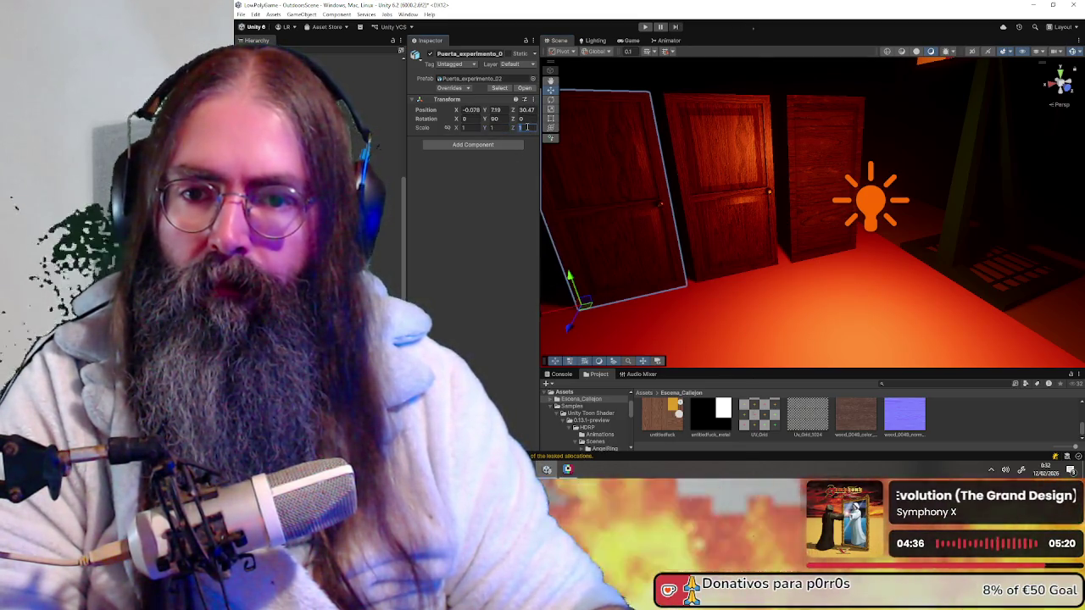
pyautogui.write('-1')
pyautogui.keyDown('alt'); pyautogui.moveTo(593, 186); pyautogui.dragTo(670, 242); pyautogui.keyUp('alt')
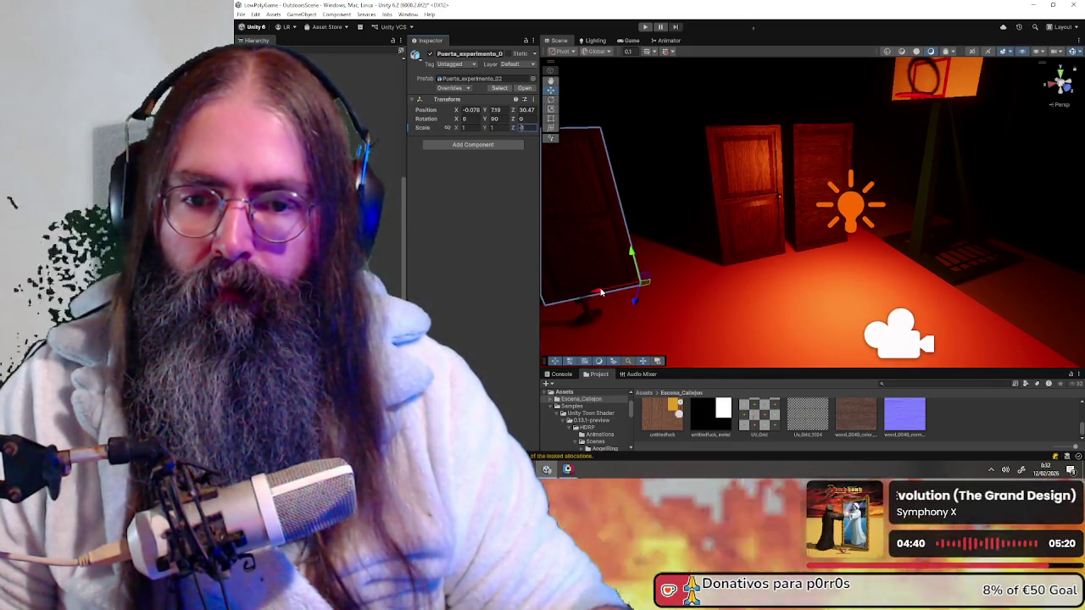
pyautogui.moveTo(599, 290); pyautogui.dragTo(807, 261)
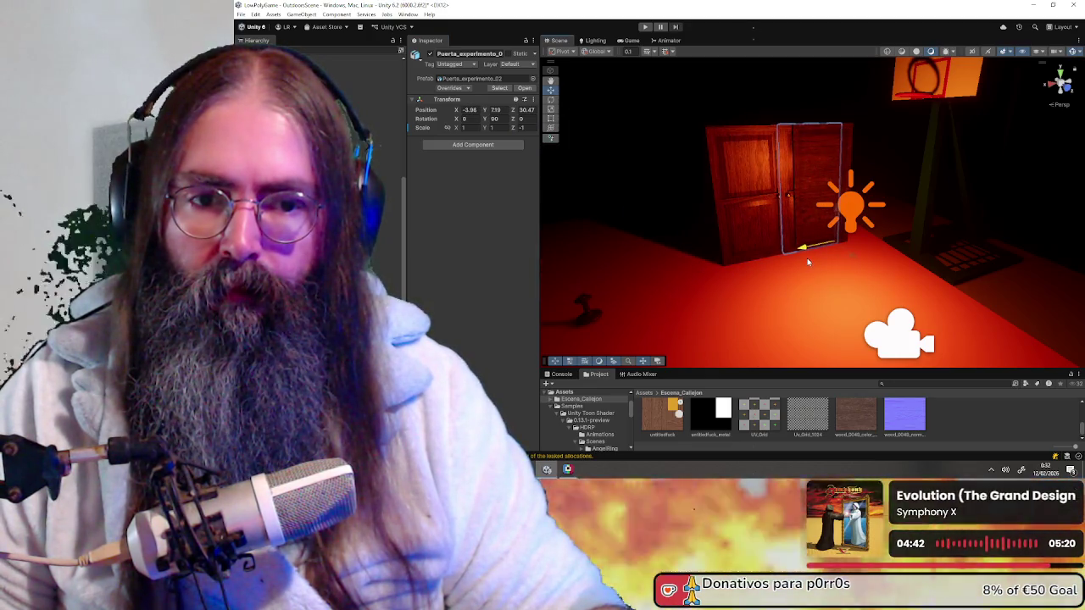
# - Slide the second door leaf along X until it sits flush beside the first
pyautogui.moveTo(807, 261); pyautogui.dragTo(771, 175, button='middle')
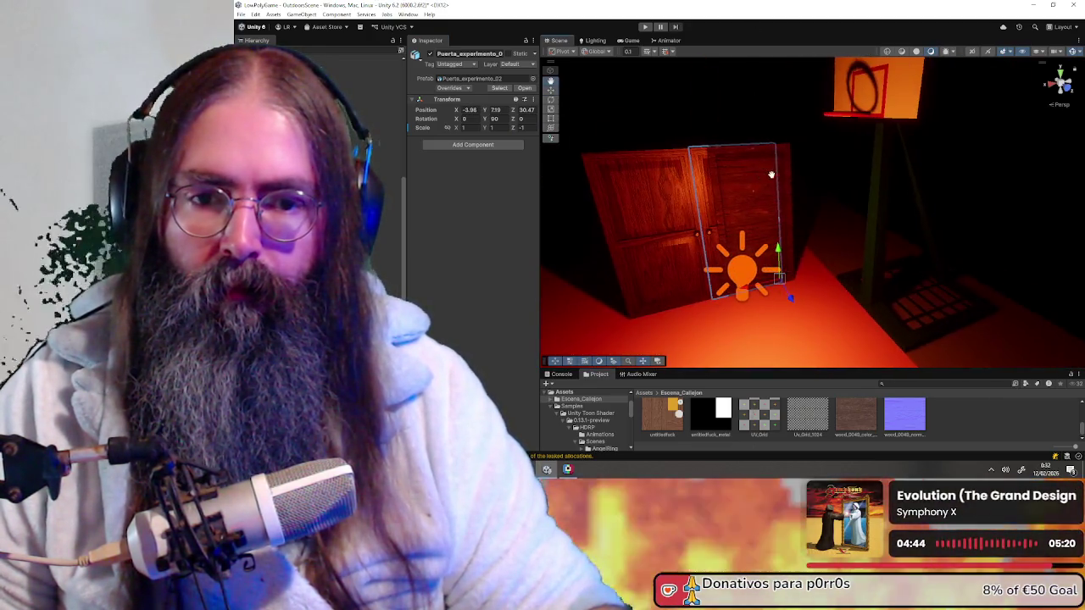
pyautogui.click(749, 184)
pyautogui.moveTo(689, 303); pyautogui.dragTo(792, 298)
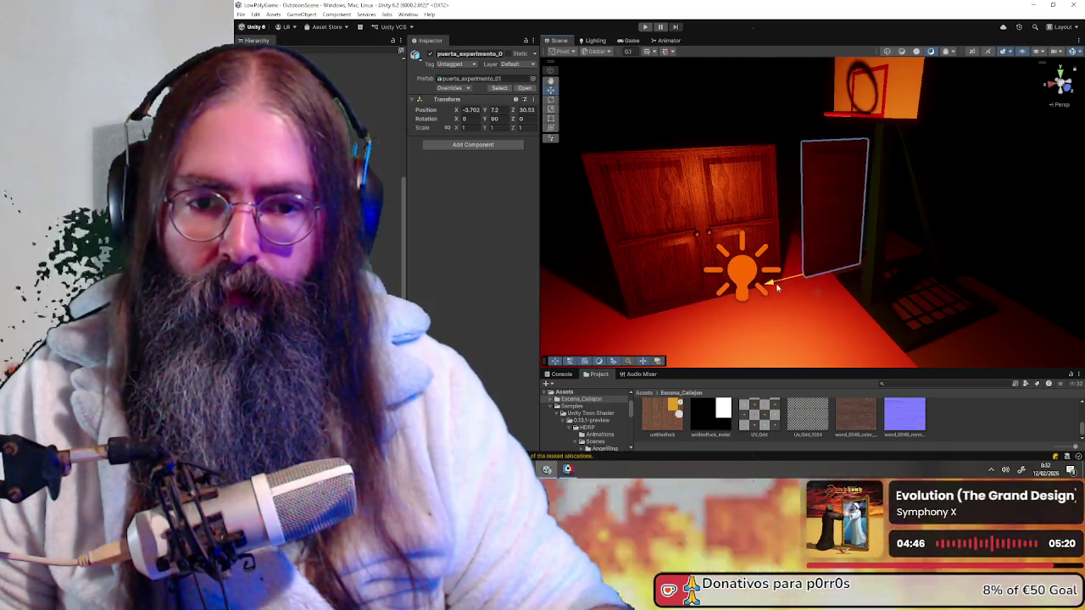
pyautogui.click(717, 216)
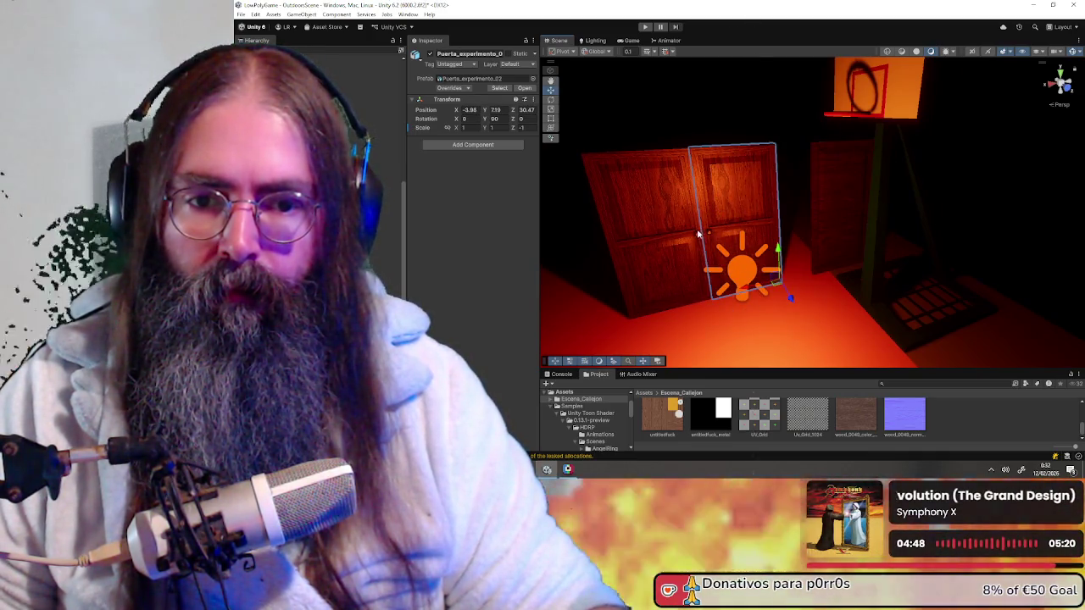
pyautogui.press('f')
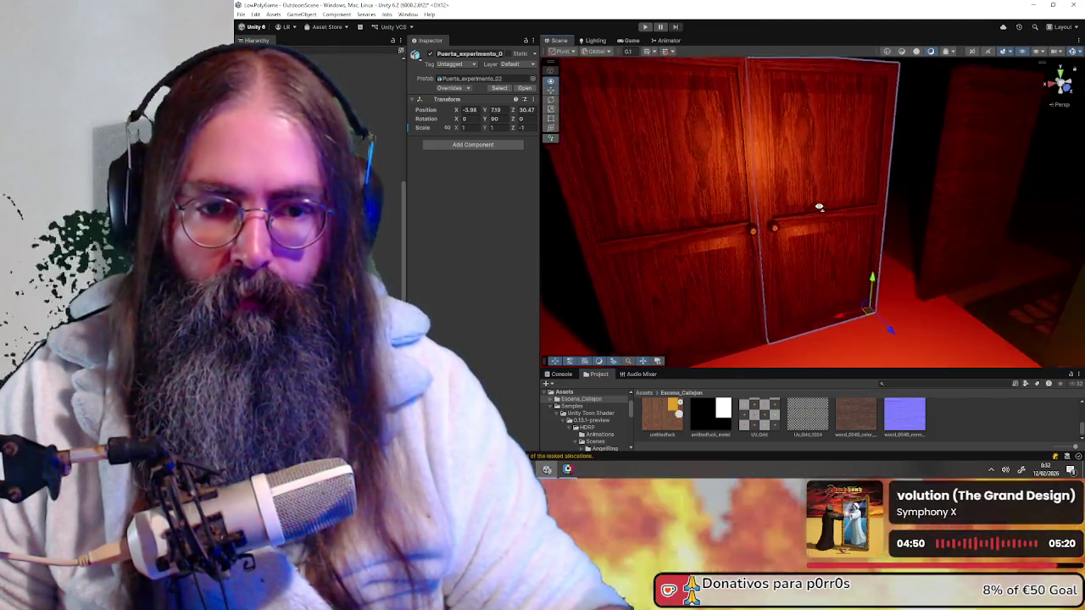
pyautogui.keyDown('alt'); pyautogui.moveTo(819, 207); pyautogui.dragTo(876, 318); pyautogui.keyUp('alt')
pyautogui.moveTo(771, 326); pyautogui.dragTo(591, 346)
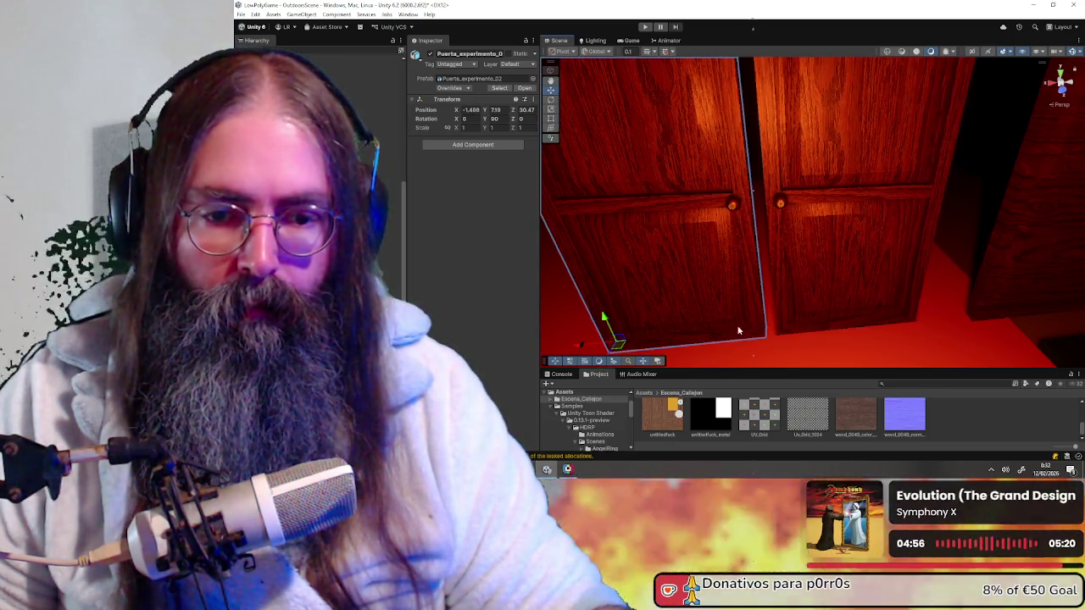
pyautogui.moveTo(591, 346)
pyautogui.mouseDown(button='right')
pyautogui.moveTo(841, 216)
pyautogui.moveTo(819, 238)
pyautogui.mouseUp(button='right')
pyautogui.click(841, 215)
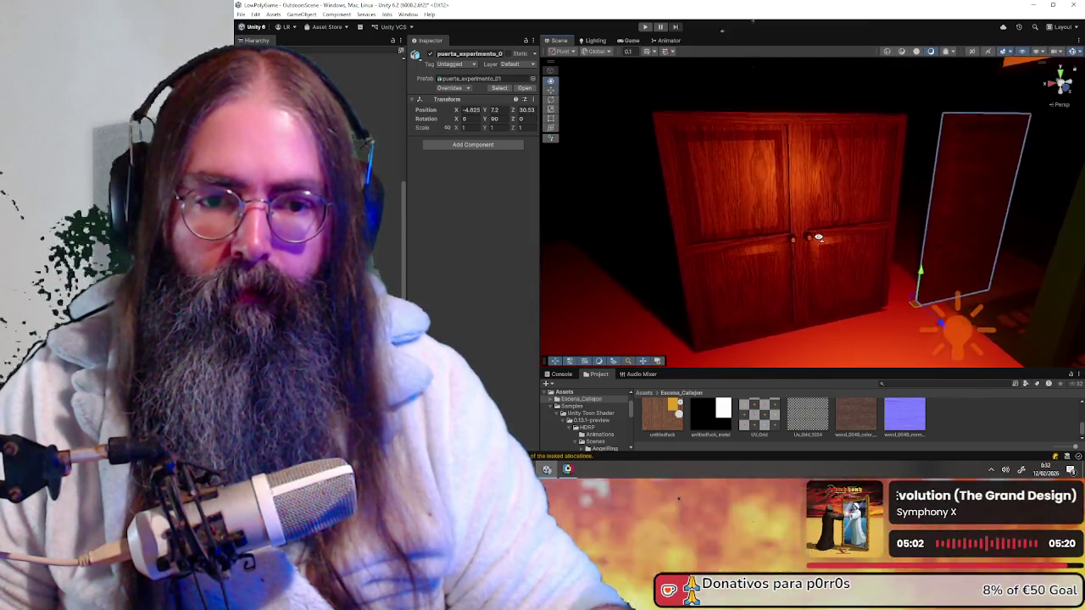
pyautogui.click(819, 238)
pyautogui.press('e')
pyautogui.moveTo(848, 321)
pyautogui.mouseDown()
pyautogui.moveTo(839, 334)
pyautogui.moveTo(882, 327)
pyautogui.mouseUp()
pyautogui.moveTo(881, 328)
pyautogui.mouseDown(button='right')
pyautogui.moveTo(932, 222)
pyautogui.moveTo(952, 228)
pyautogui.moveTo(949, 249)
pyautogui.moveTo(748, 300)
pyautogui.mouseUp(button='right')
pyautogui.keyDown('shift'); pyautogui.click(749, 300); pyautogui.keyUp('shift')
pyautogui.moveTo(720, 360)
pyautogui.mouseDown()
pyautogui.moveTo(716, 332)
pyautogui.moveTo(818, 260)
pyautogui.mouseUp()
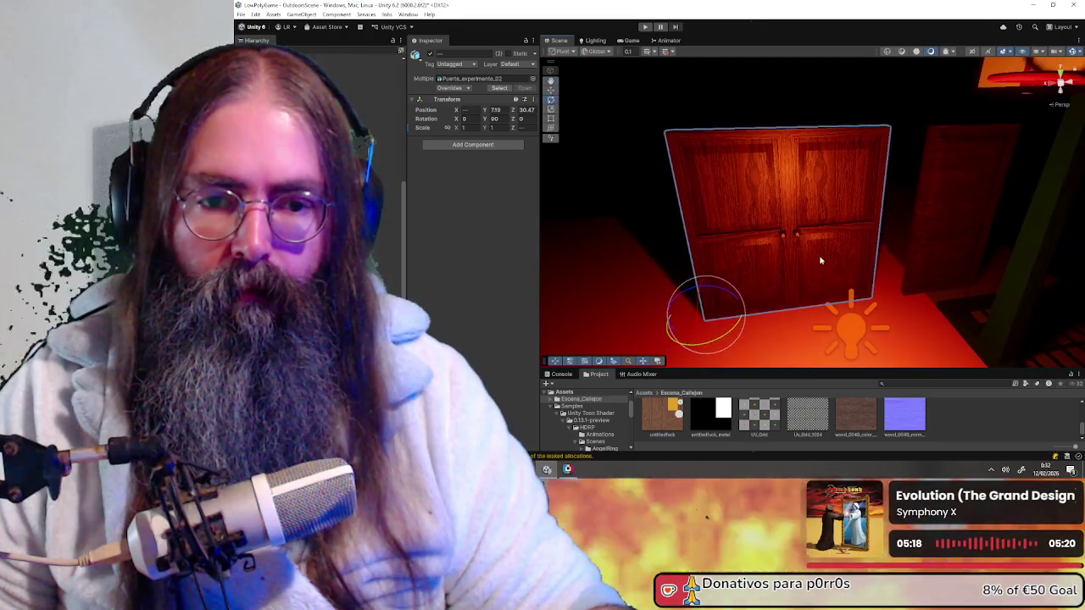
pyautogui.click(818, 260)
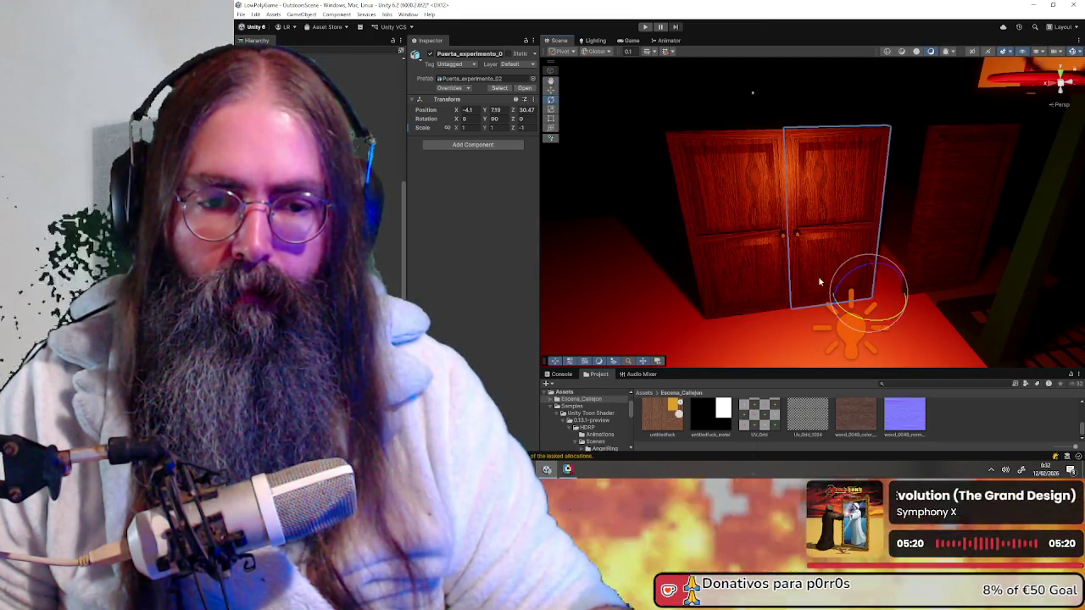
pyautogui.moveTo(839, 316)
pyautogui.mouseDown()
pyautogui.moveTo(845, 324)
pyautogui.moveTo(797, 323)
pyautogui.mouseUp()
pyautogui.click(722, 295)
pyautogui.moveTo(721, 337)
pyautogui.mouseDown()
pyautogui.moveTo(784, 308)
pyautogui.moveTo(790, 264)
pyautogui.mouseUp()
pyautogui.click(790, 284)
pyautogui.click(870, 242)
pyautogui.moveTo(871, 243)
pyautogui.mouseDown(button='right')
pyautogui.moveTo(771, 251)
pyautogui.moveTo(772, 233)
pyautogui.moveTo(806, 246)
pyautogui.mouseUp(button='right')
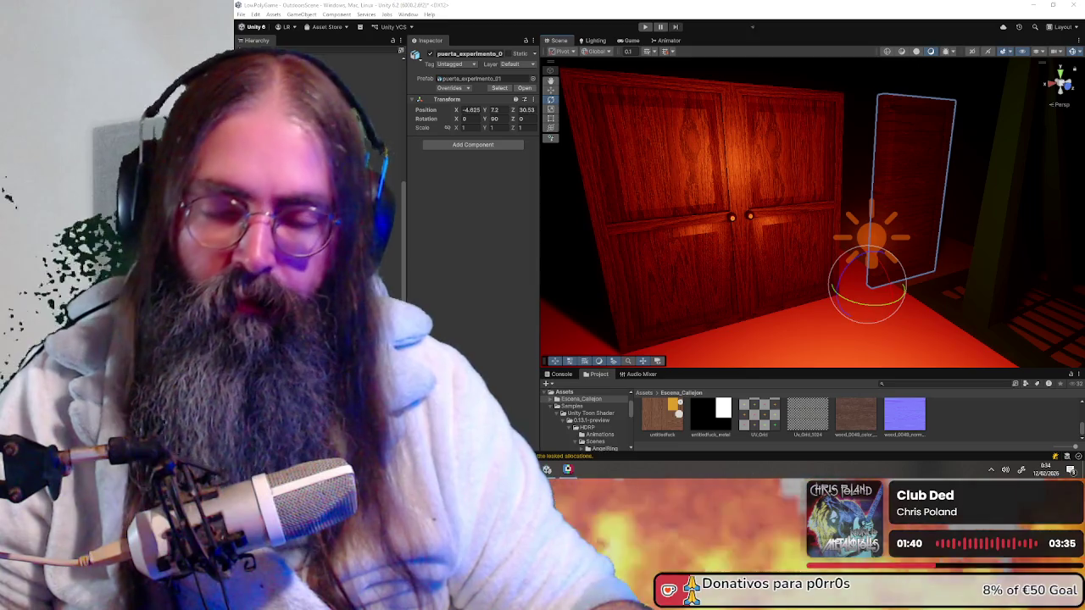
pyautogui.moveTo(838, 194)
pyautogui.mouseDown(button='right')
pyautogui.moveTo(941, 252)
pyautogui.moveTo(894, 196)
pyautogui.mouseUp(button='right')
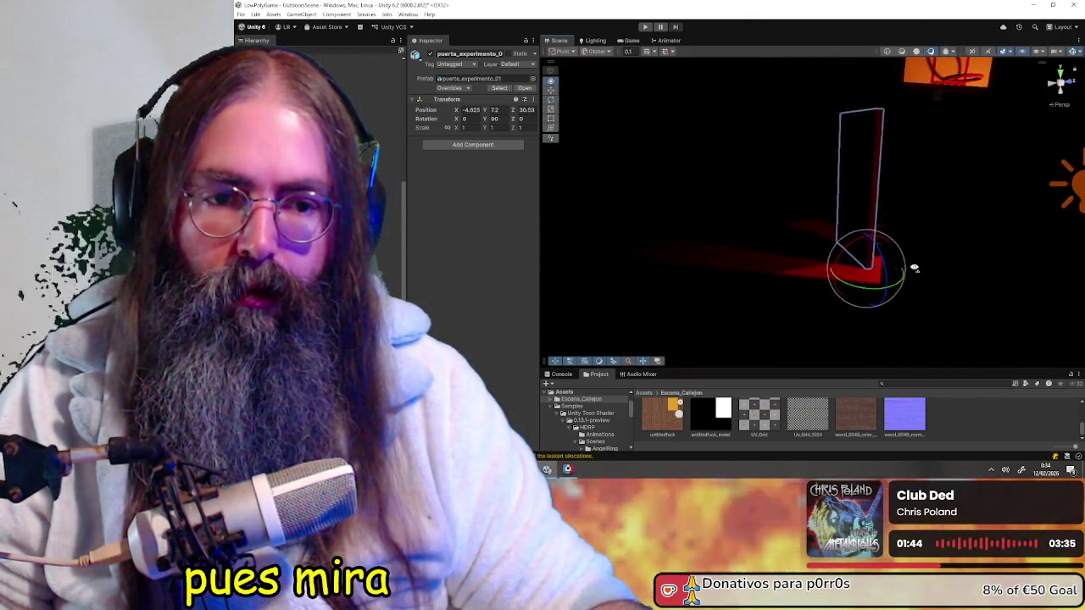
# - Move the point light along X and nudge its shadow near plane
pyautogui.click(873, 172)
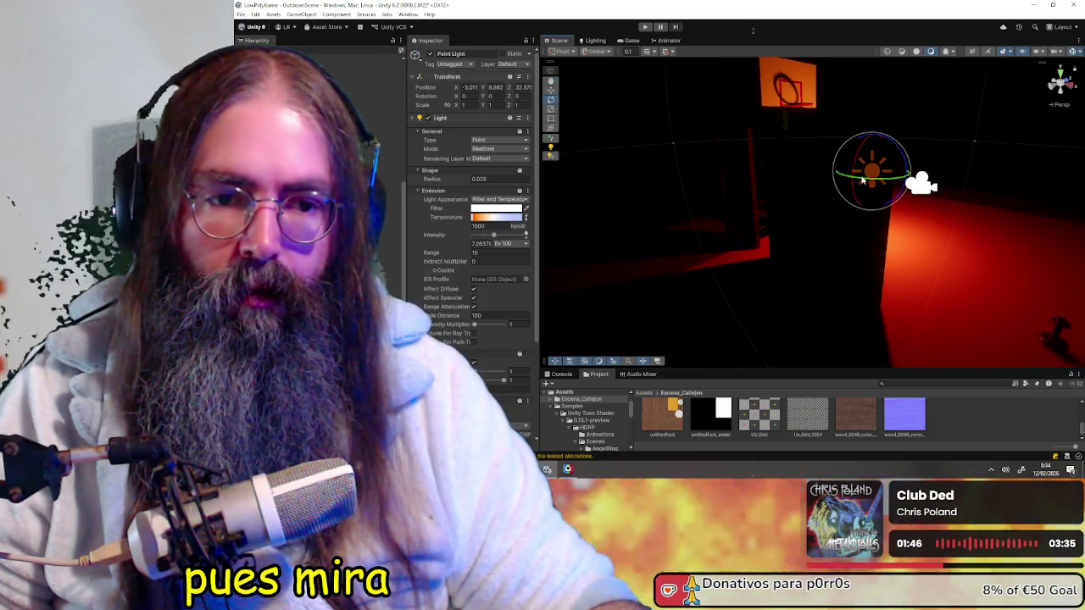
pyautogui.moveTo(834, 190); pyautogui.dragTo(875, 187, button='right')
pyautogui.moveTo(875, 184)
pyautogui.mouseDown()
pyautogui.moveTo(902, 180)
pyautogui.moveTo(857, 180)
pyautogui.moveTo(1024, 180)
pyautogui.moveTo(741, 182)
pyautogui.moveTo(986, 179)
pyautogui.moveTo(905, 180)
pyautogui.moveTo(968, 181)
pyautogui.moveTo(952, 180)
pyautogui.mouseUp()
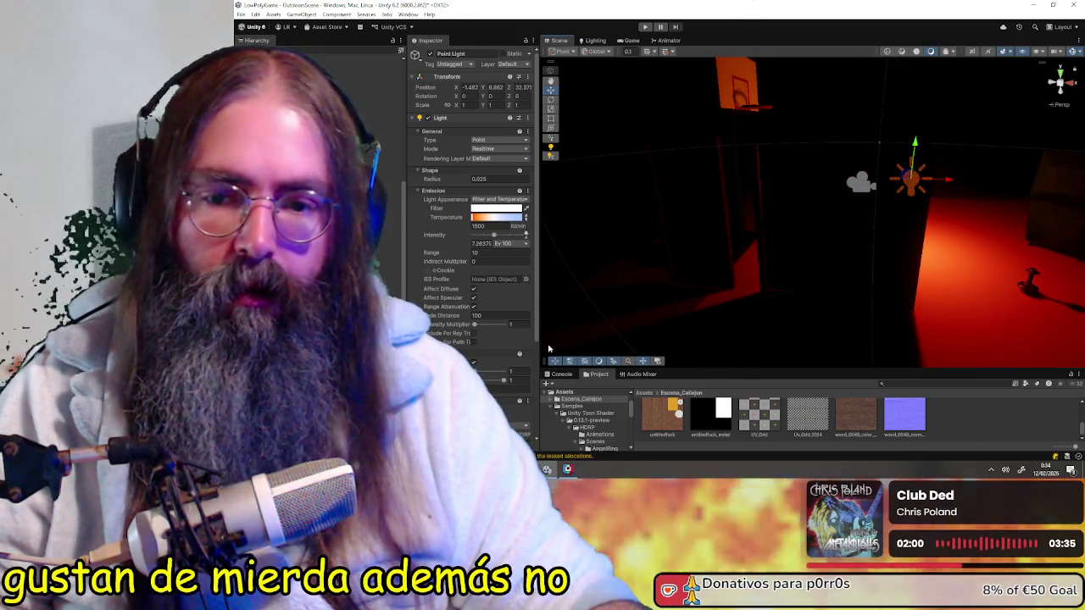
pyautogui.scroll(-3, 497, 370)
pyautogui.scroll(-2, 498, 370)
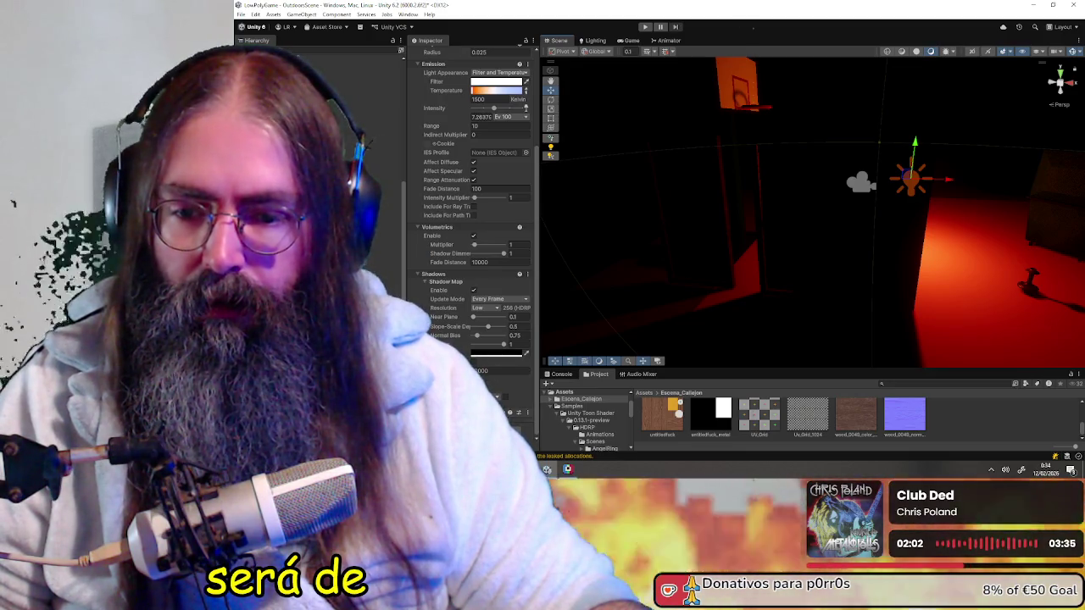
pyautogui.moveTo(474, 317)
pyautogui.mouseDown()
pyautogui.moveTo(498, 319)
pyautogui.moveTo(473, 319)
pyautogui.mouseUp()
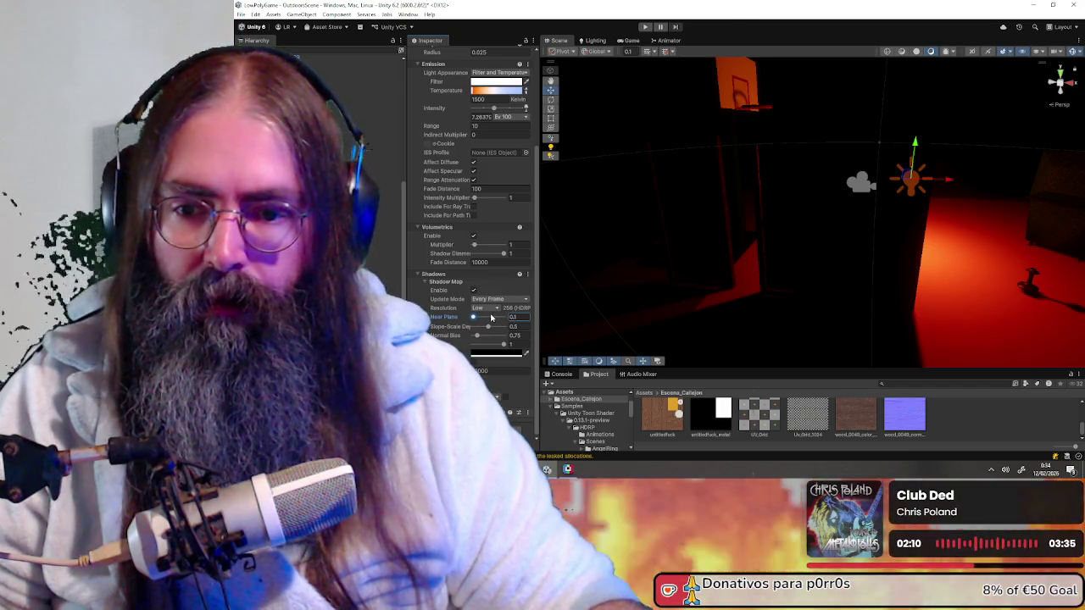
# - Try Medium and High shadow resolutions on the point light, settling on Low
pyautogui.click(488, 309)
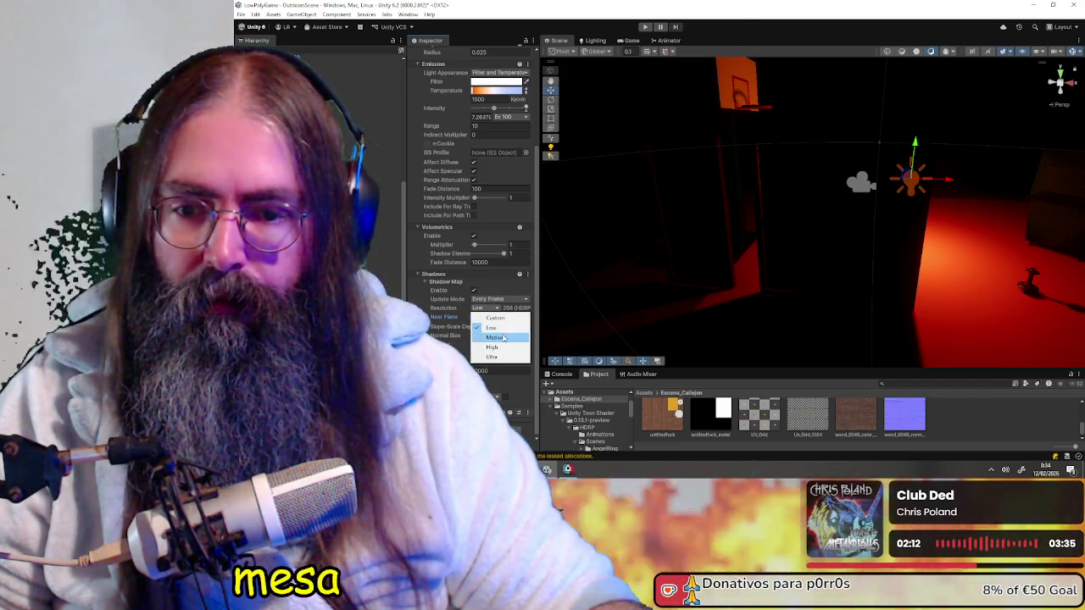
pyautogui.click(504, 338)
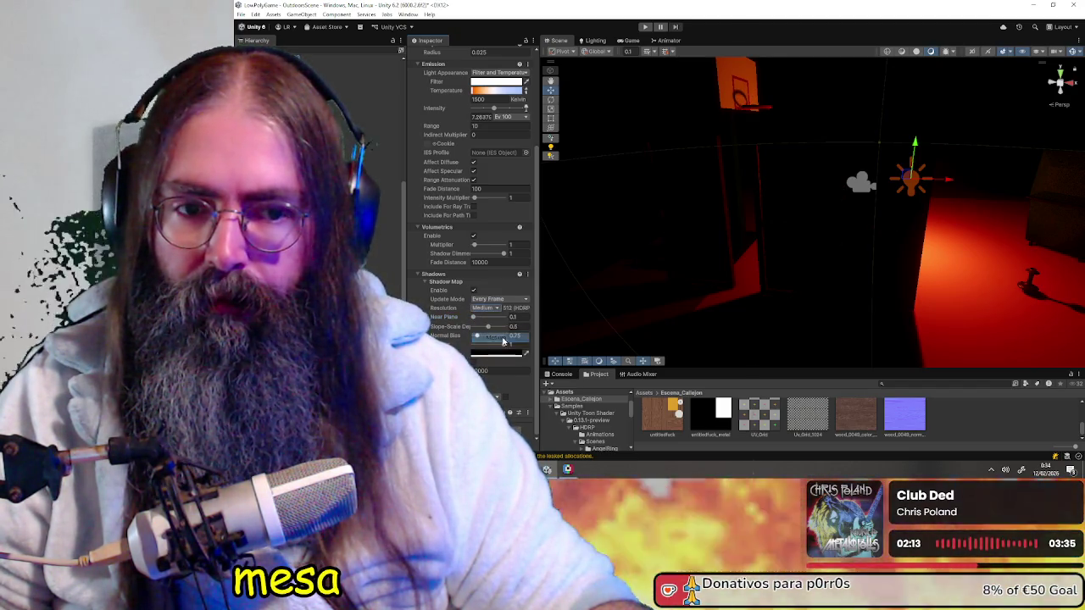
pyautogui.click(488, 309)
pyautogui.click(507, 348)
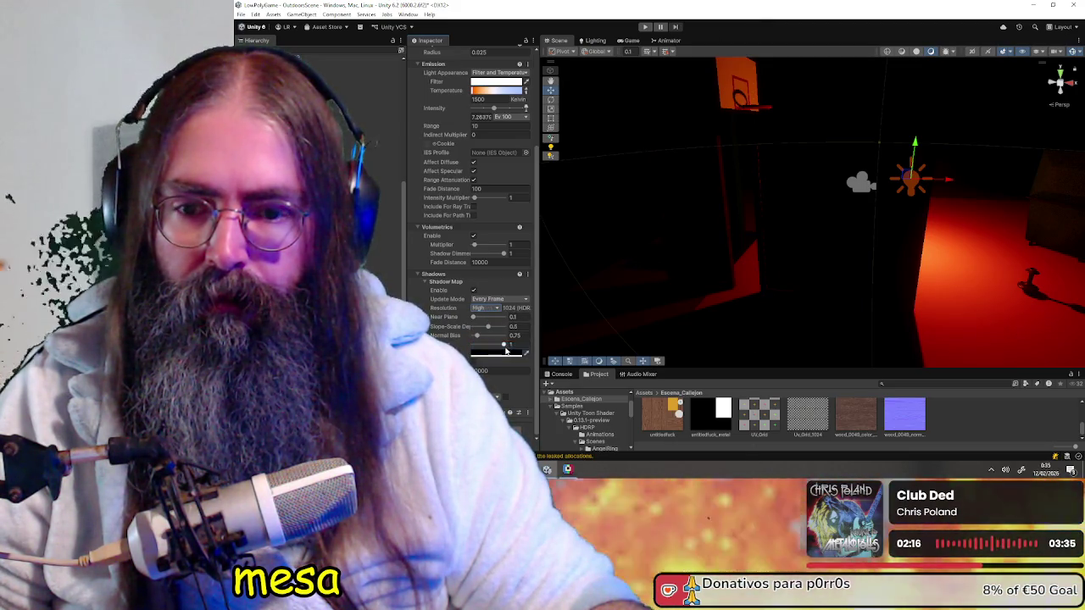
pyautogui.click(482, 310)
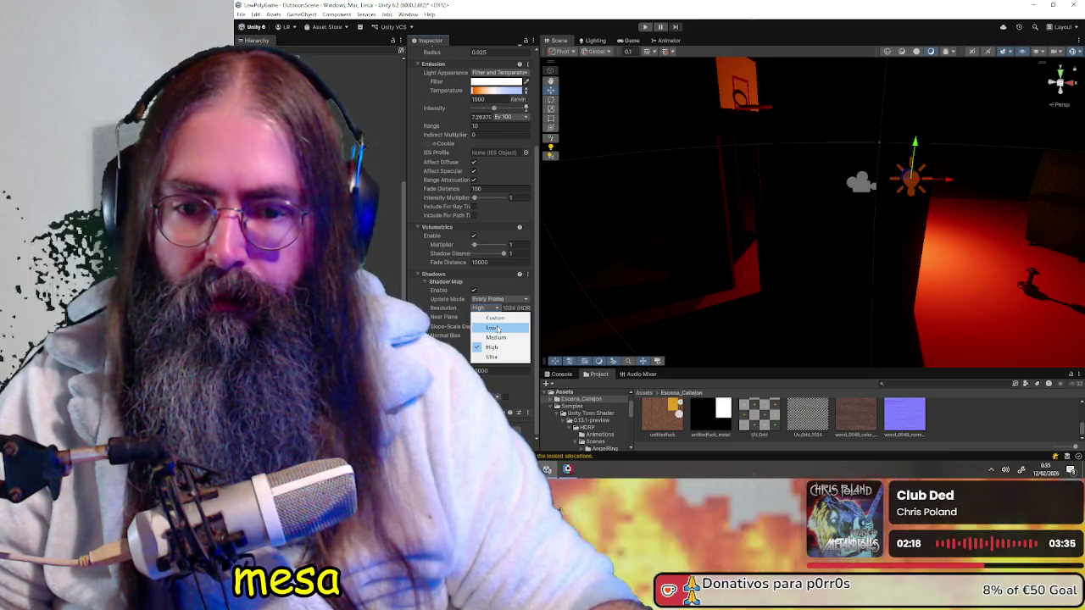
pyautogui.click(497, 328)
pyautogui.moveTo(868, 203)
pyautogui.mouseDown(button='right')
pyautogui.moveTo(715, 206)
pyautogui.moveTo(1004, 206)
pyautogui.mouseUp(button='right')
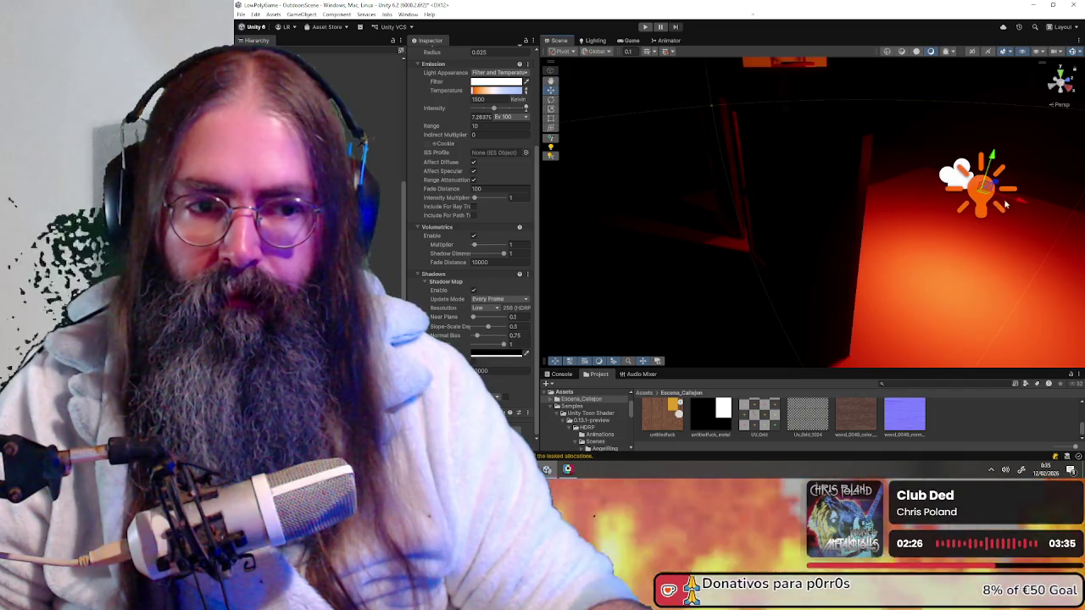
# - Place the point light on the floor in front of the double door and frame it
pyautogui.moveTo(1016, 202); pyautogui.dragTo(954, 192)
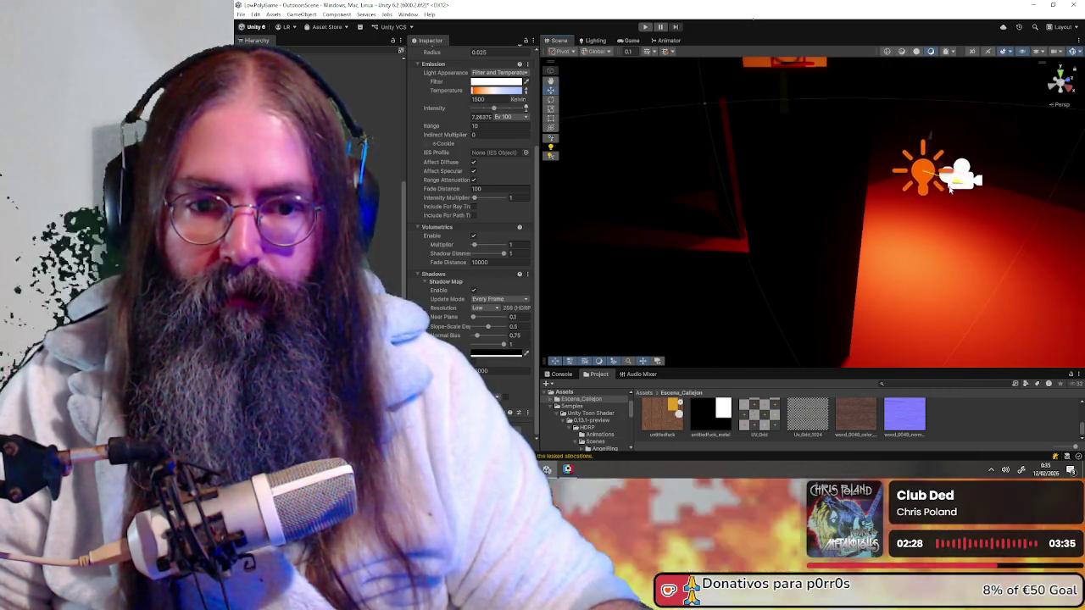
pyautogui.moveTo(951, 189)
pyautogui.mouseDown(button='right')
pyautogui.moveTo(891, 222)
pyautogui.moveTo(683, 228)
pyautogui.moveTo(819, 205)
pyautogui.mouseUp(button='right')
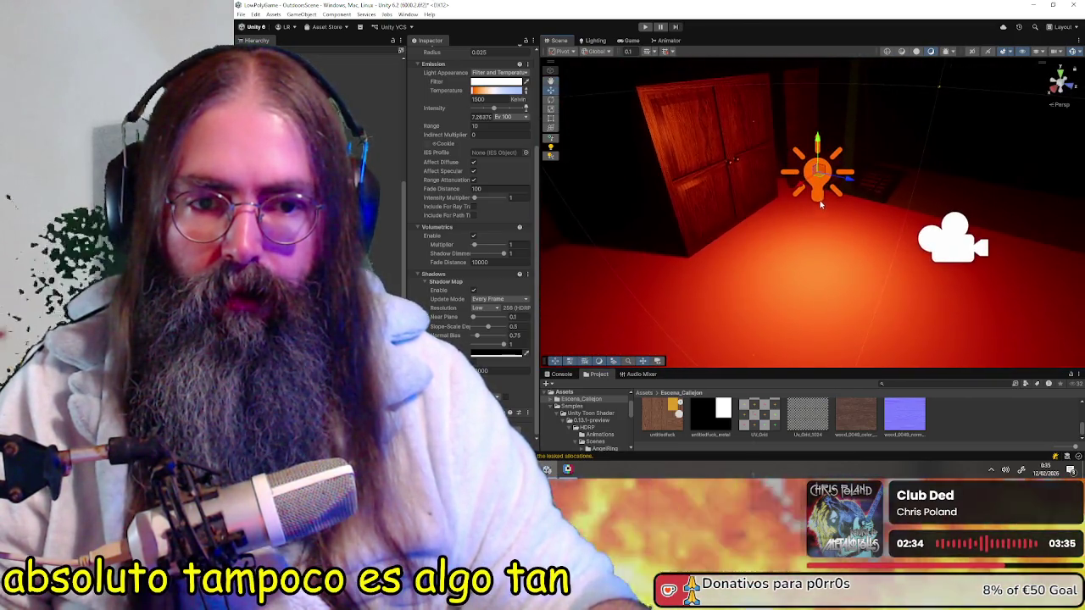
pyautogui.moveTo(854, 188)
pyautogui.mouseDown(button='right')
pyautogui.moveTo(665, 197)
pyautogui.moveTo(779, 203)
pyautogui.mouseUp(button='right')
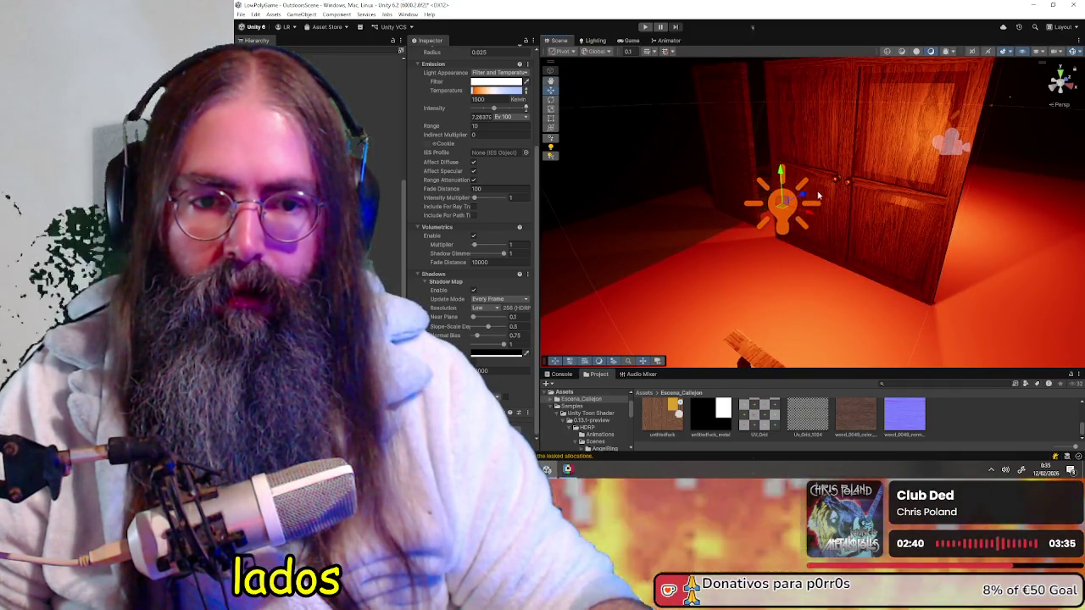
pyautogui.moveTo(807, 197); pyautogui.dragTo(664, 238)
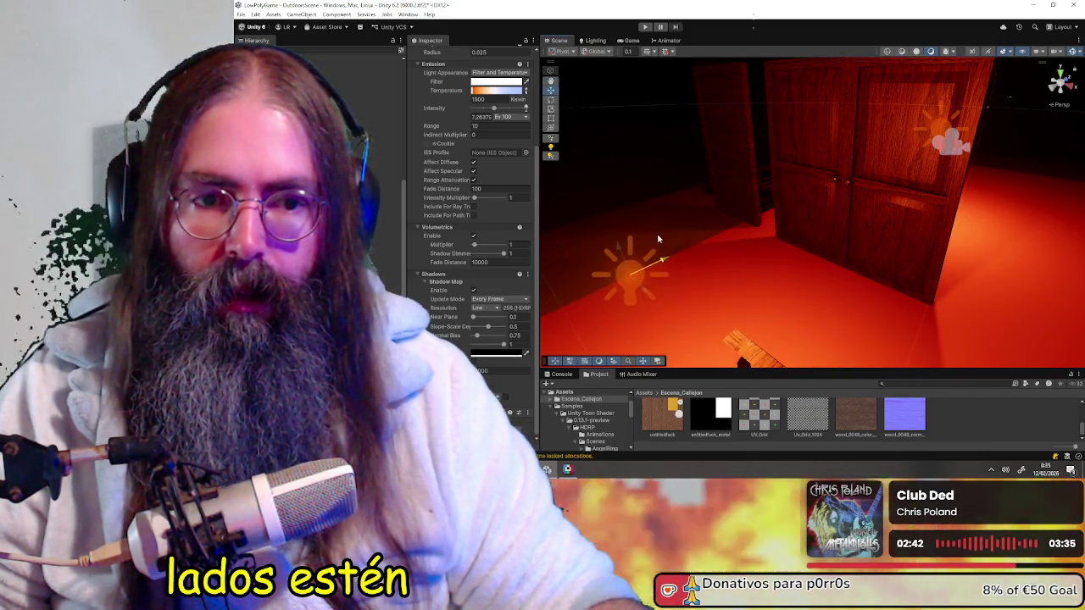
pyautogui.press('f')
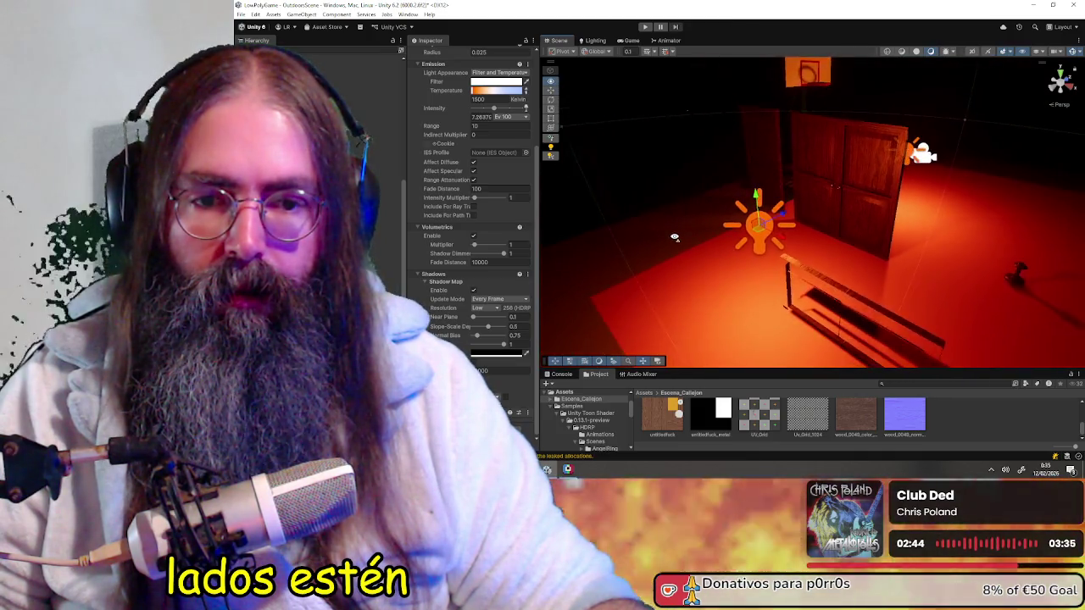
# - Orbit around the bluish light and the lit floor to review the scene's lighting
pyautogui.scroll(3, 501, 169)
pyautogui.moveTo(500, 163)
pyautogui.mouseDown()
pyautogui.moveTo(524, 176)
pyautogui.moveTo(486, 183)
pyautogui.mouseUp()
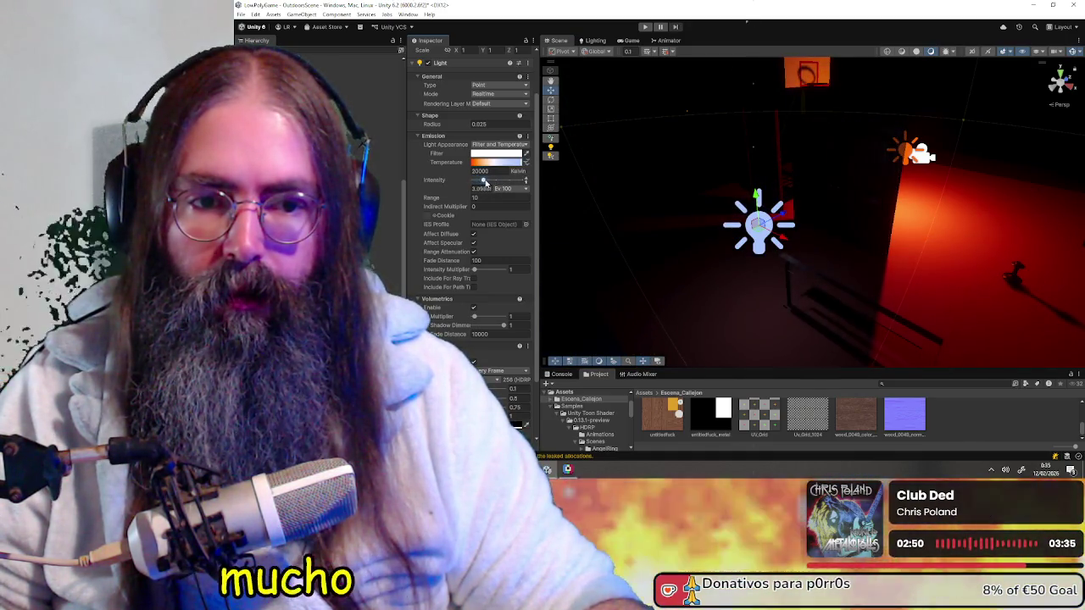
pyautogui.keyDown('alt'); pyautogui.moveTo(761, 285); pyautogui.dragTo(727, 274); pyautogui.keyUp('alt')
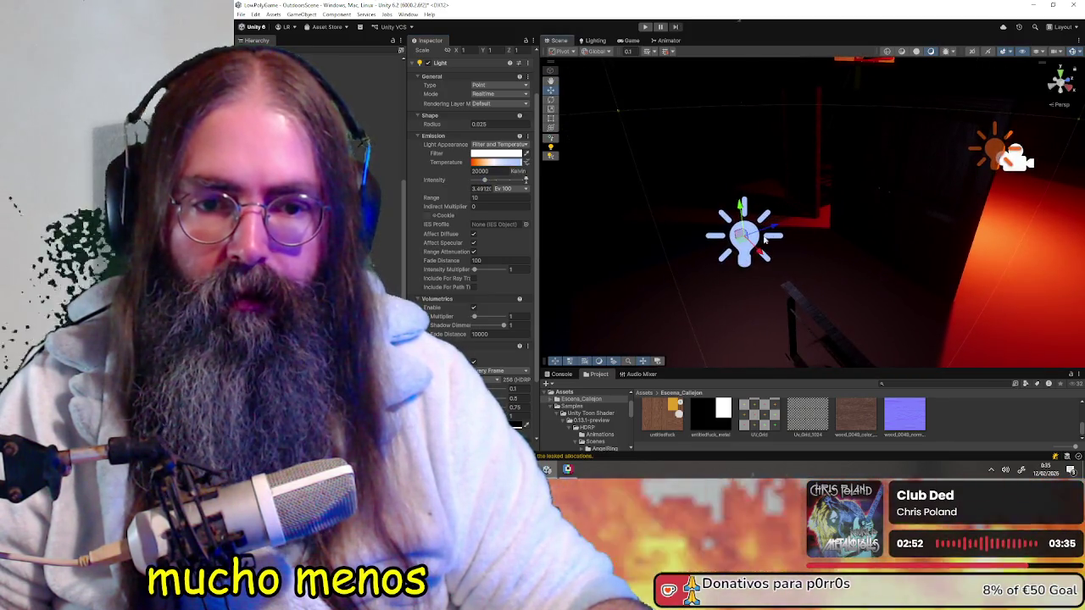
pyautogui.moveTo(835, 215)
pyautogui.keyDown('alt'); pyautogui.mouseDown()
pyautogui.moveTo(925, 225)
pyautogui.moveTo(935, 177)
pyautogui.moveTo(761, 156)
pyautogui.moveTo(835, 180)
pyautogui.mouseUp(); pyautogui.keyUp('alt')
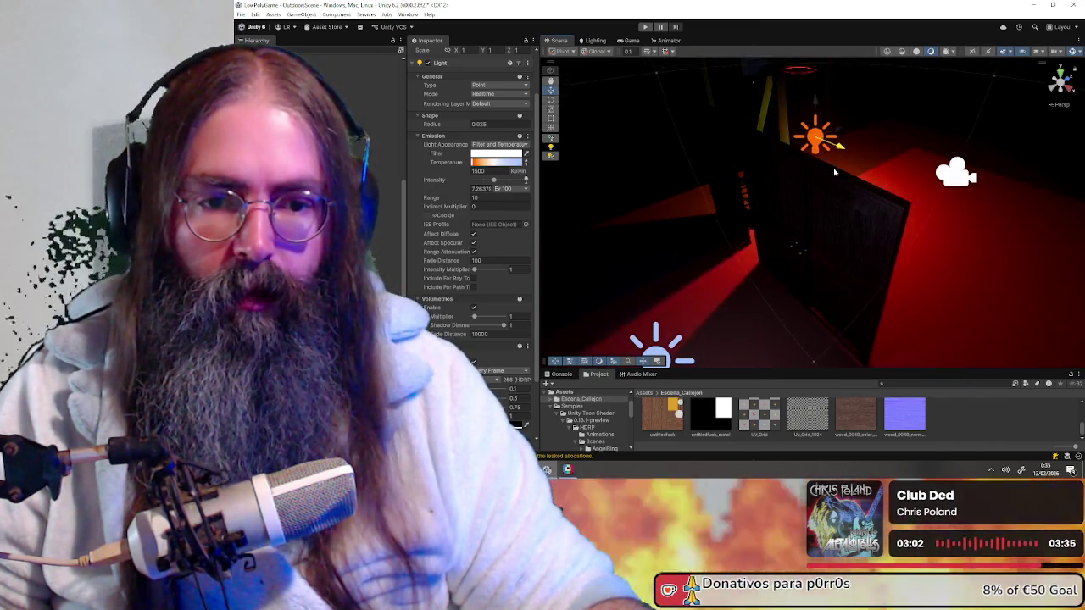
pyautogui.moveTo(835, 180)
pyautogui.mouseDown(button='right')
pyautogui.moveTo(911, 184)
pyautogui.moveTo(772, 200)
pyautogui.mouseUp(button='right')
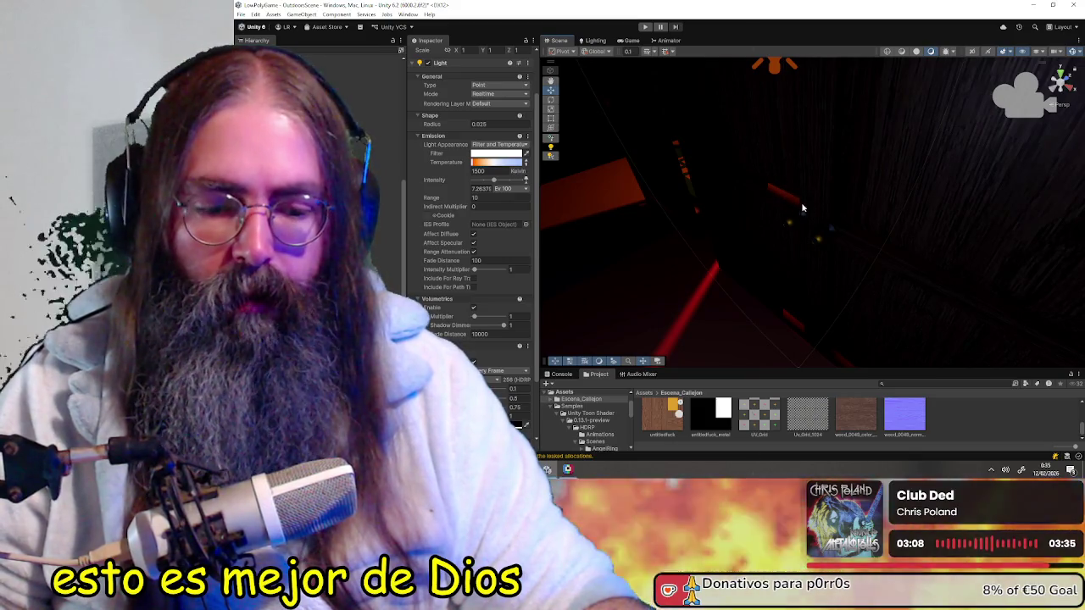